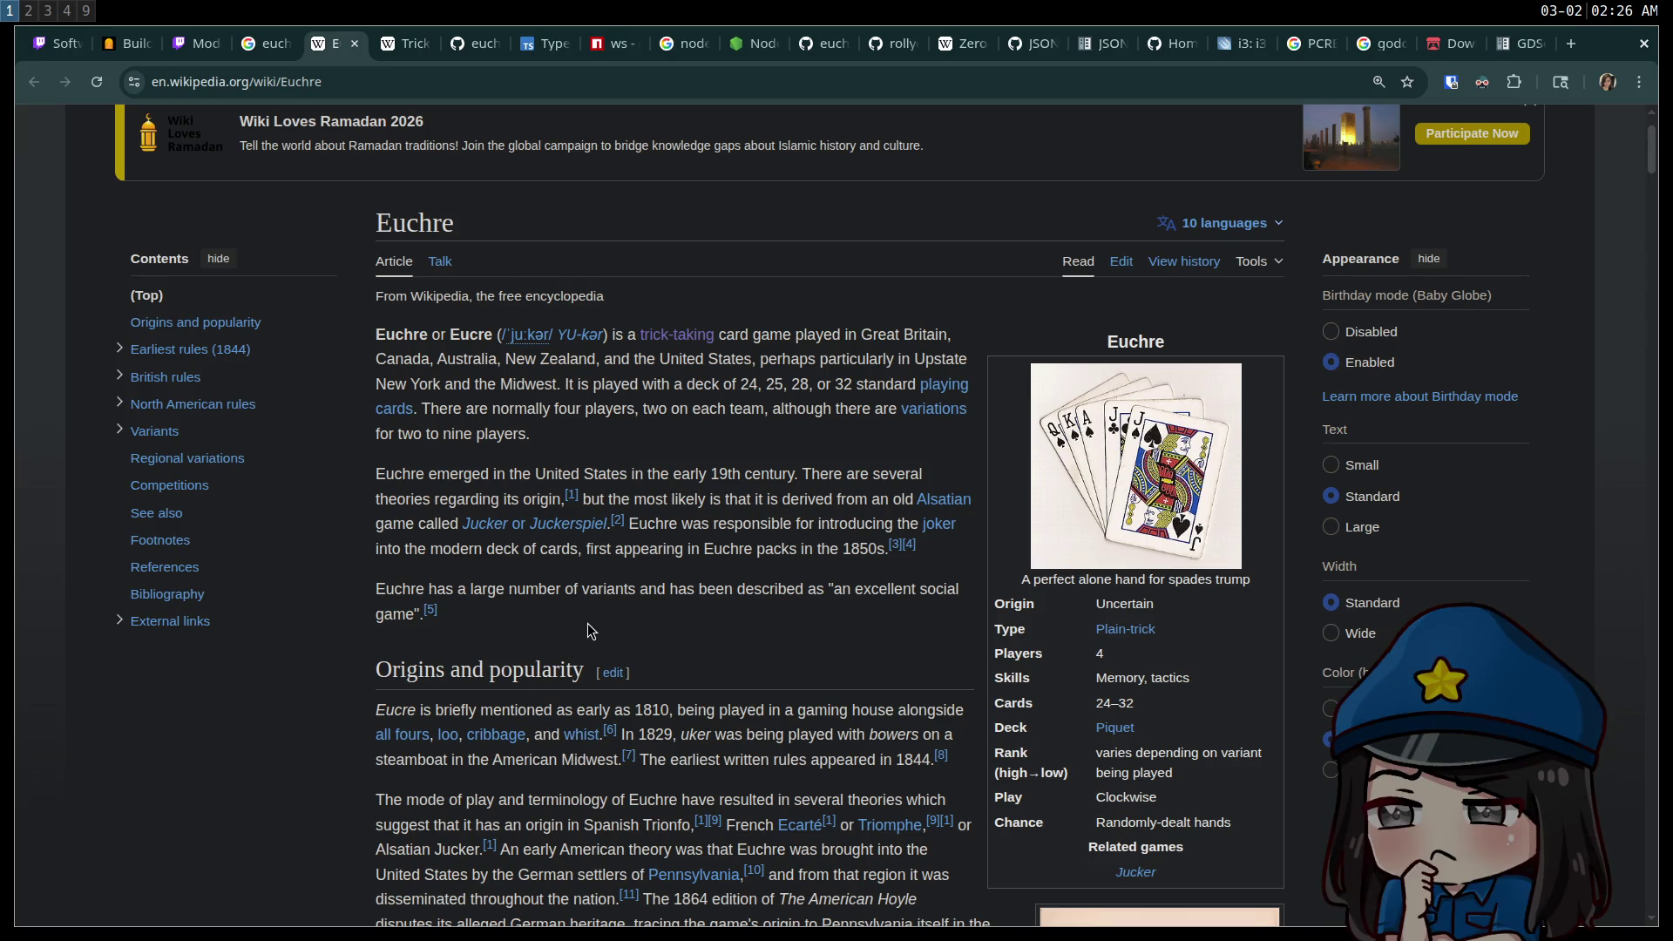
Scroll through the introduction of the Wikipedia Euchre article.
scroll(587, 623, down, 7)
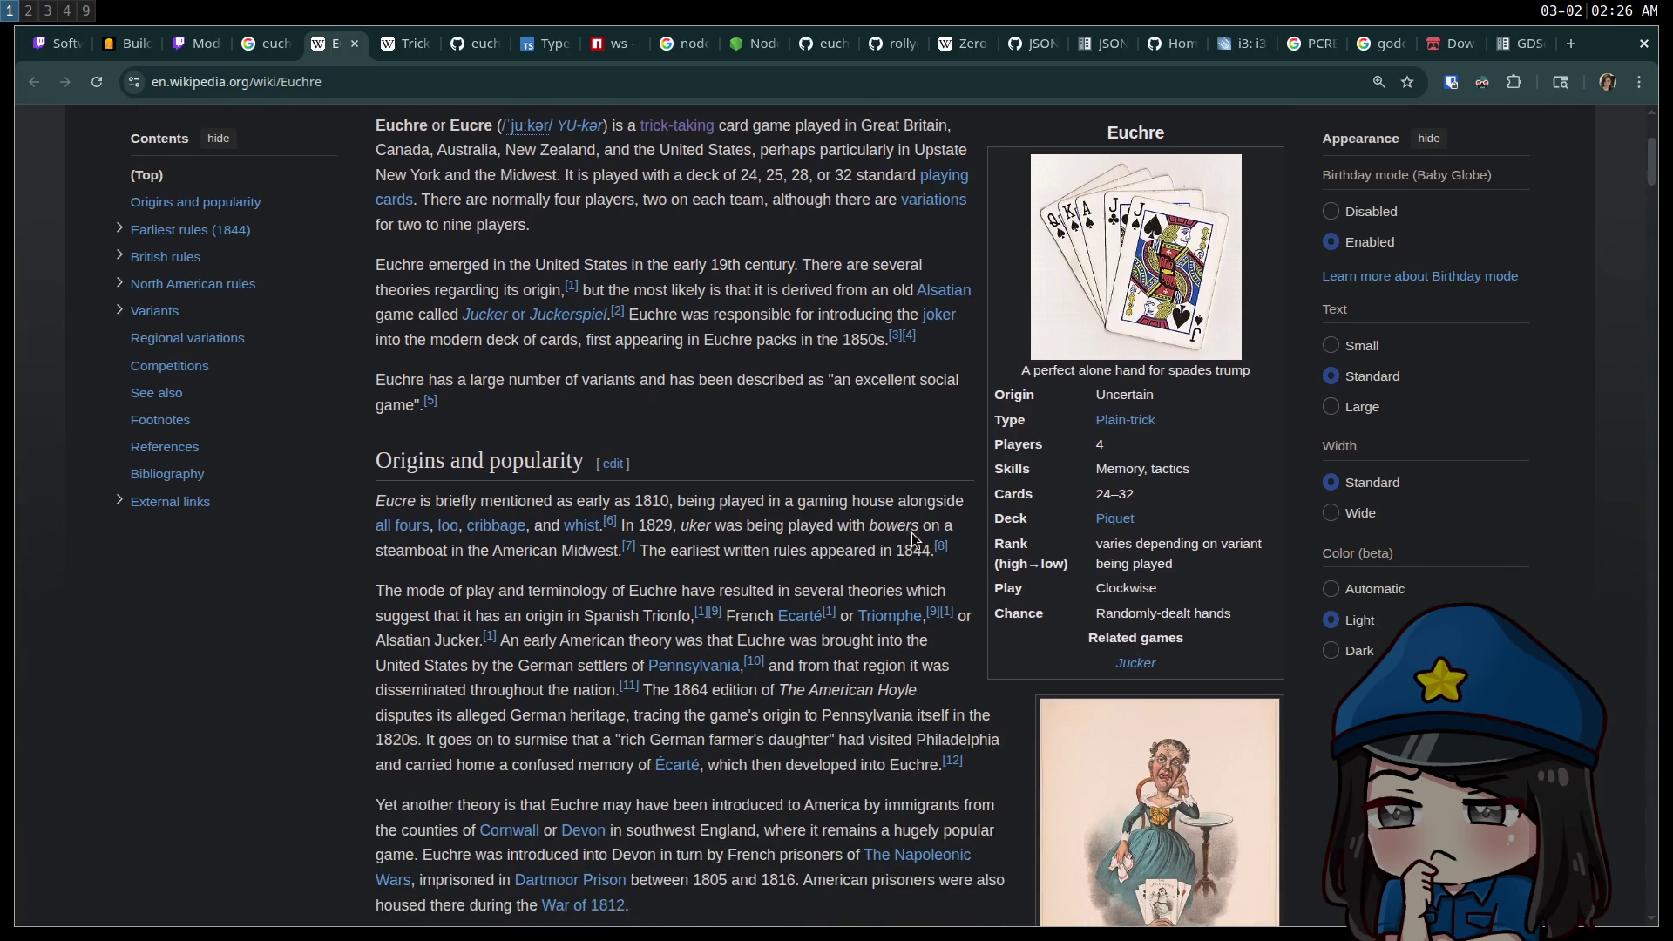
scroll(849, 507, up, 6)
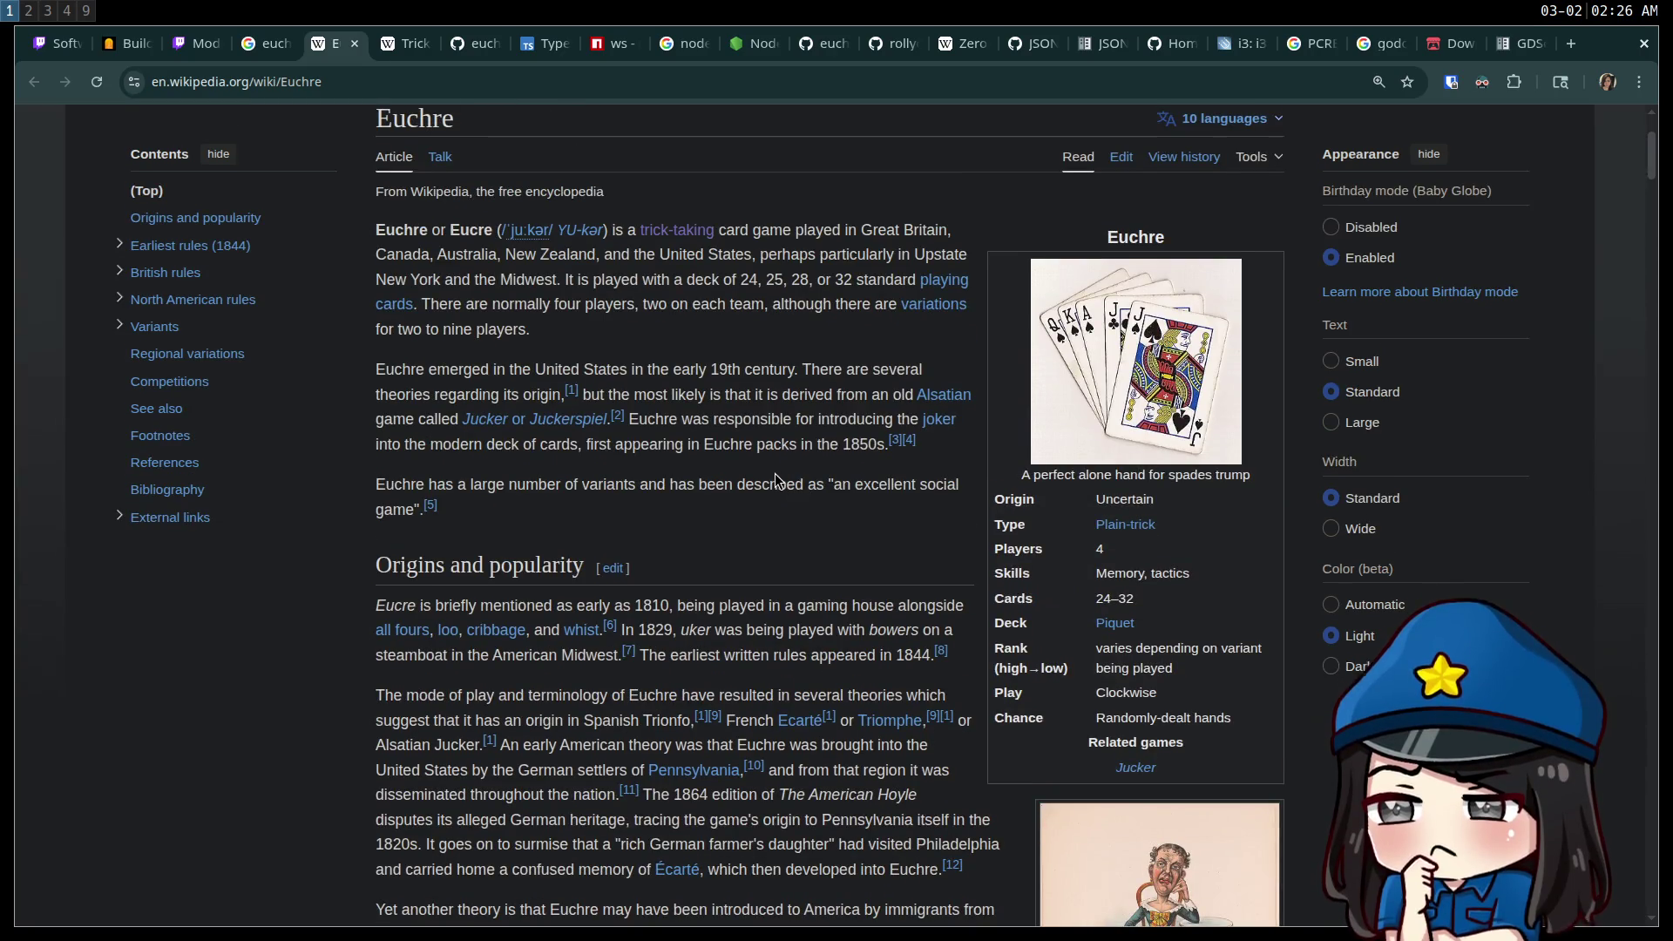
scroll(775, 473, up, 1)
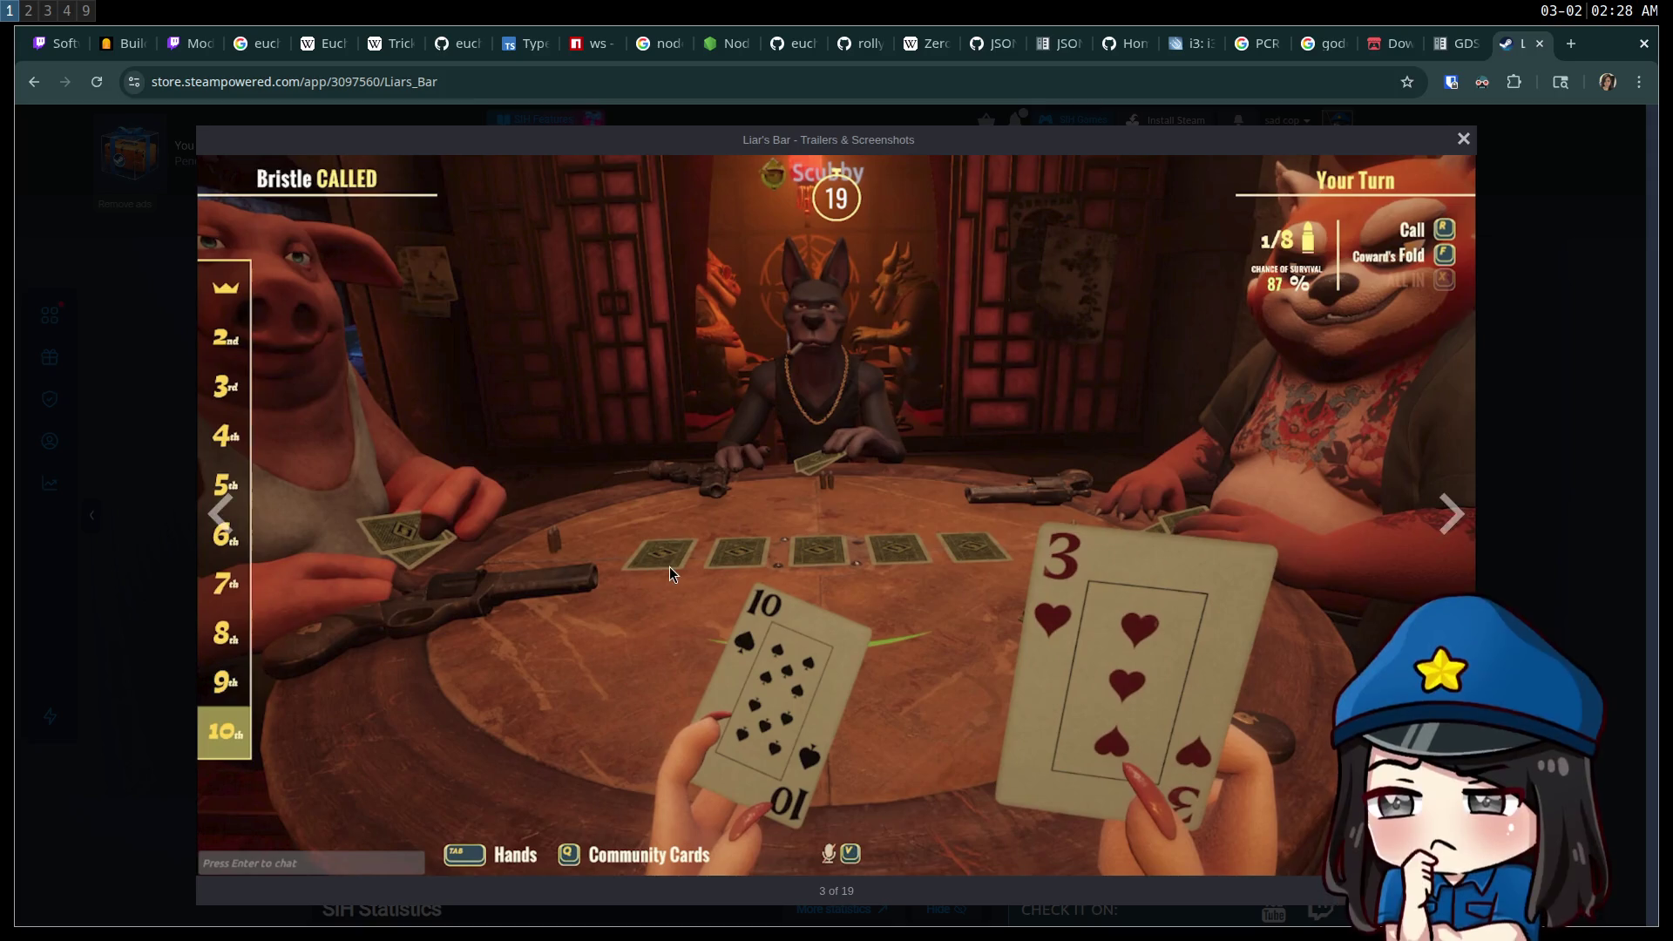
key(super+3)
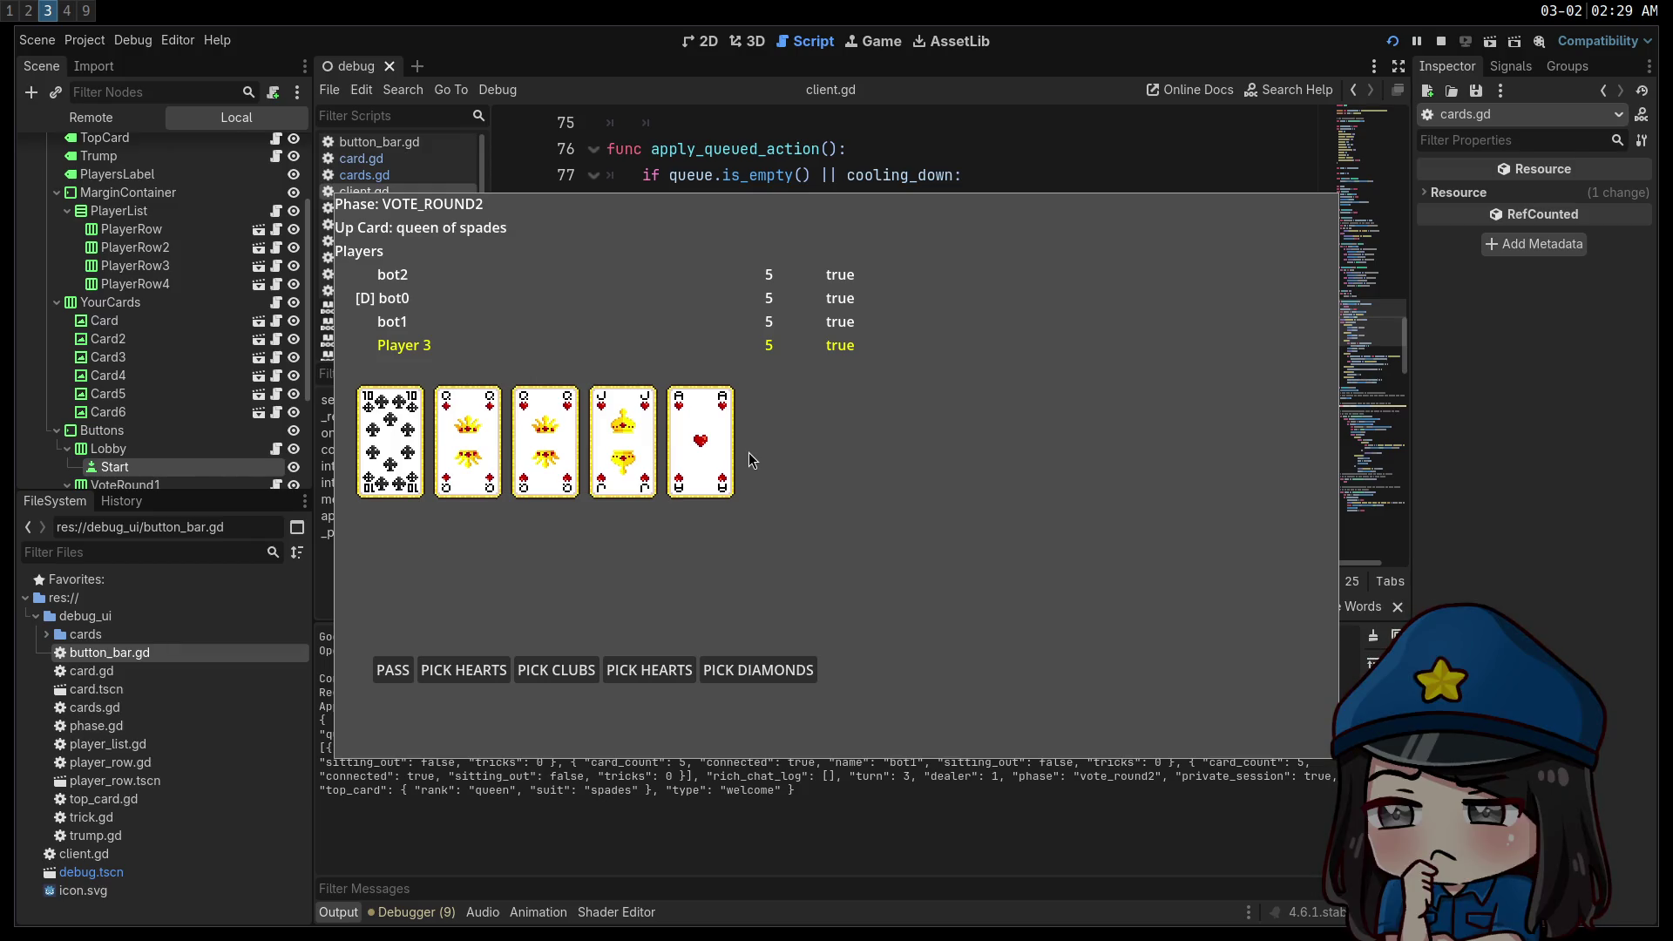
key(super+1)
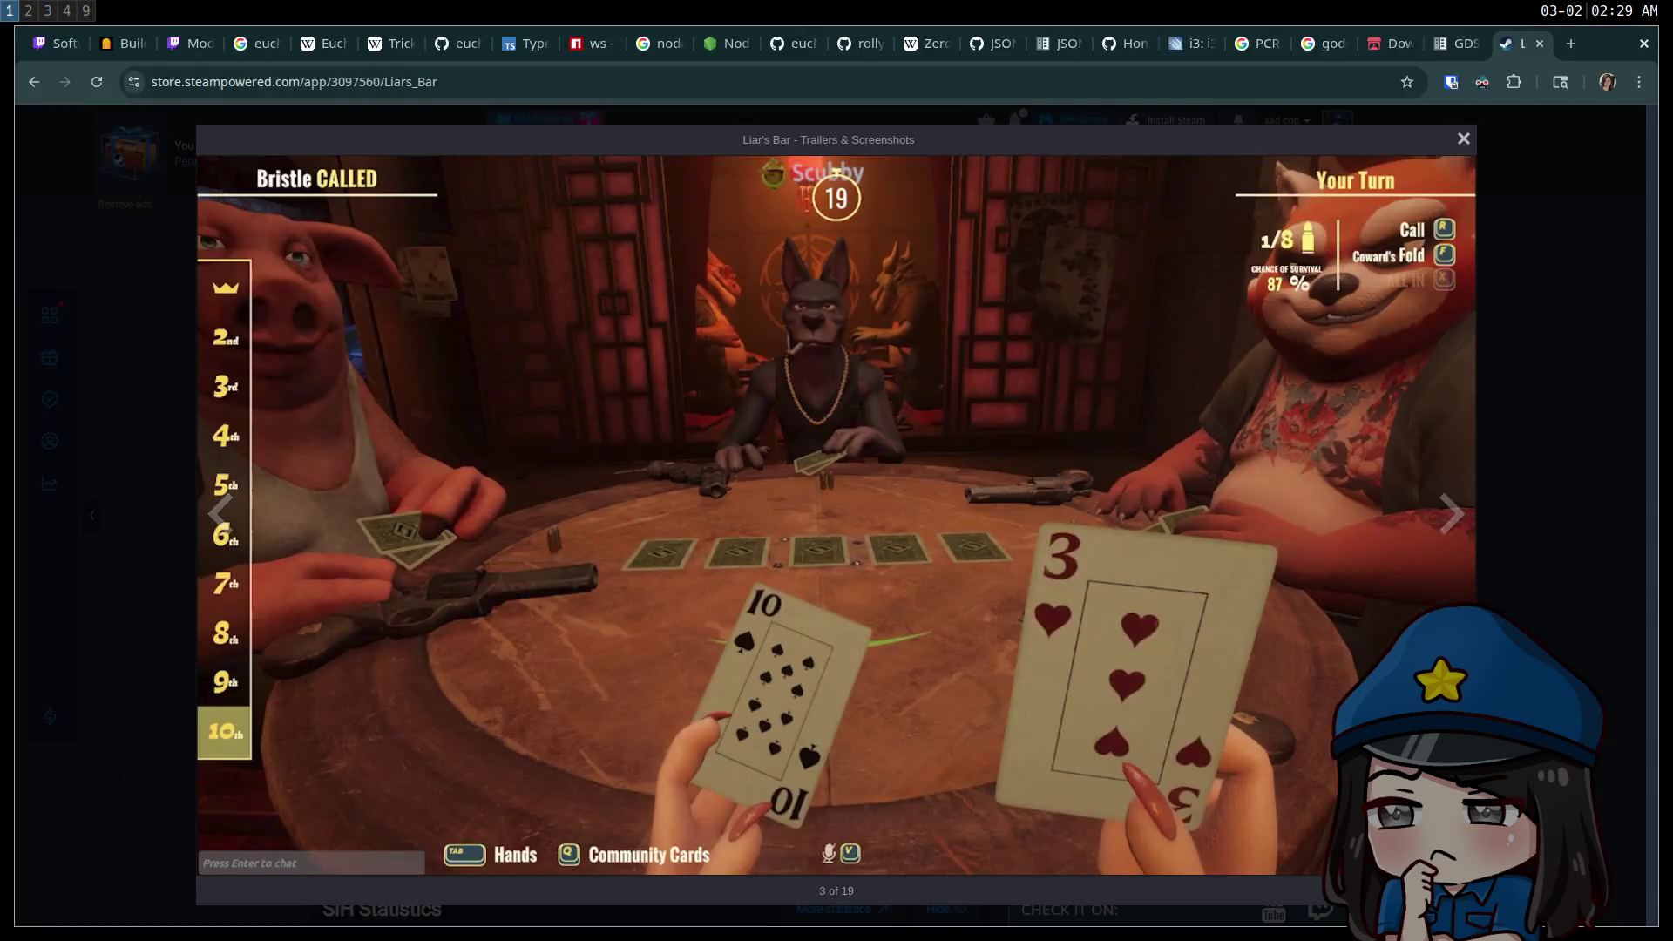
key(super+3)
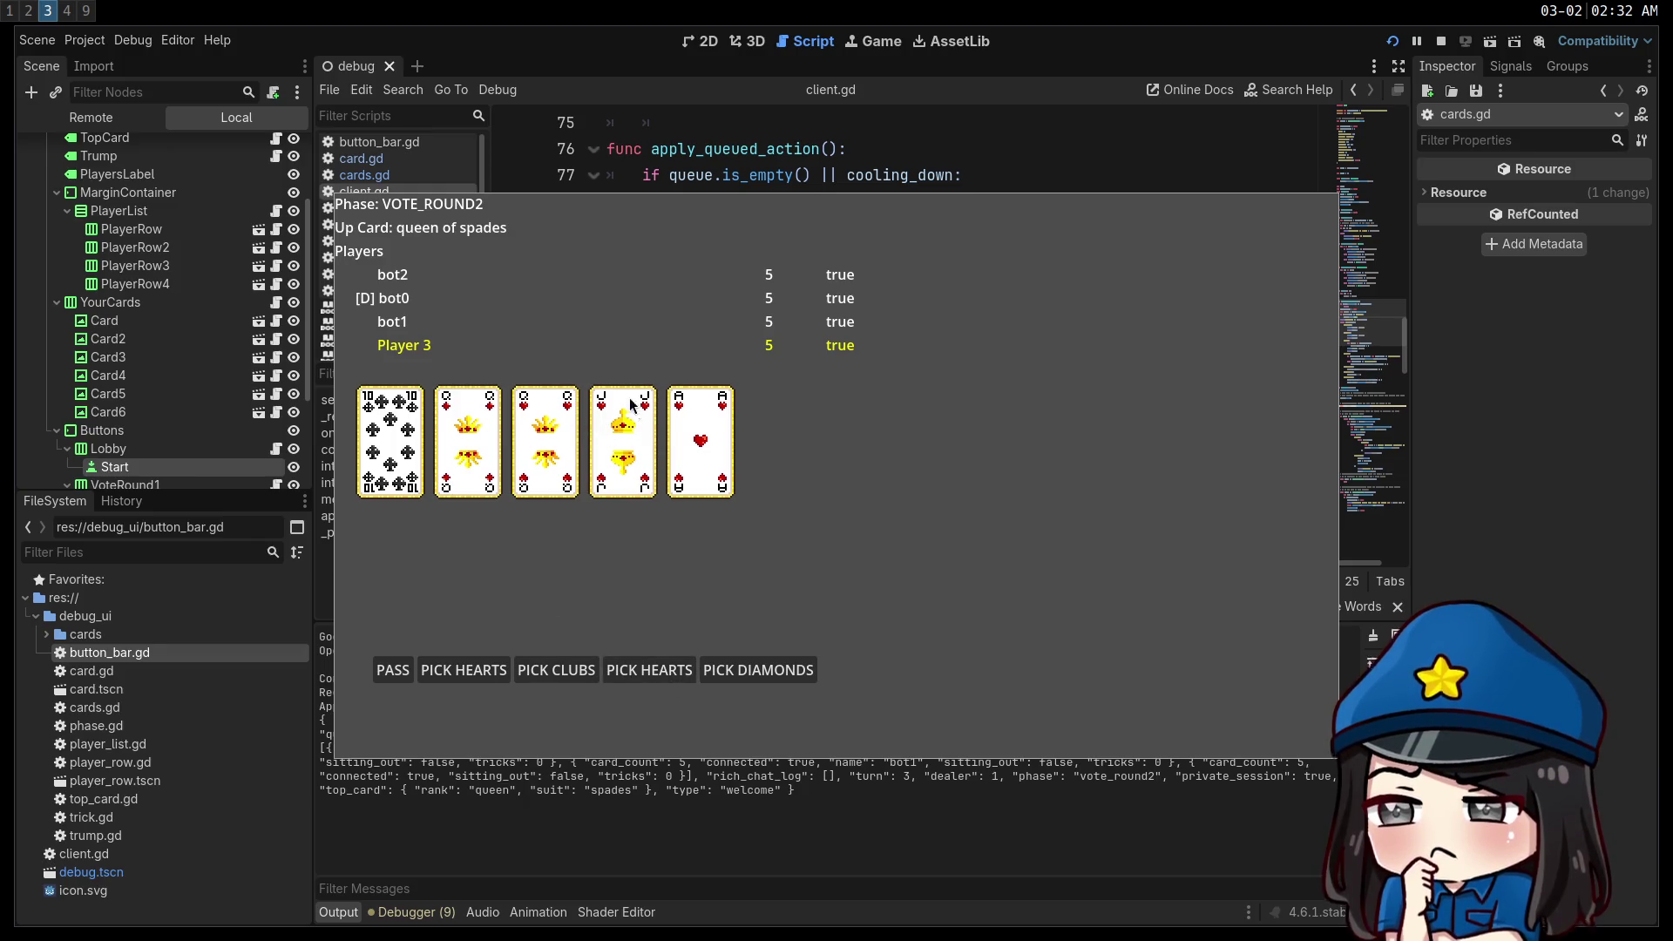
Try calling hearts as trump several times, then call diamonds to start play.
click(658, 666)
click(646, 670)
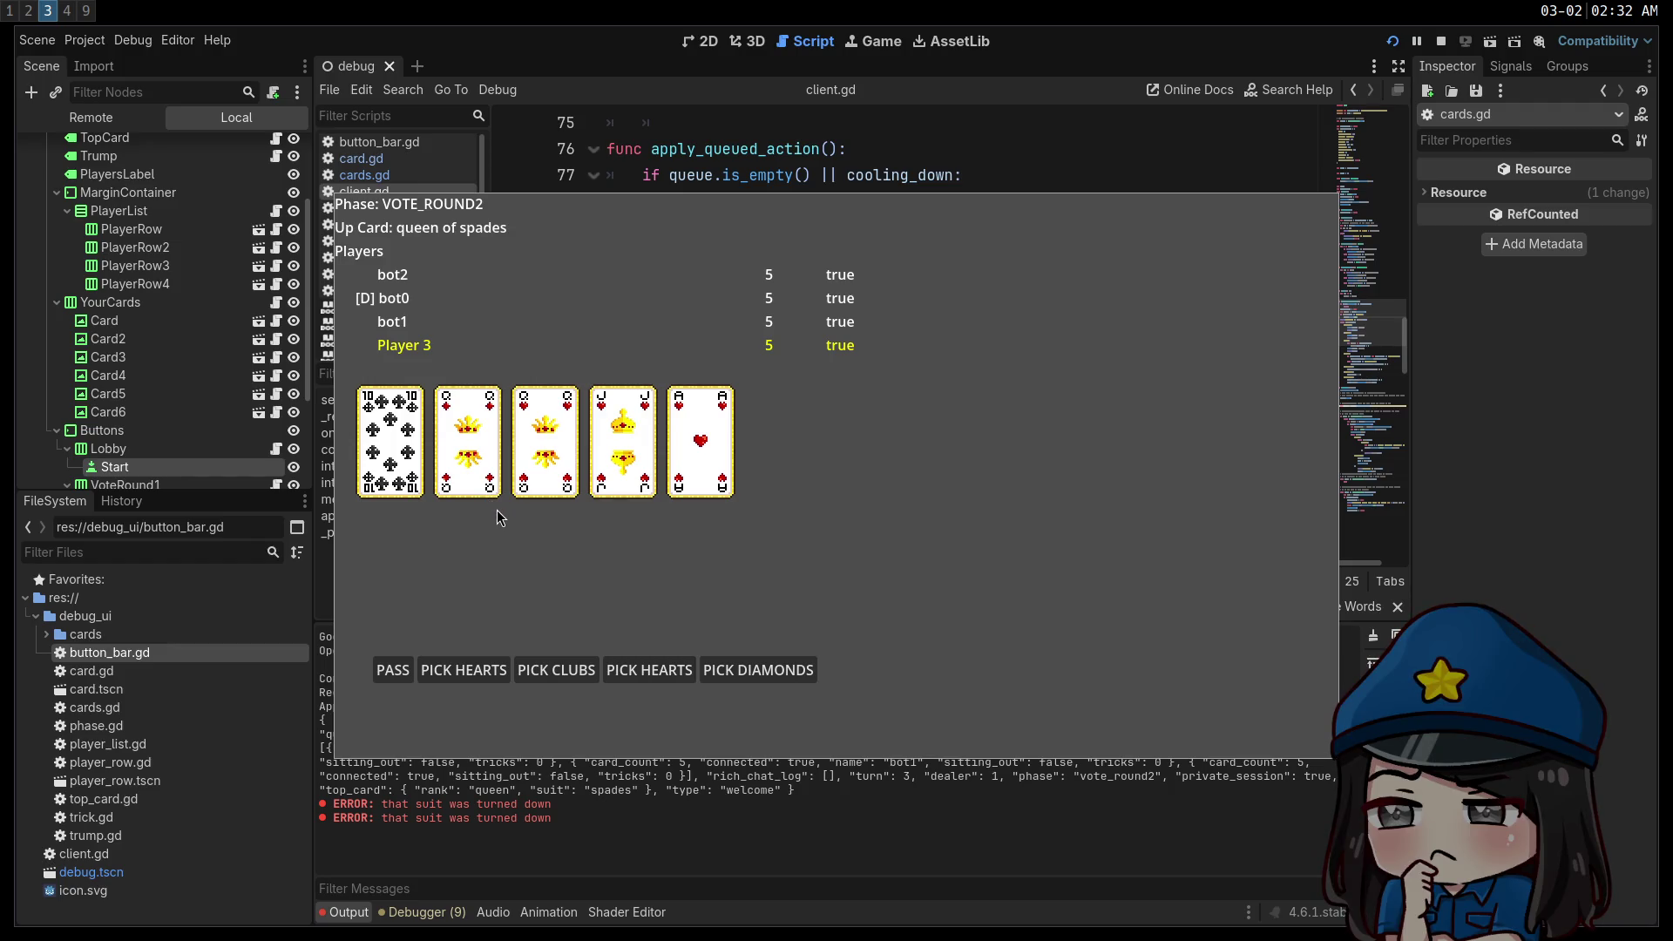
click(641, 668)
click(641, 668)
click(642, 671)
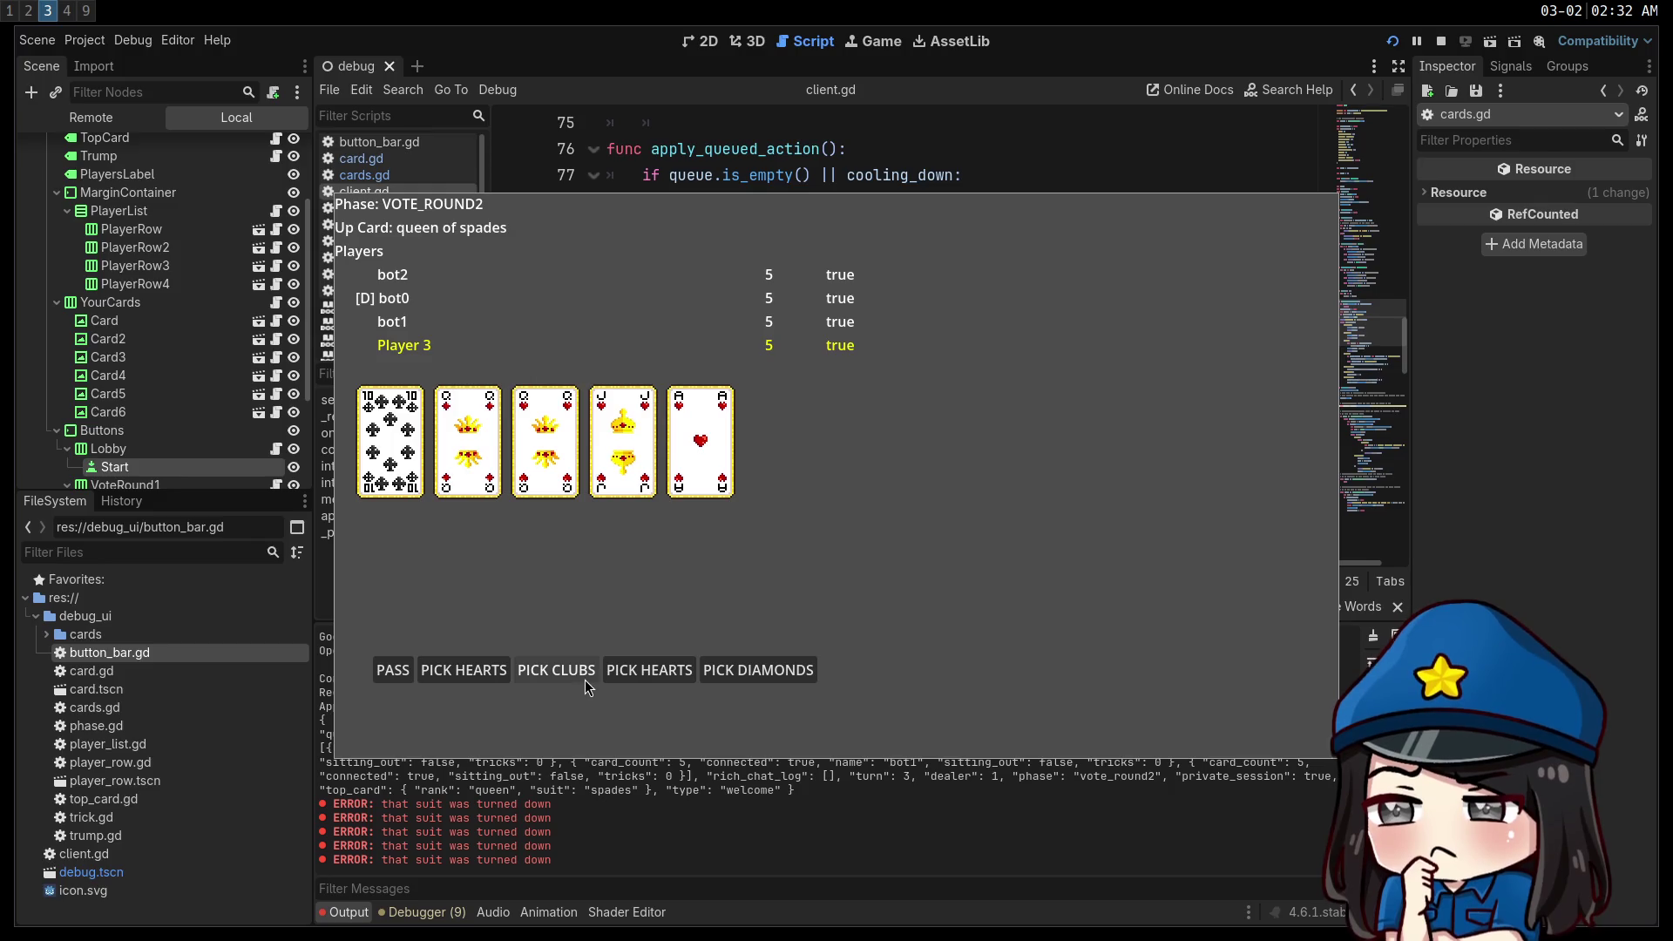
click(776, 679)
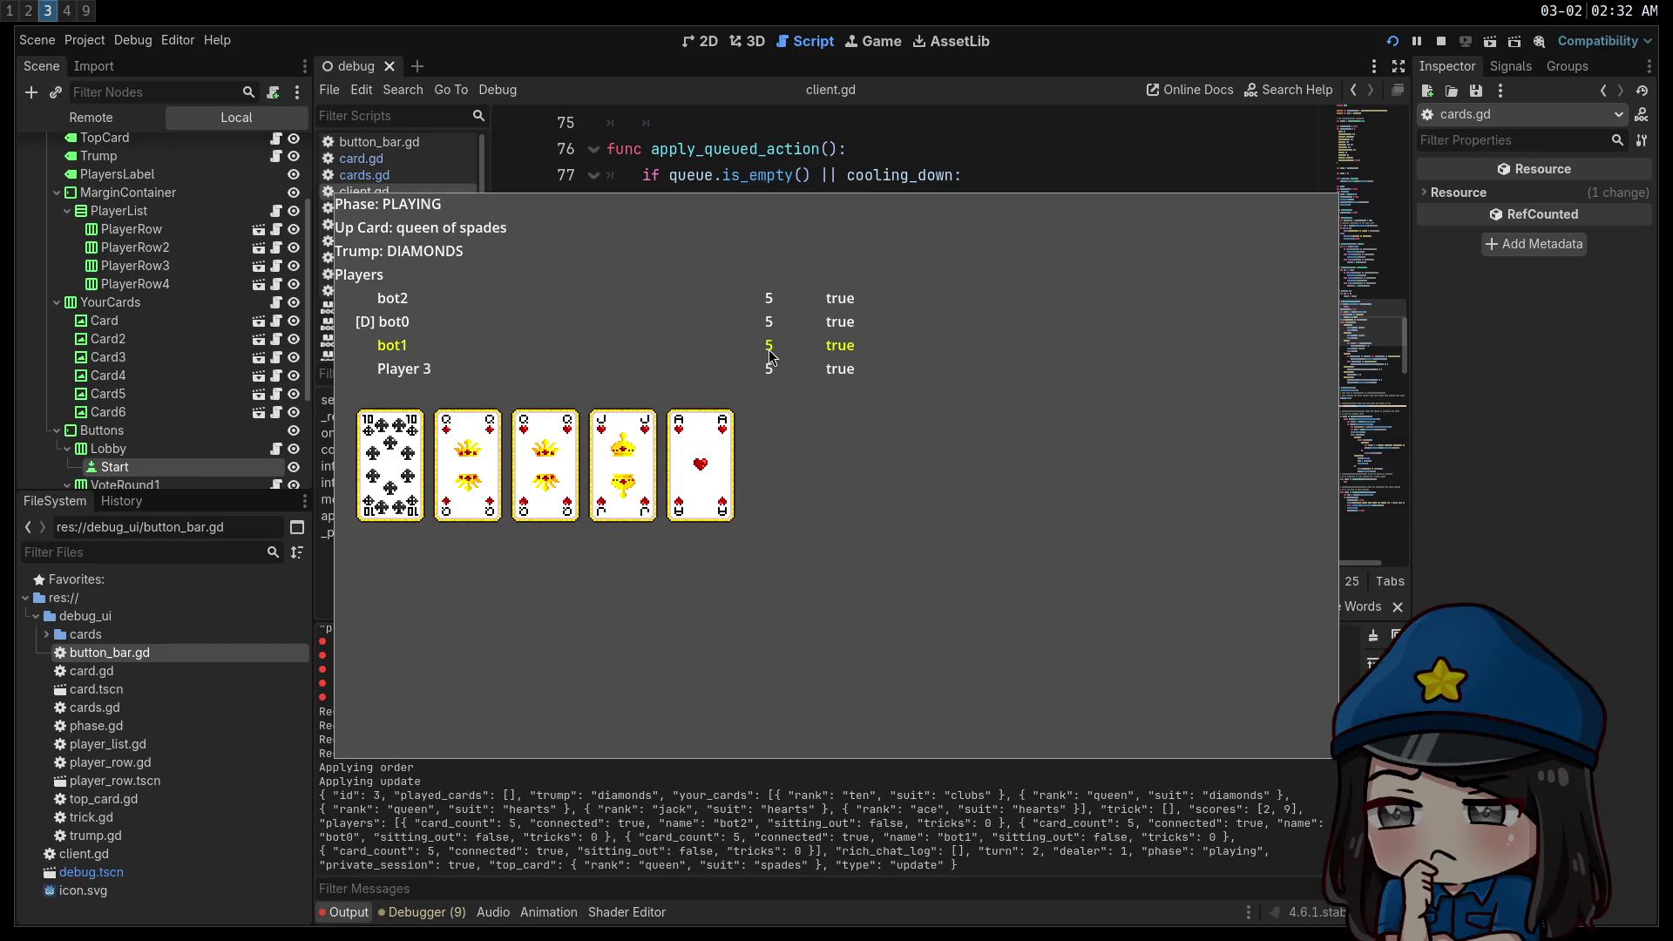
key(super+1)
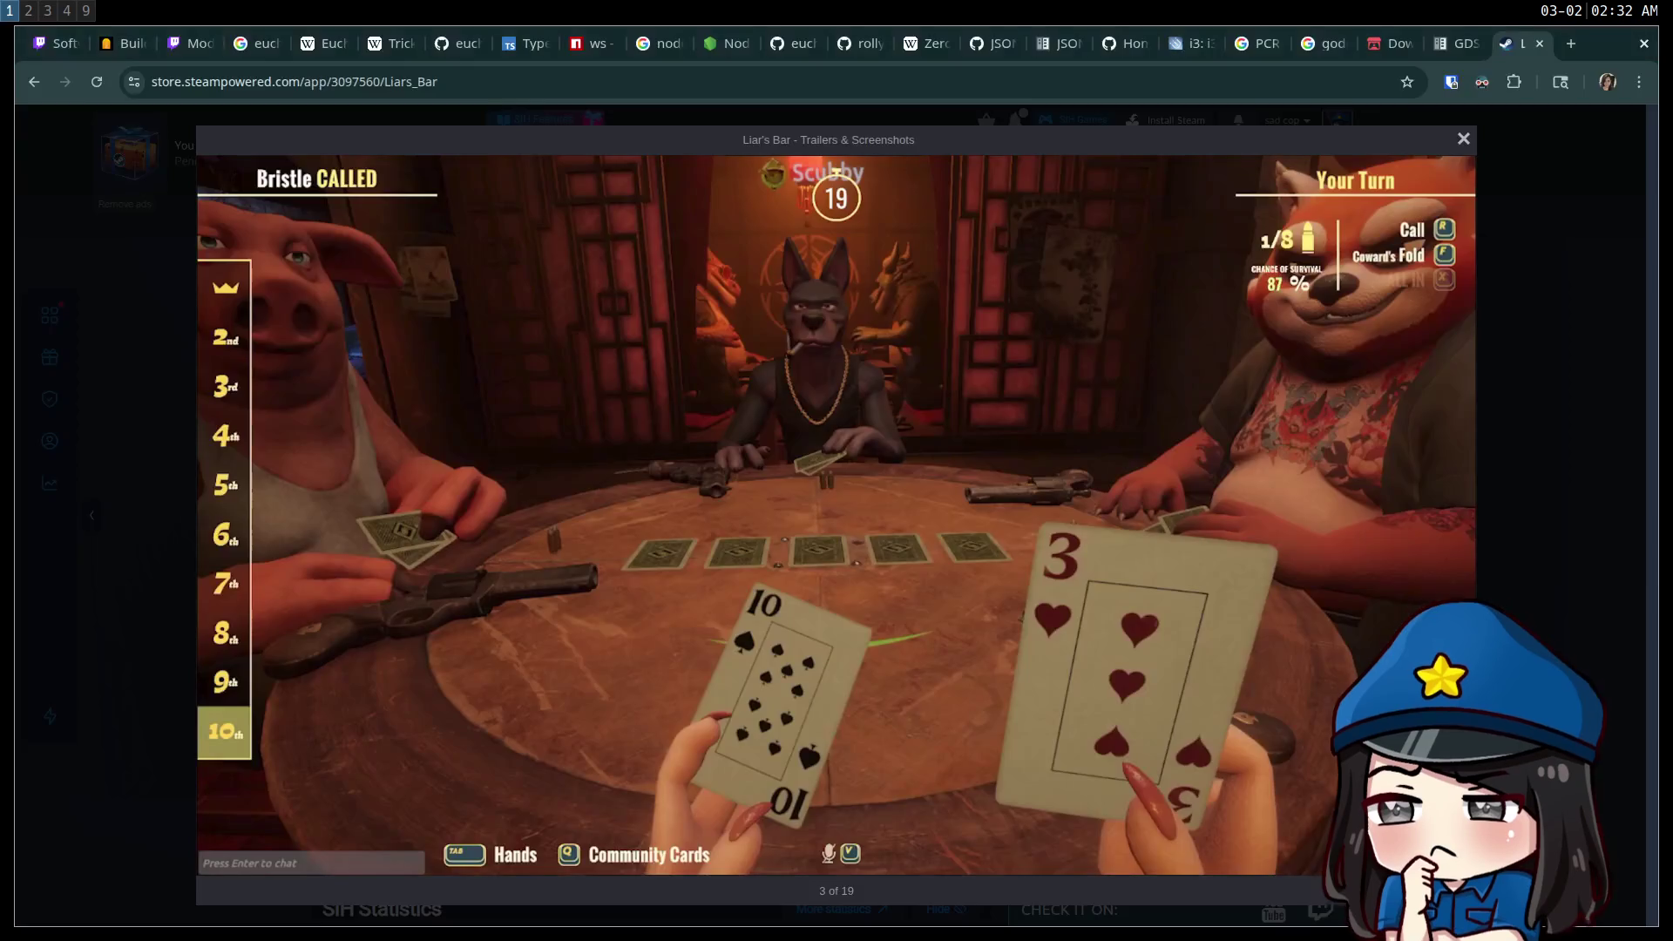
Restart the bot script in the tmux shell so the bots reconnect, then return to Godot.
key(super+2)
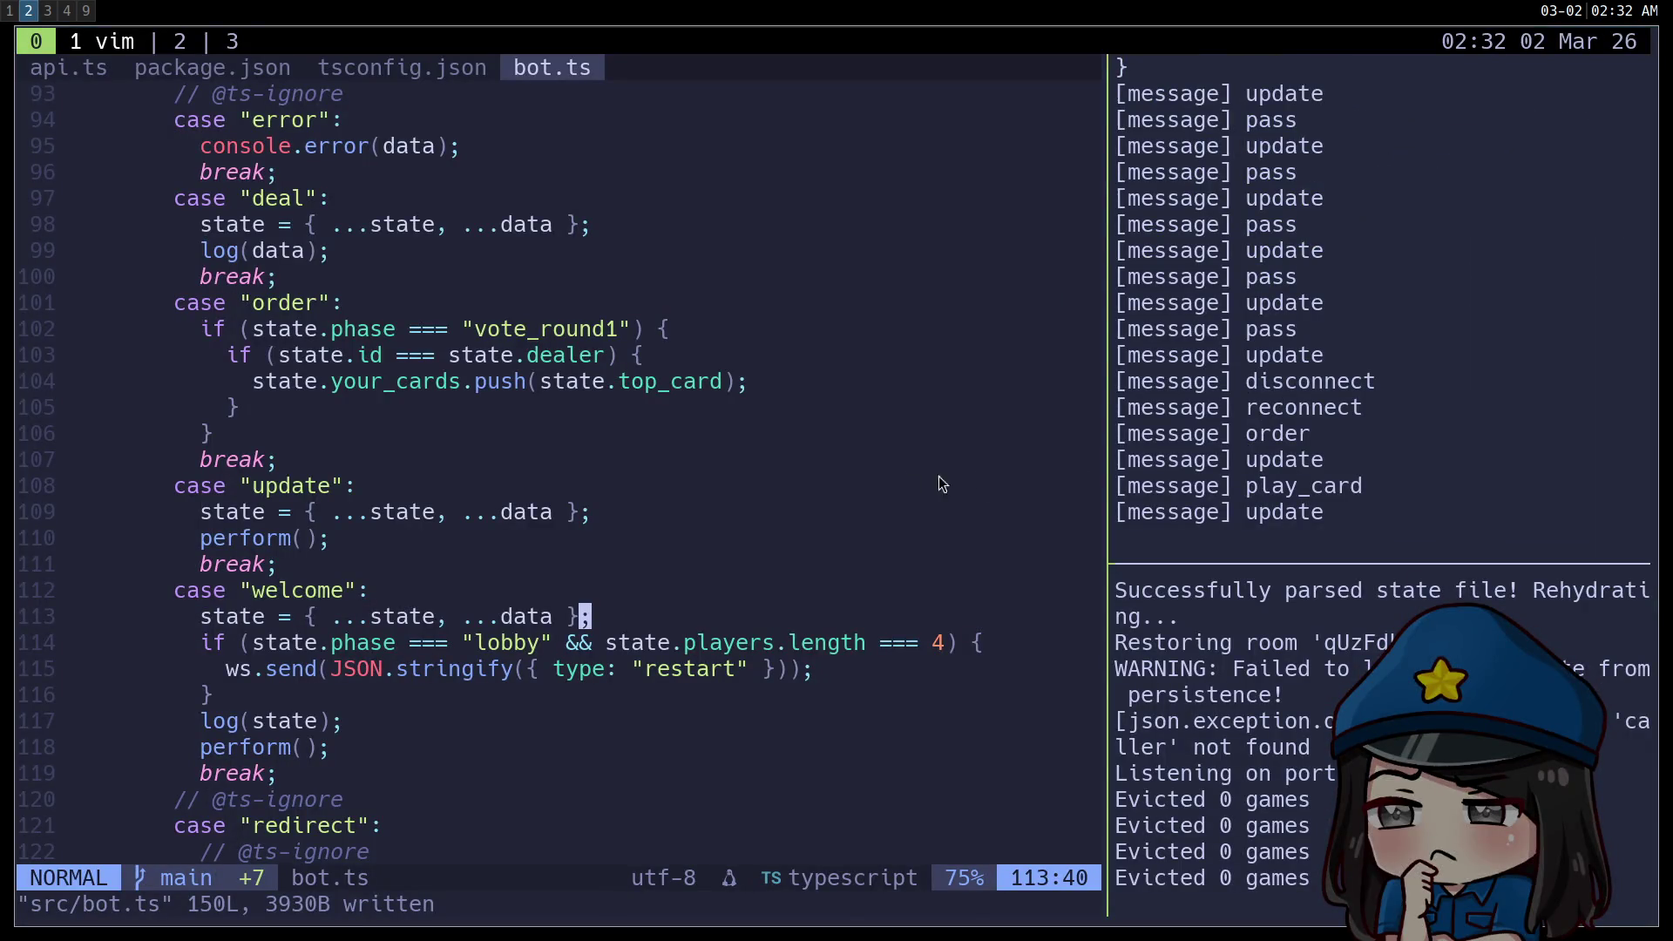
click(1392, 410)
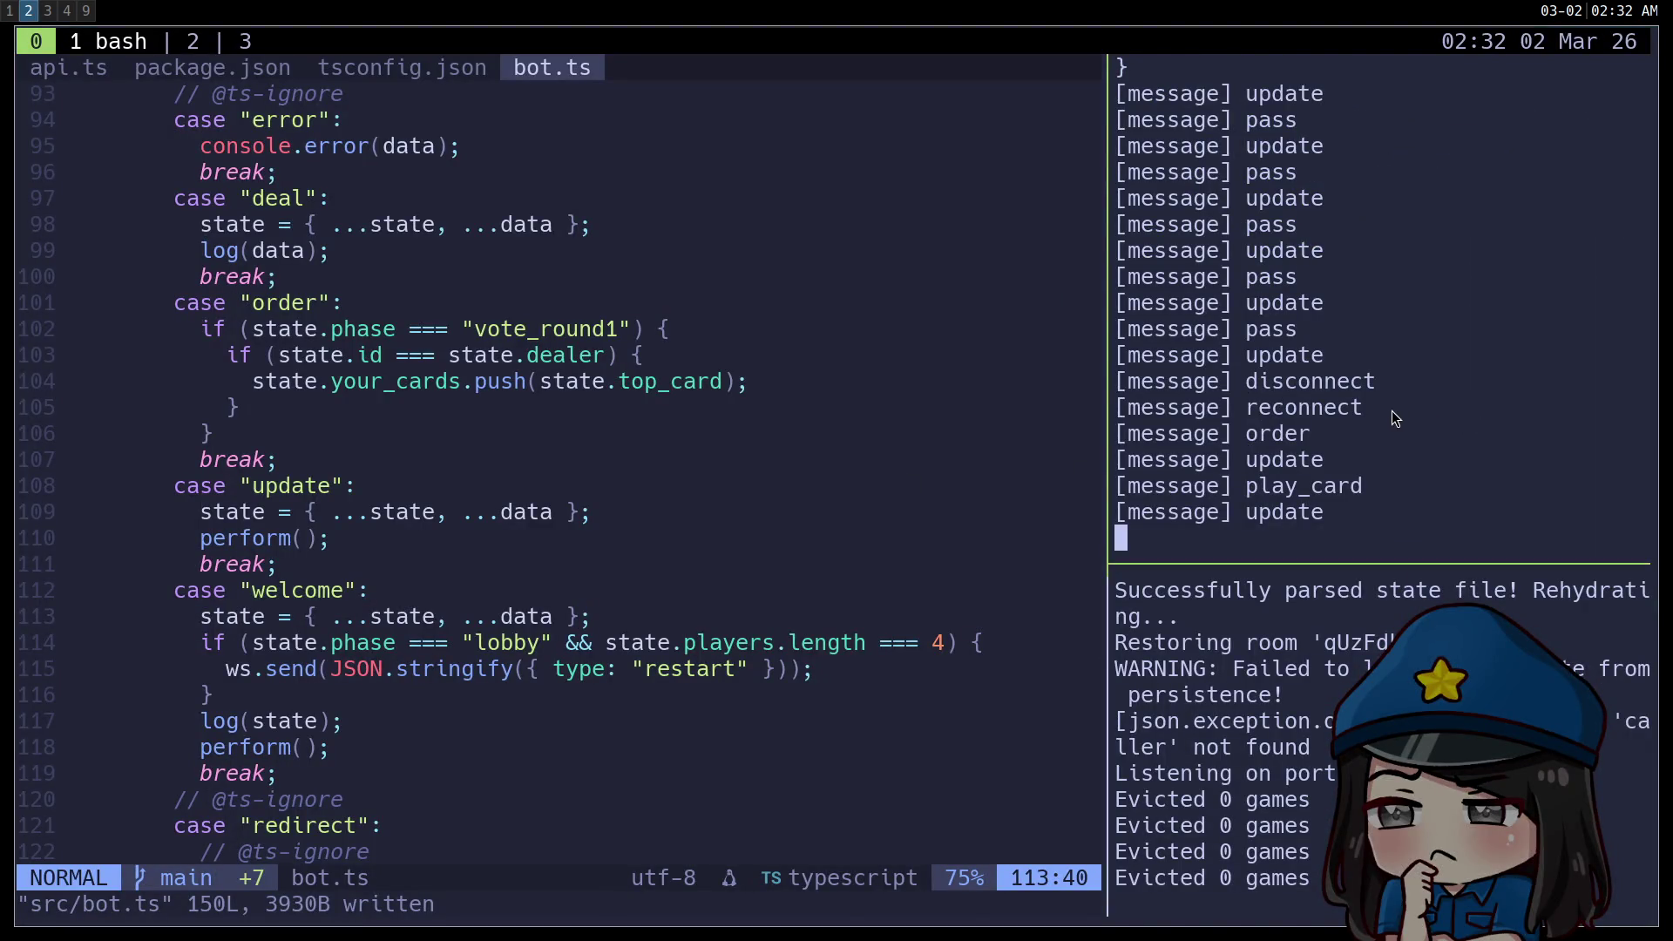
key(ctrl+c)
key(Up)
key(Return)
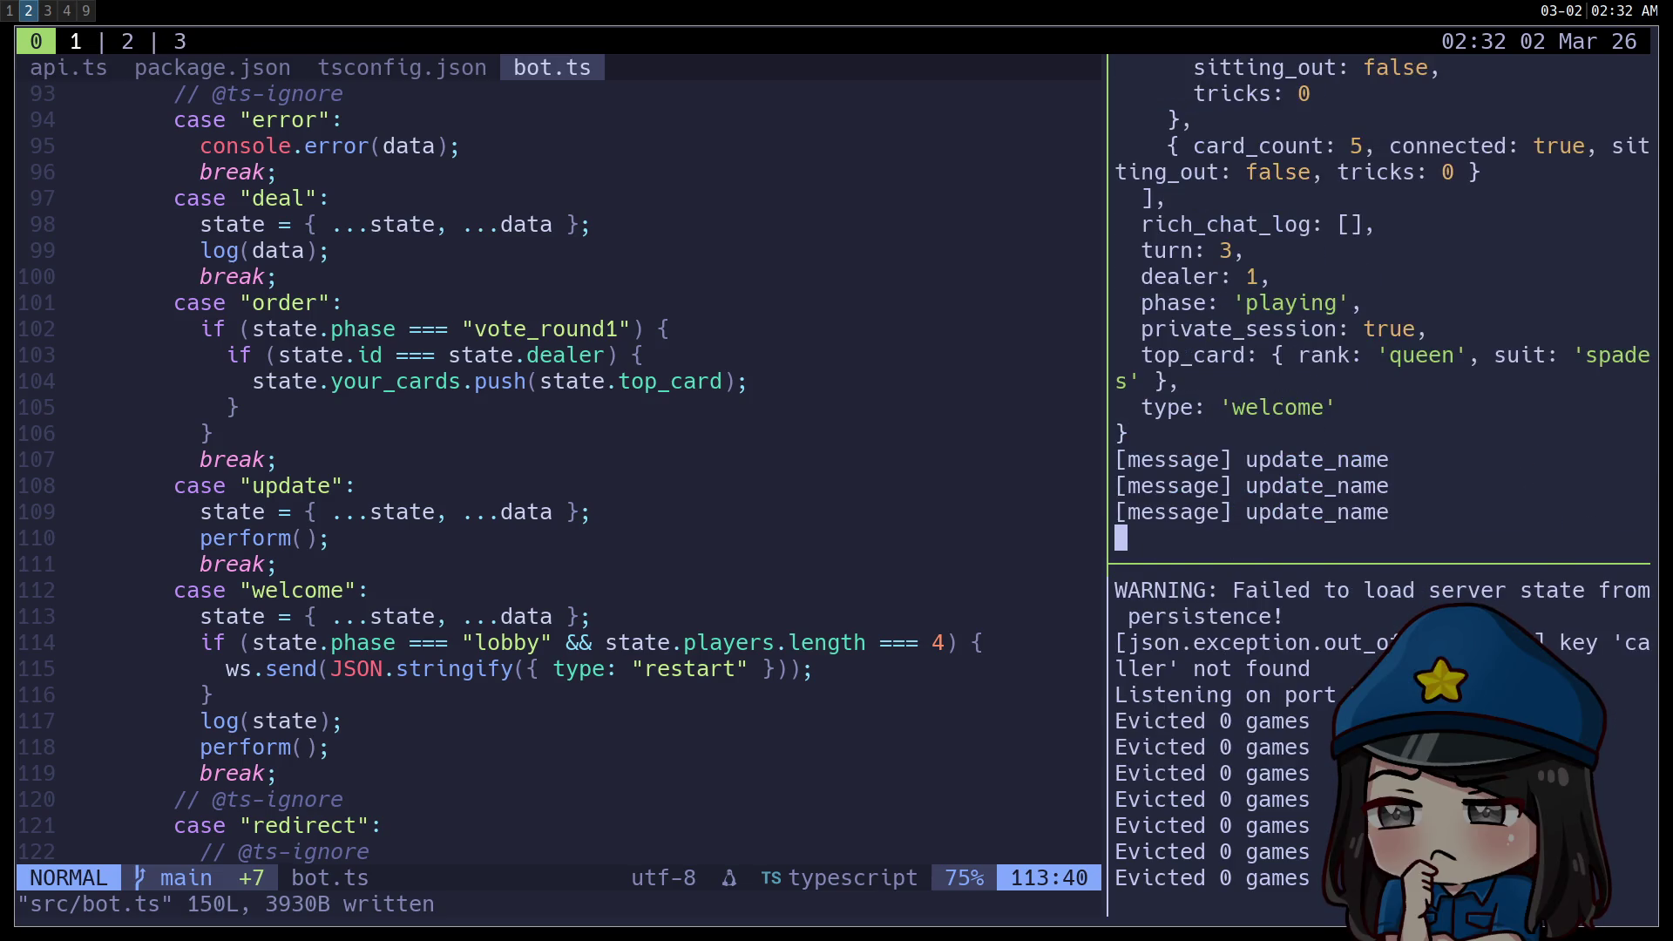
key(super+1)
key(super+3)
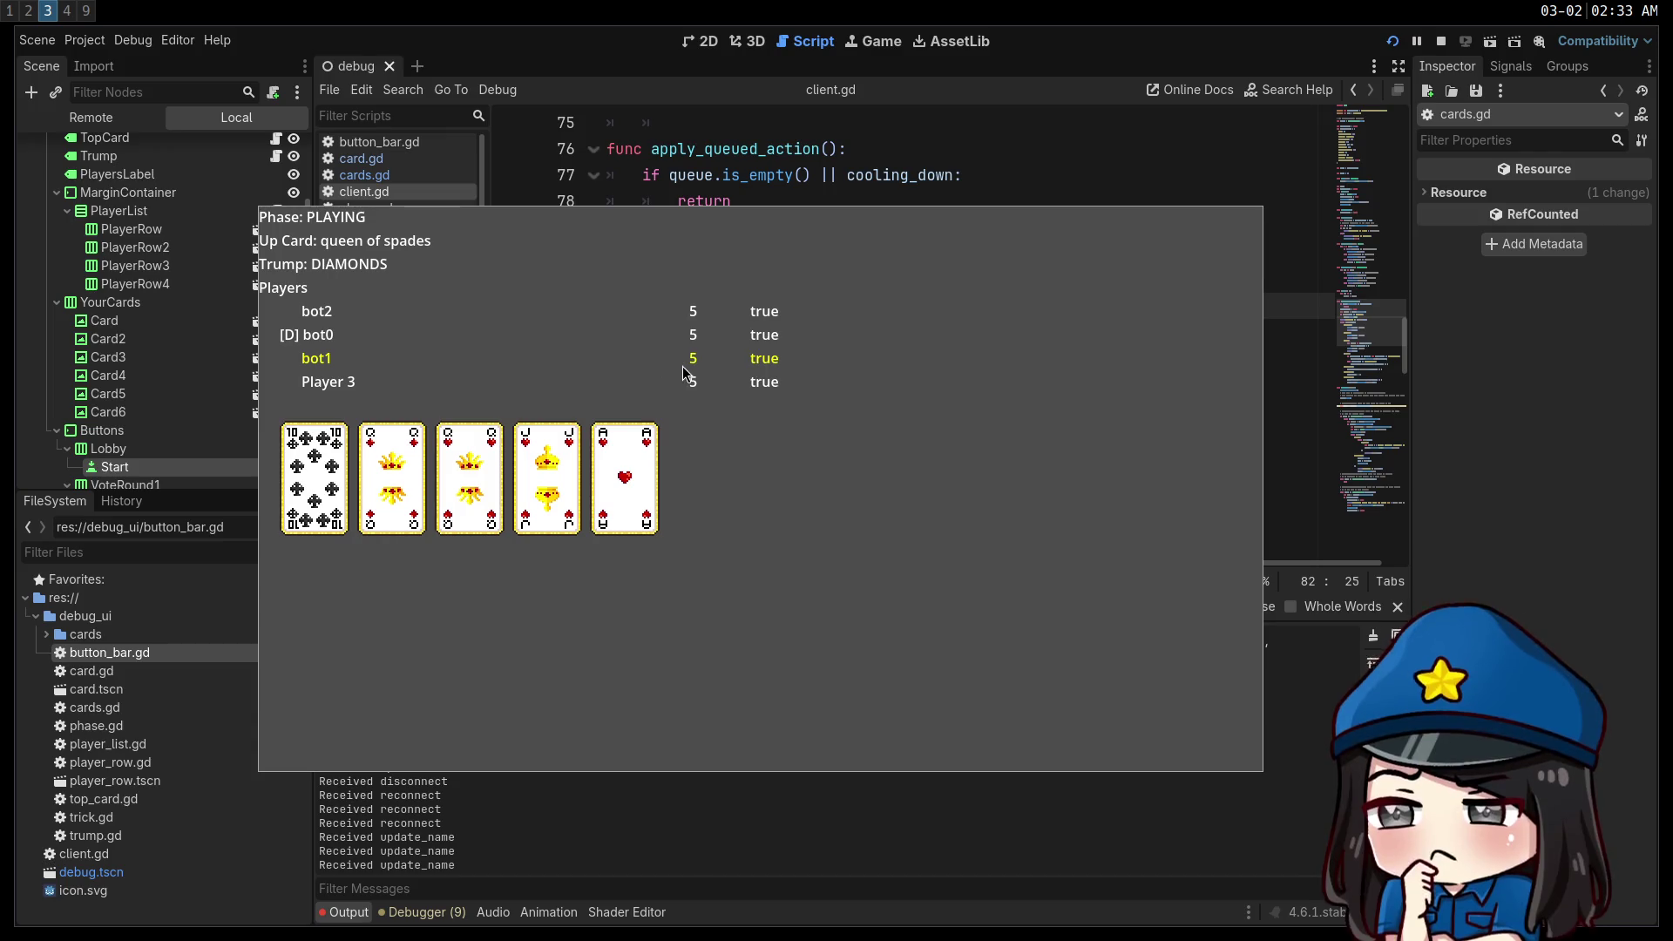
Relaunch the Euchre client, play the queen of diamonds onto the ten of spades, then stop it.
click(1440, 41)
click(1393, 42)
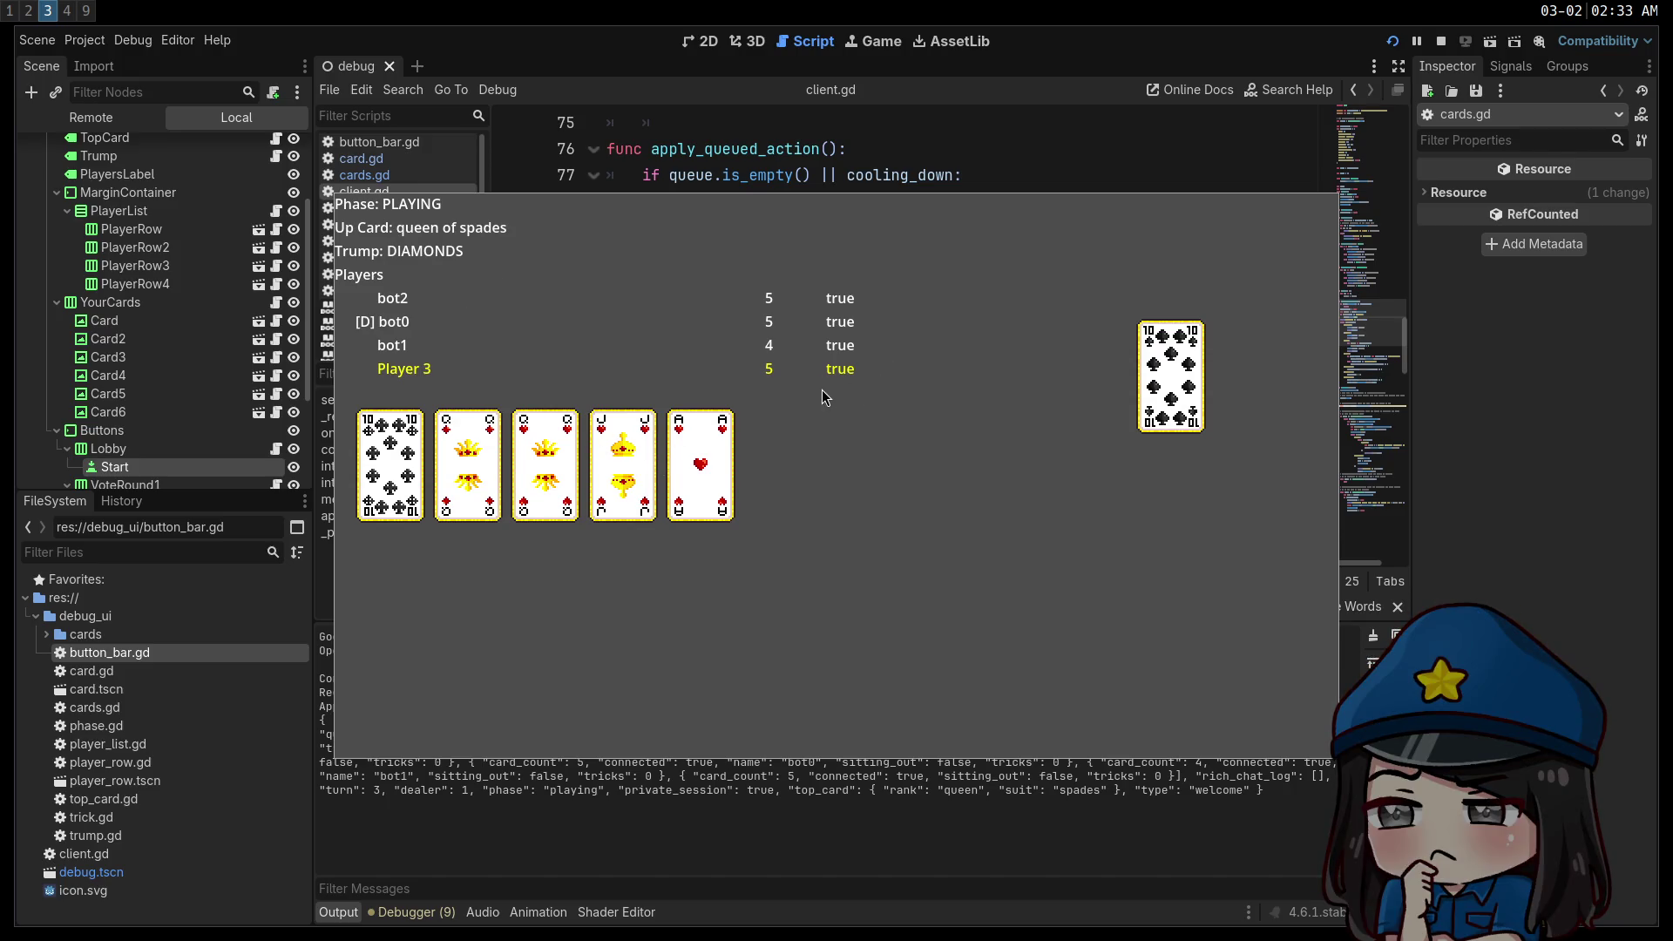
click(464, 444)
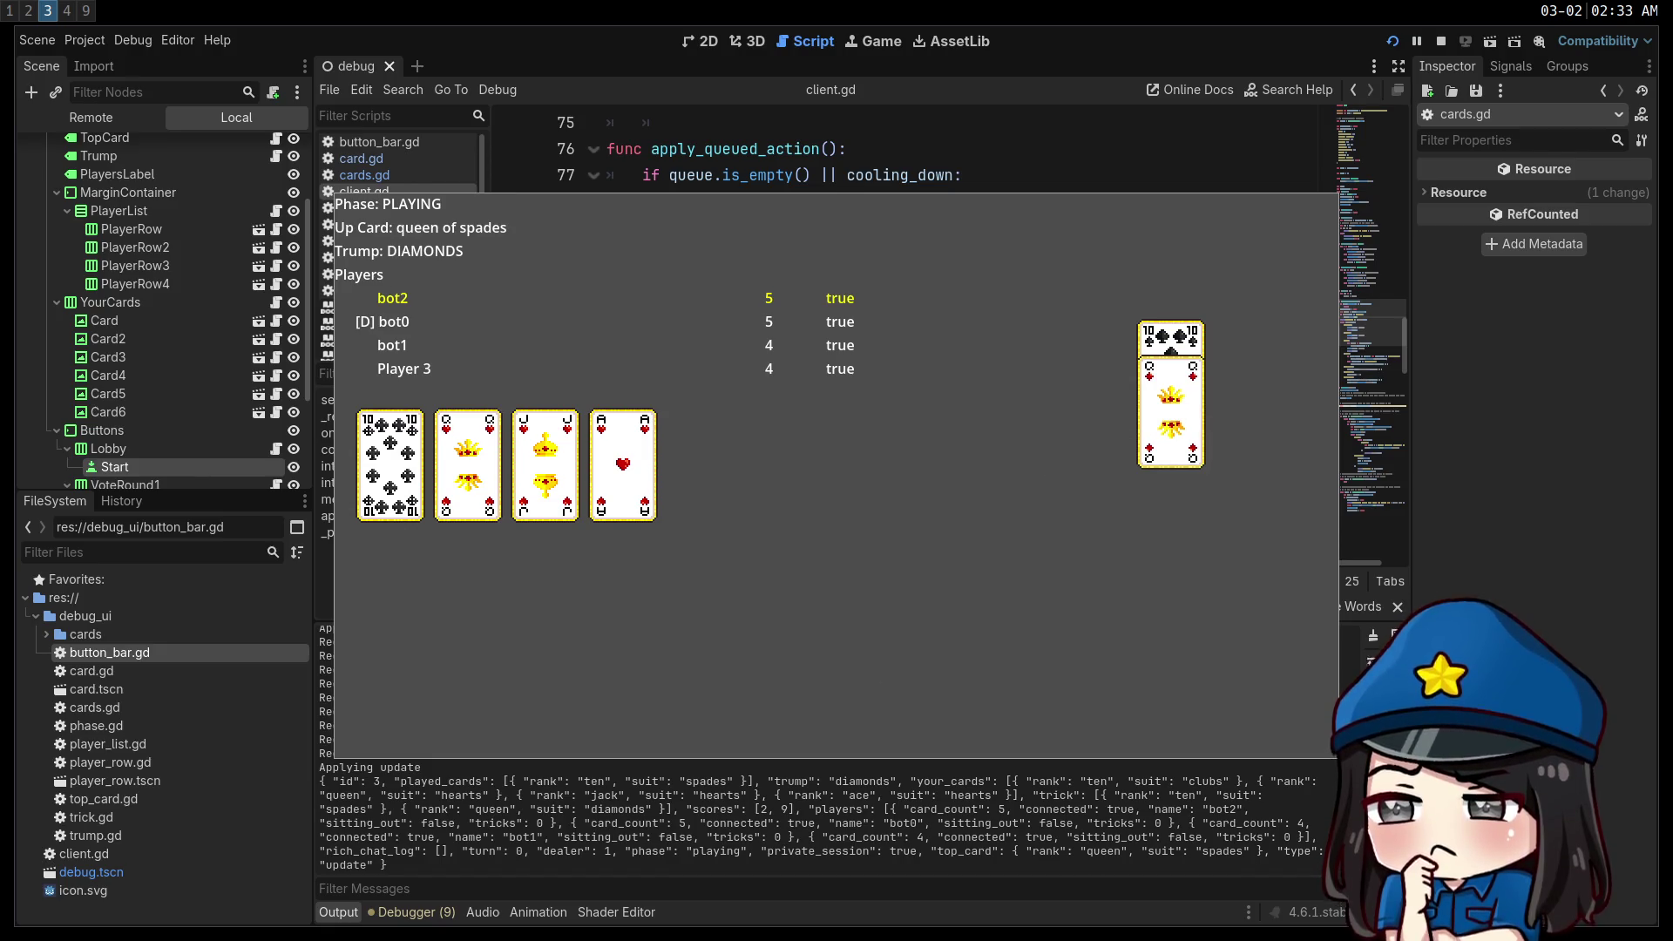
drag(922, 594, 926, 534)
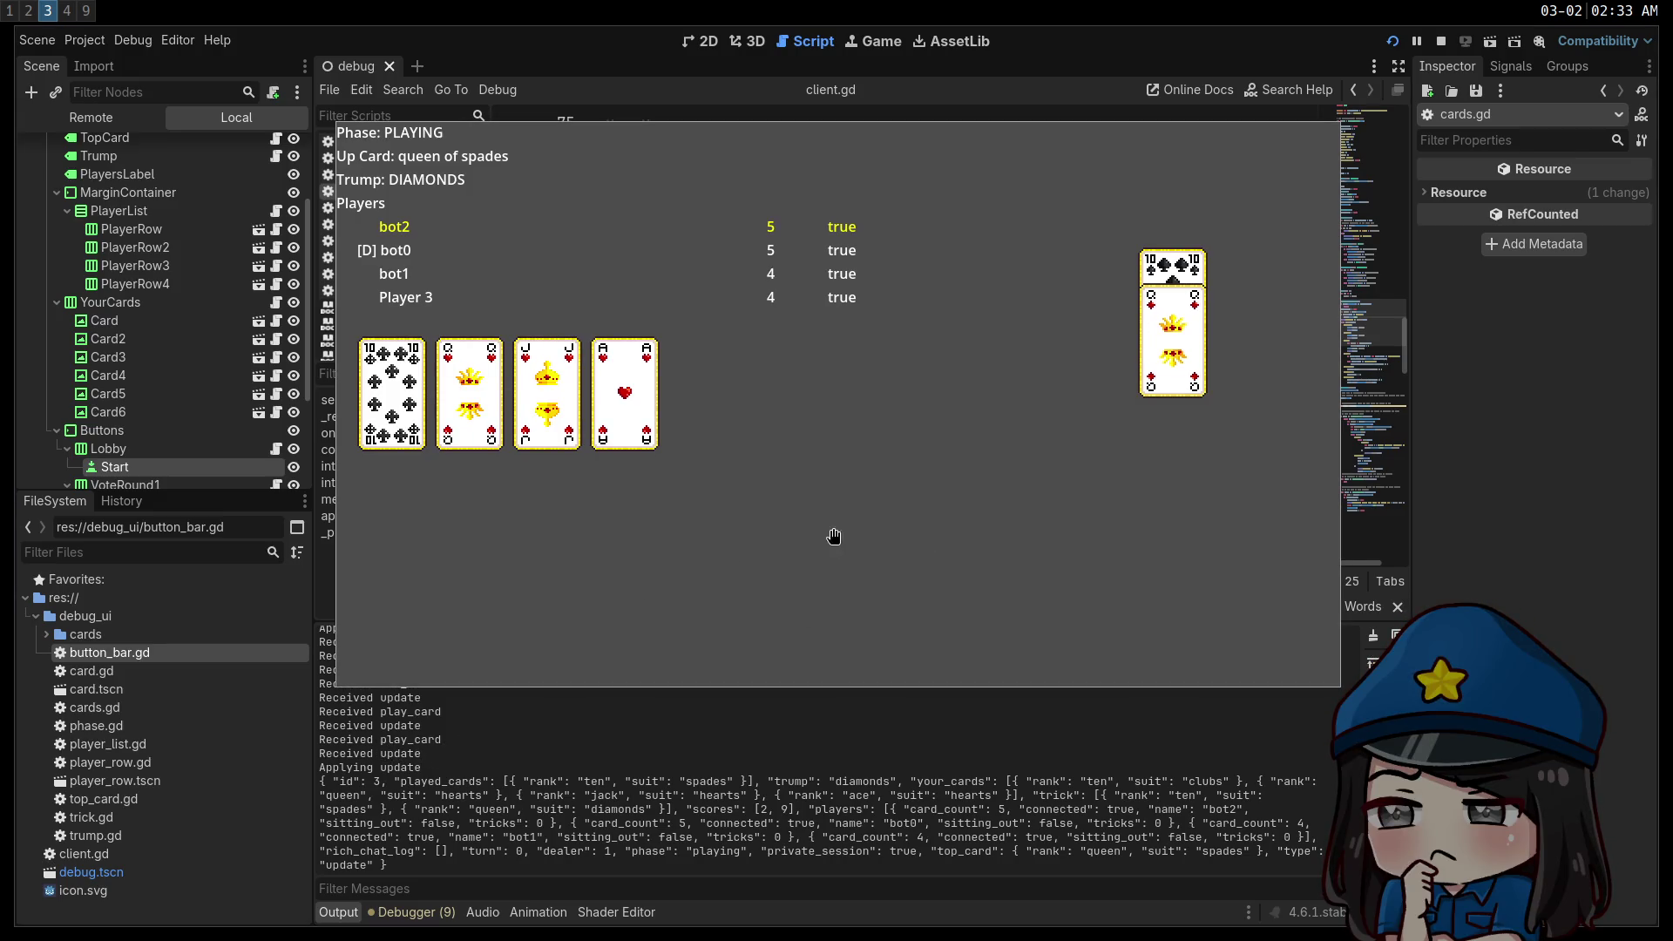
key(F8)
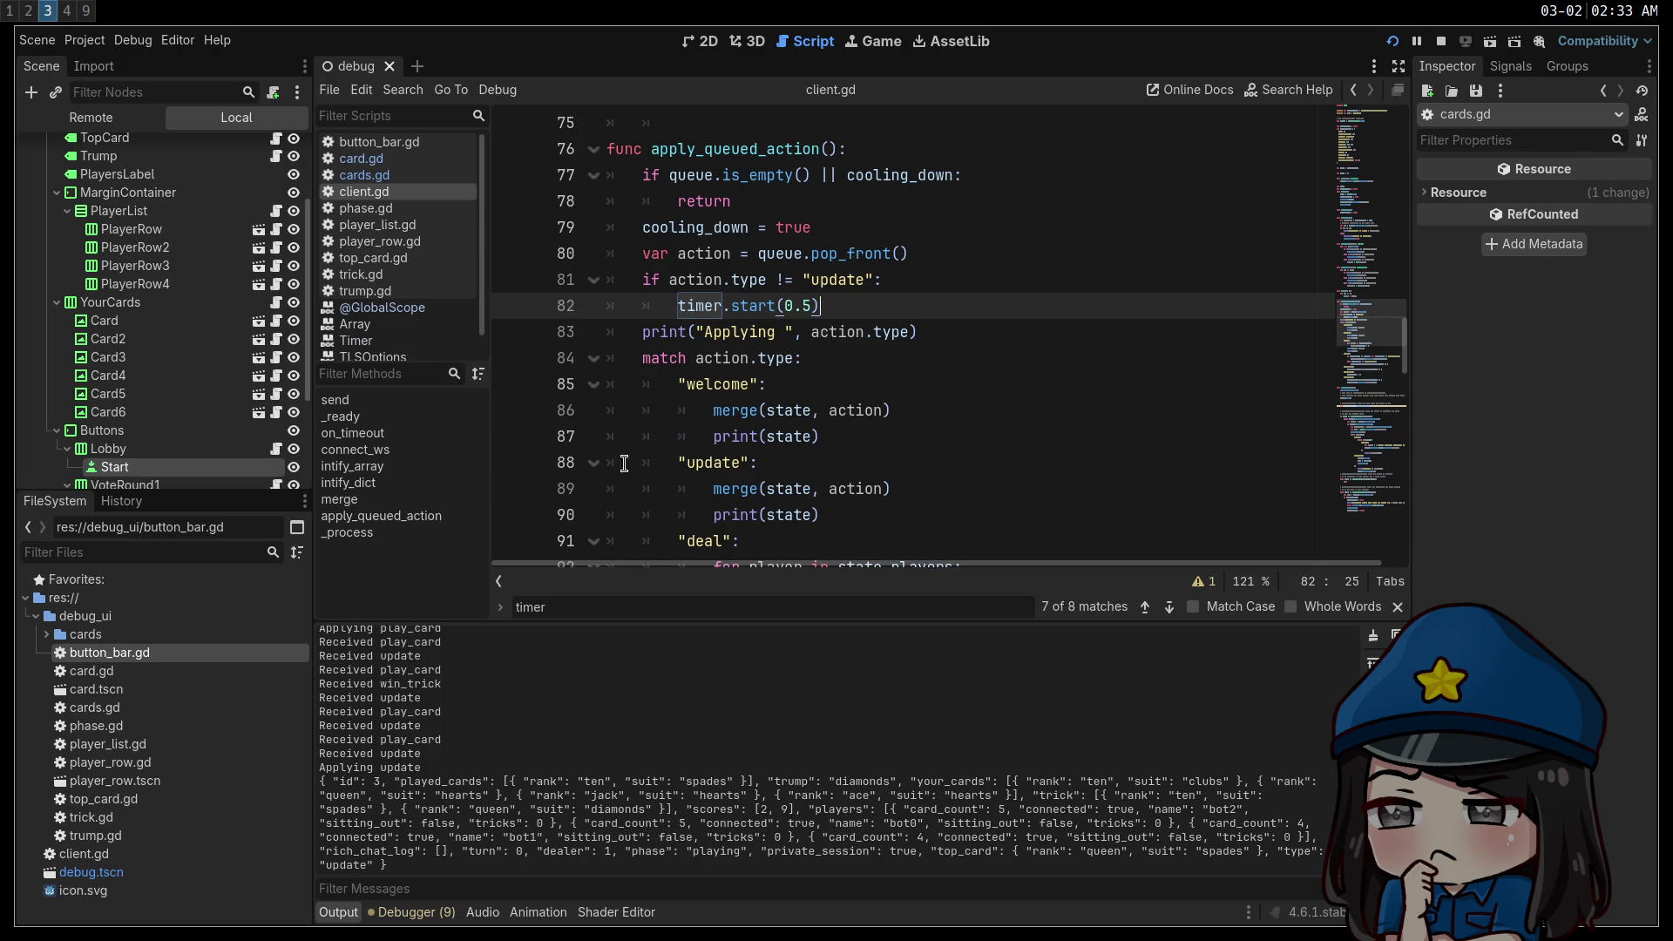
Move 'cooling_down = true' inside the 'if action.type != "update"' block, save client.gd, and relaunch.
click(740, 334)
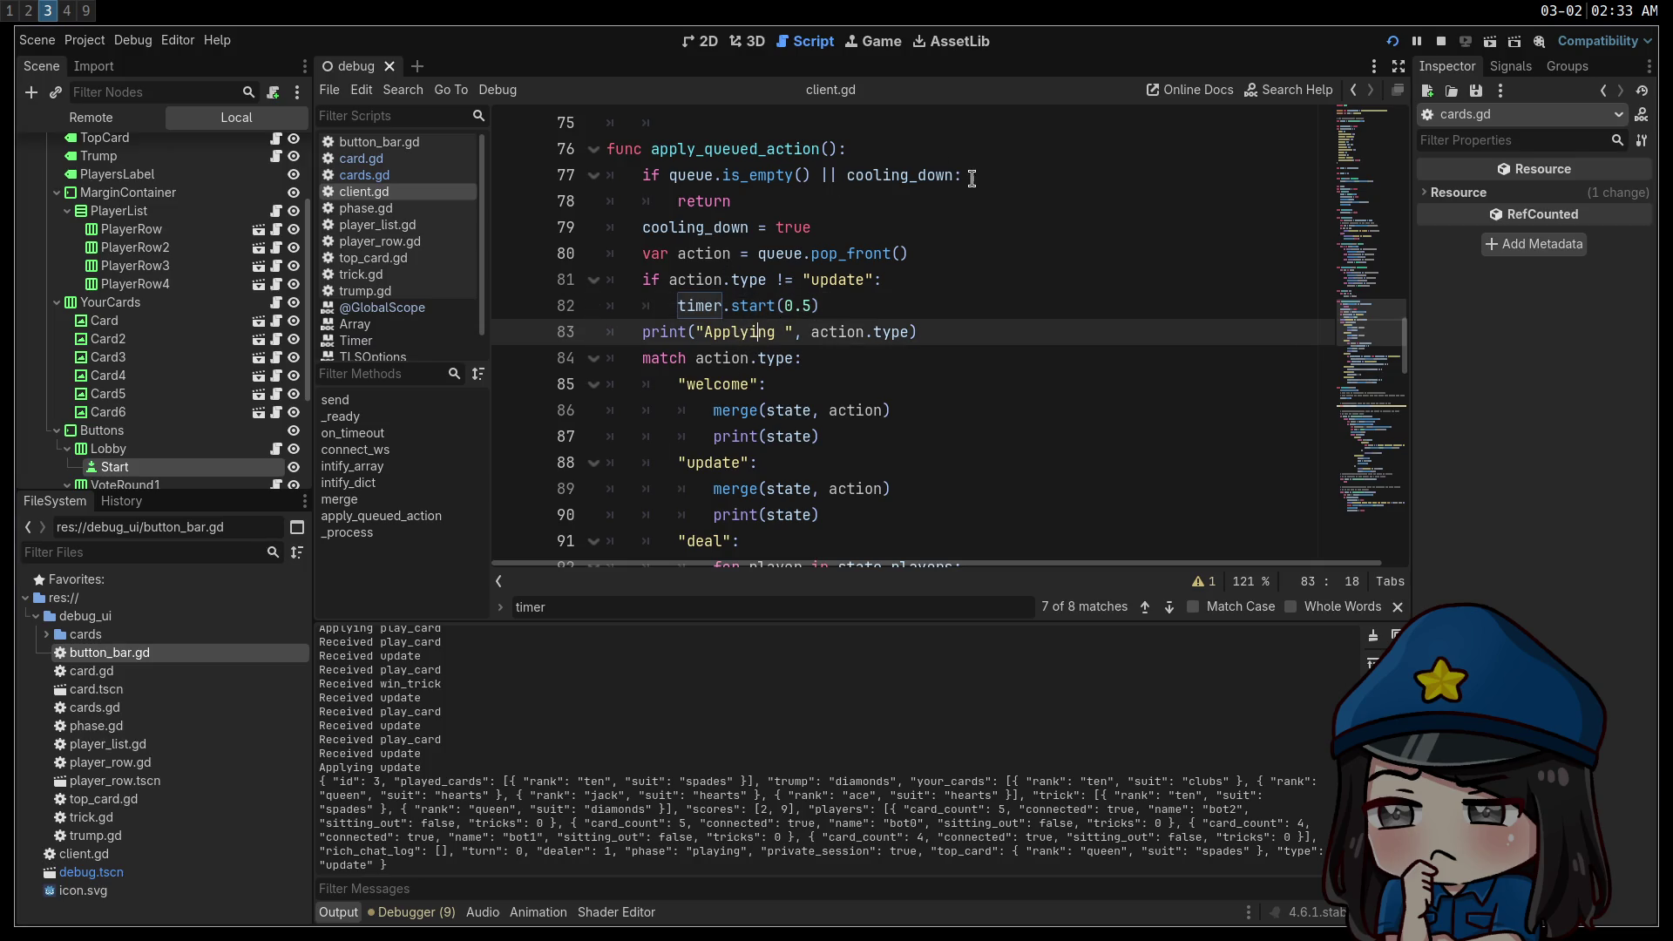
click(928, 205)
key(Down)
key(alt+Down)
key(alt+Down)
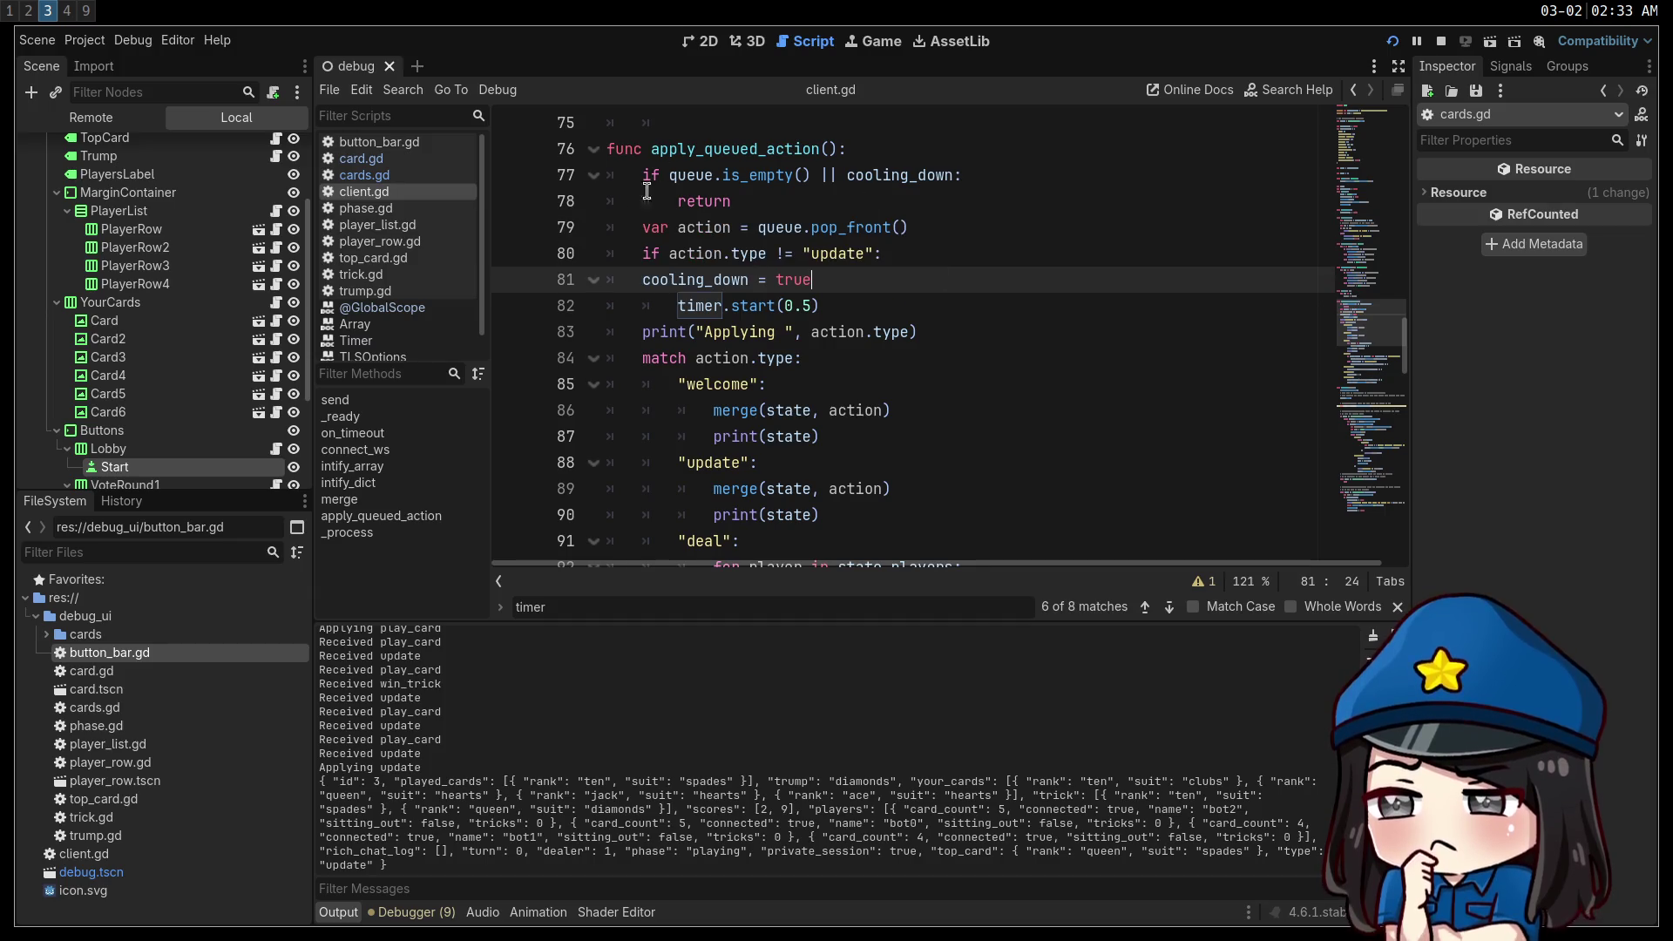
key(Home)
key(Tab)
click(997, 278)
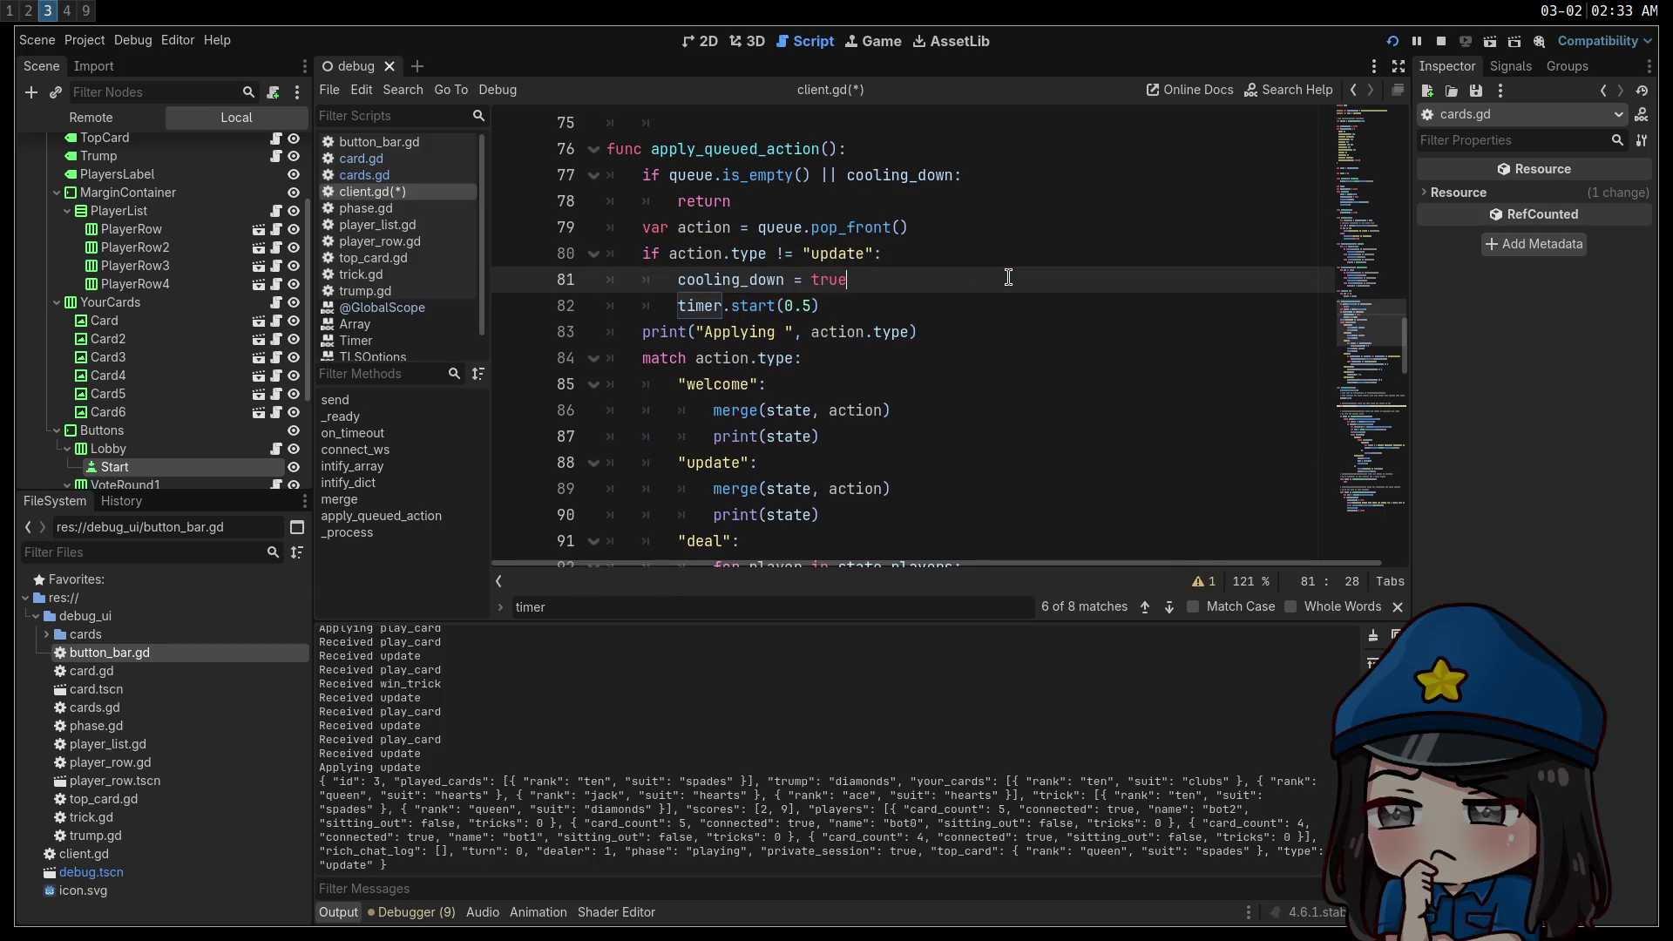
key(ctrl+s)
click(1449, 43)
click(1391, 41)
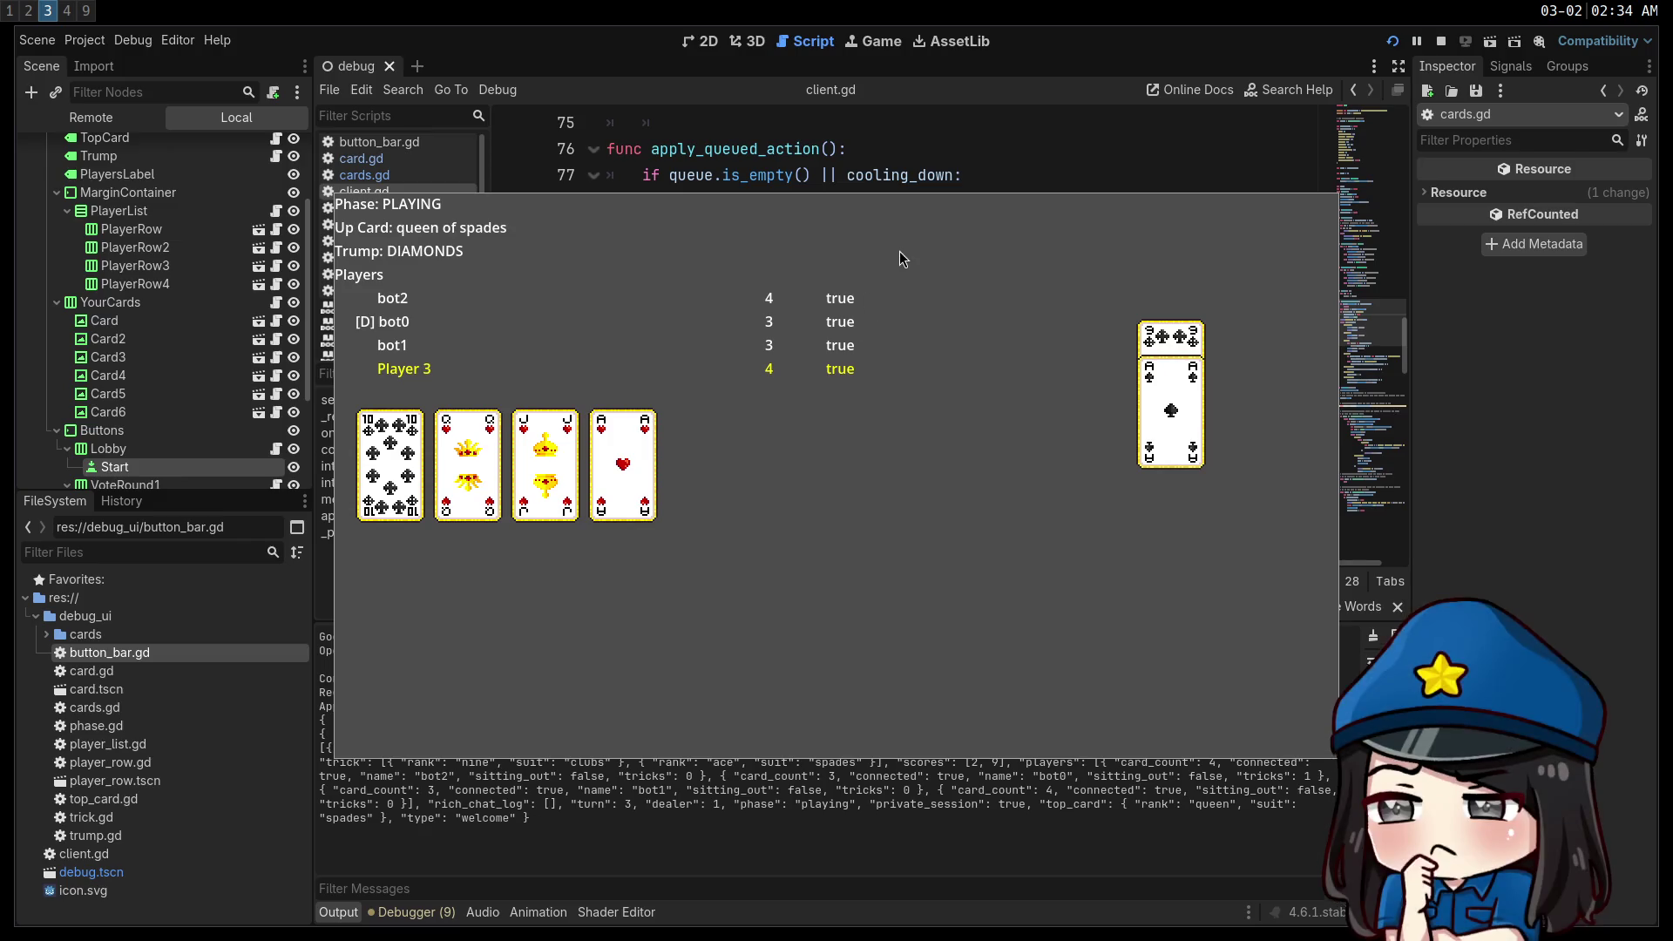
Stop the running Euchre game after test-playing a few tricks with the cooldown fix.
click(1441, 42)
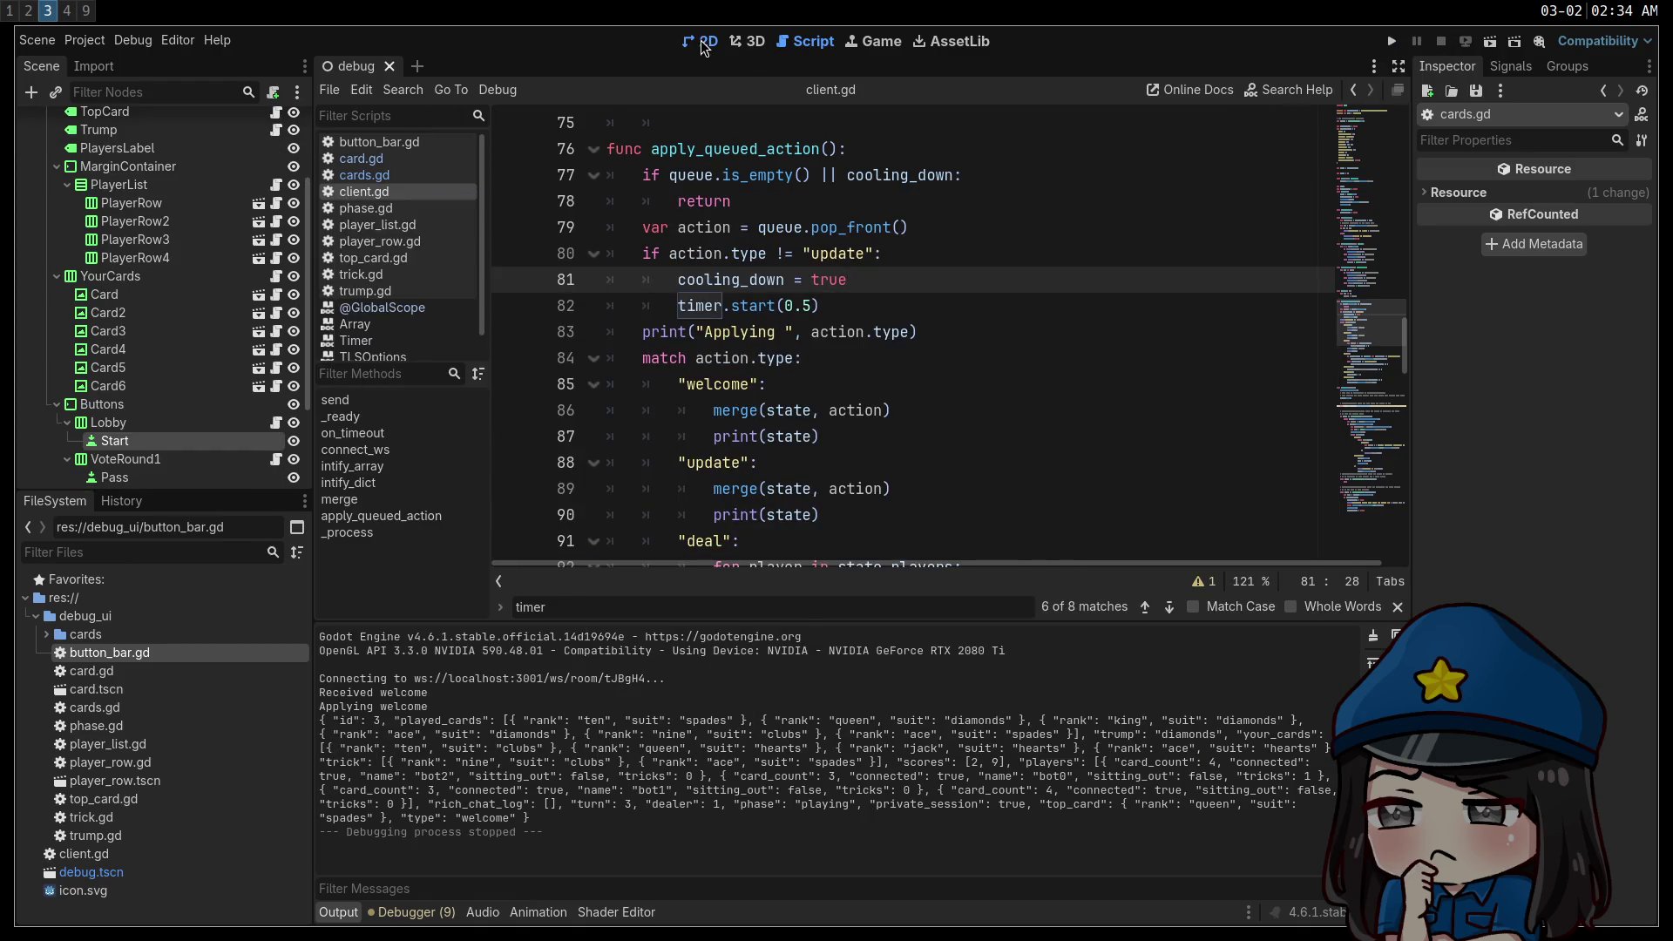
In the player_row scene, duplicate the Connected label and rename the copy Tricks.
click(704, 42)
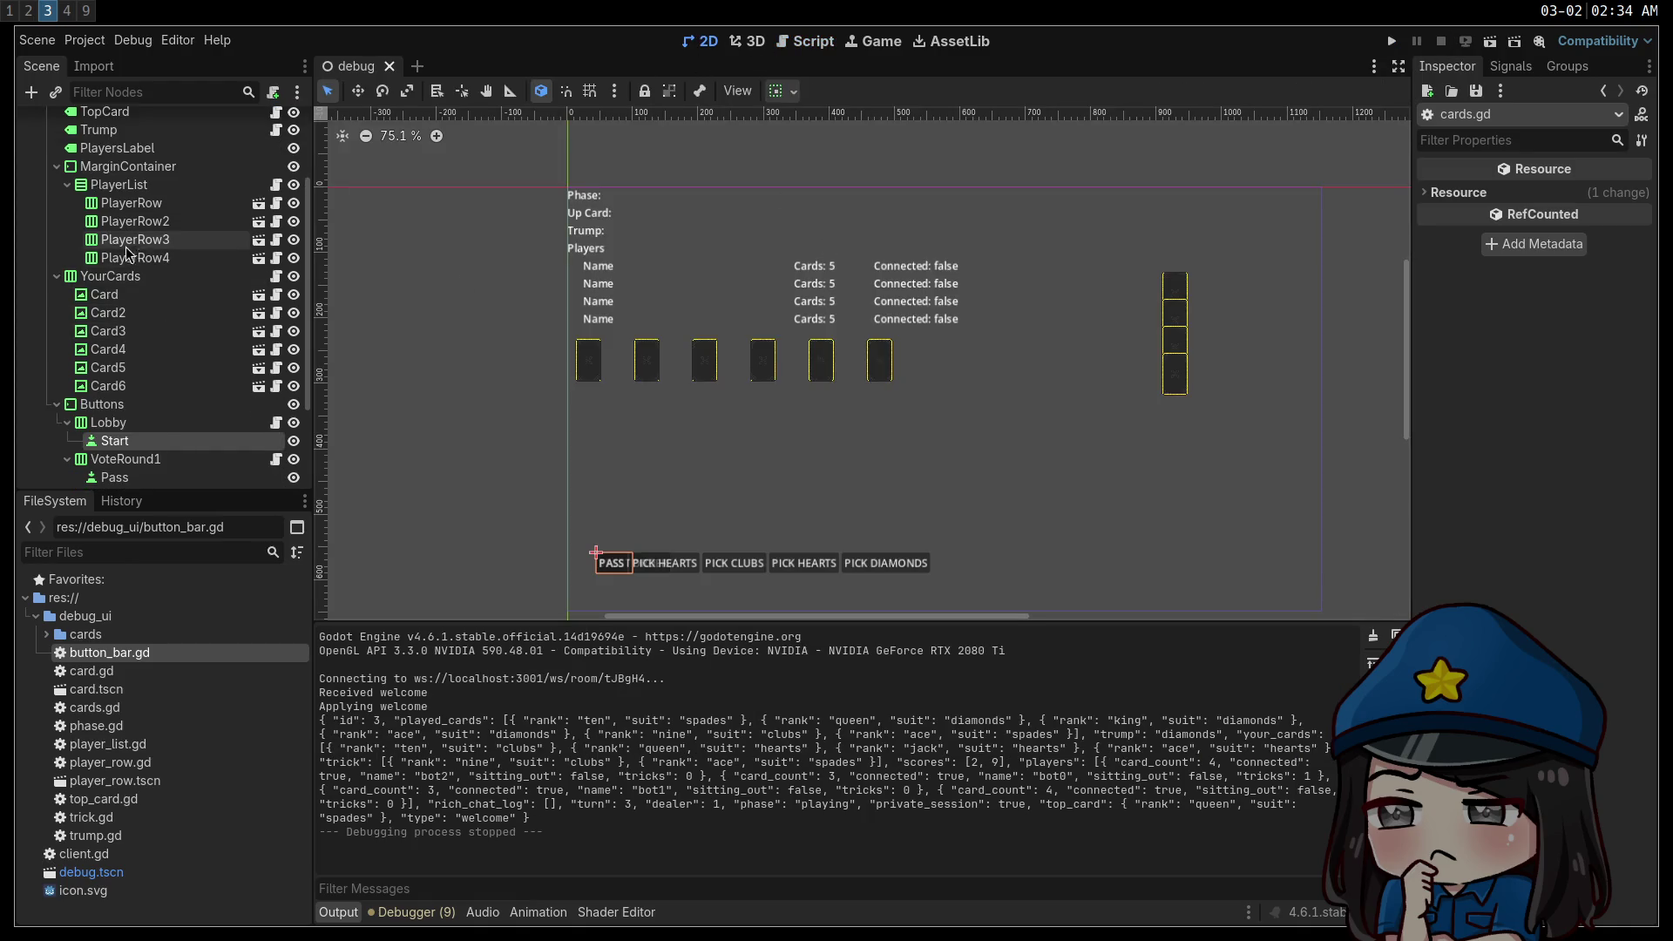
click(258, 258)
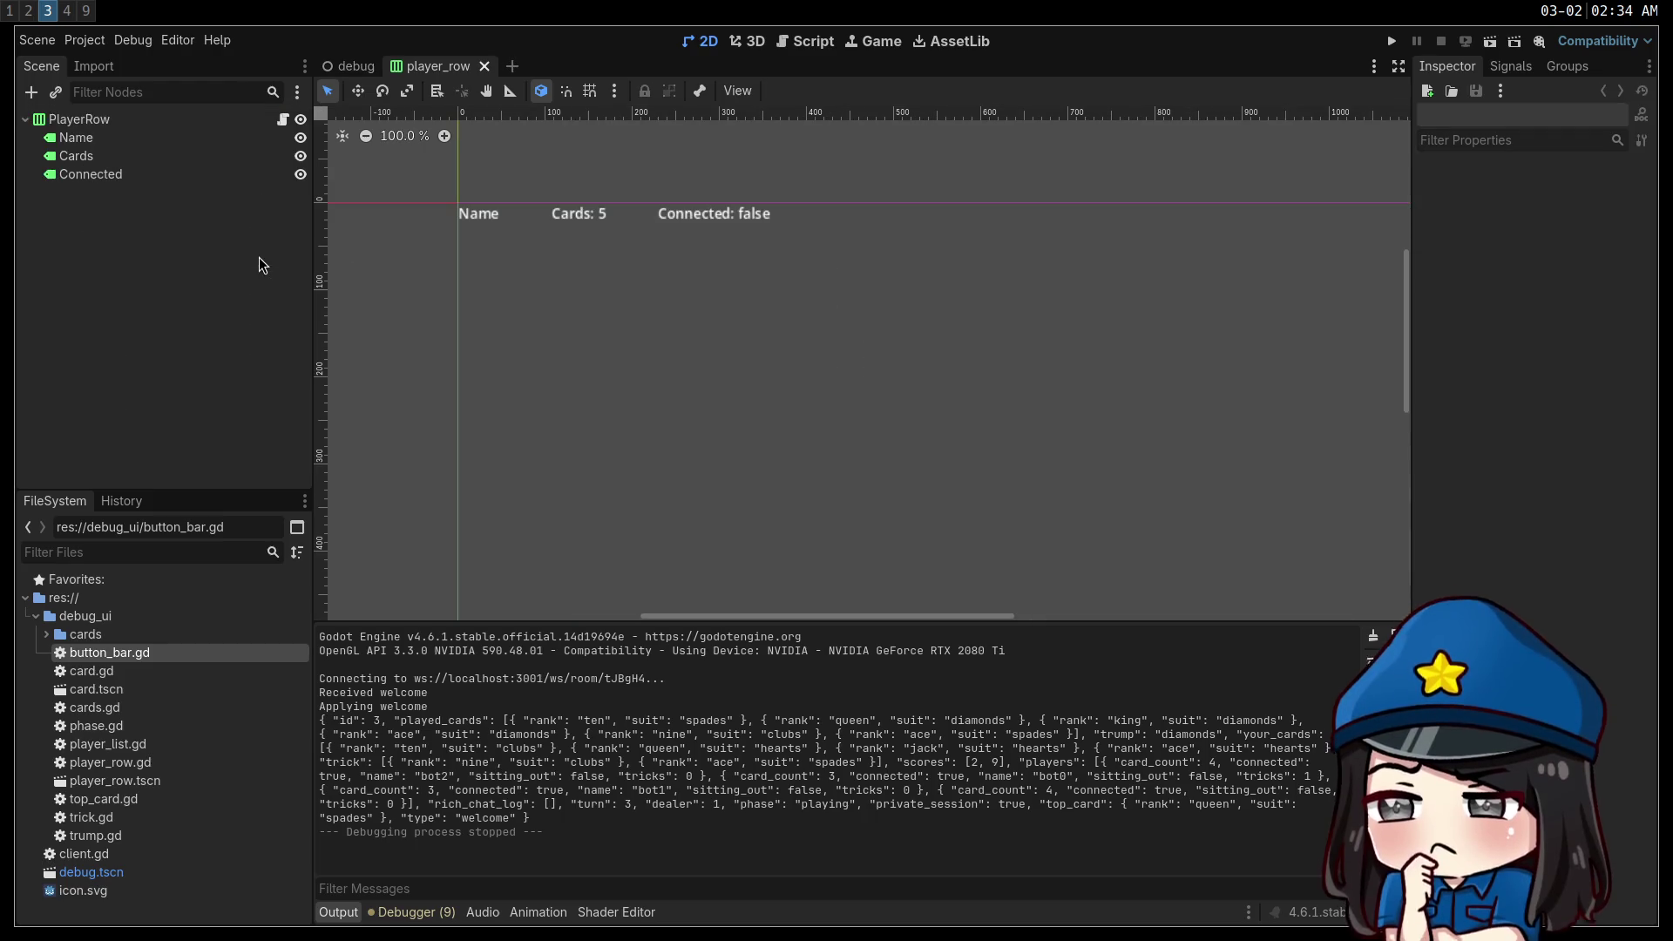
click(155, 179)
key(ctrl+d)
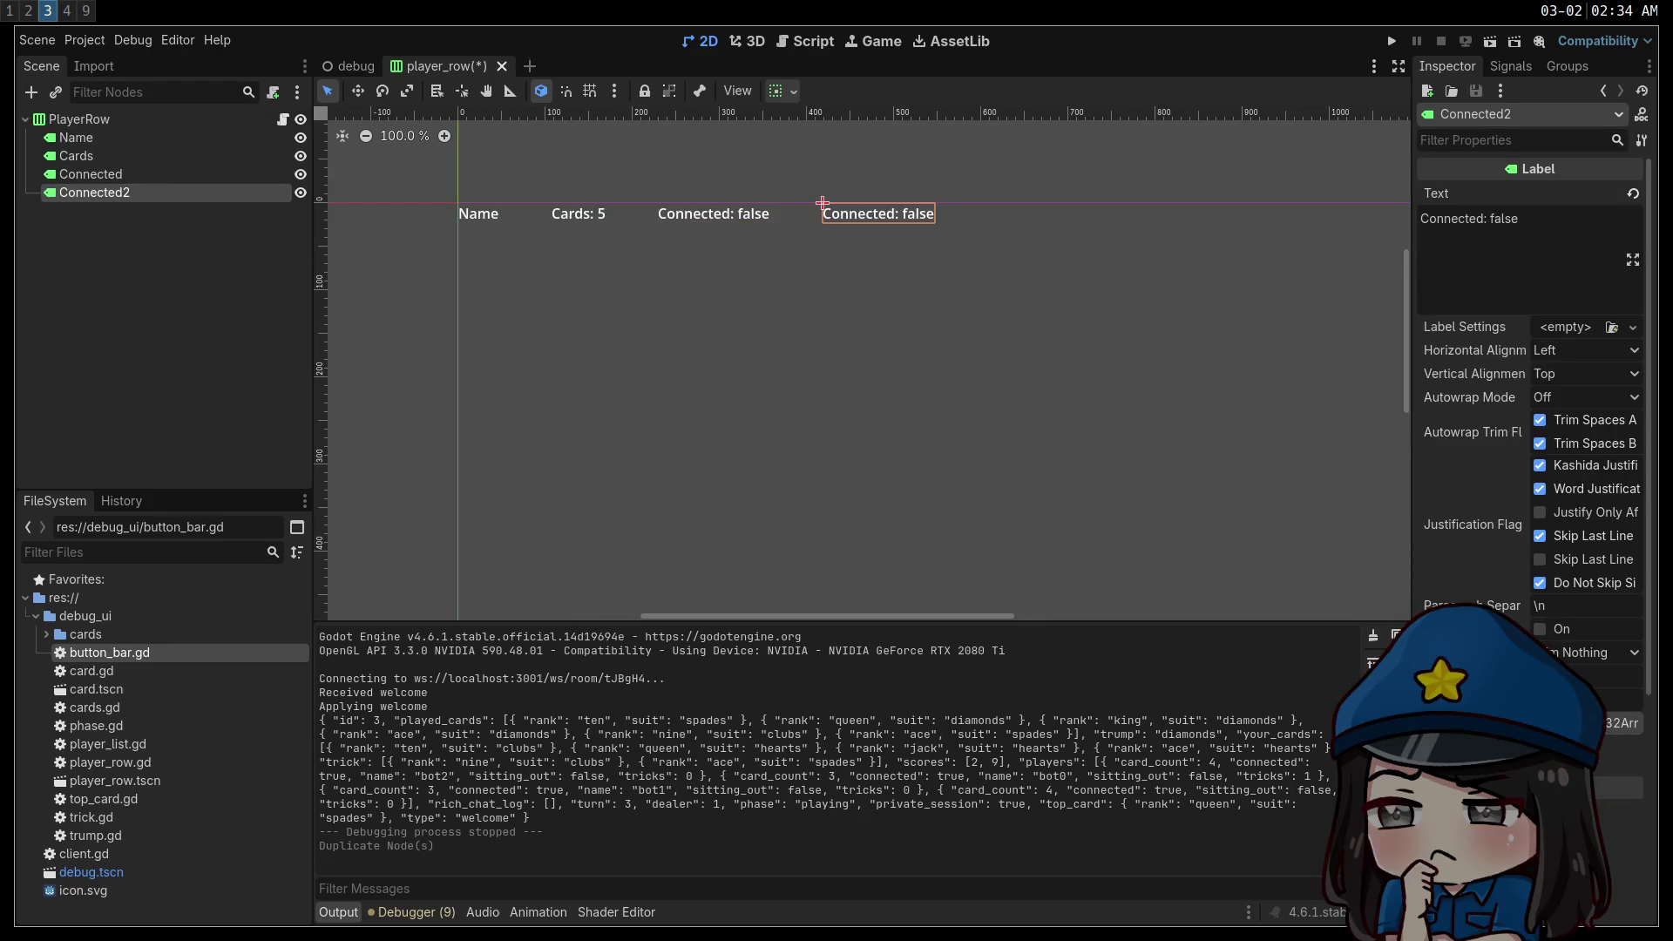
double_click(143, 187)
text(Tr)
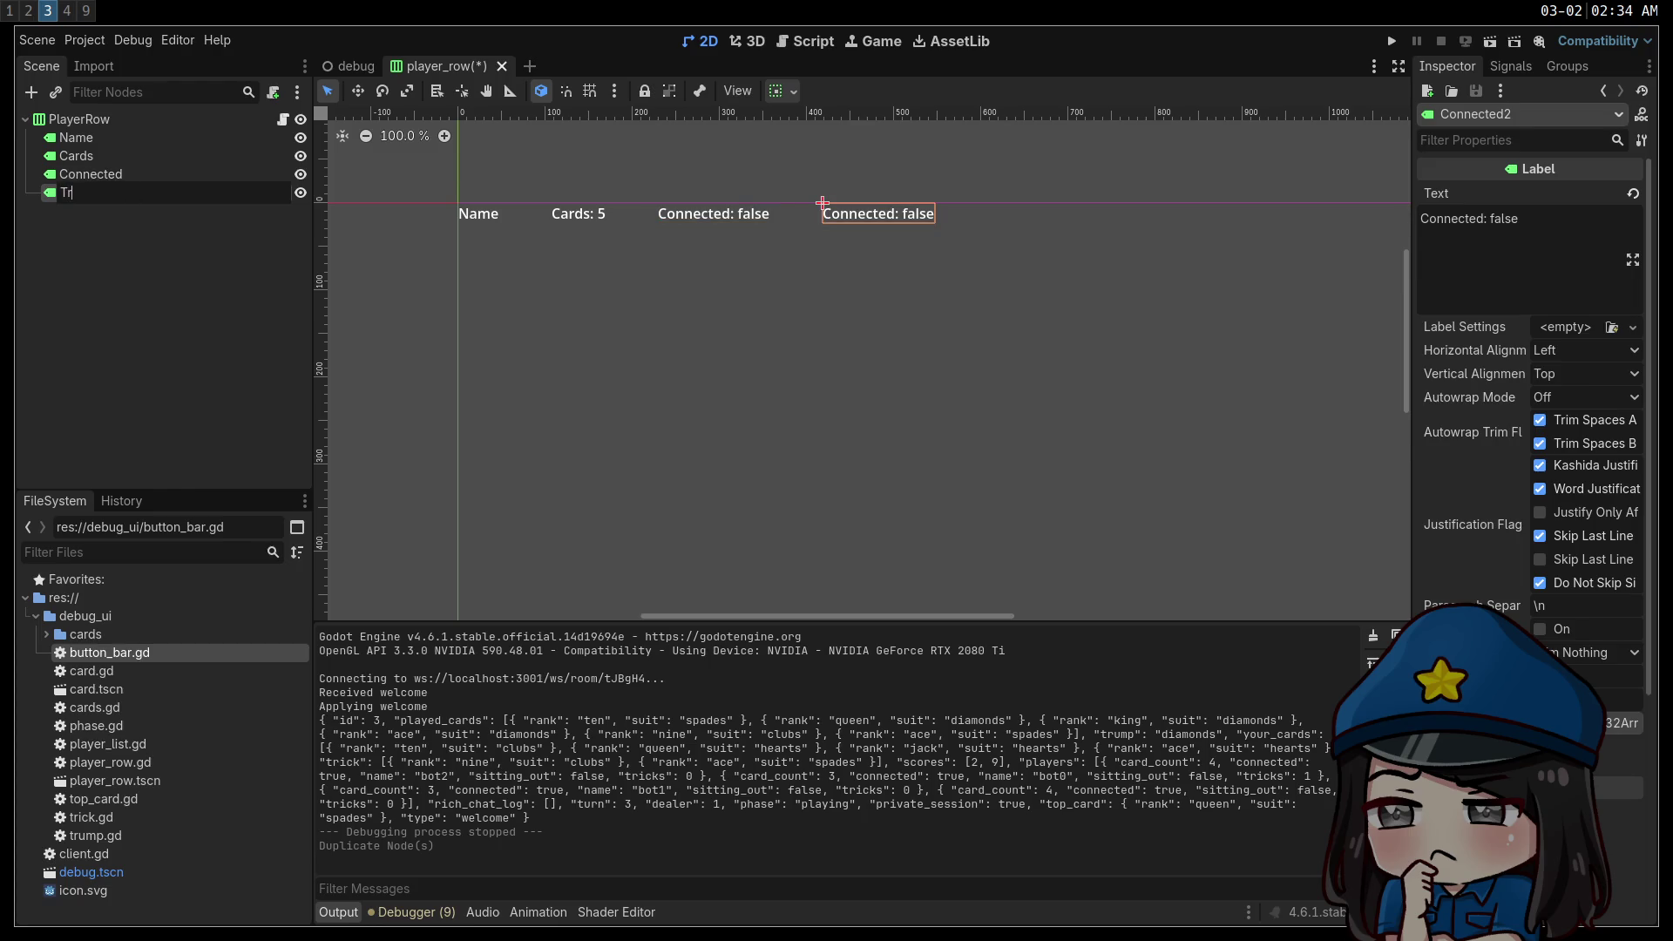
text(icks)
key(Return)
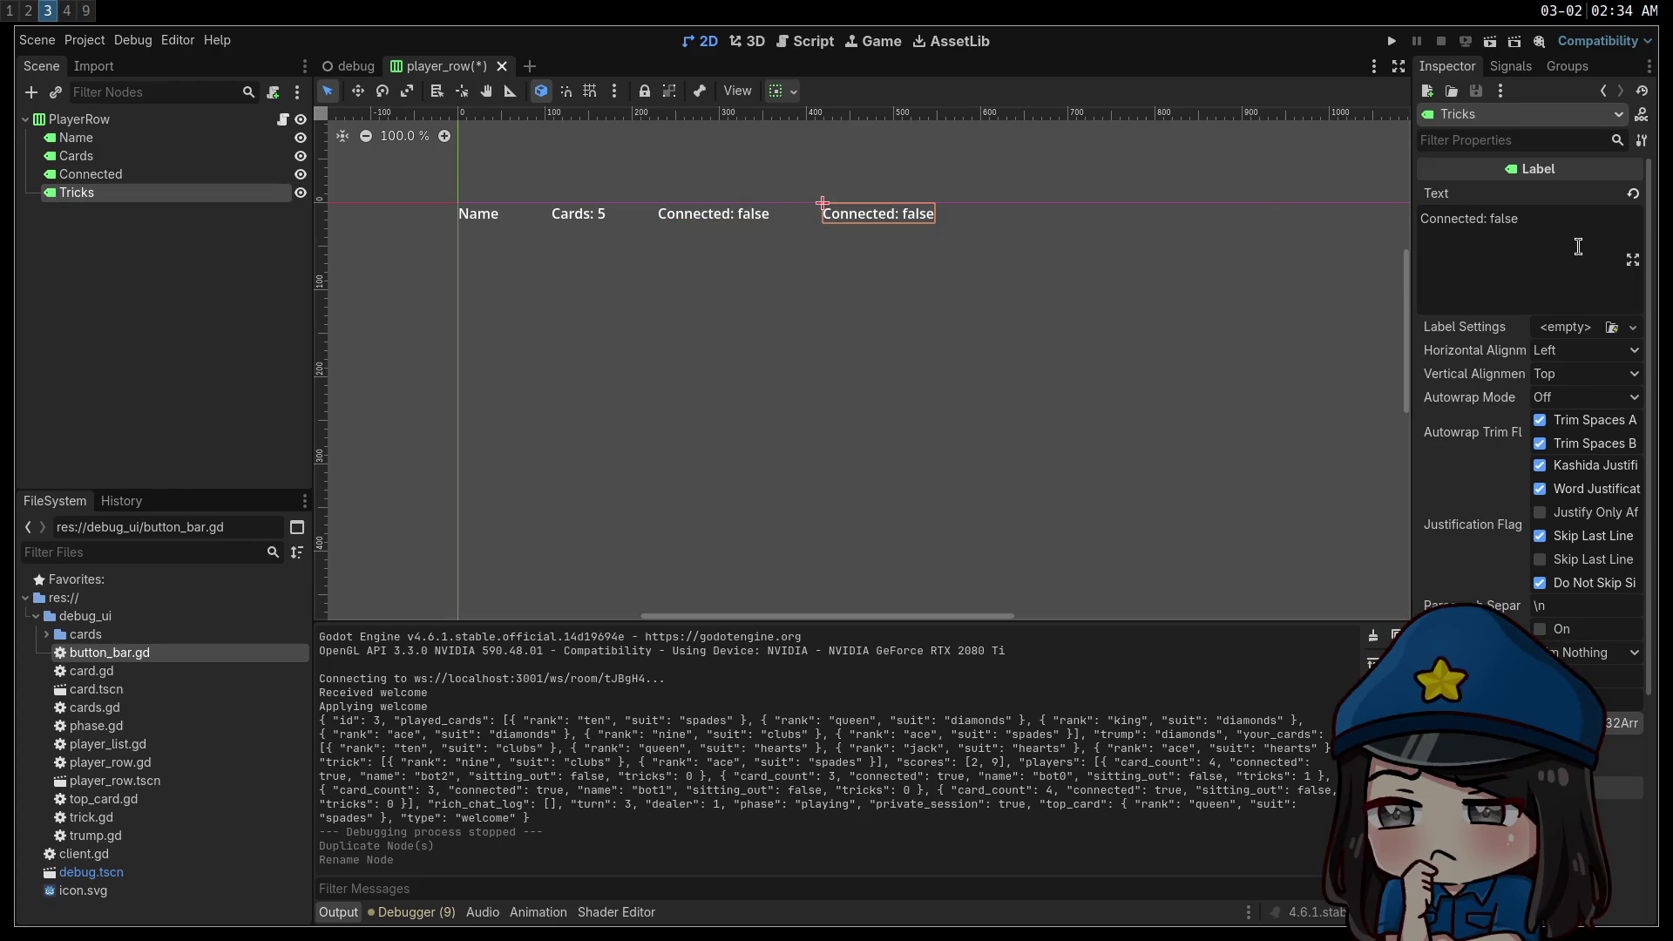
Set the Tricks label's text to 3 and open player_row.gd.
click(1574, 246)
key(ctrl+a)
text(3)
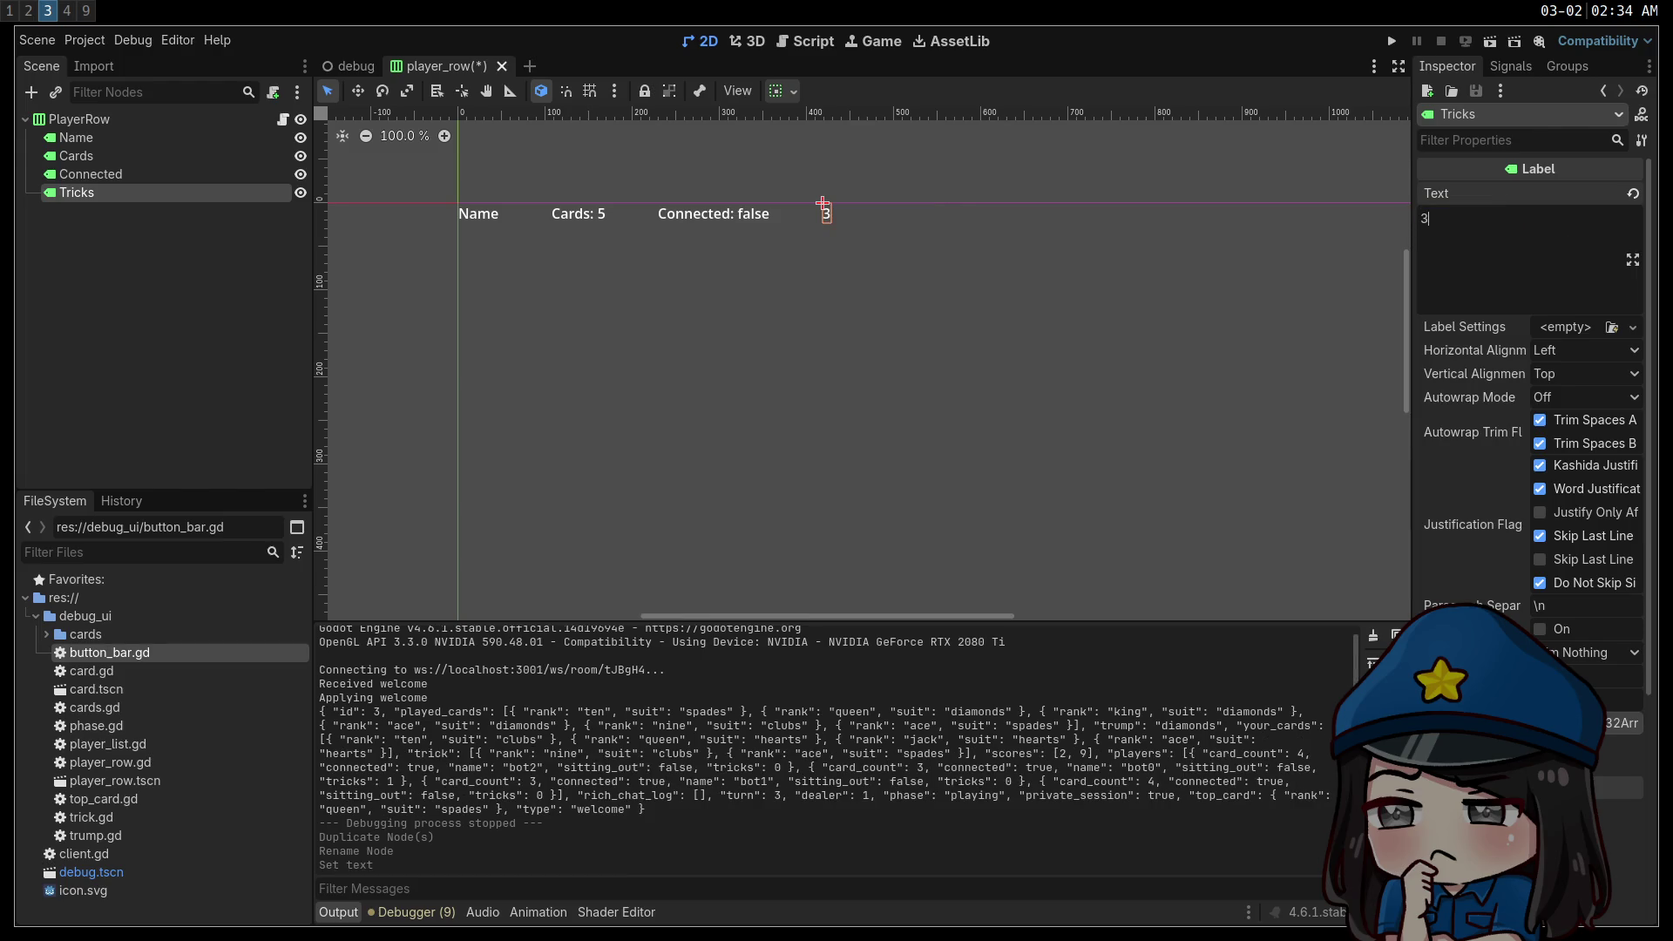
click(188, 387)
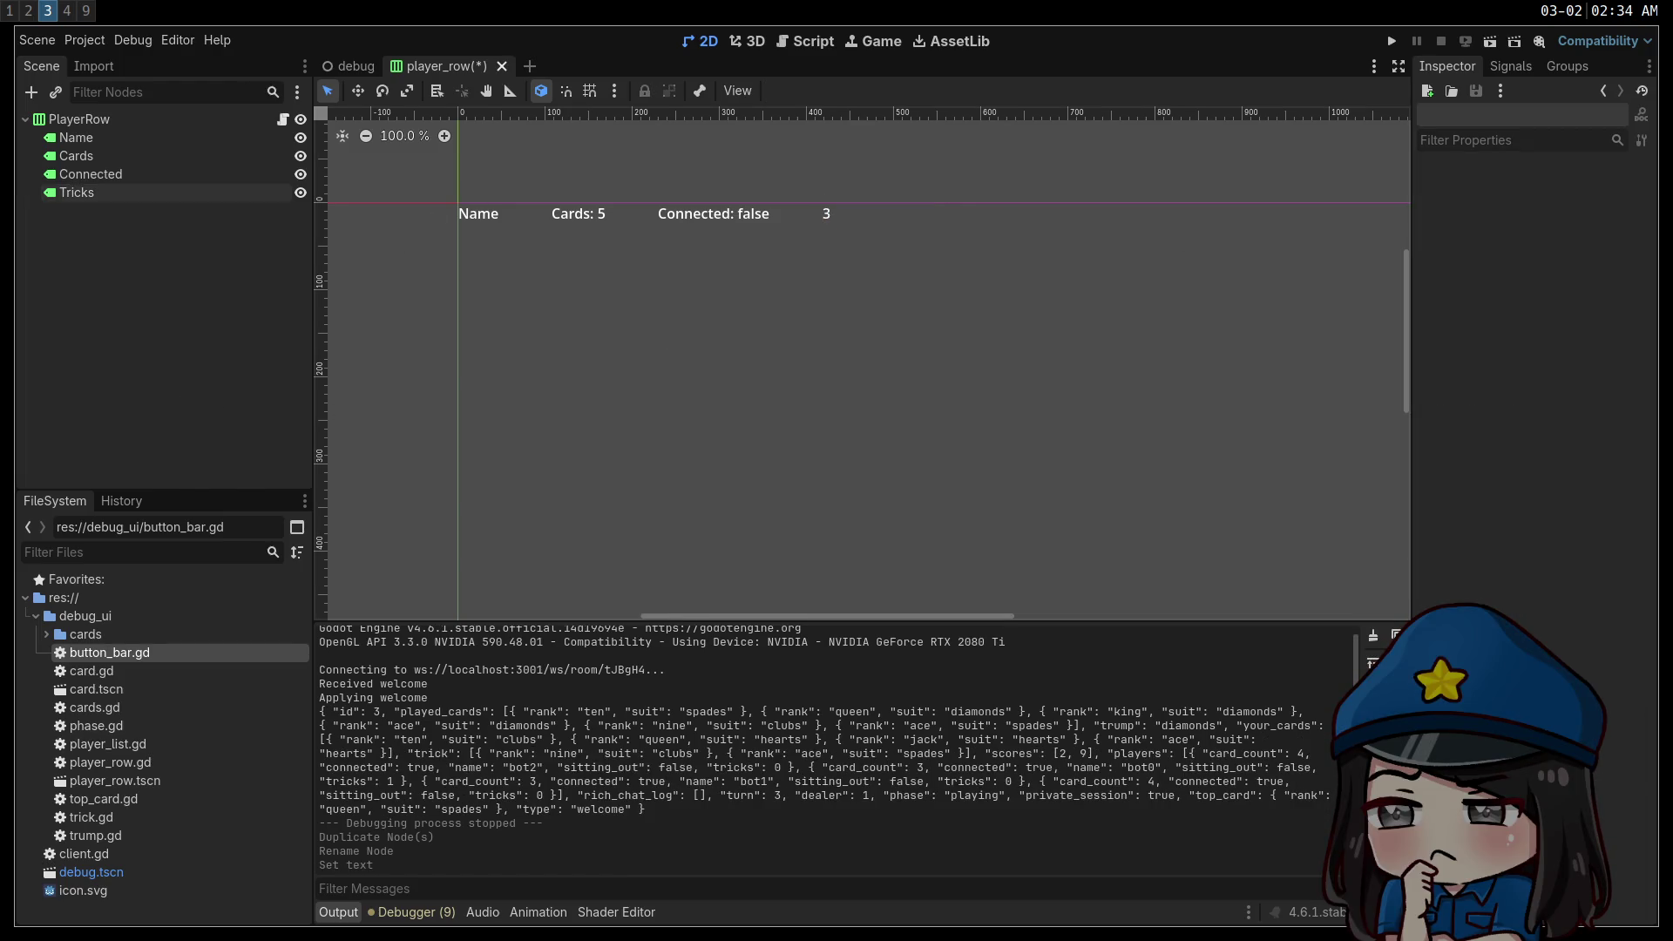
click(282, 118)
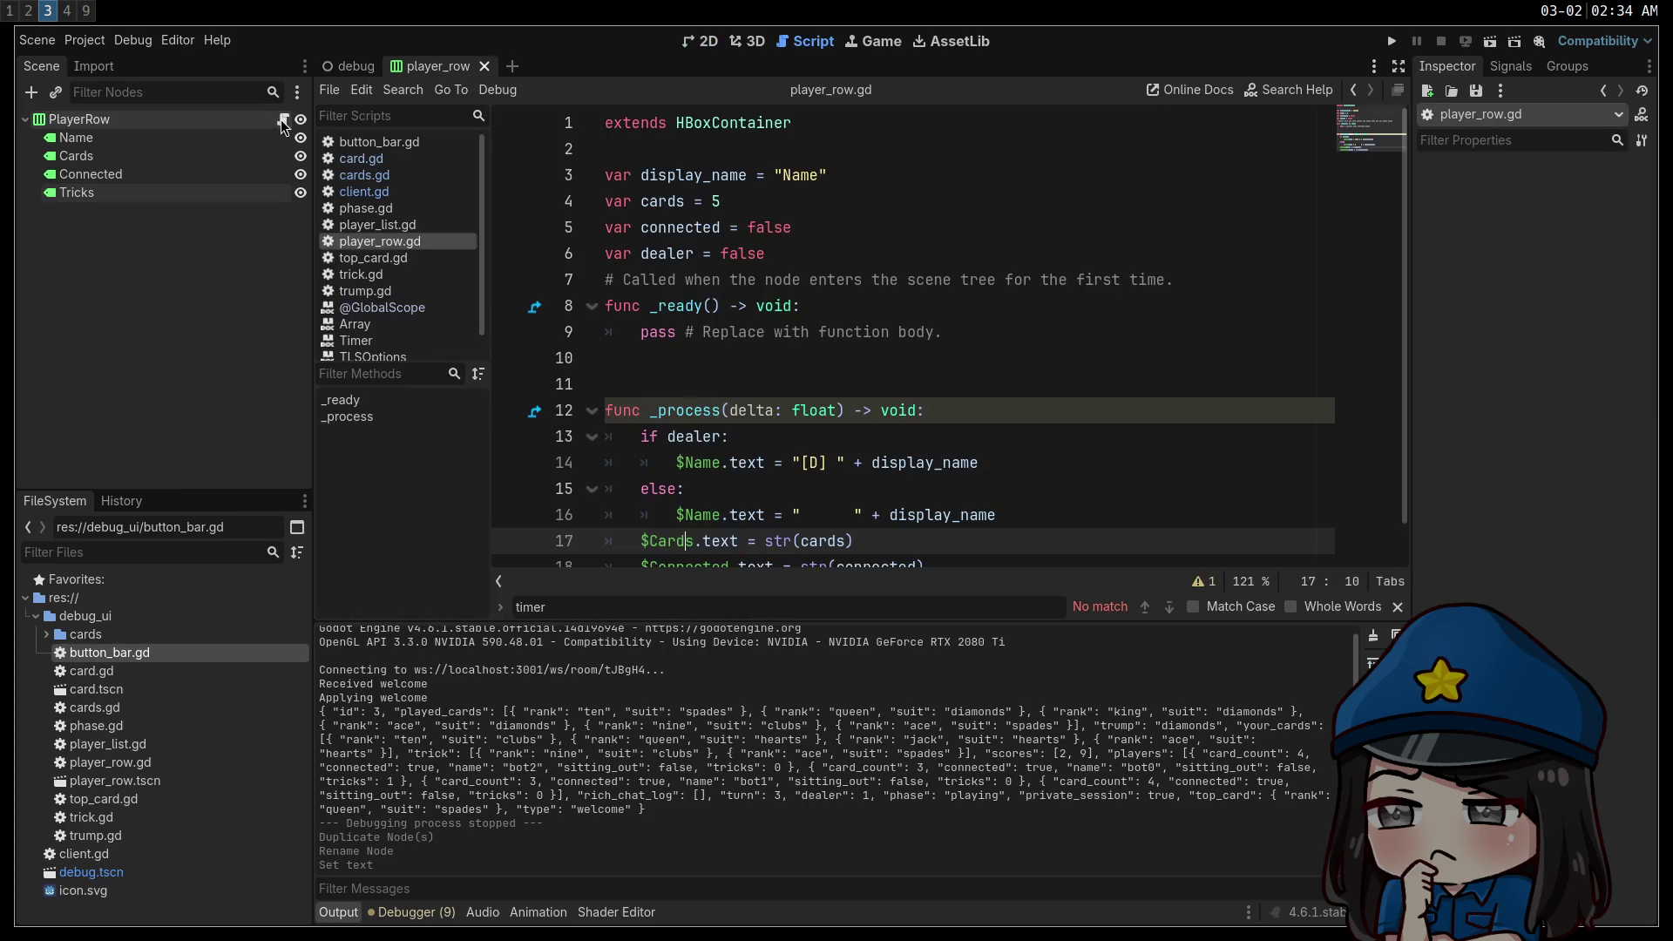
In player_row.gd, add 'var tricks = 0' and '$Tricks.text = str(tricks)'.
click(858, 255)
key(Return)
text(var )
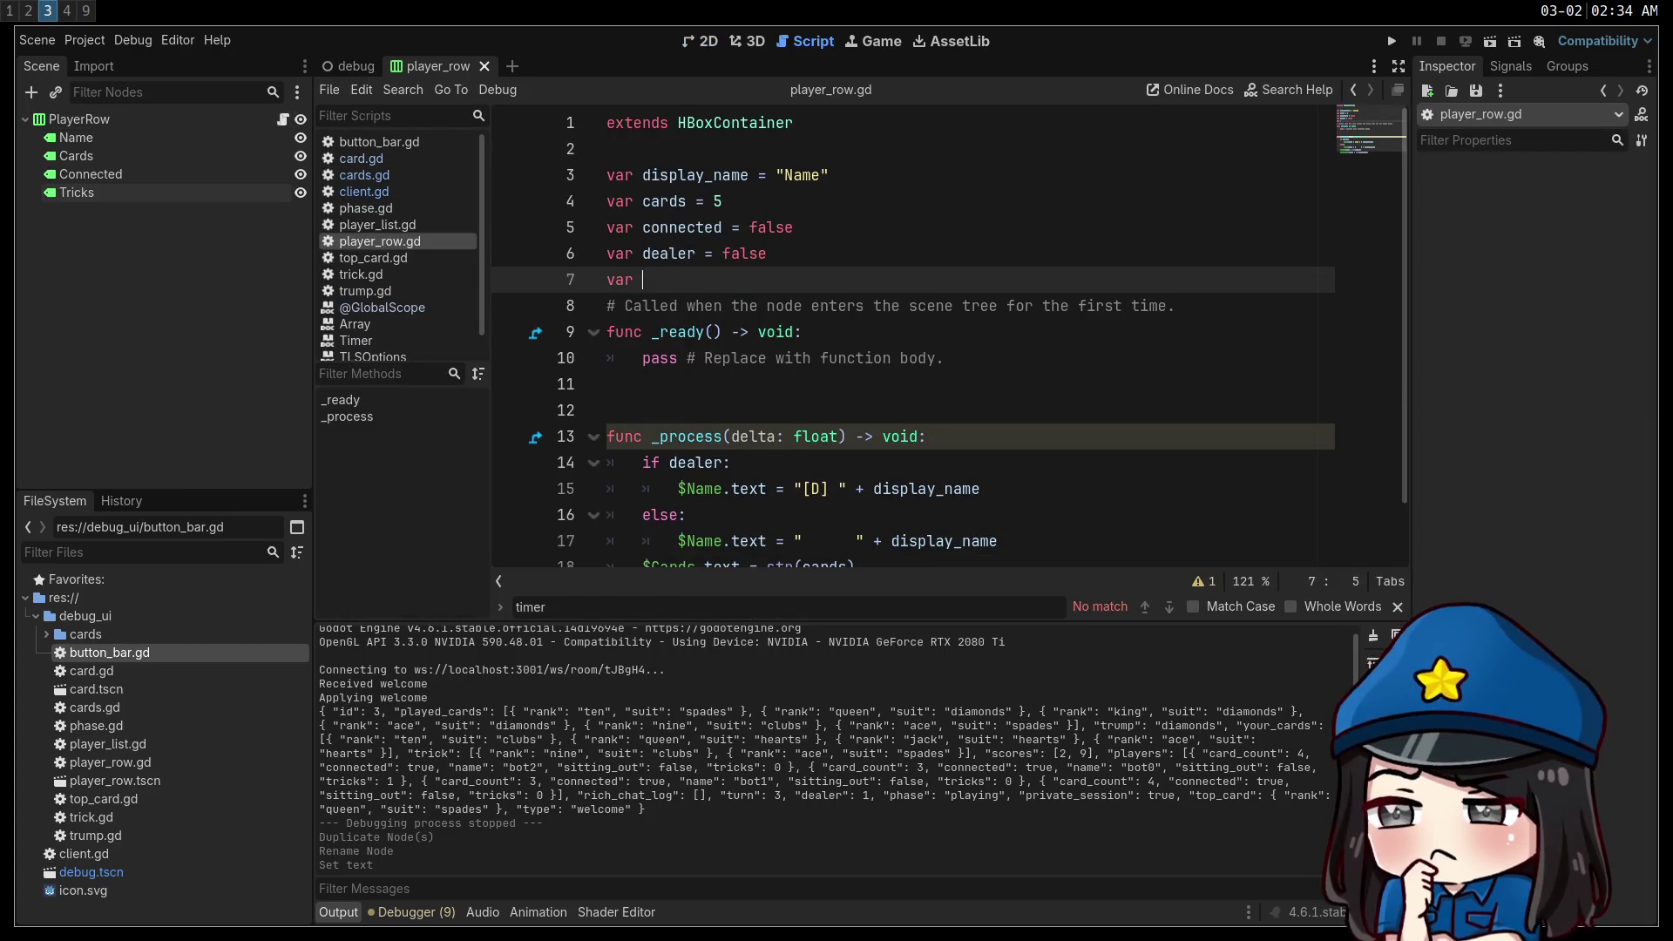
text(tricks = 0)
scroll(1004, 528, down, 1)
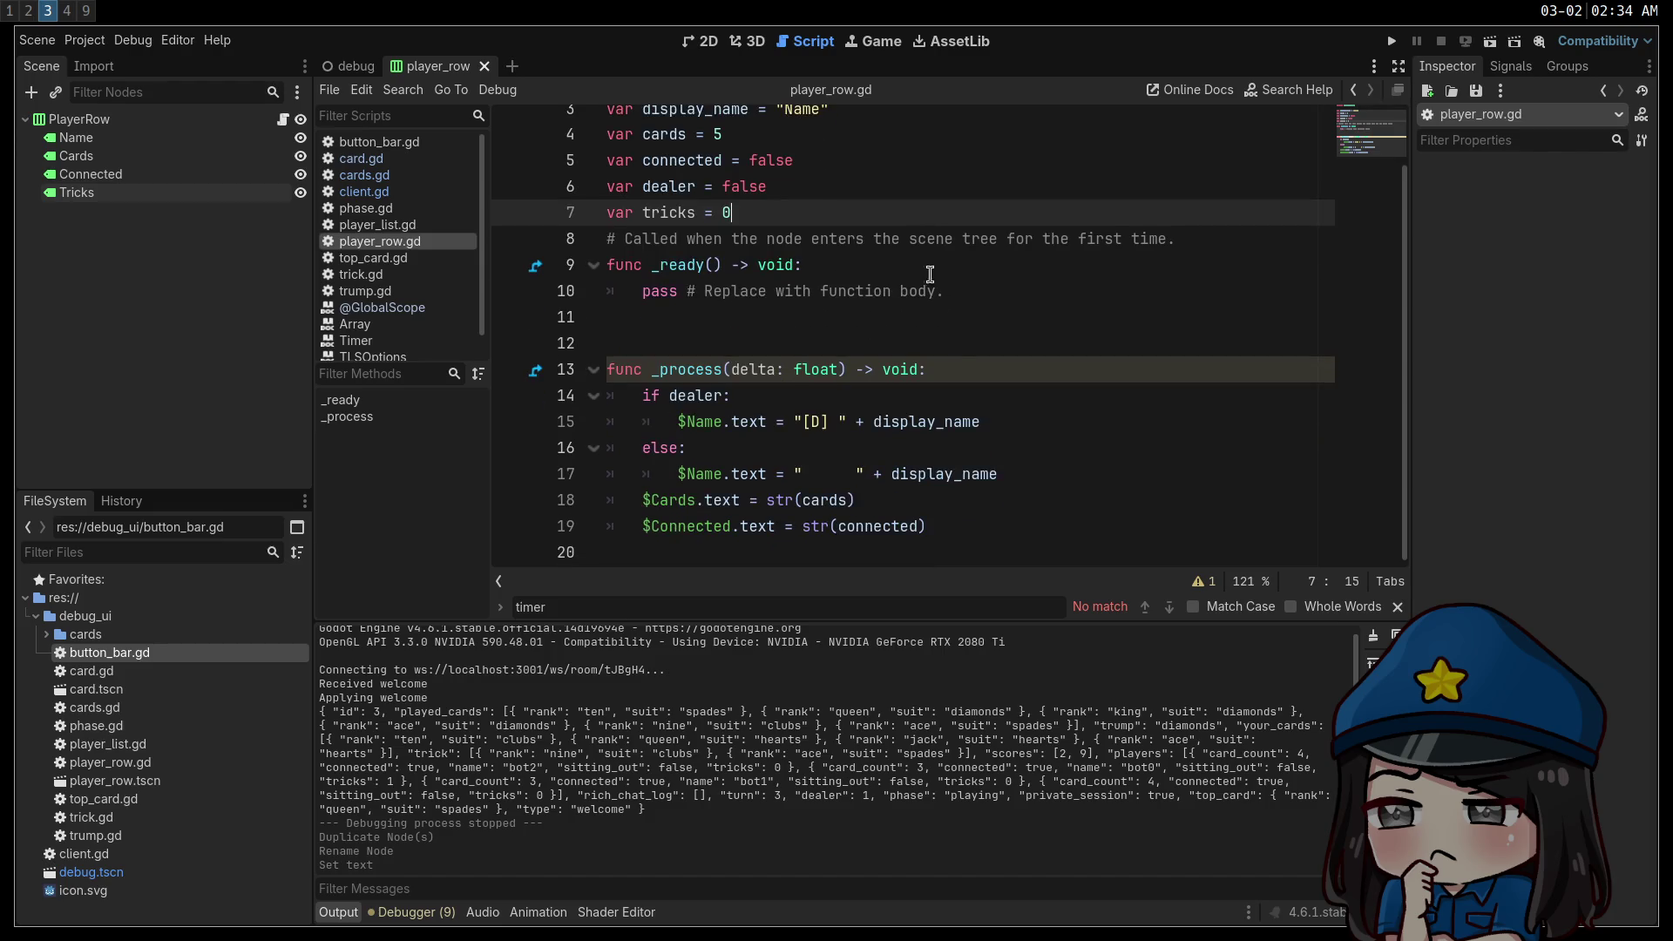
click(1004, 528)
key(Return)
text($Tricks.textr)
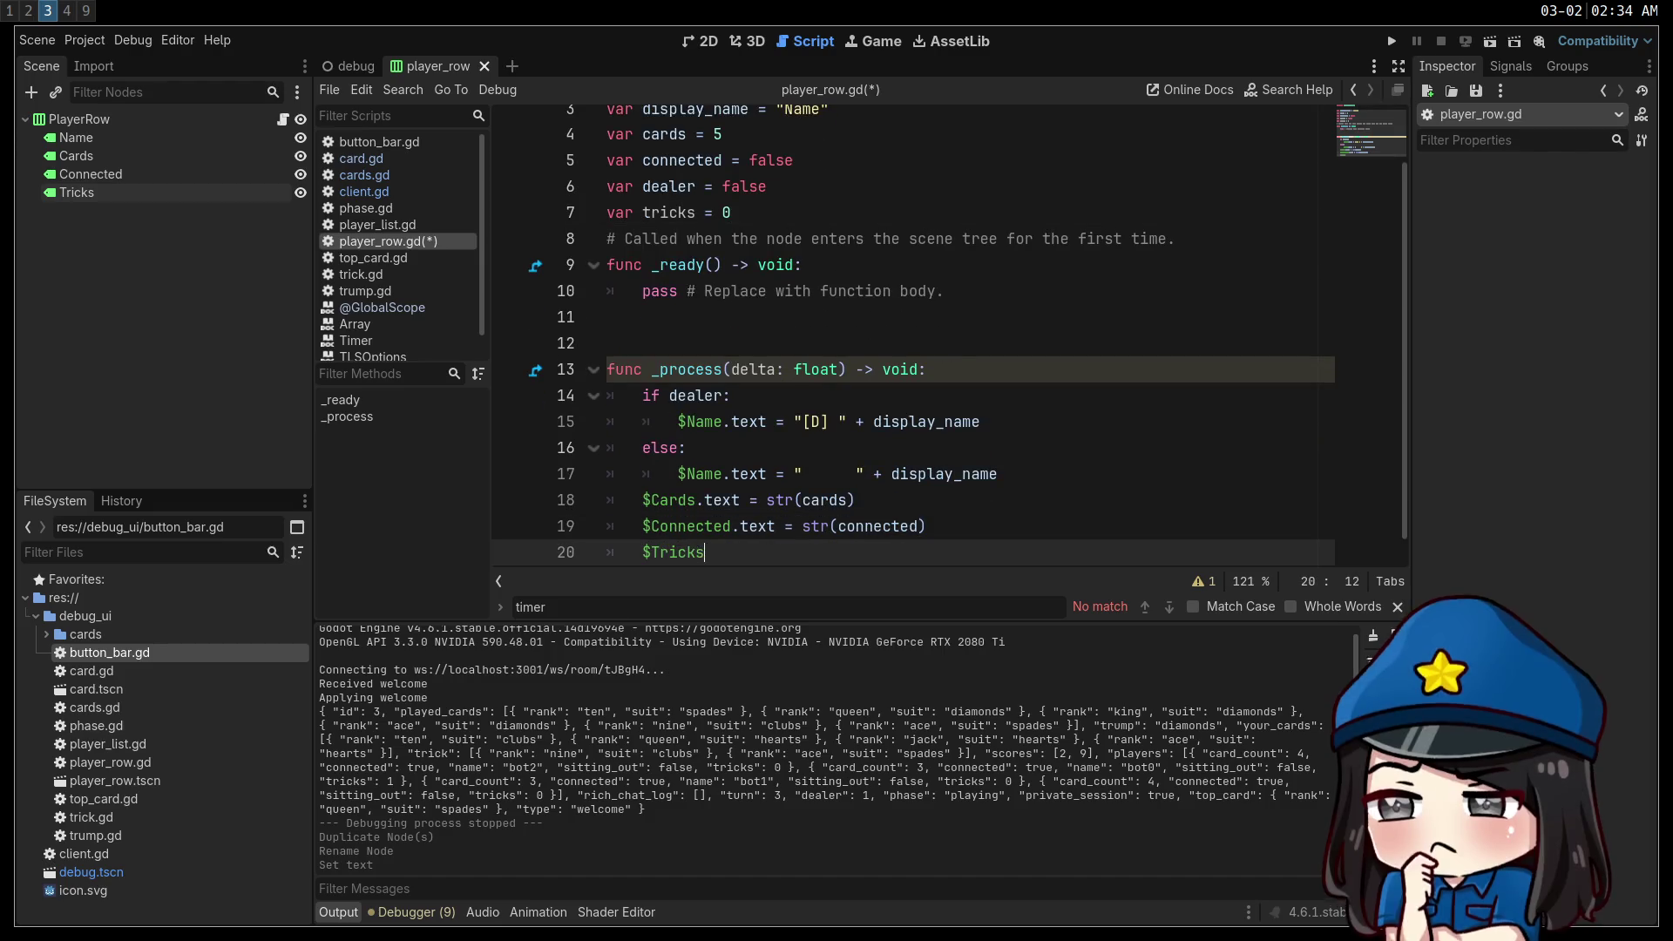
key(BackSpace)
key(BackSpace)
text(= str(tricks))
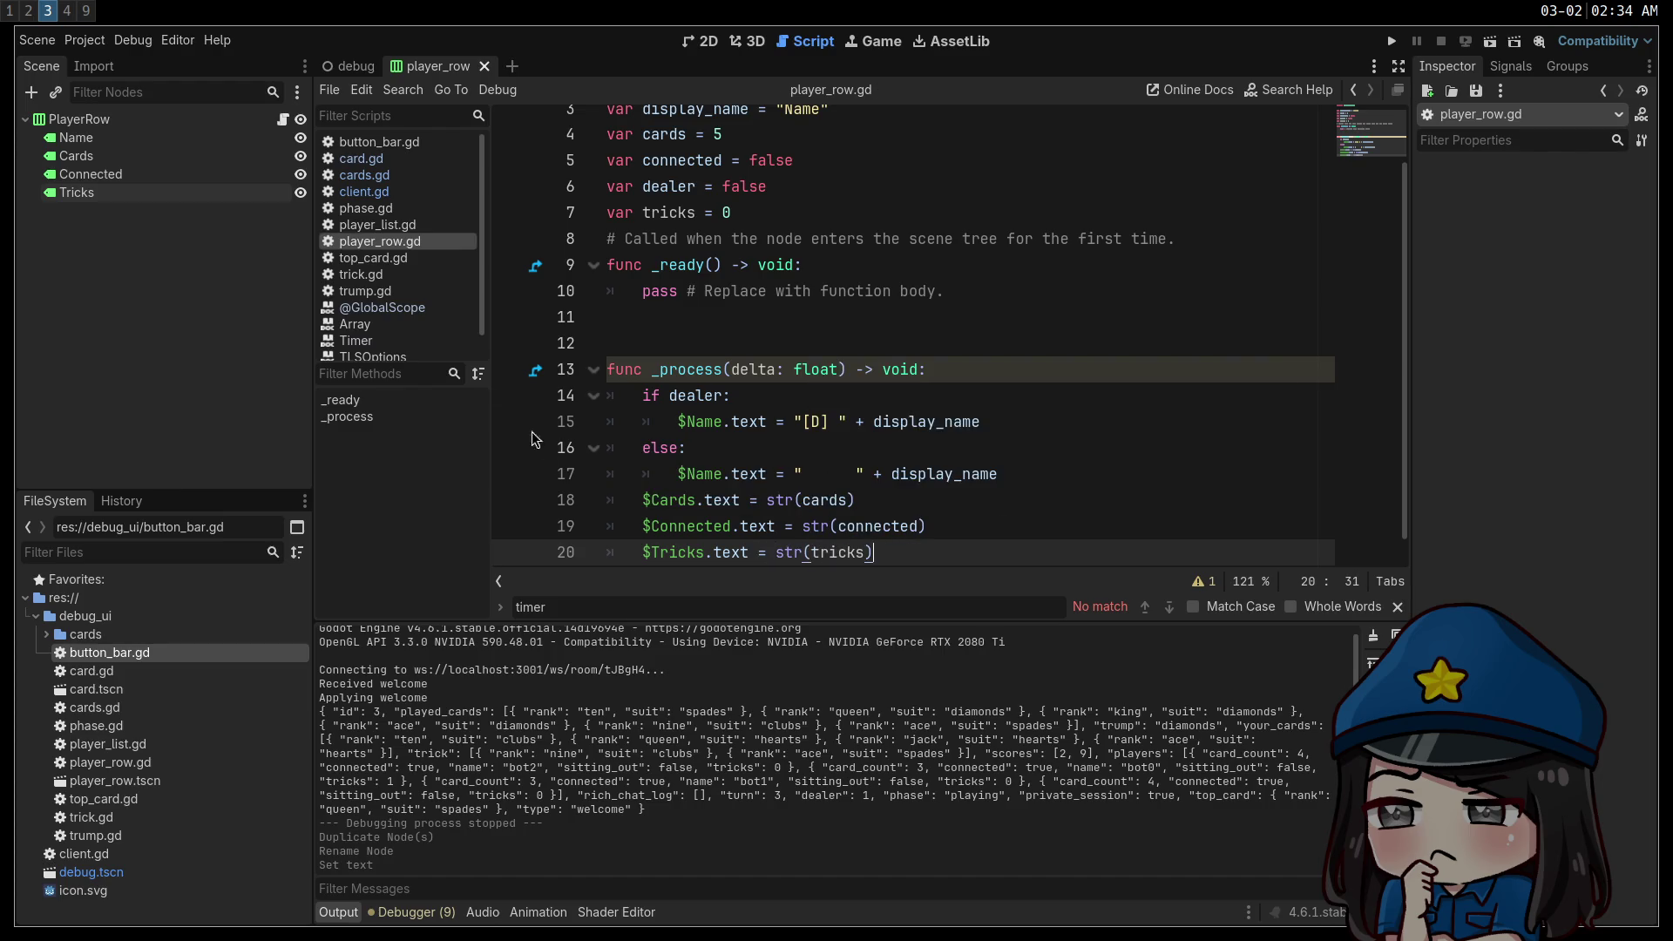
Add 'child.tricks = info.tricks' to player_list.gd, save, and run the project.
click(376, 225)
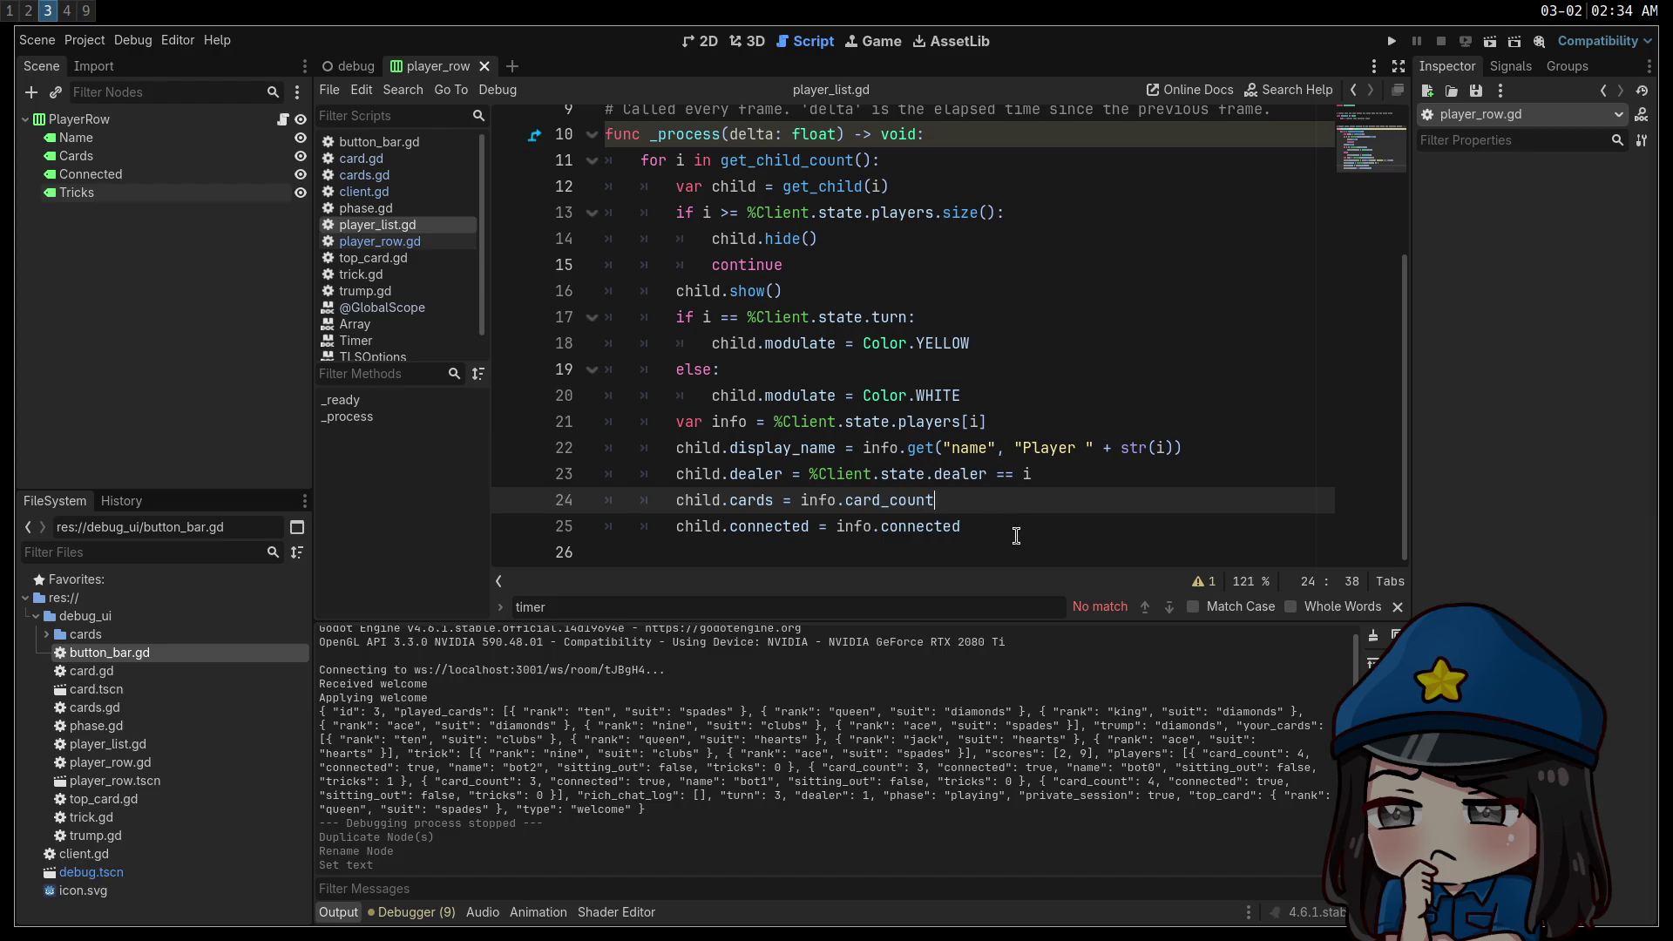
click(1020, 535)
key(Return)
text(child.tricks = info)
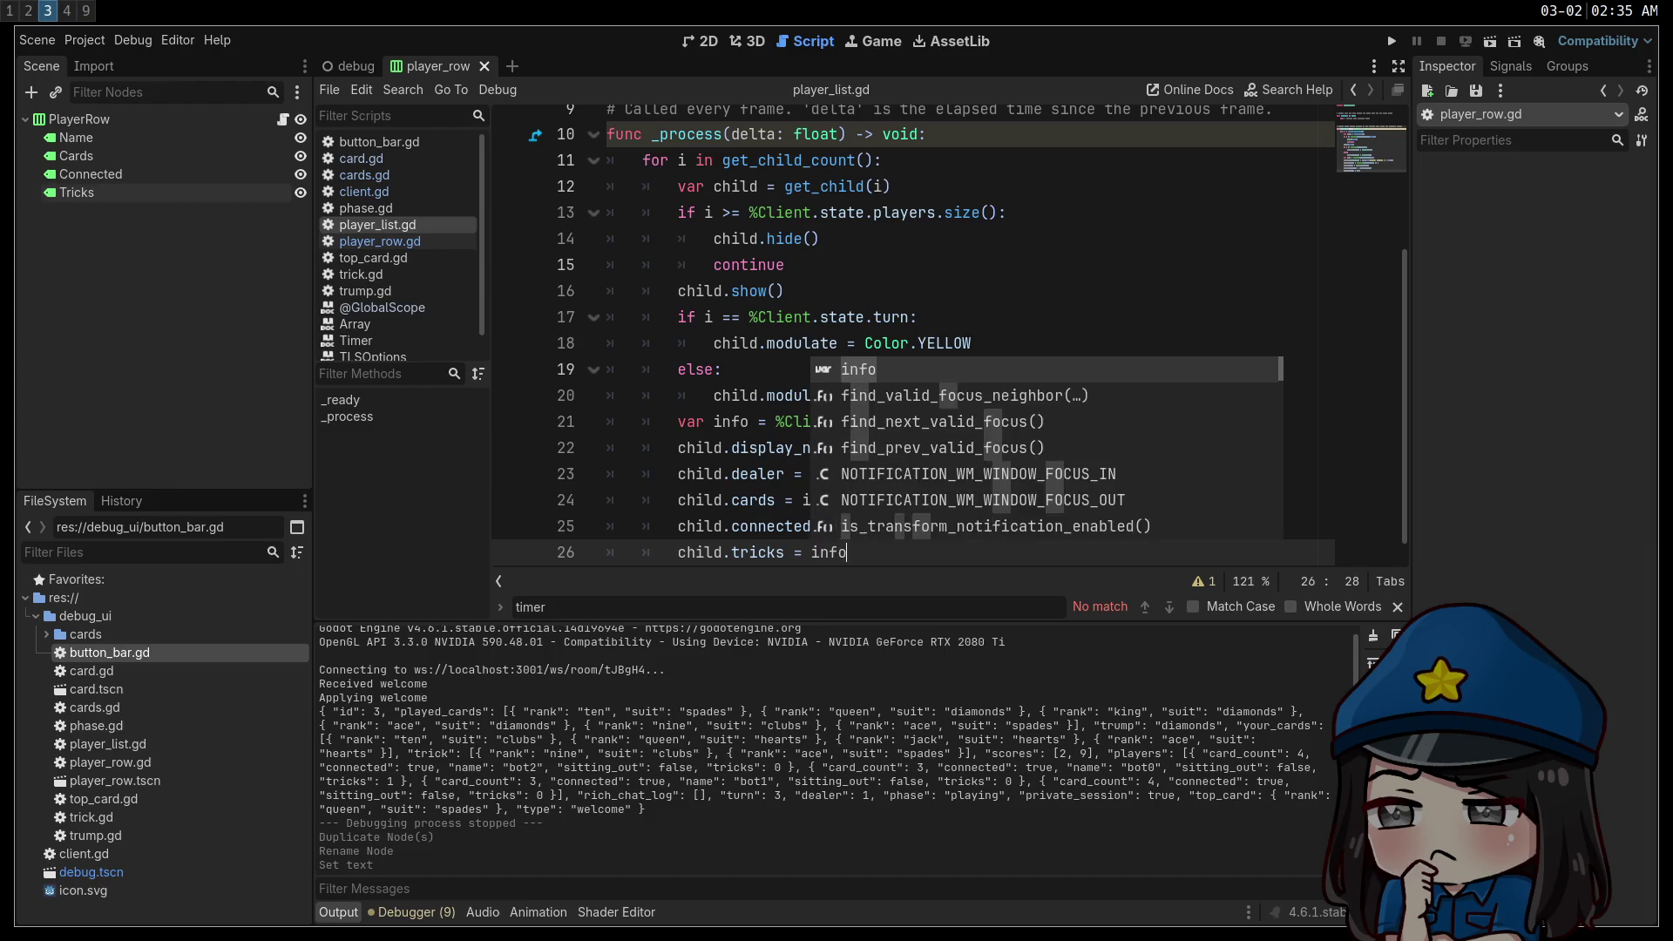
text(.tricks)
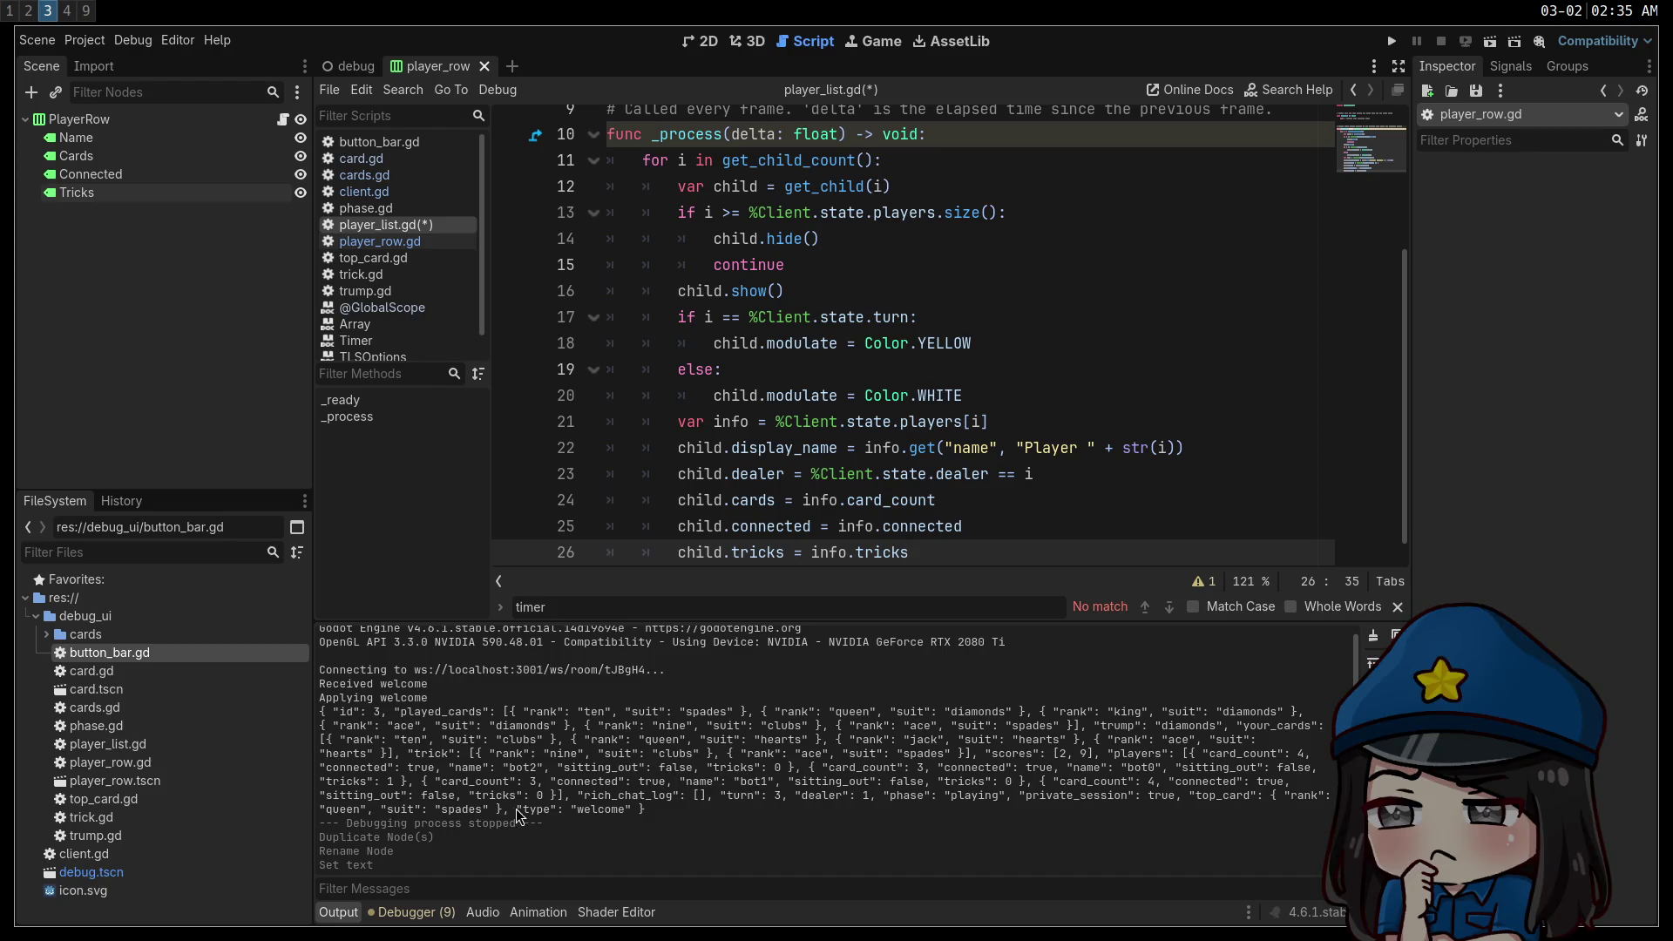
click(1003, 450)
key(ctrl+s)
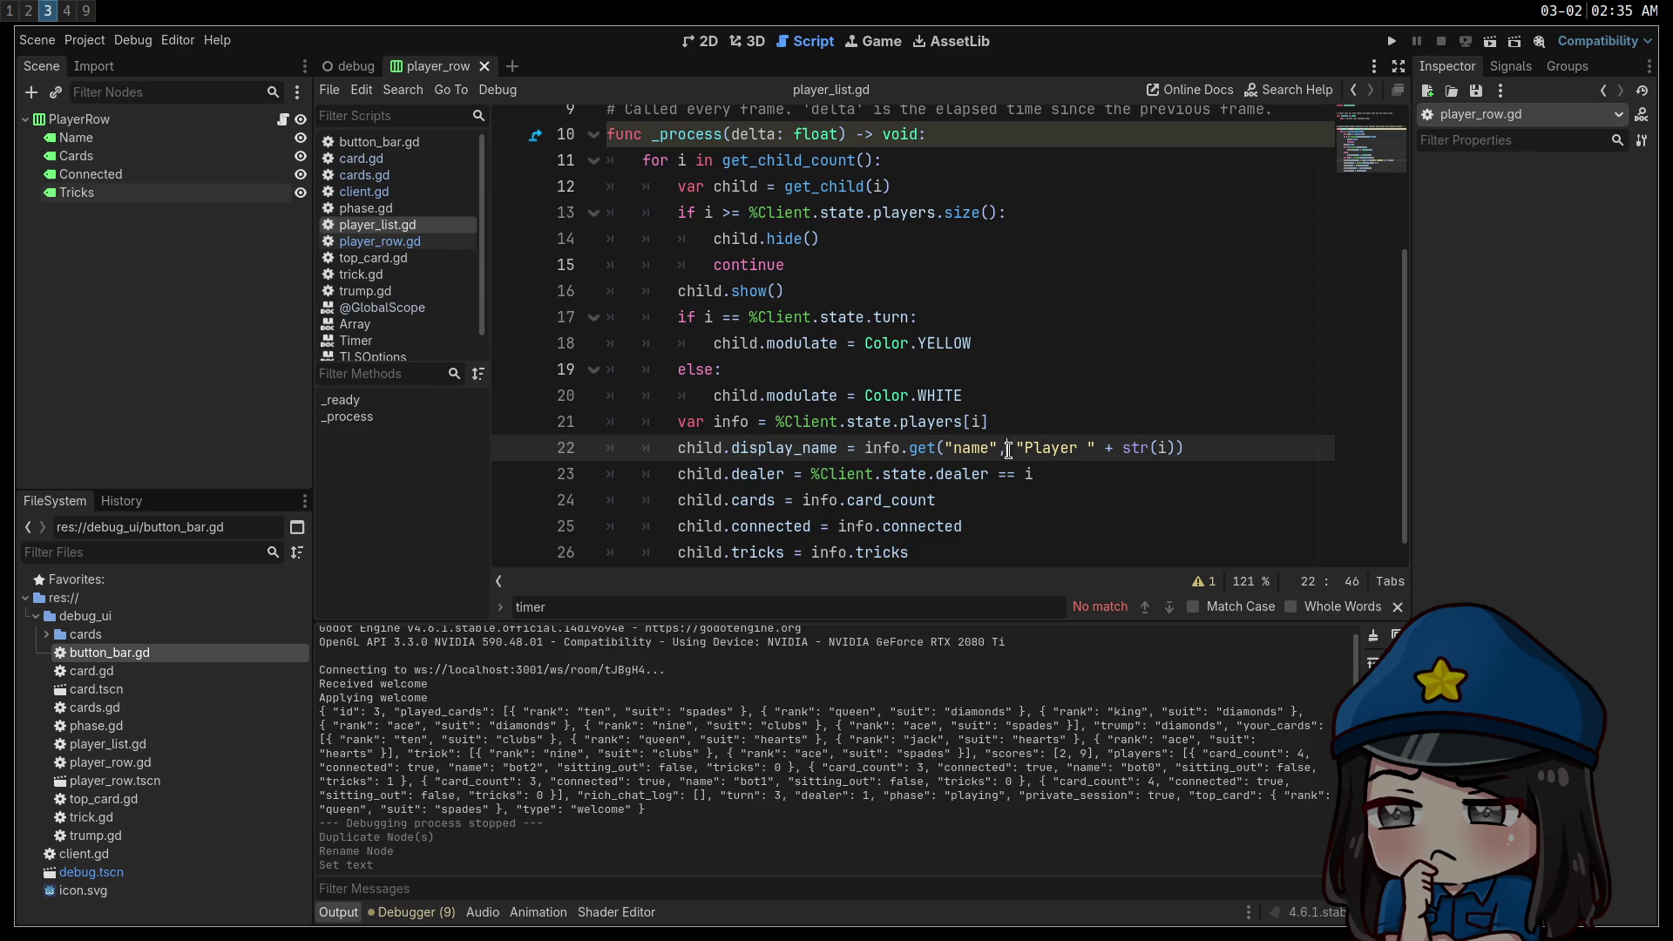
click(1391, 42)
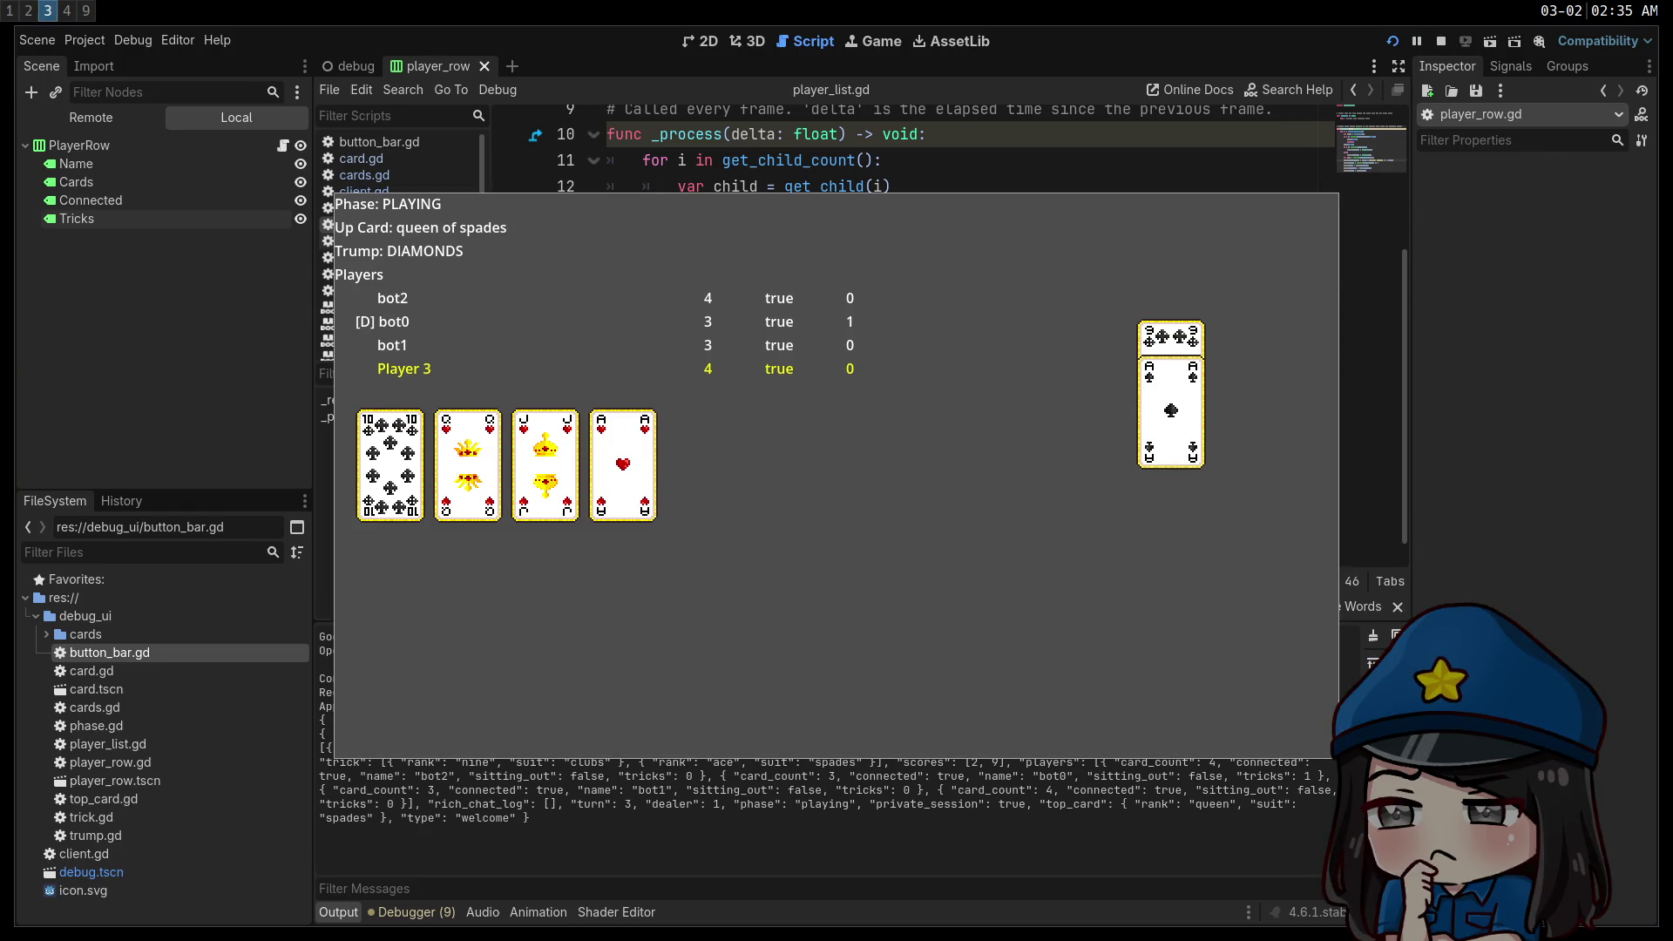
Leave the running client for the terminal workspace showing bot.ts and the message log.
key(super+1)
key(super+2)
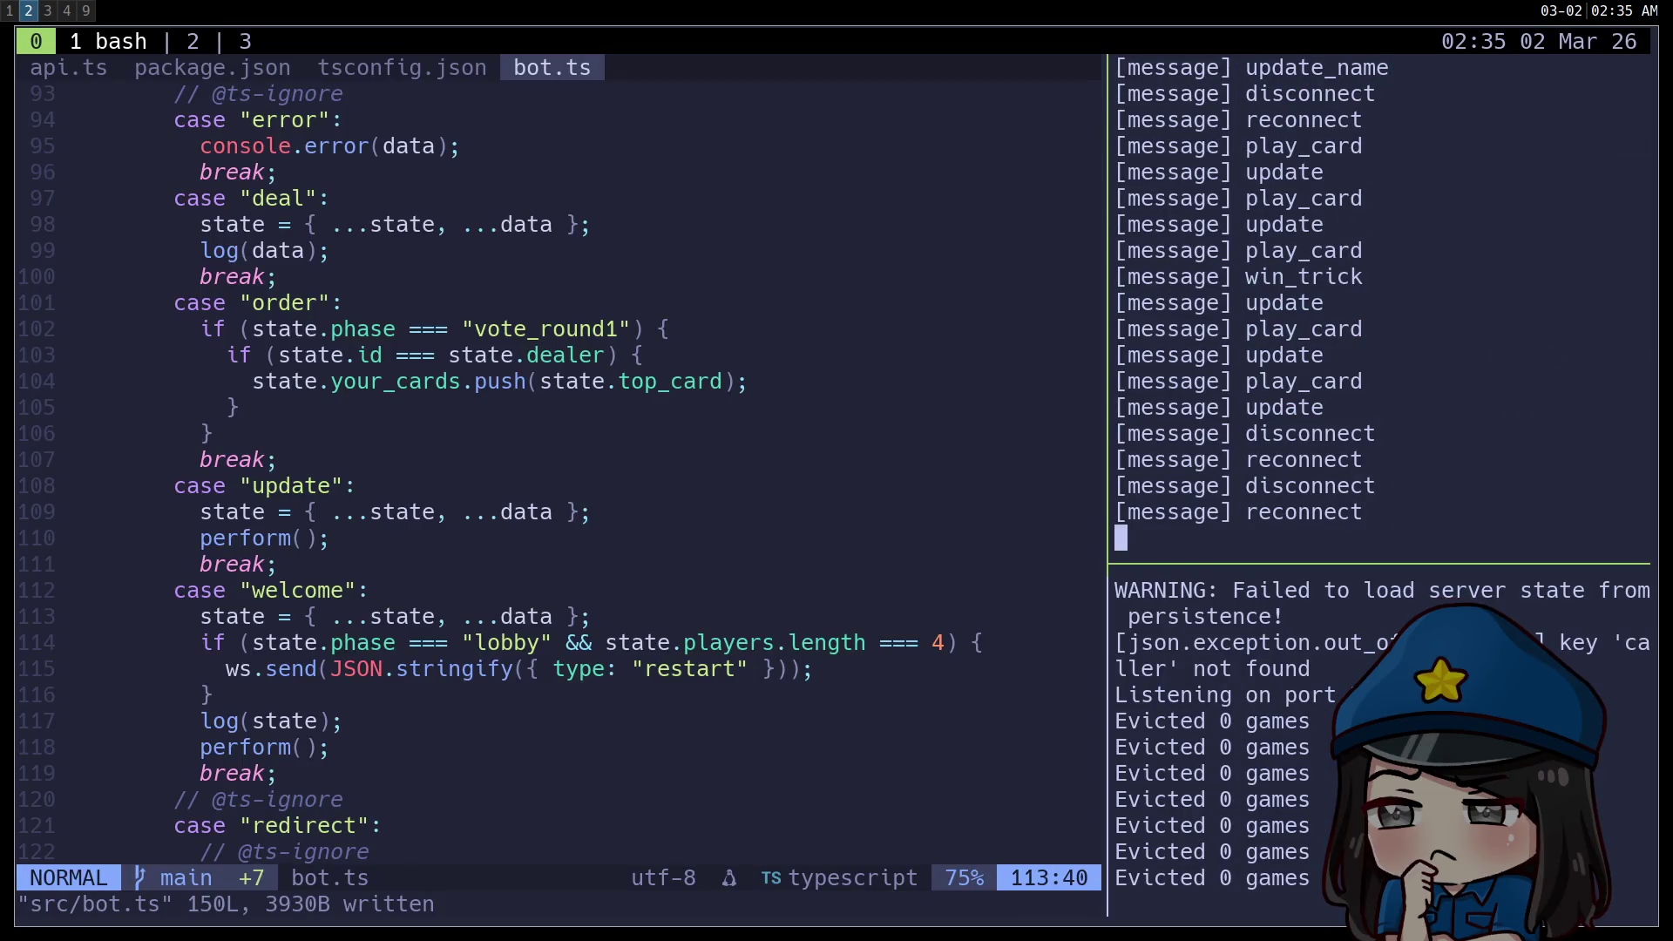
Stop the process in the tmux log pane, then stop the Euchre debug client in Godot.
key(ctrl+c)
key(super+3)
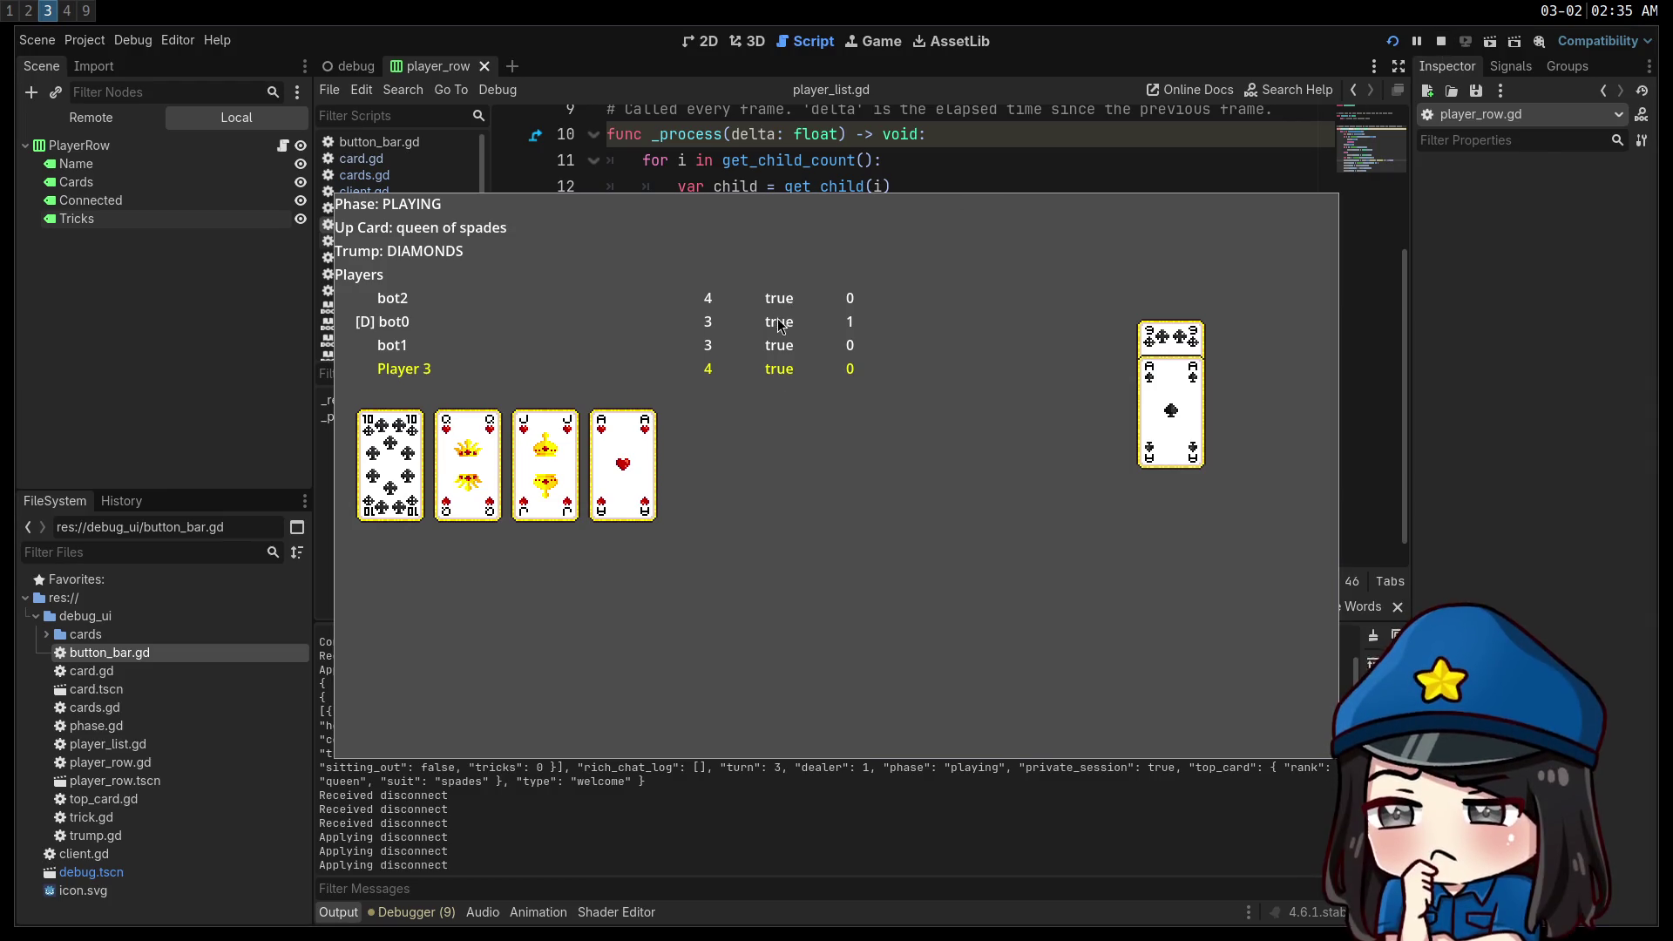
click(1441, 42)
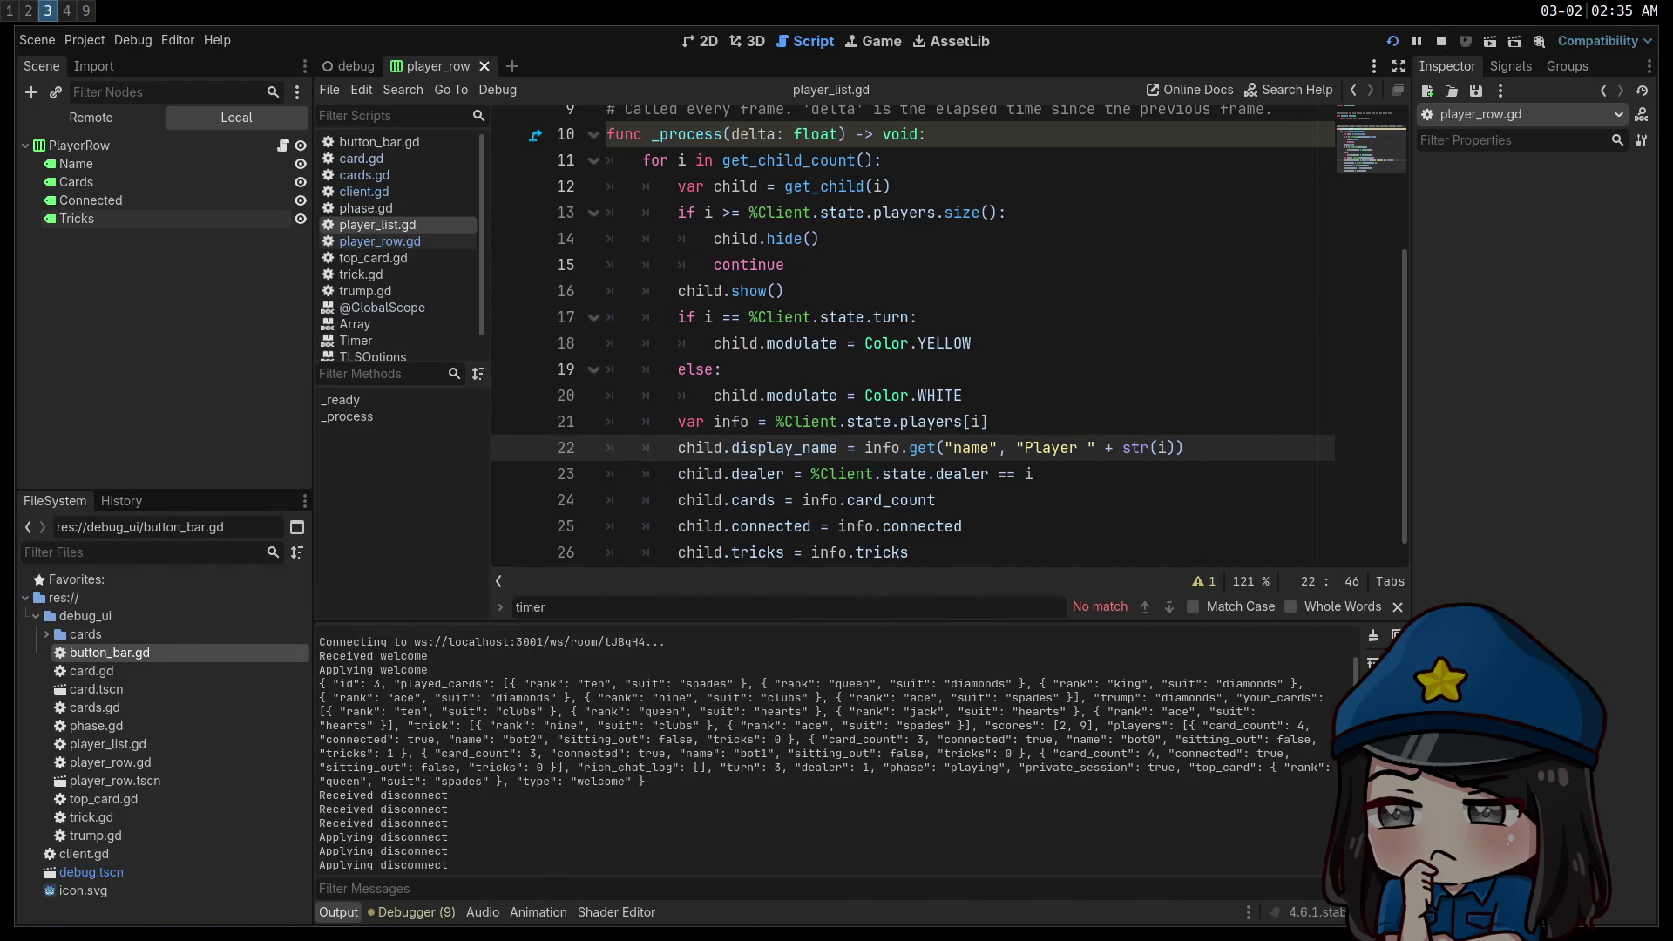
Add a new "reconnect" case under the match statement in client.gd.
scroll(965, 395, up, 3)
scroll(965, 395, down, 3)
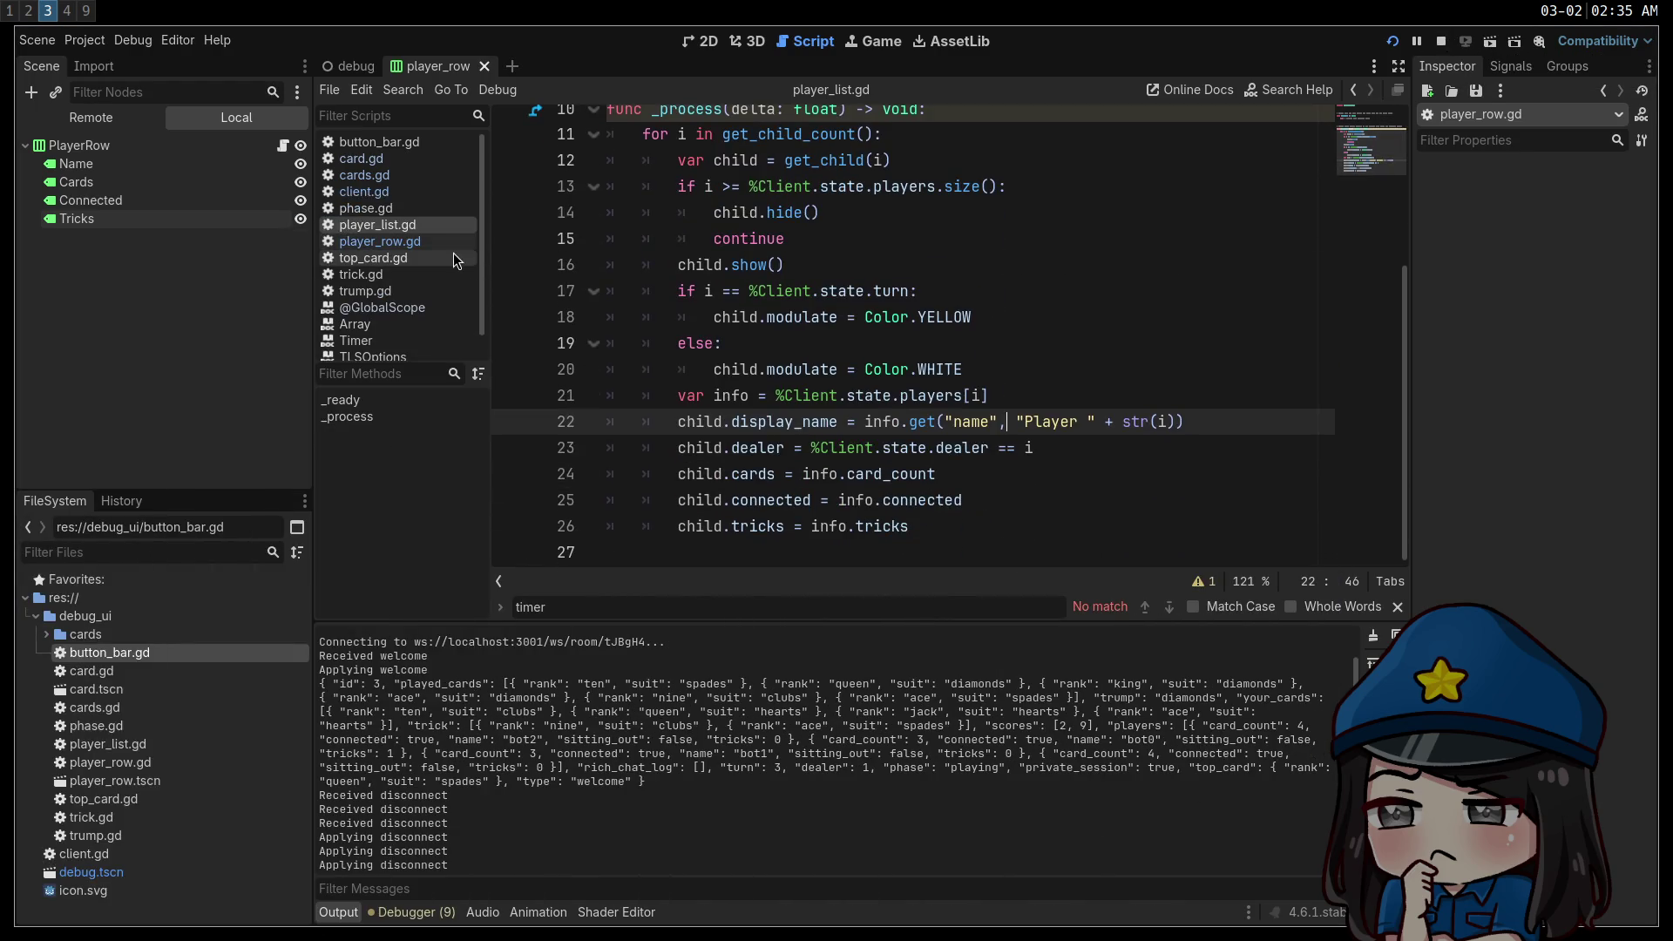
click(372, 193)
scroll(871, 342, down, 3)
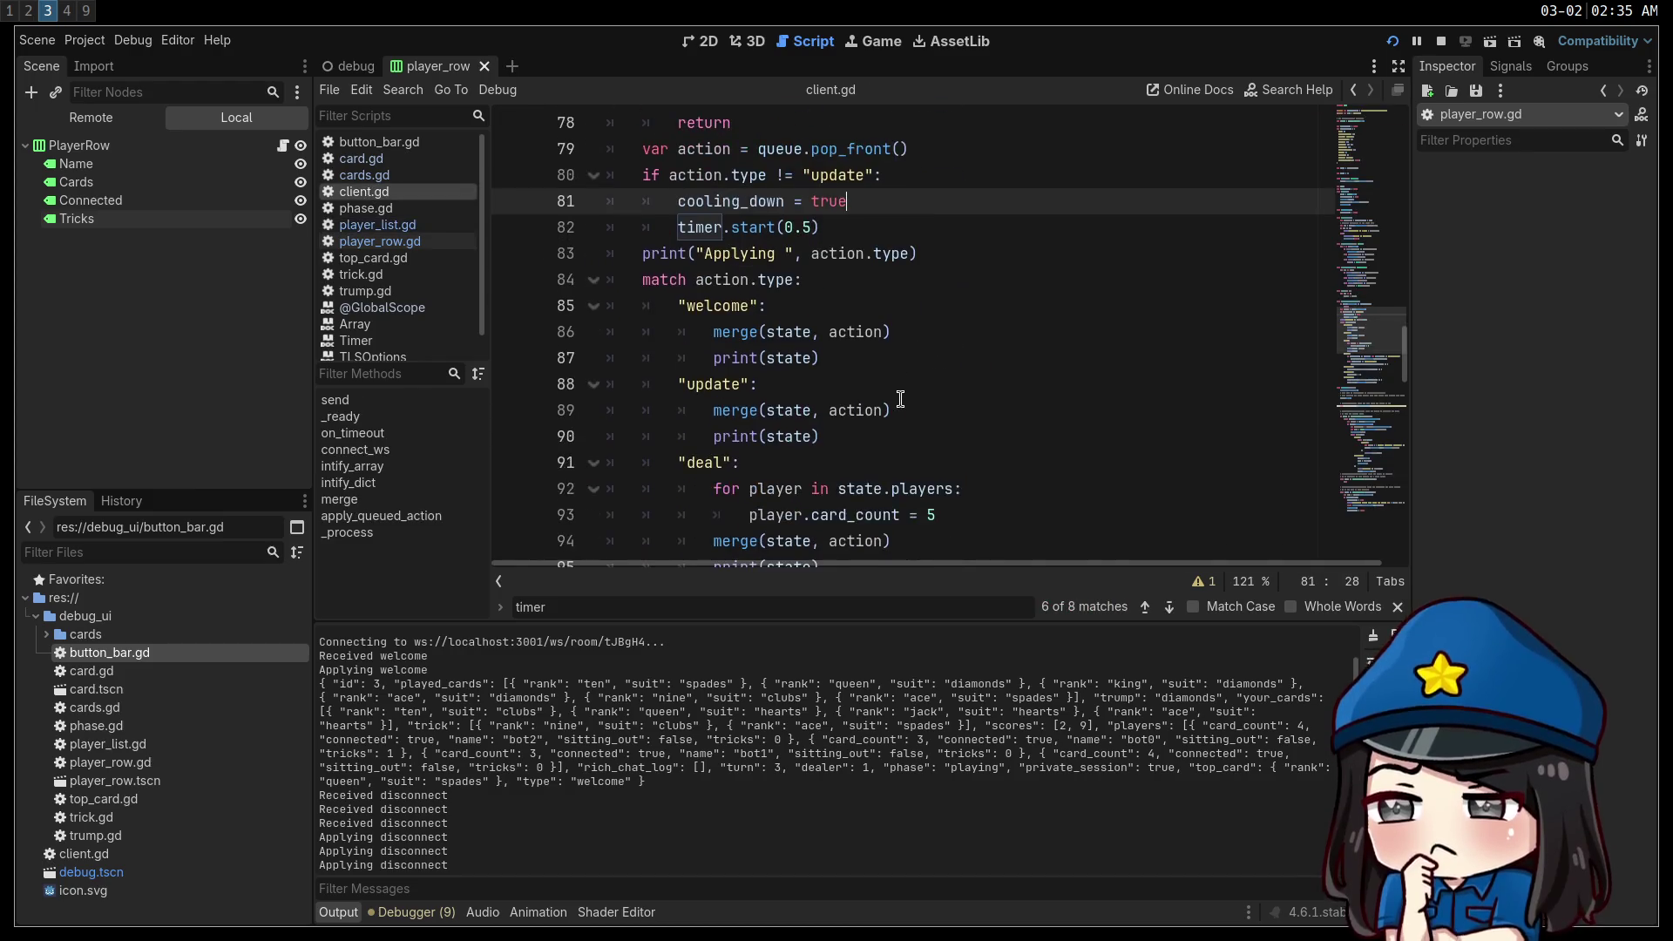
key(Down)
key(Down)
key(Down)
key(Return)
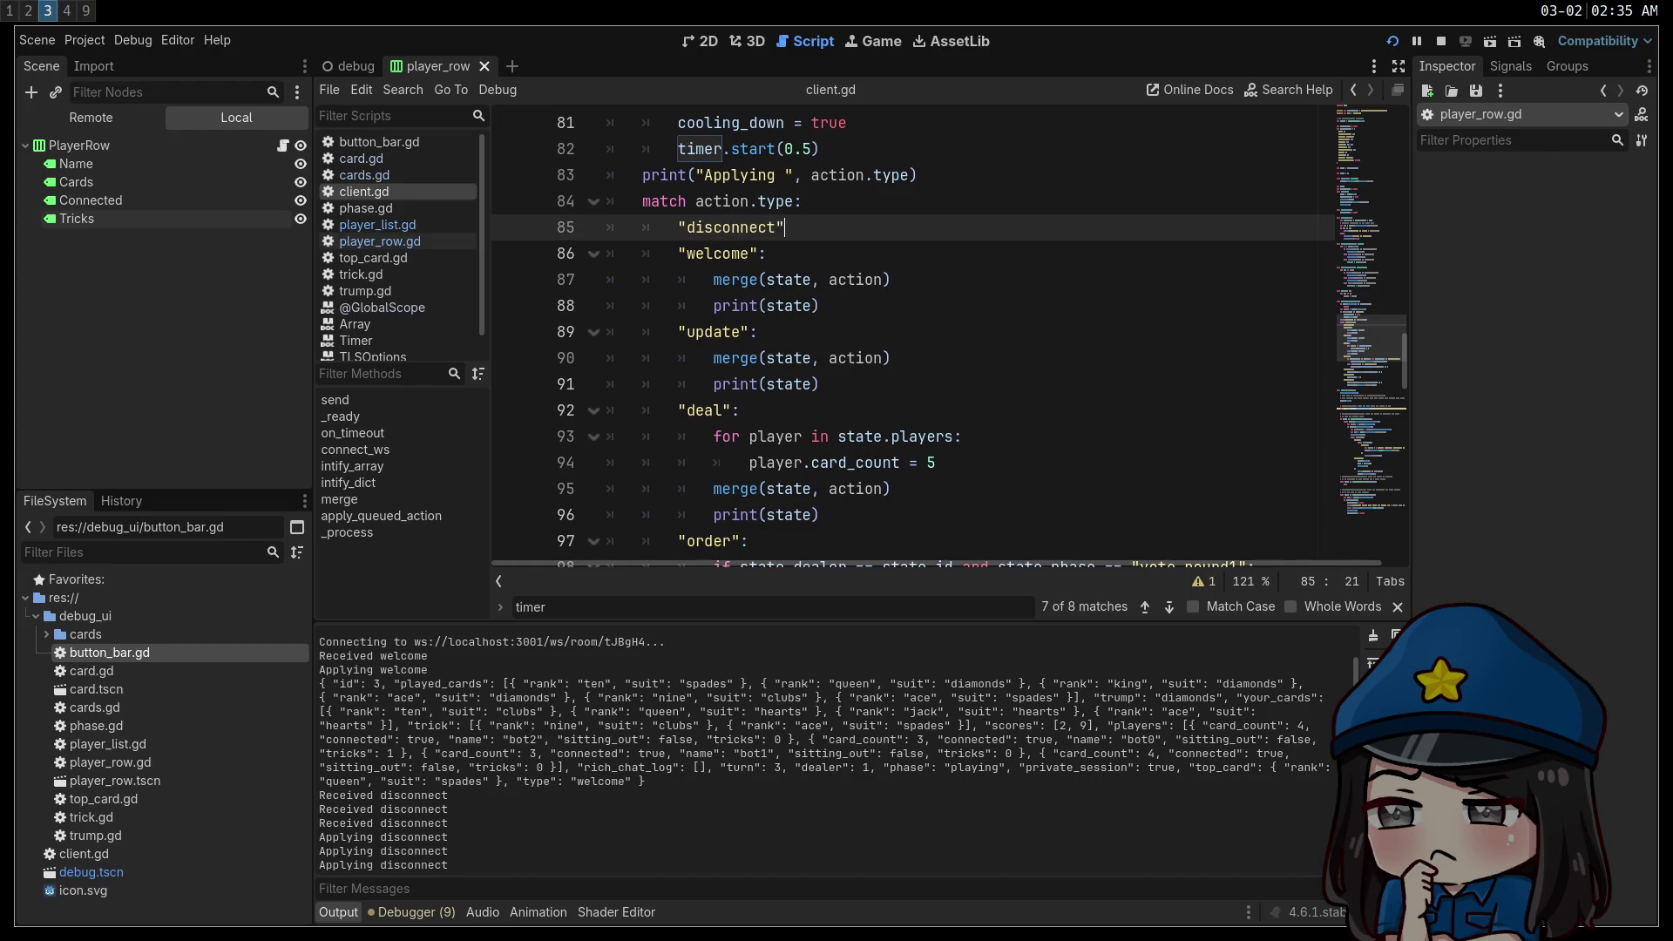
text(":)
key(Return)
text("reconnect":)
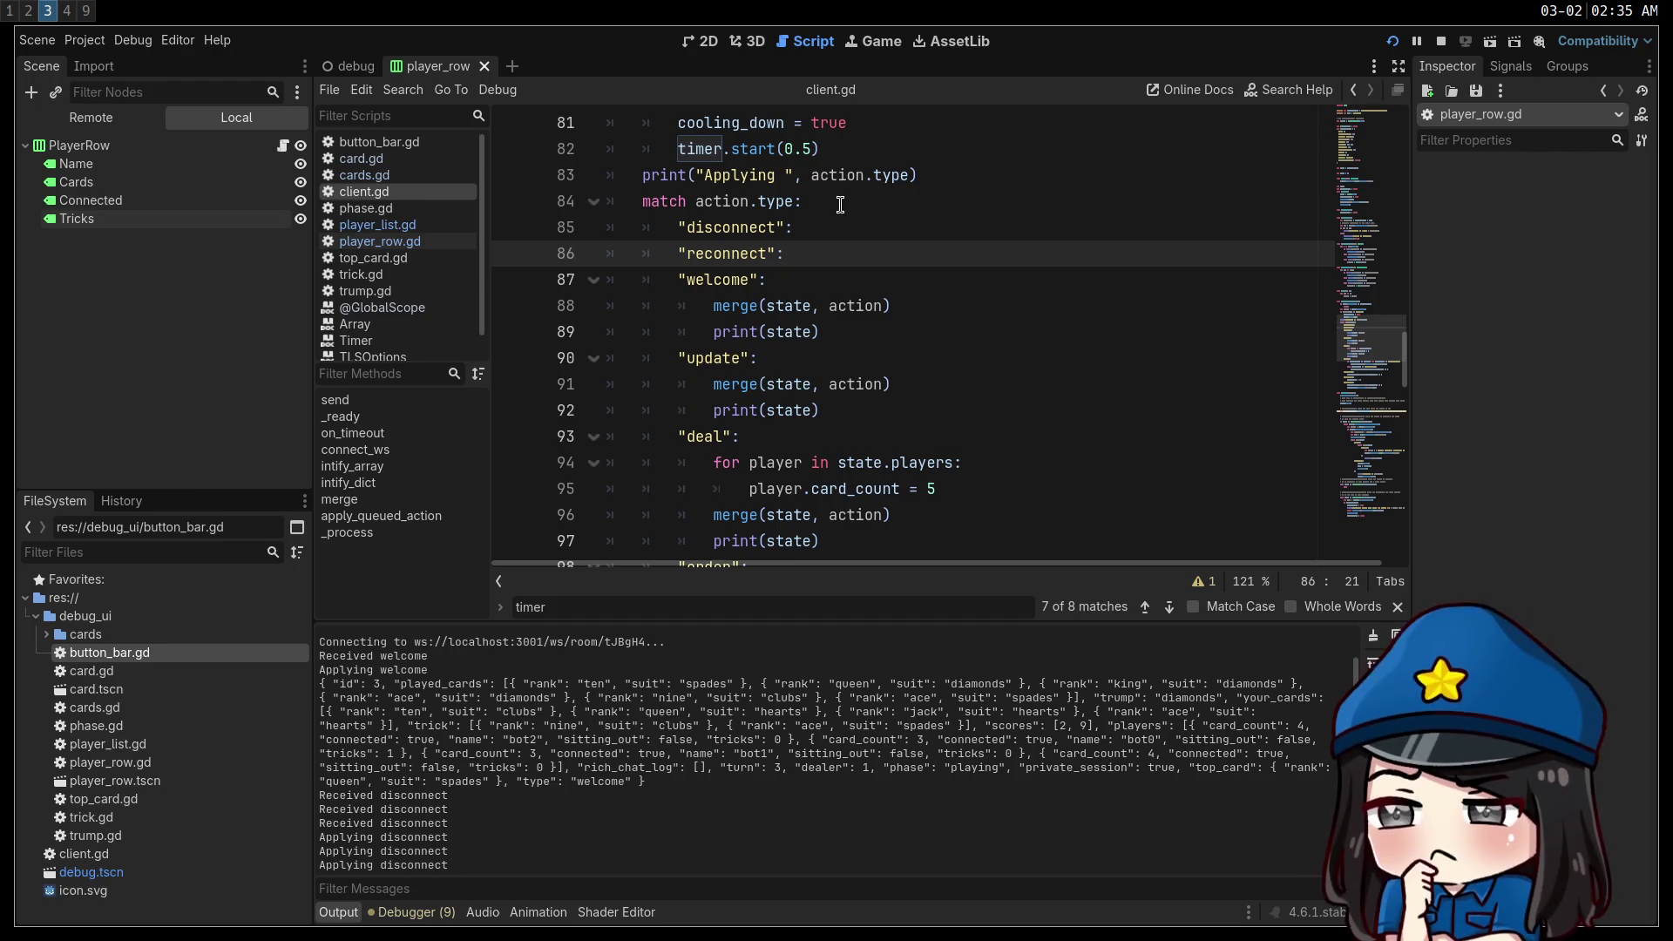
key(Return)
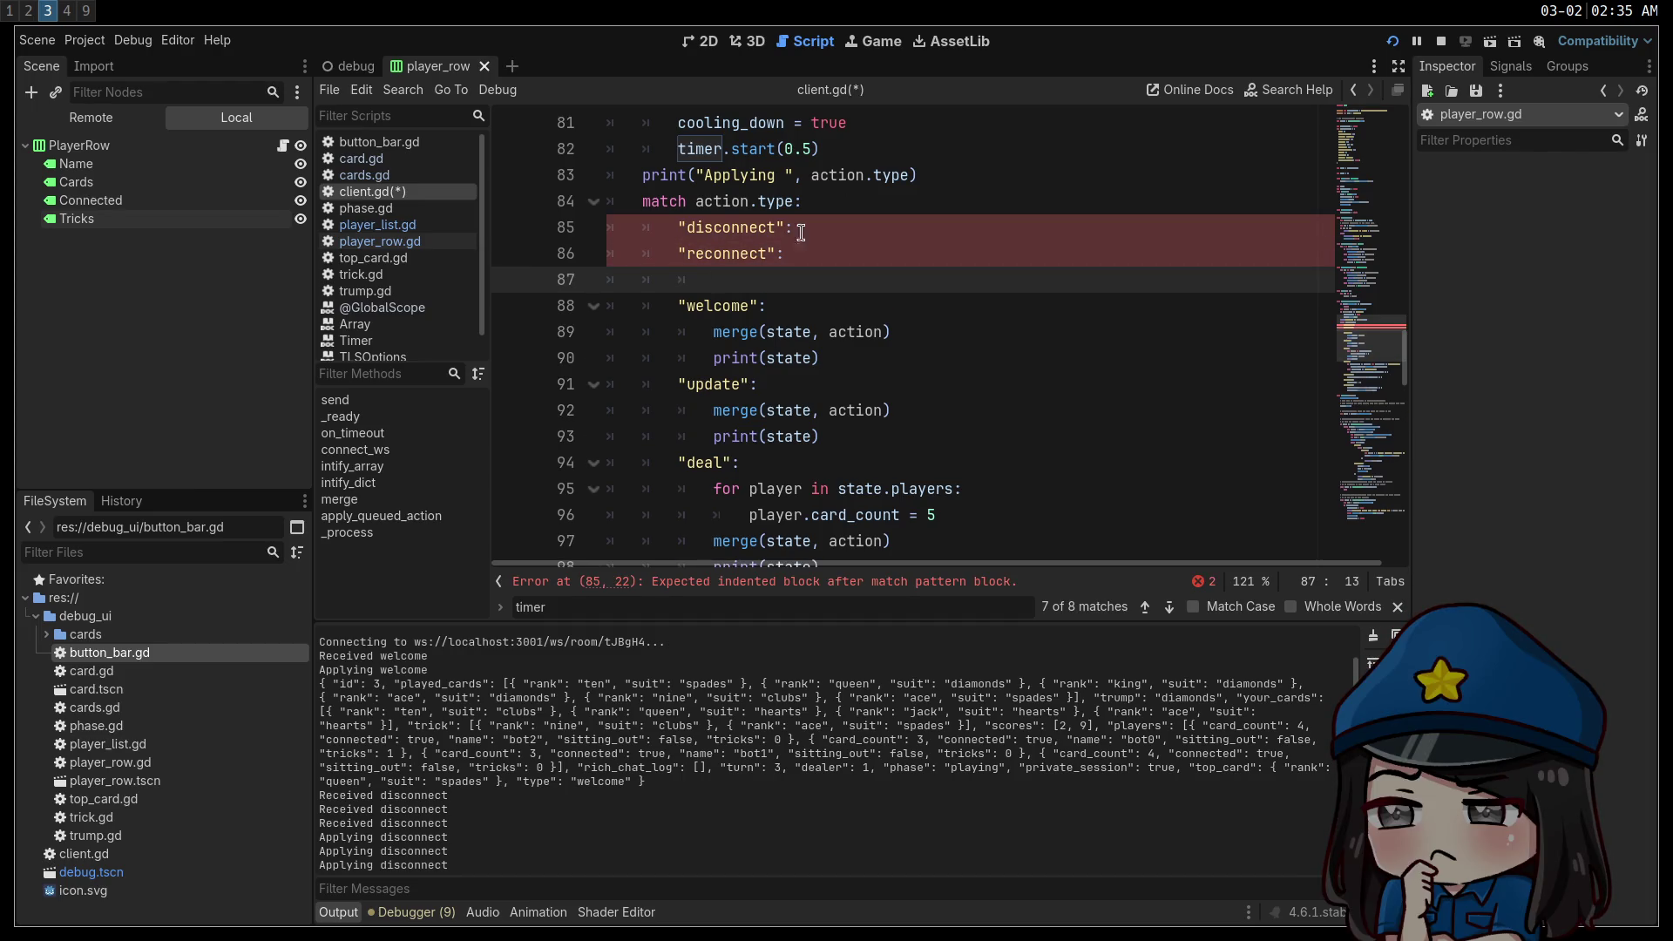
Copy the player-update line under reconnect and change card_count to connected.
scroll(851, 403, down, 3)
scroll(932, 400, down, 2)
drag(1072, 358, 716, 360)
key(ctrl+c)
scroll(784, 348, up, 5)
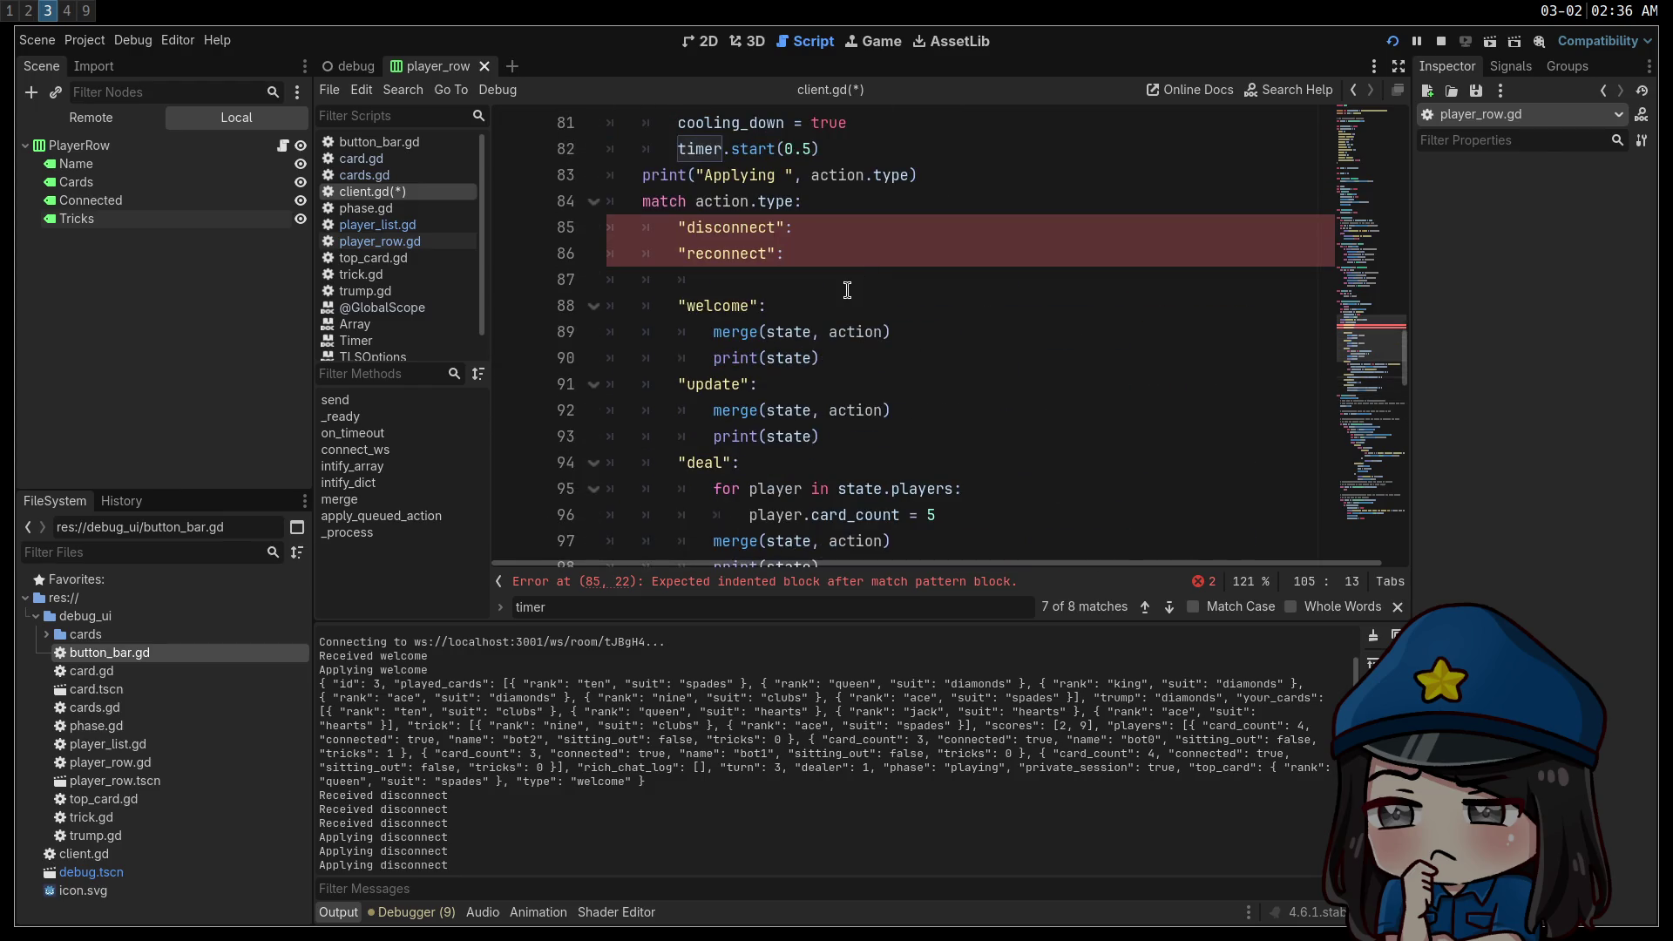
click(844, 280)
key(ctrl+v)
double_click(984, 280)
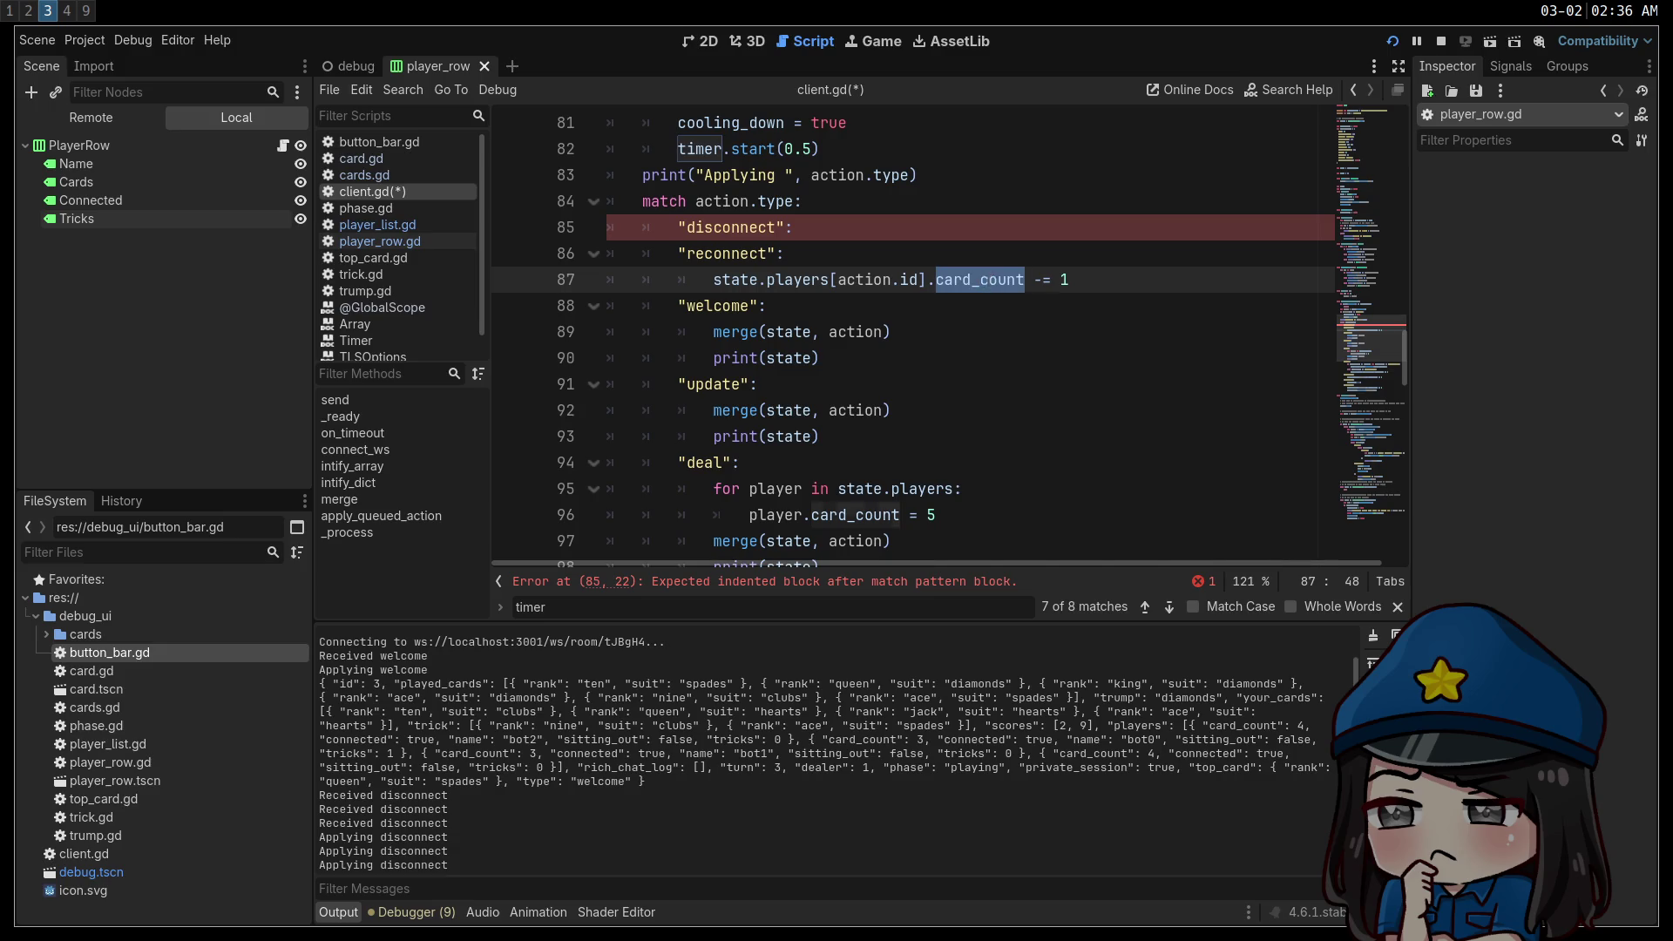
text(connected)
click(1077, 279)
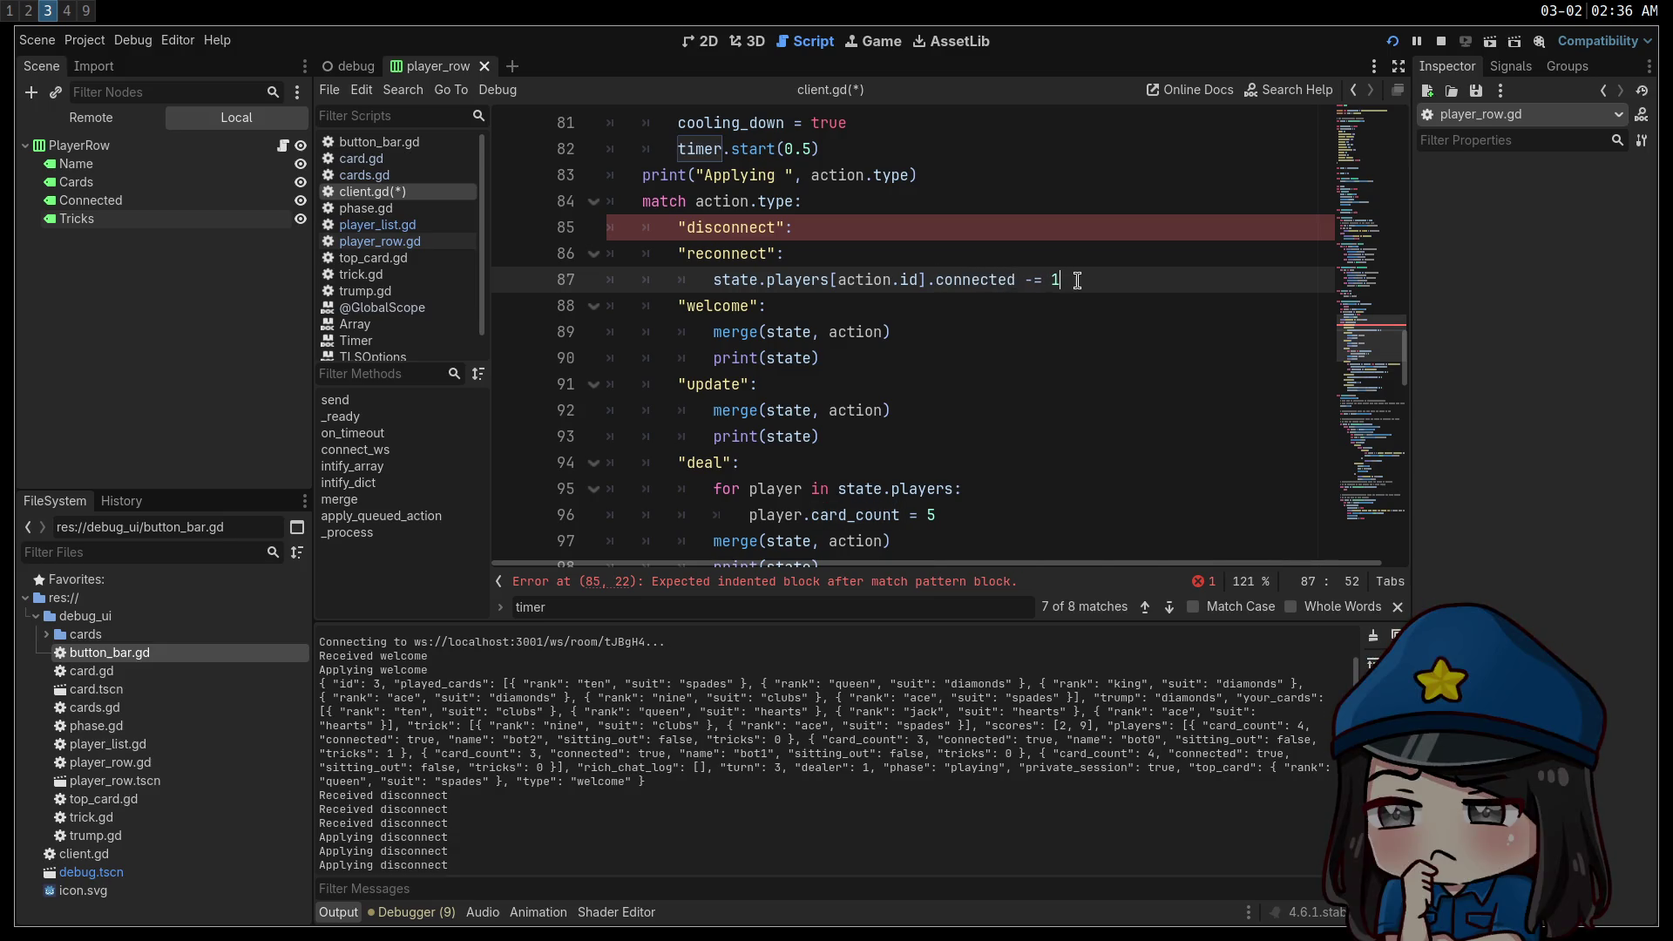
mouse_move(1194, 279)
mouse_down()
mouse_move(688, 279)
mouse_move(710, 280)
mouse_up()
Add the connected assignment under the disconnect case with the value false.
click(872, 223)
key(Return)
key(ctrl+v)
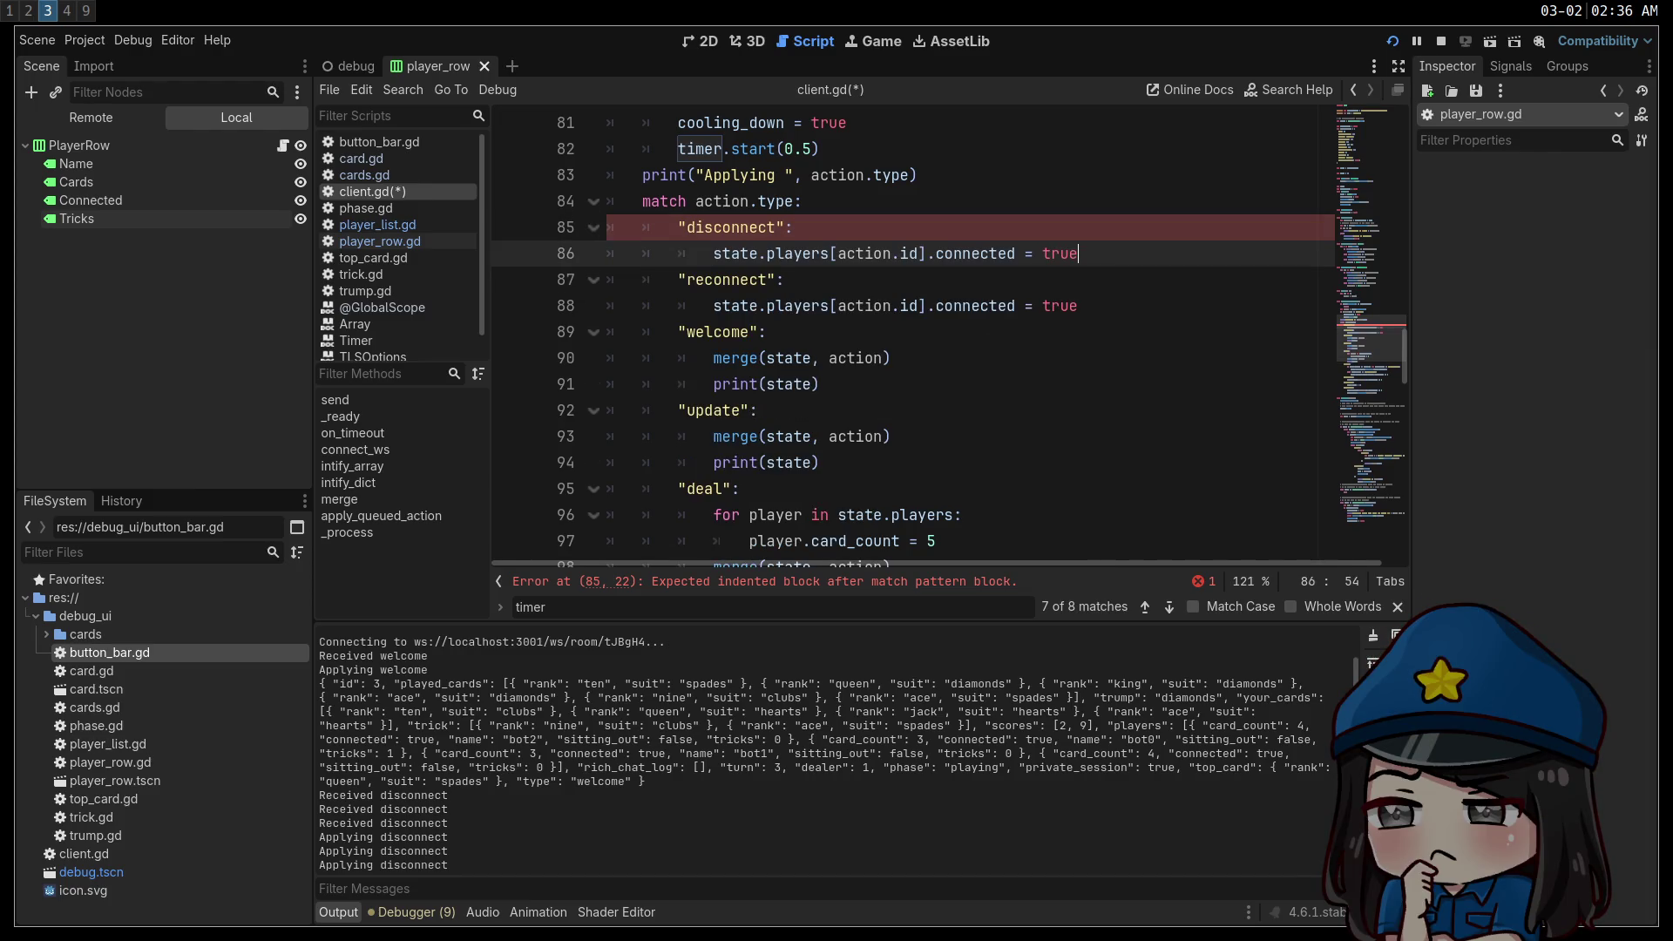
double_click(1054, 253)
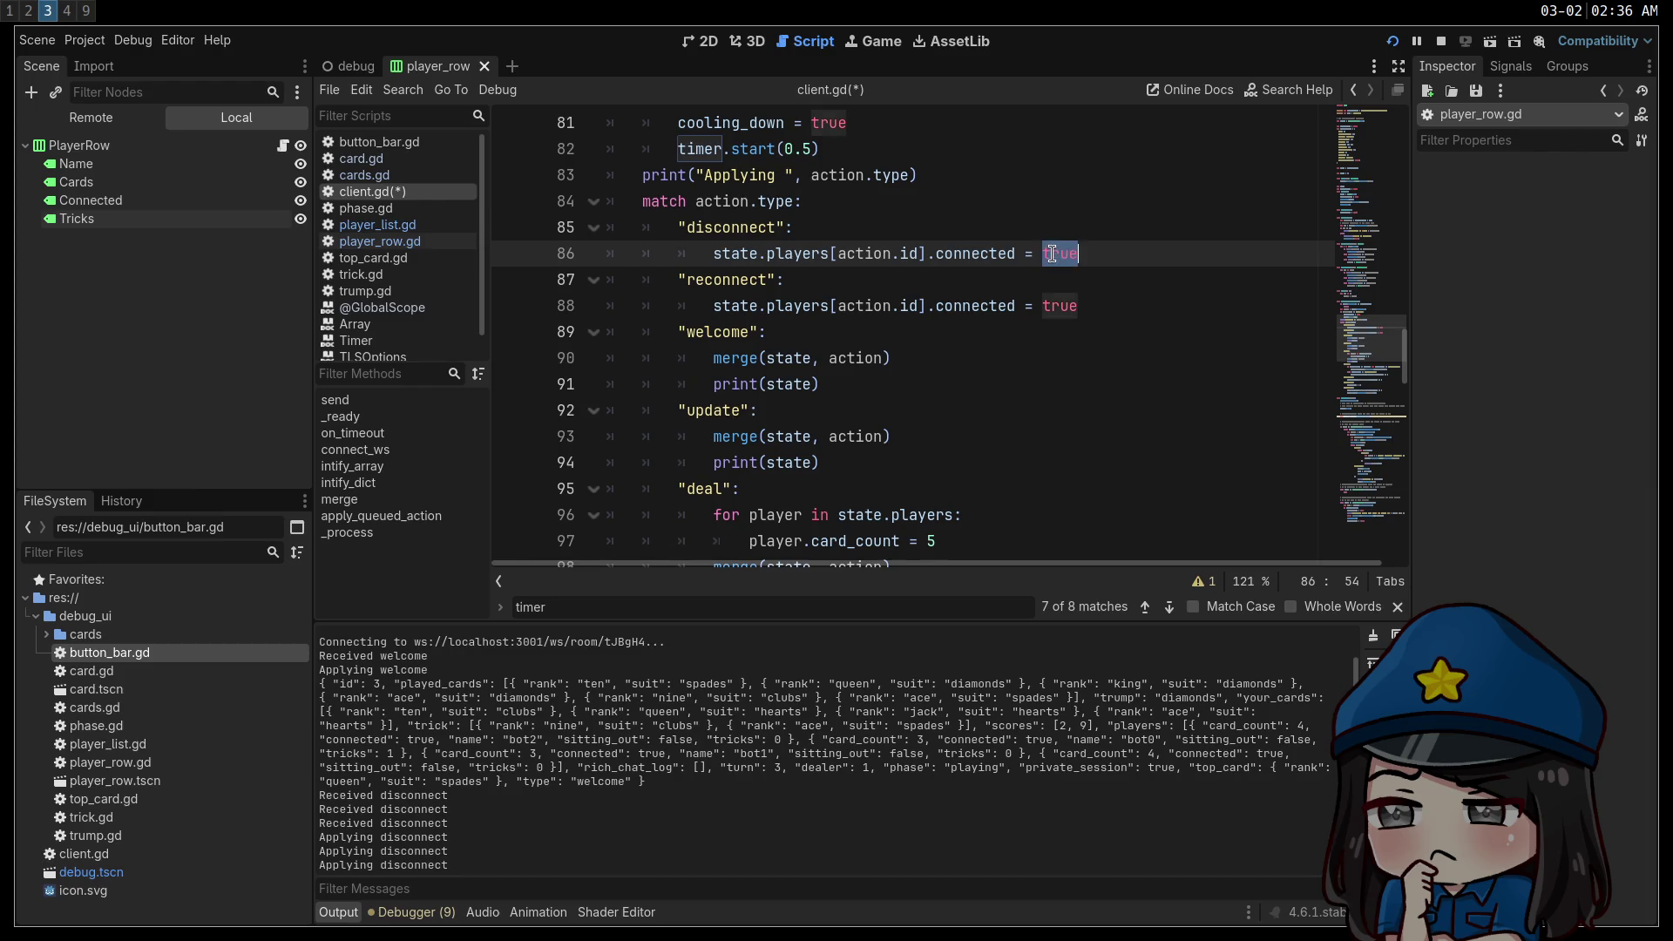
text(false)
Duplicate the disconnect case as update_name, setting name to action.name, and save.
drag(1088, 253, 676, 224)
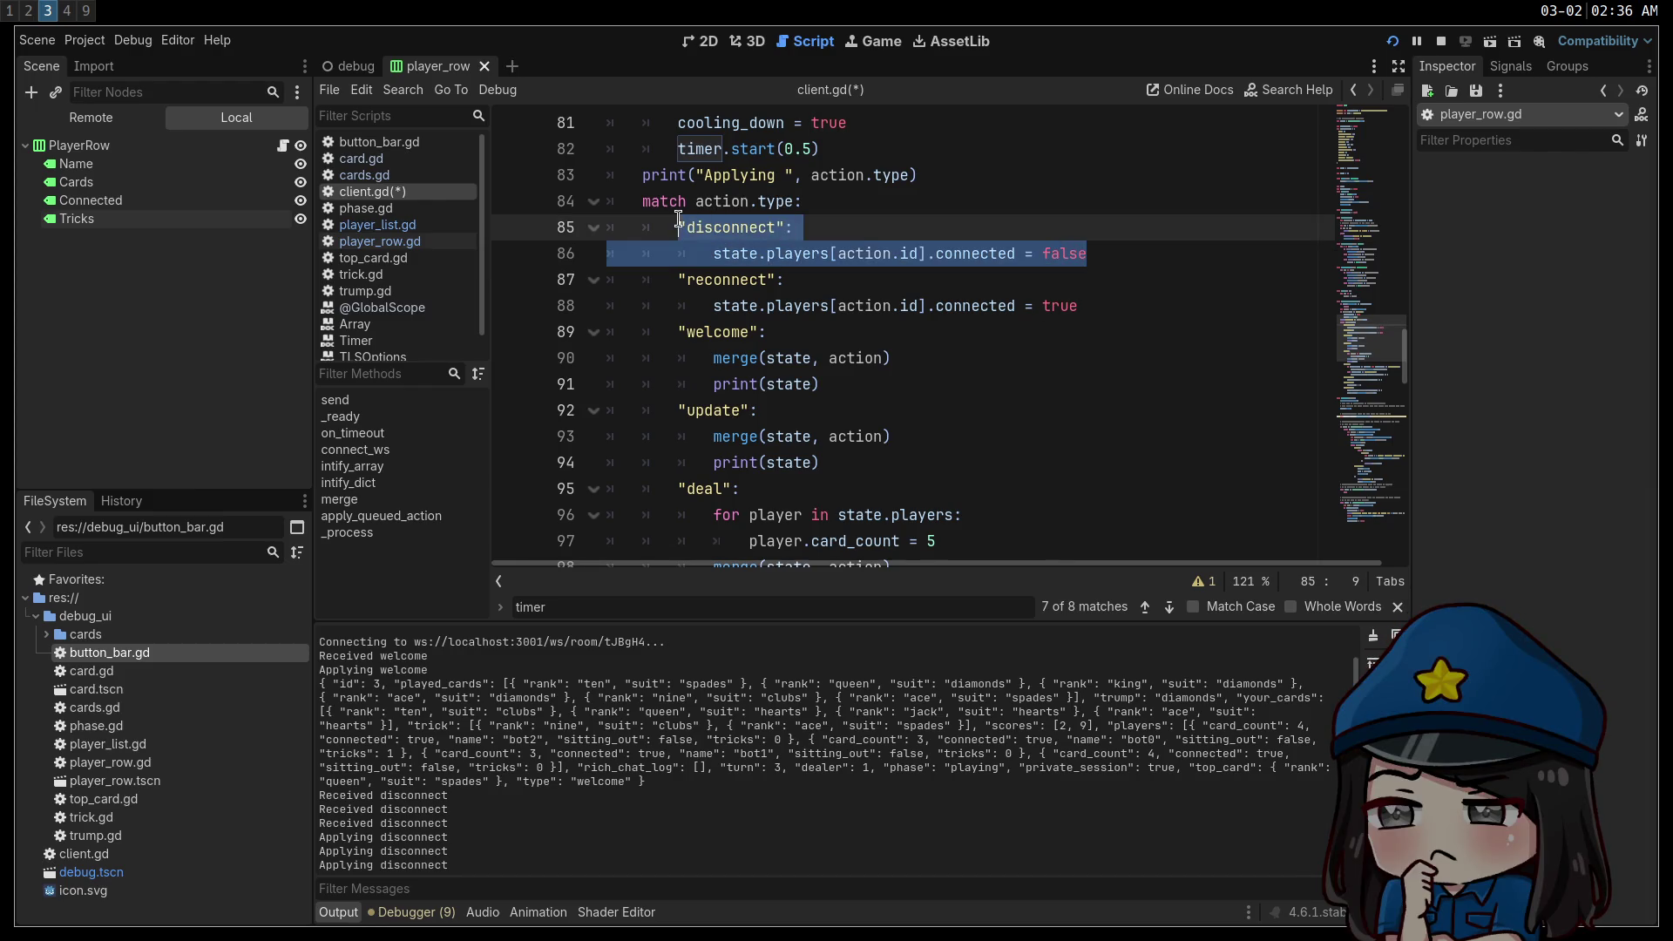
key(ctrl+c)
key(Home)
key(Return)
key(ctrl+v)
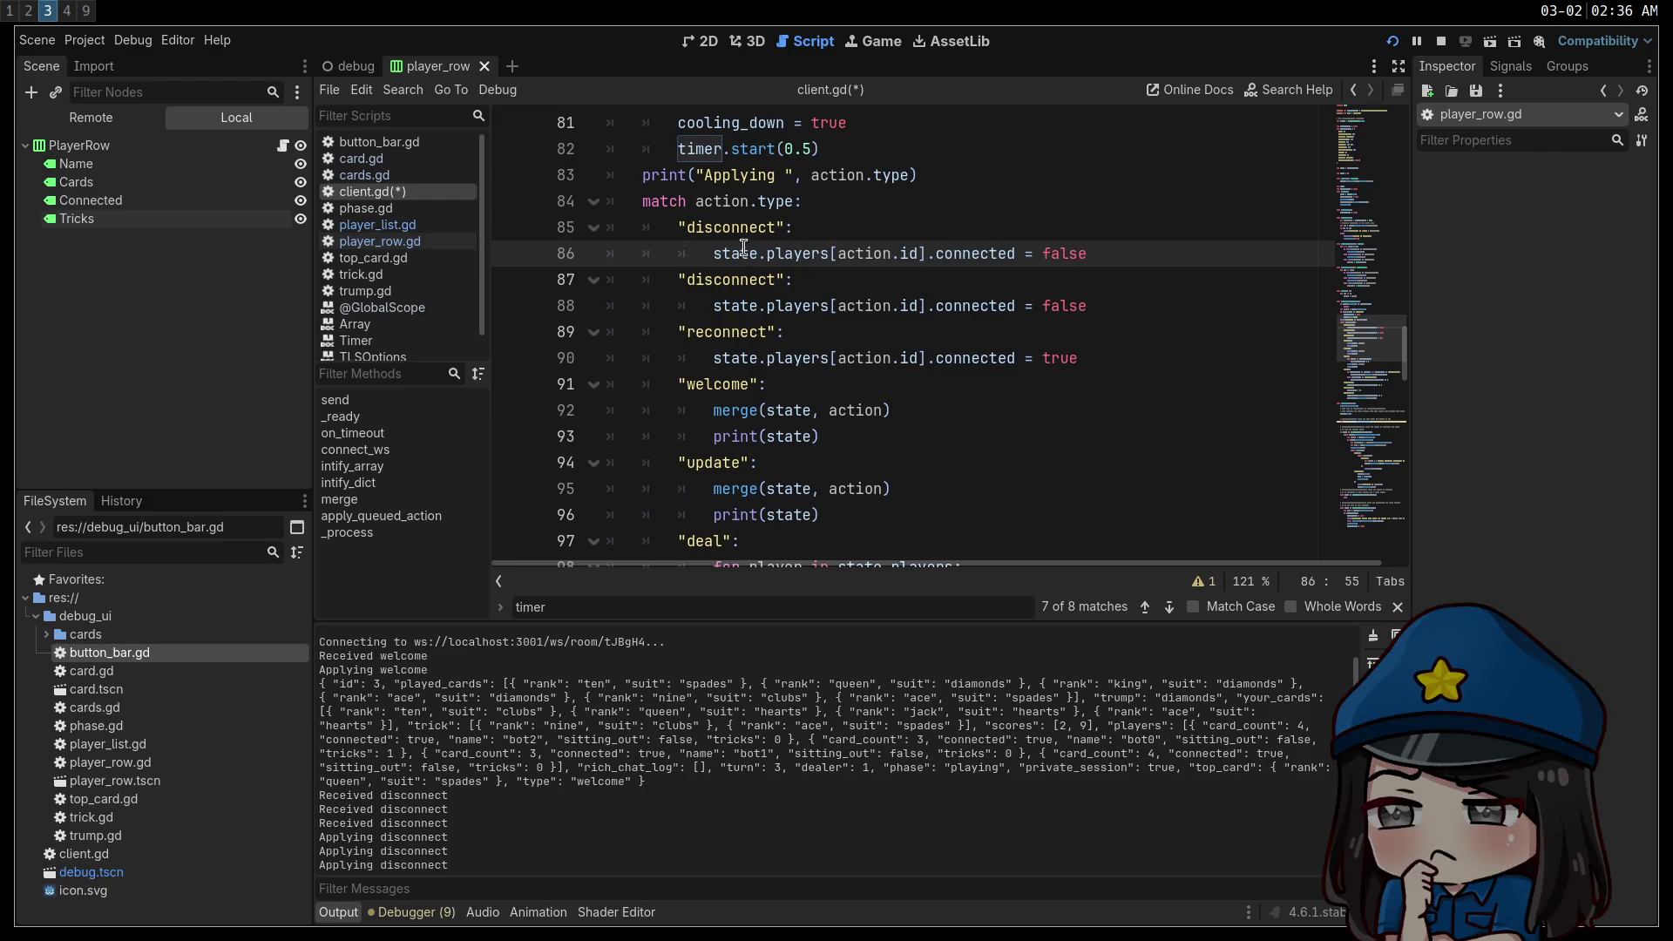
double_click(732, 227)
text(update_name)
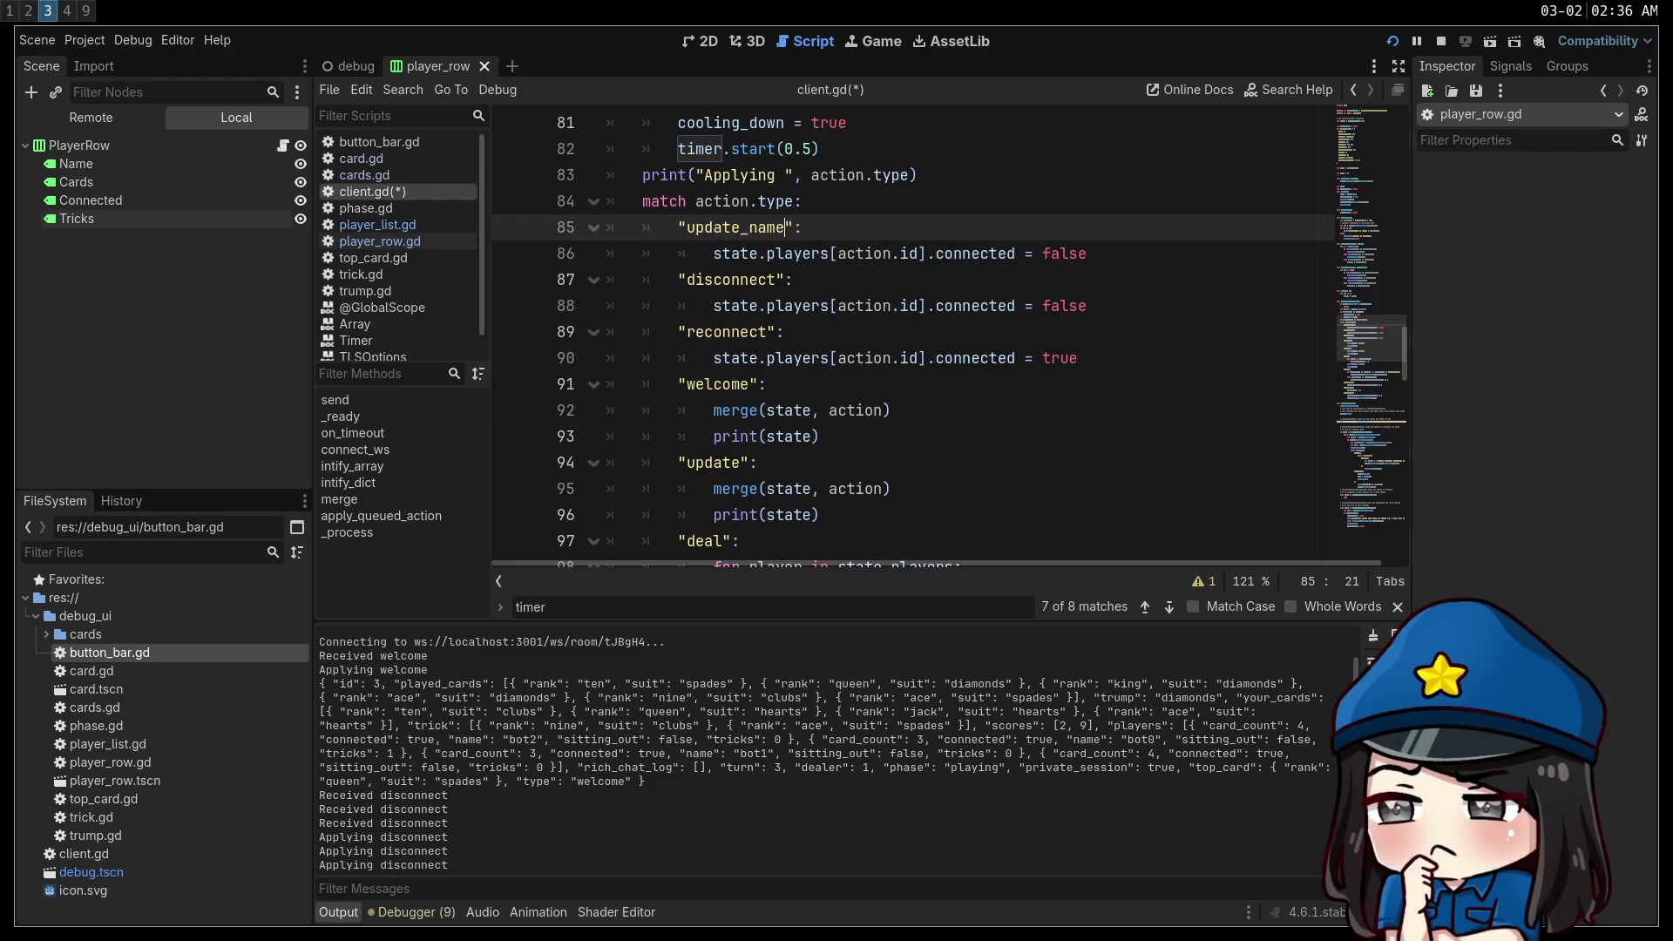
double_click(951, 261)
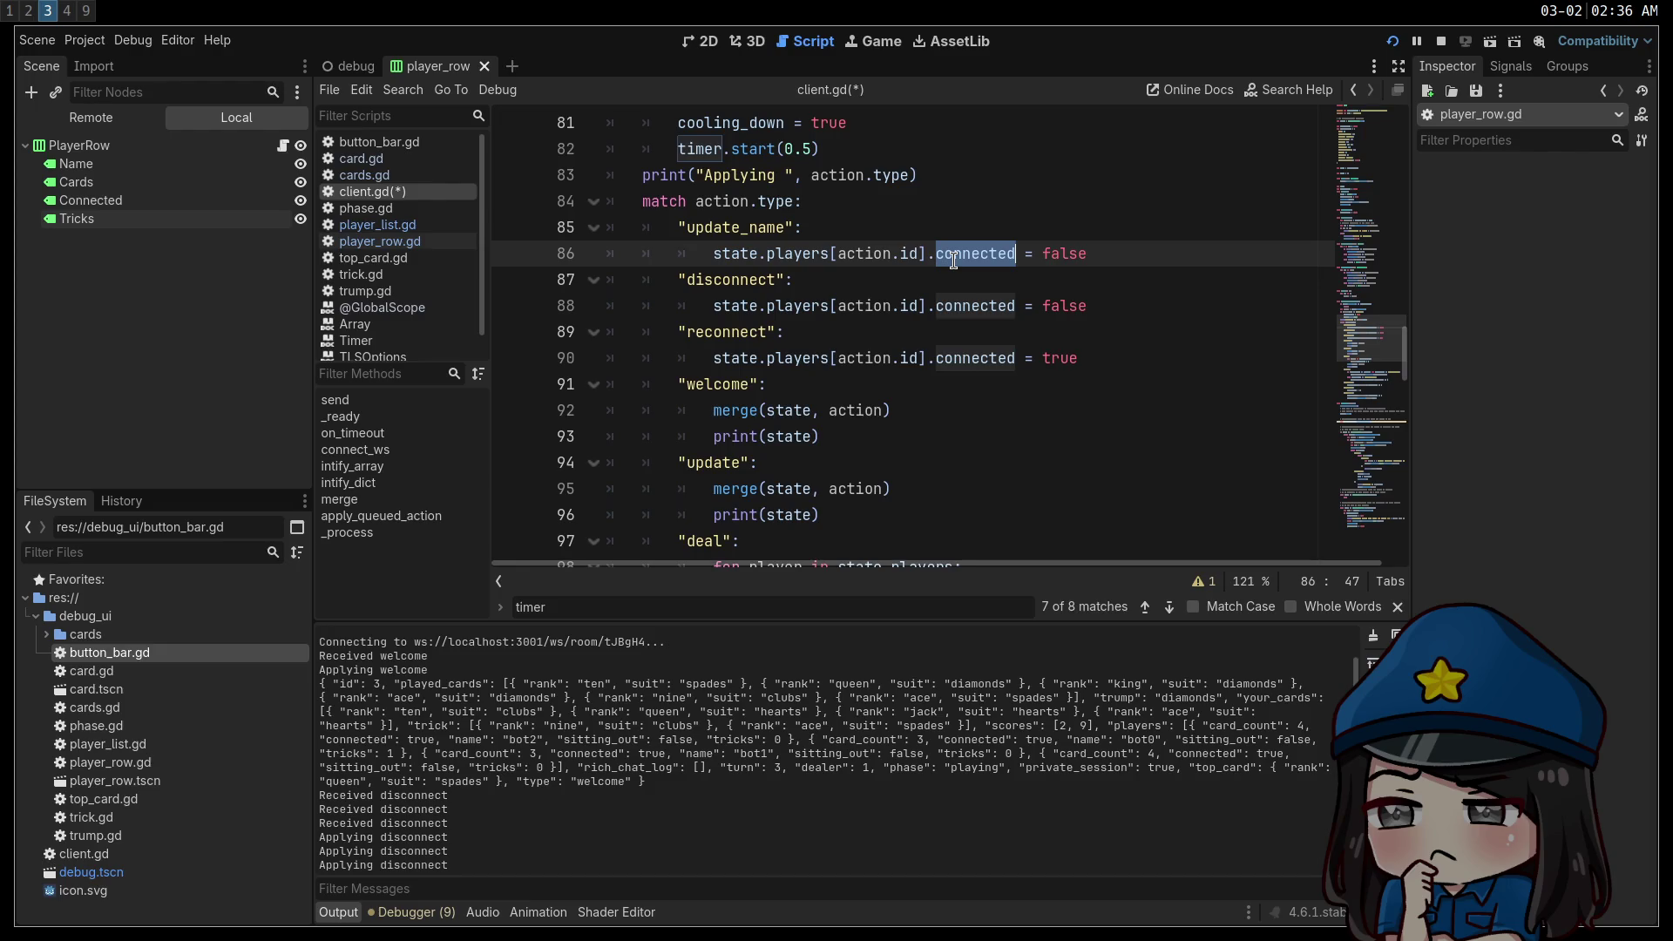
text(name)
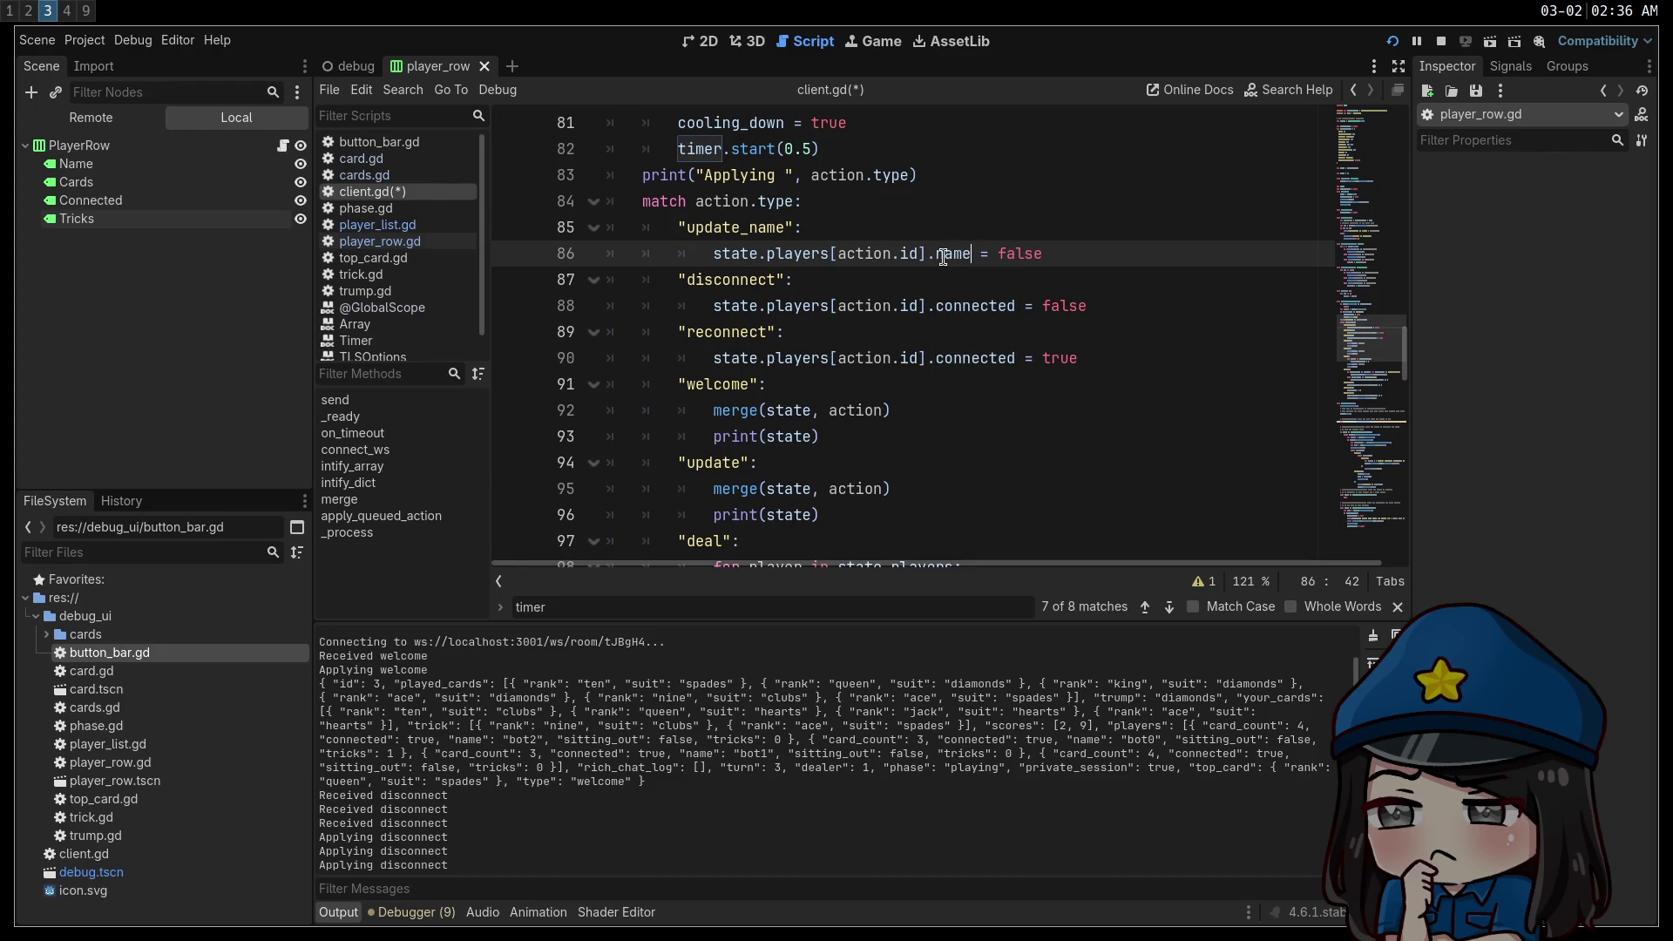
double_click(1019, 253)
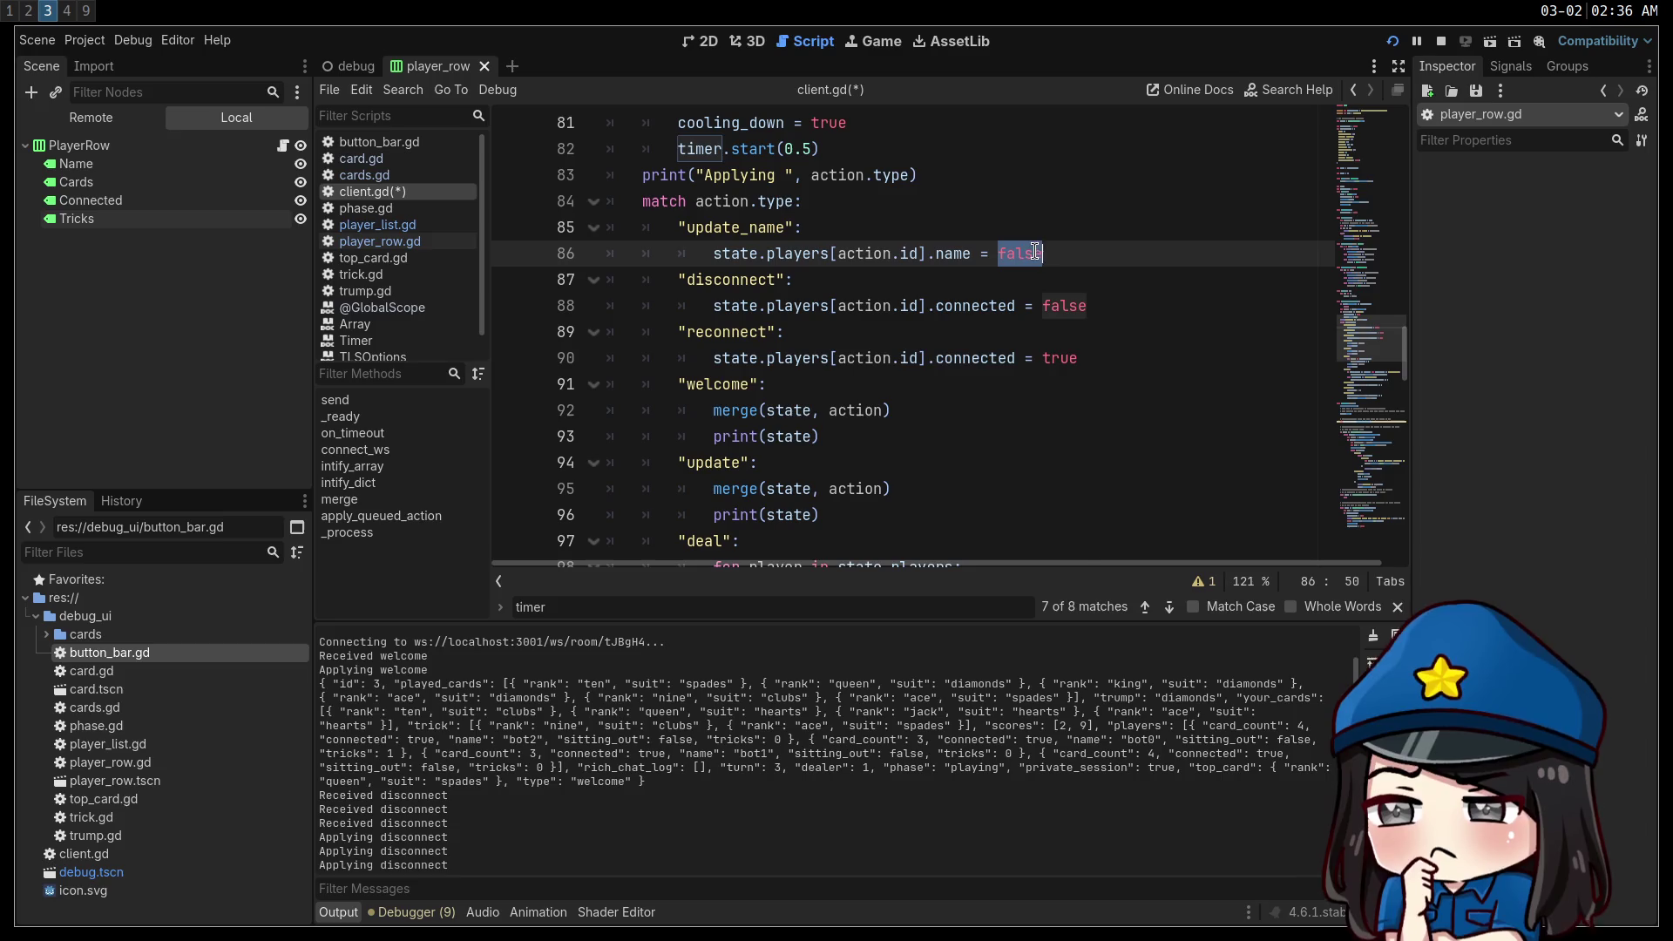
text(action)
text(.name)
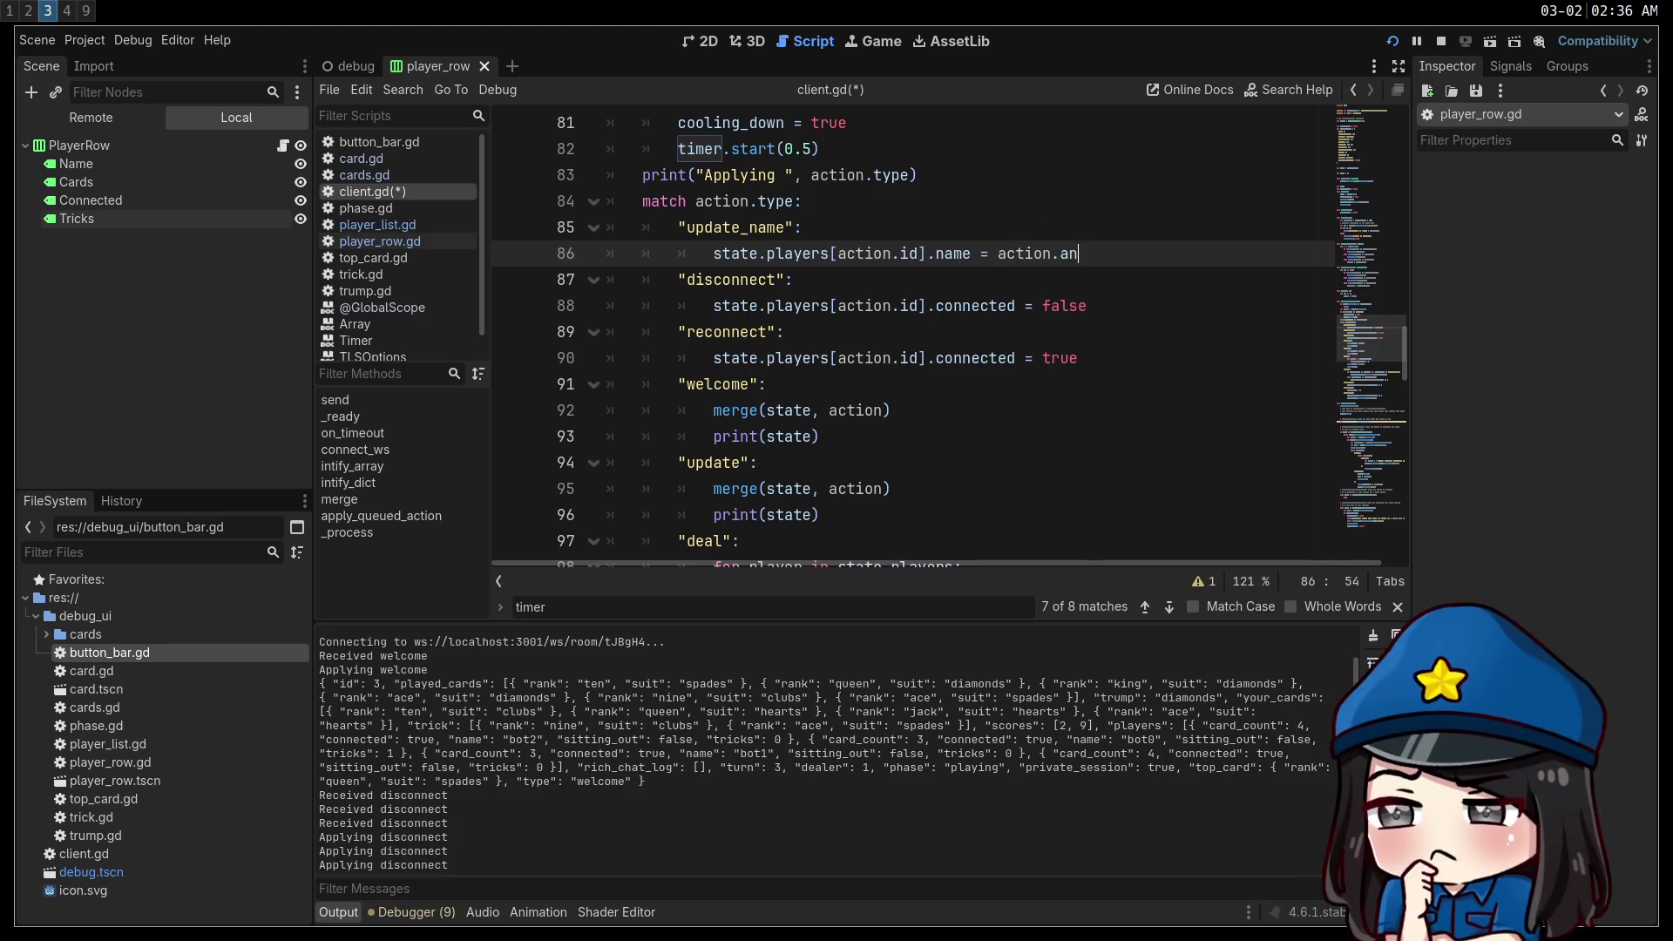
key(ctrl+s)
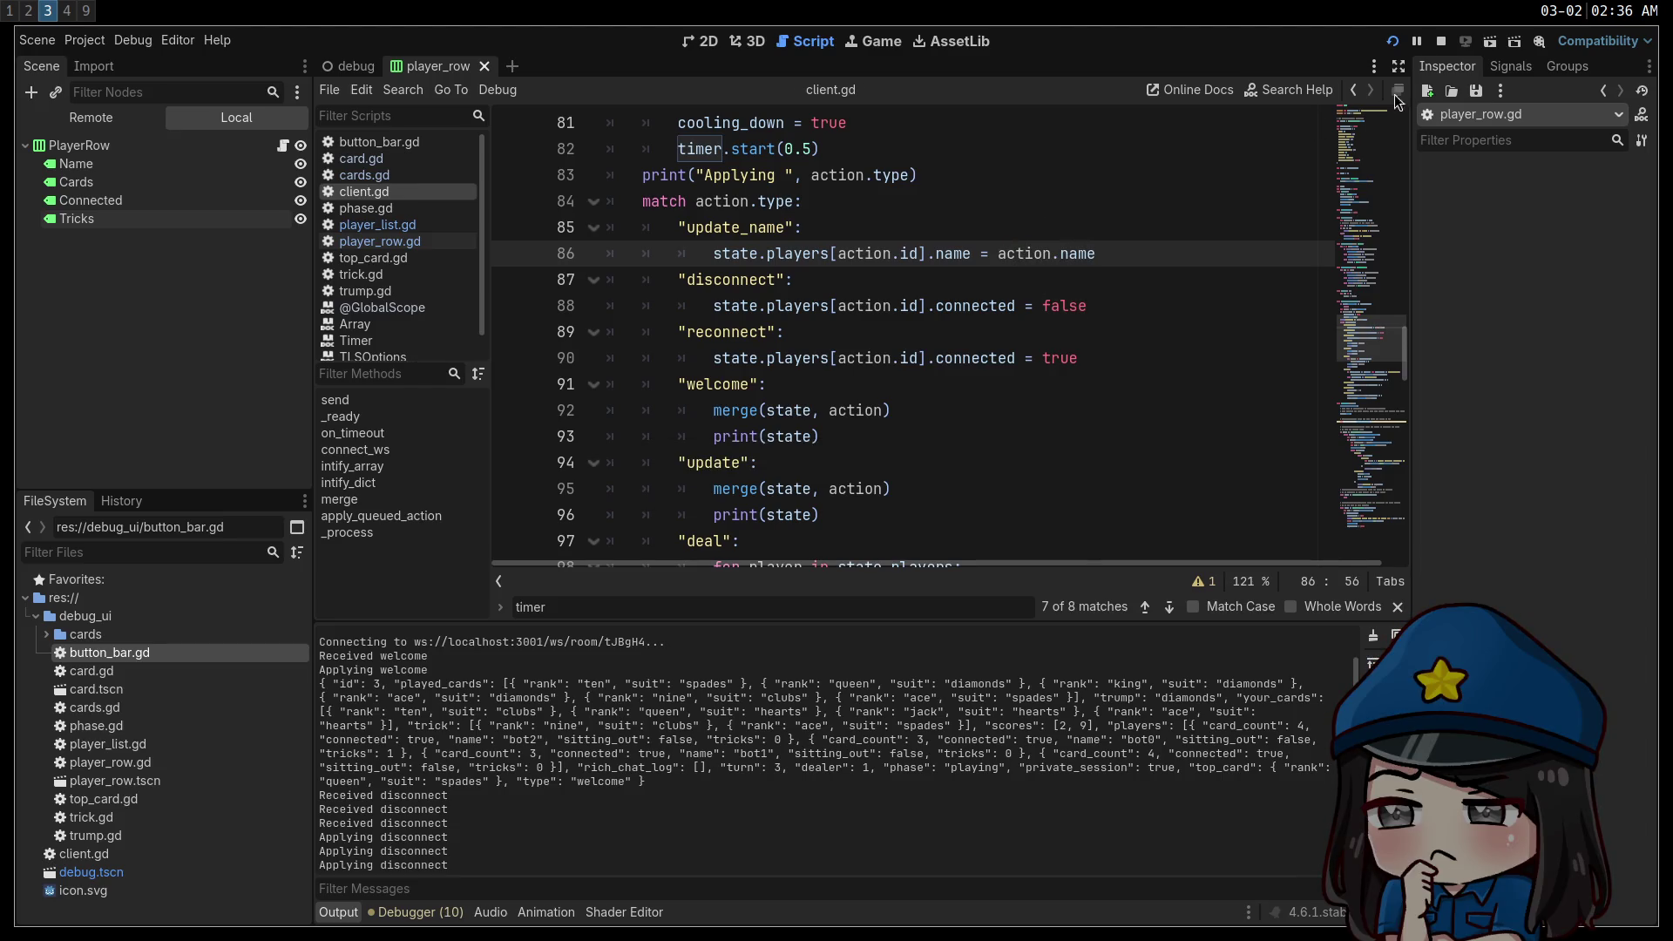
Stop and relaunch the debug game, then switch to the tmux terminal workspace 2.
click(1401, 48)
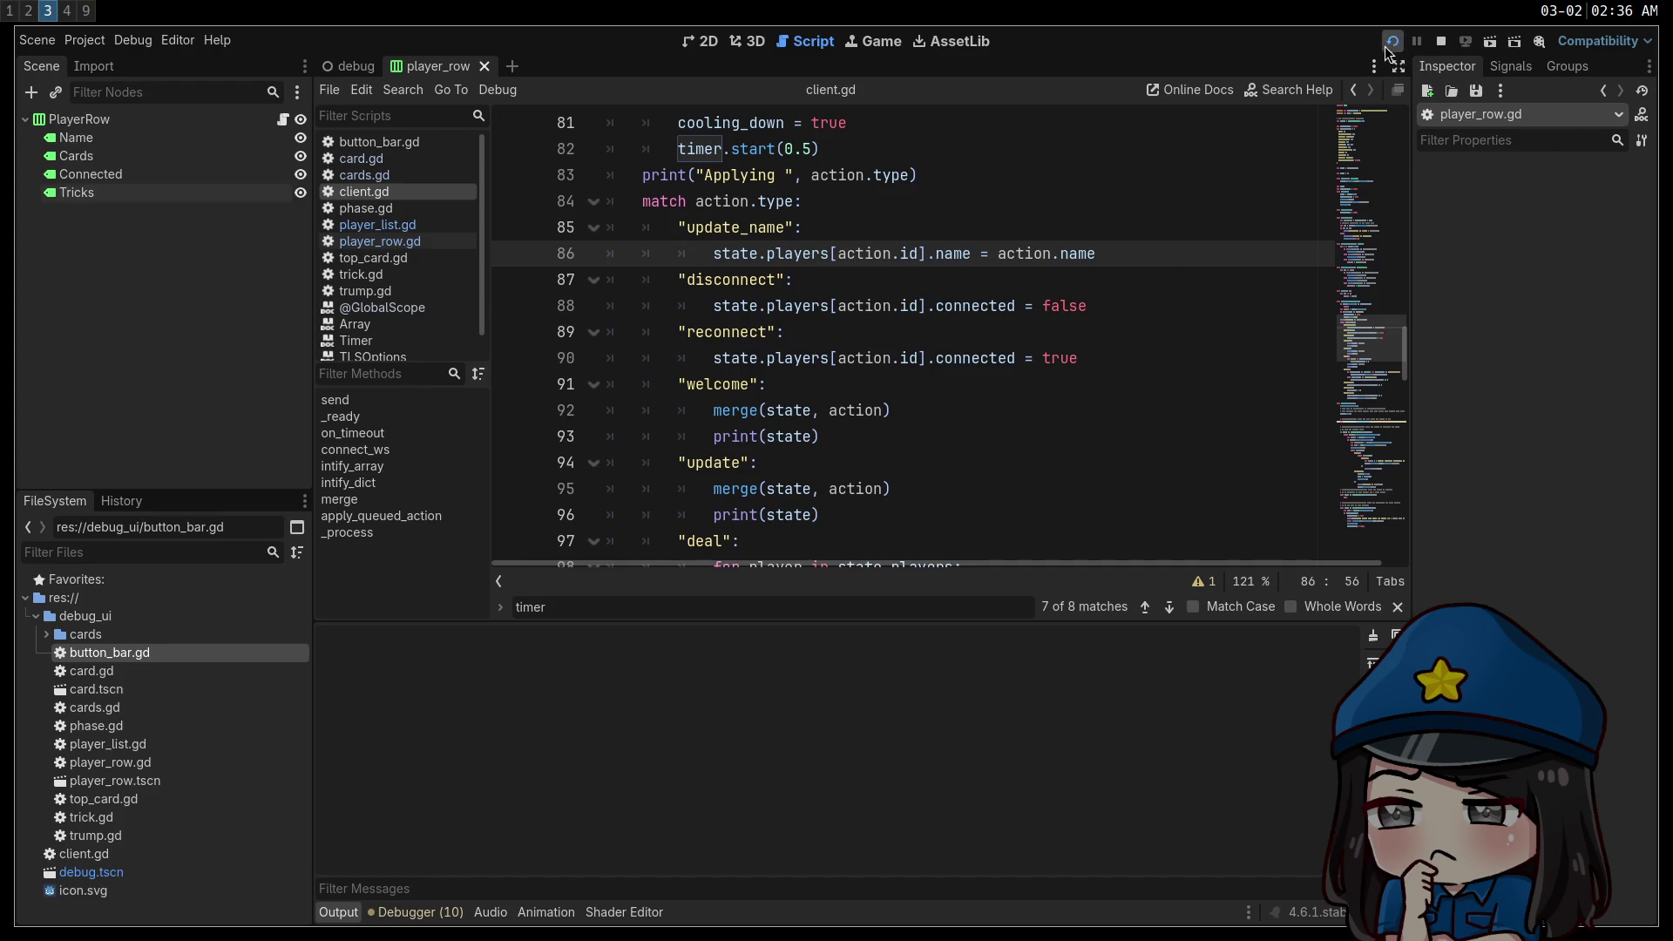
click(1389, 46)
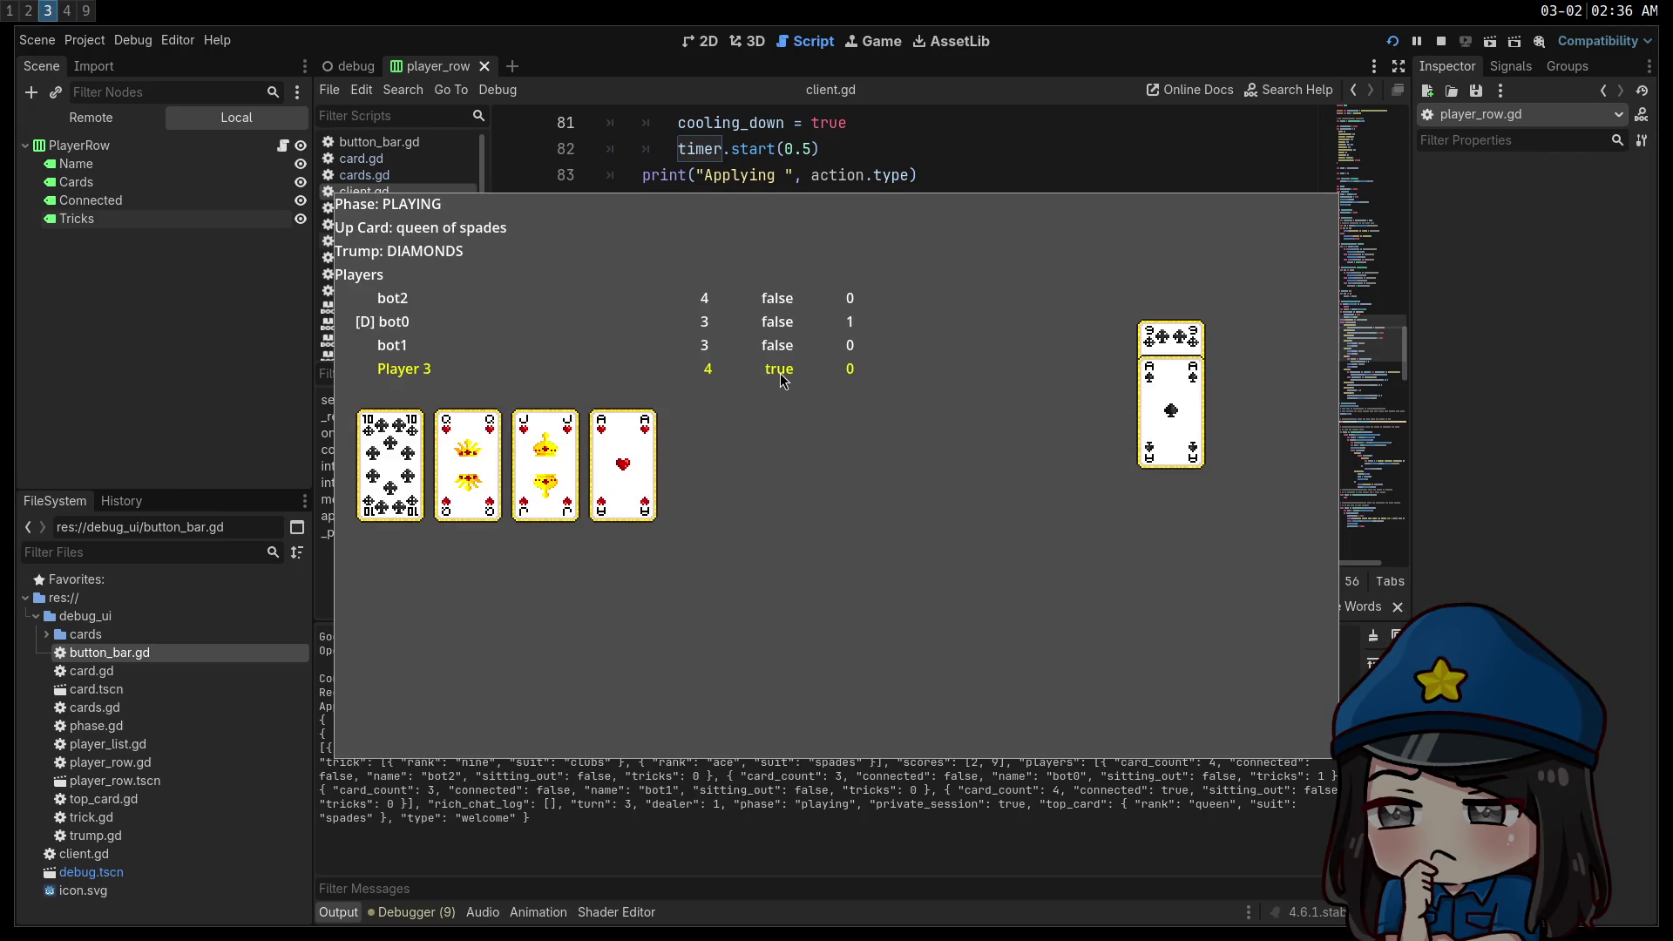
key(super+1)
key(super+2)
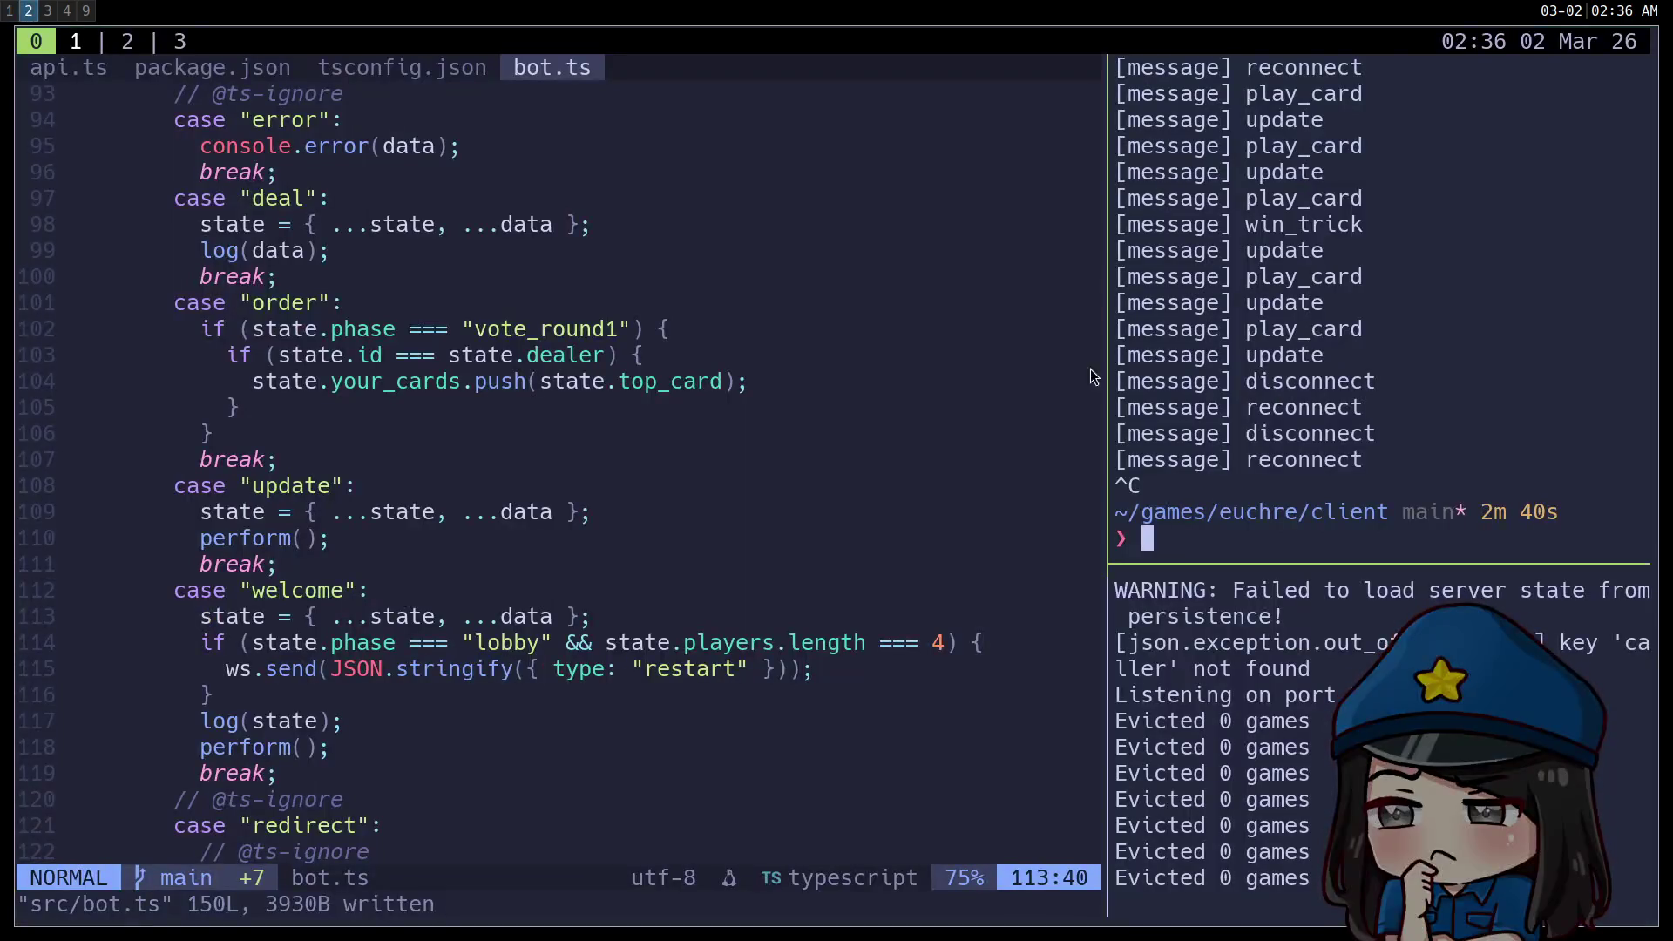
Rerun the previous watch command in the tmux shell and return to Godot on workspace 3.
key(Up)
key(Return)
key(super+3)
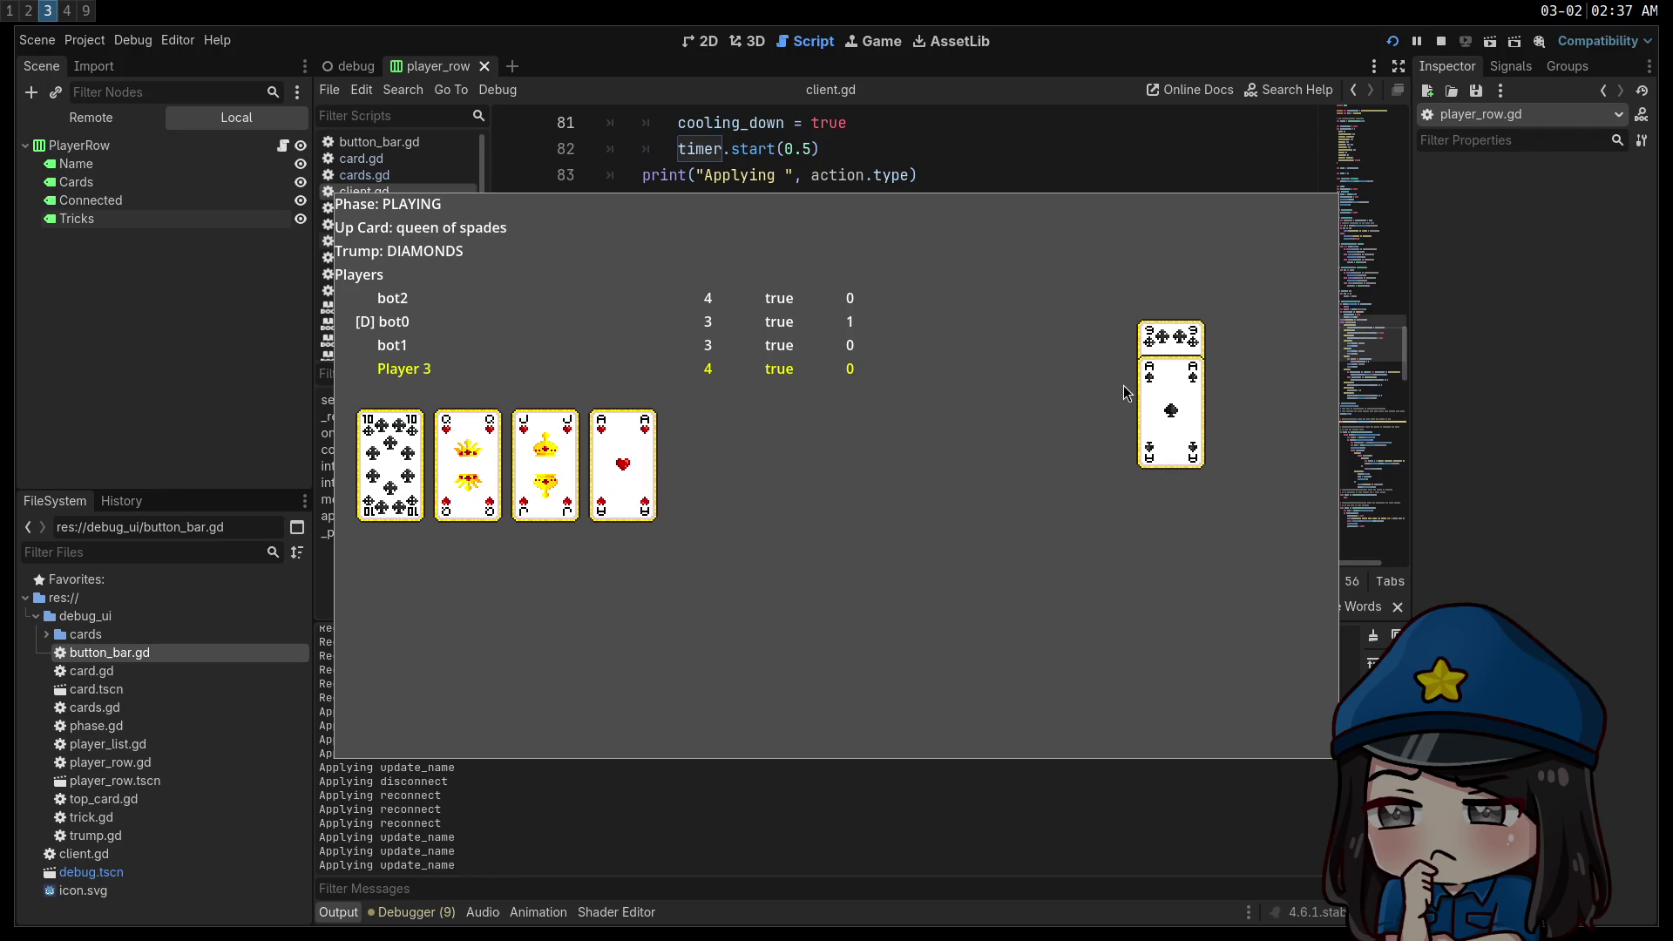
Play Player 3's ten of clubs, then bring client.gd back to the front.
click(390, 466)
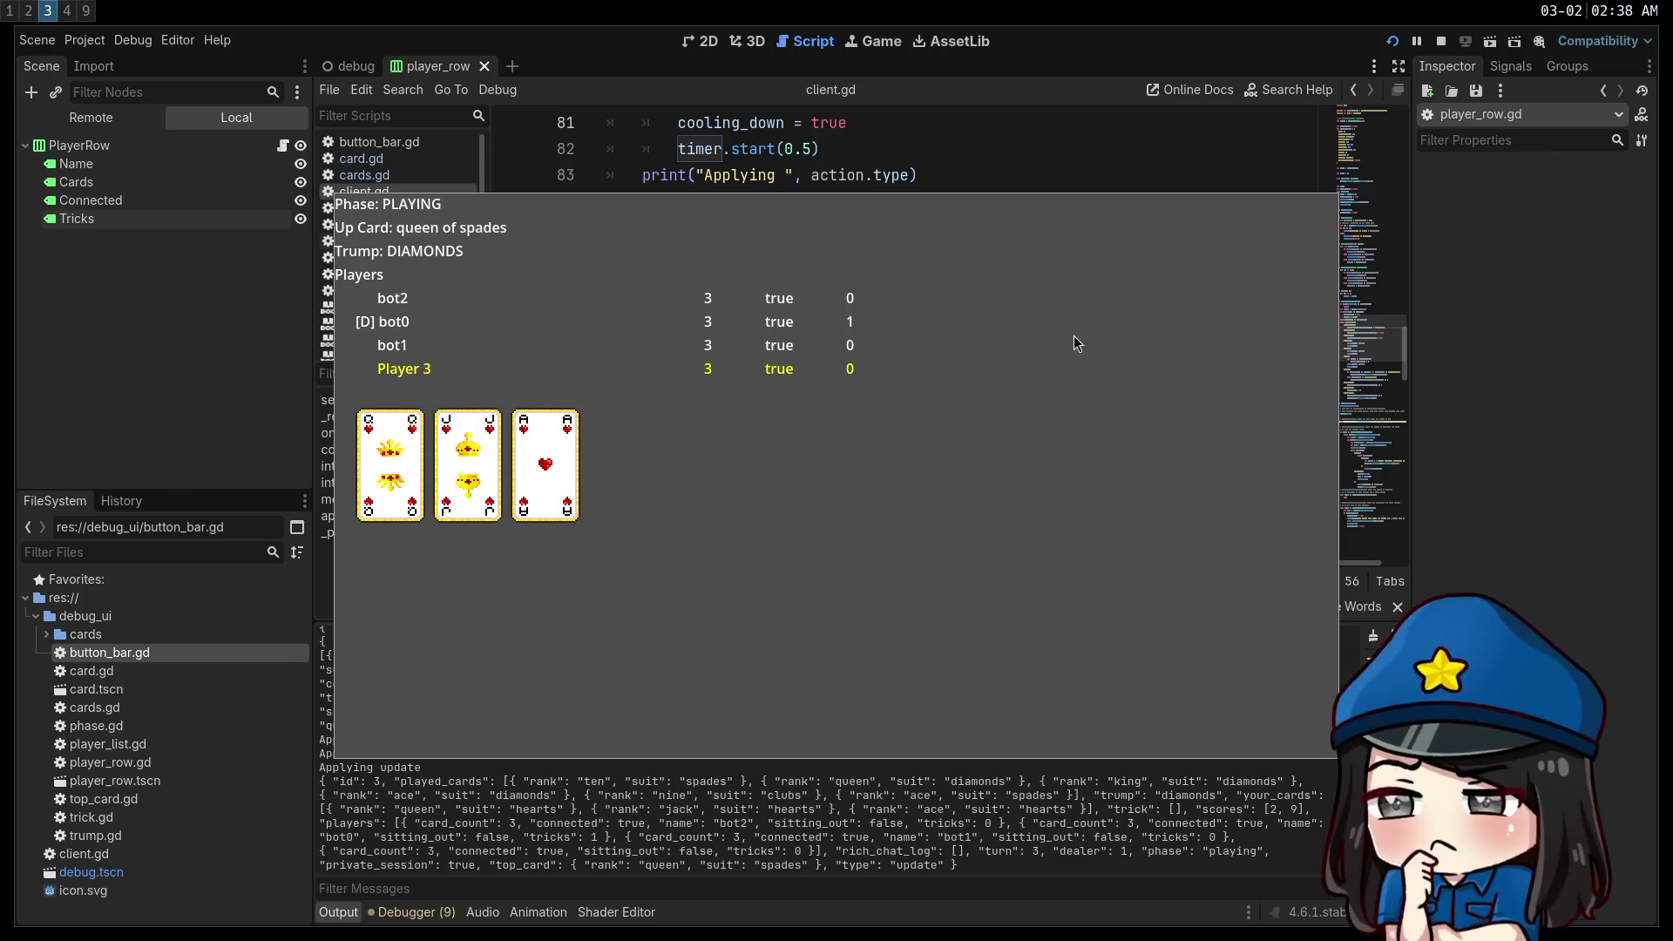
click(837, 174)
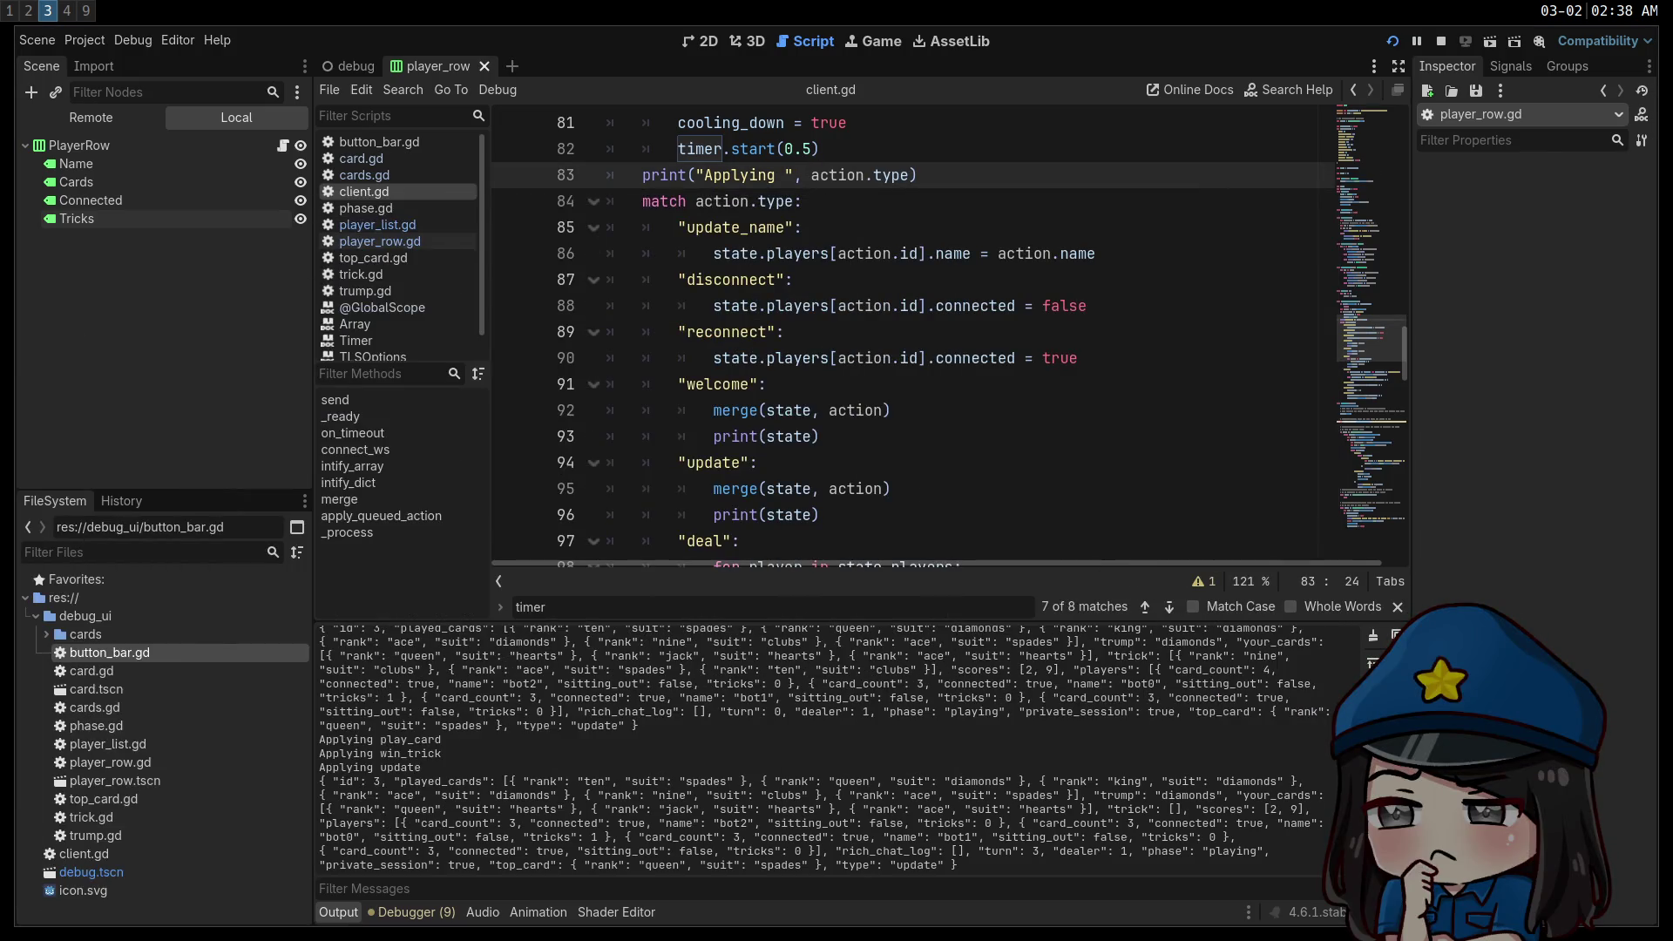
scroll(904, 437, down, 7)
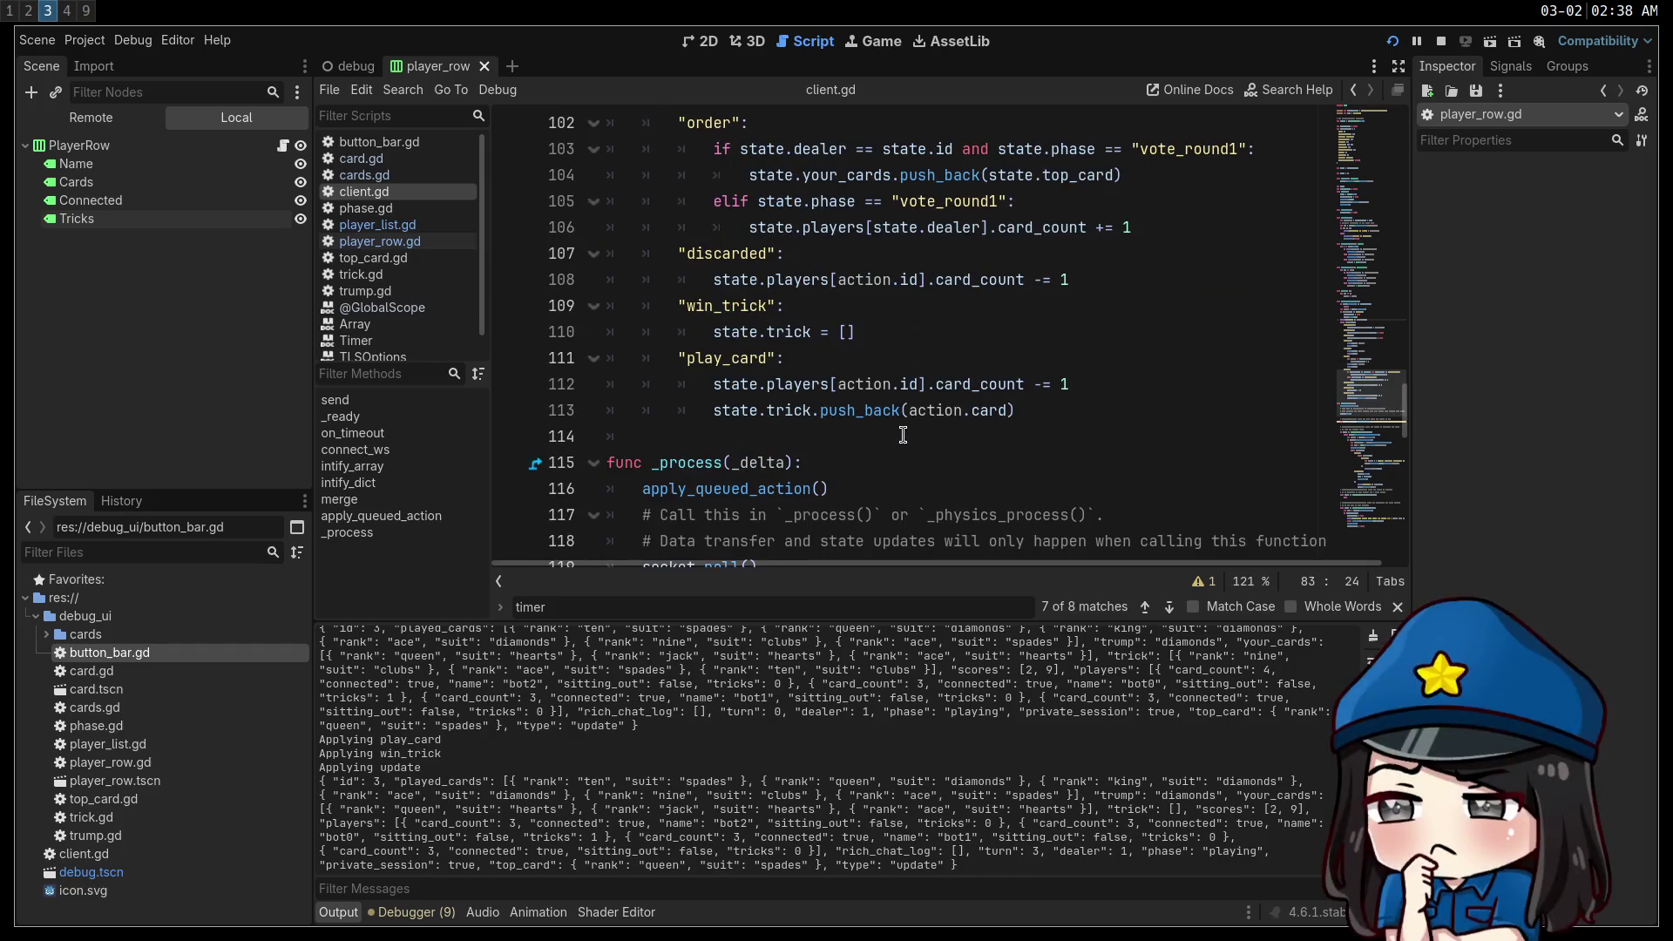
Increment state.players[action.id].tricks under win_trick and duplicate the win_trick case below.
click(893, 329)
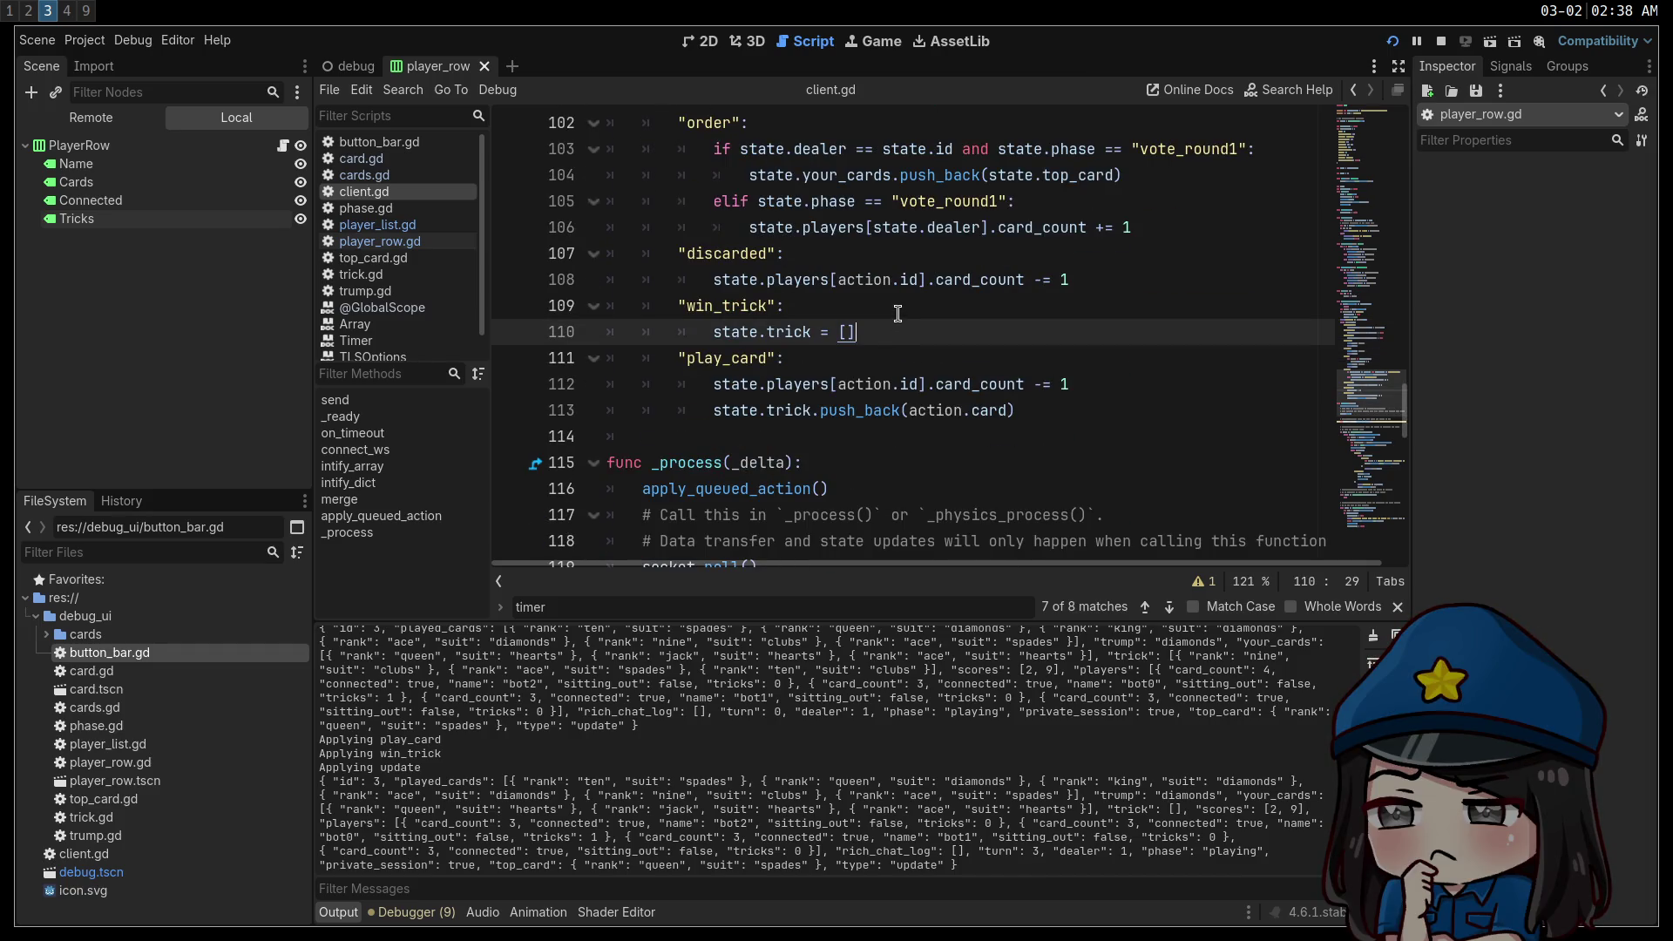
key(Return)
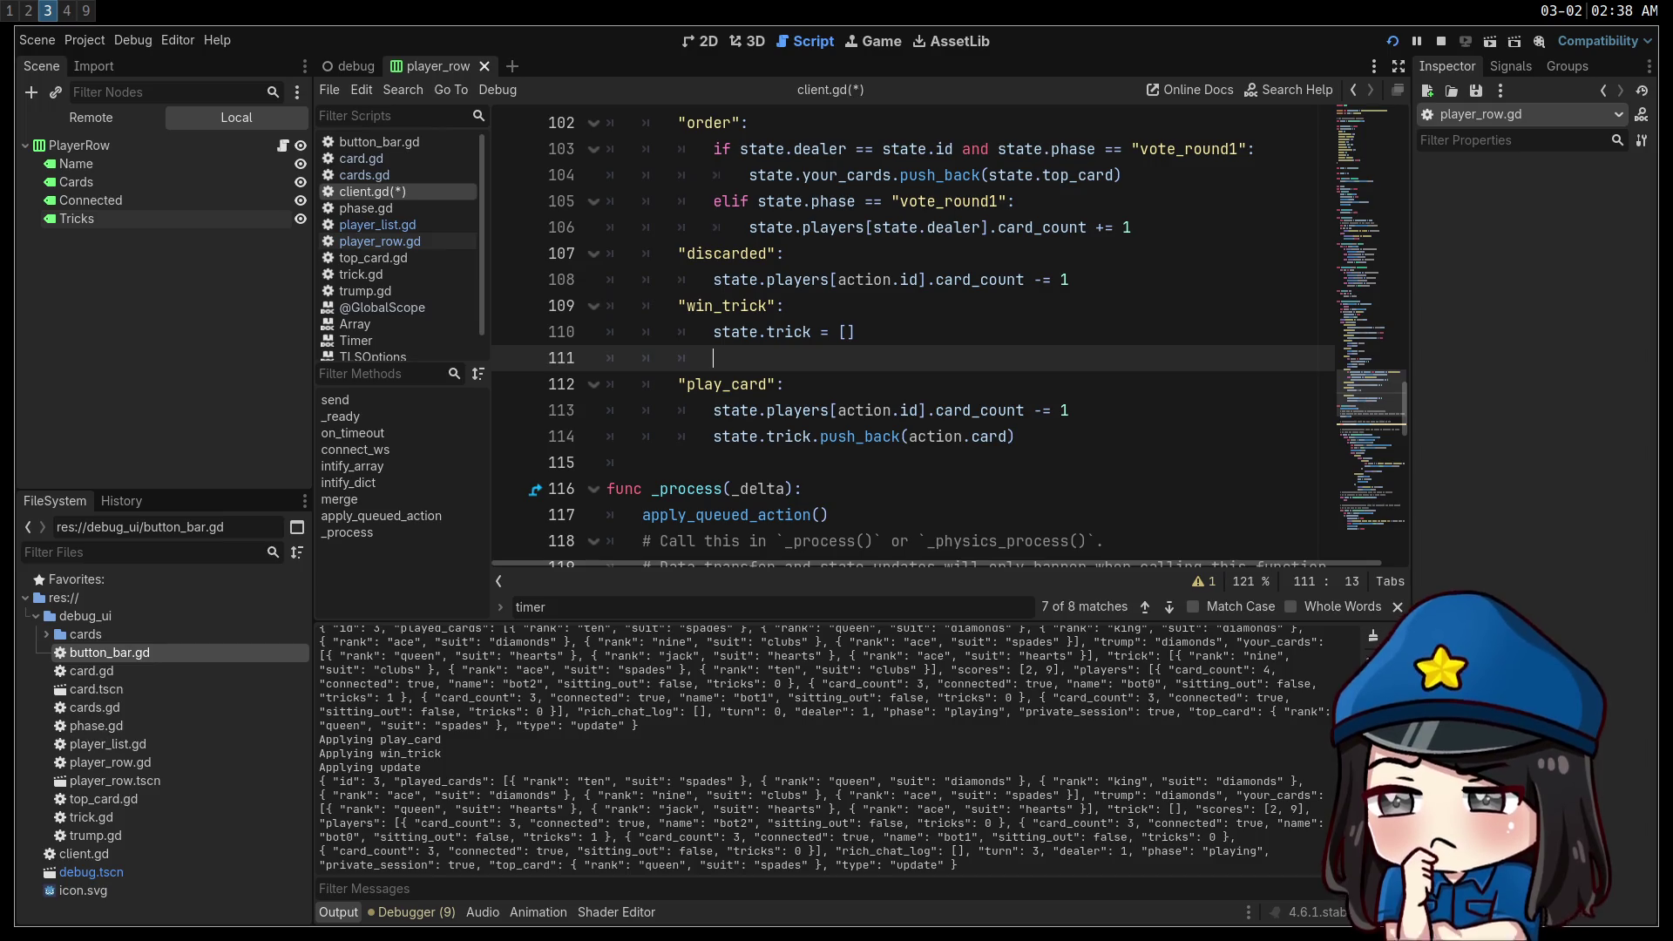
text(state.players[acti)
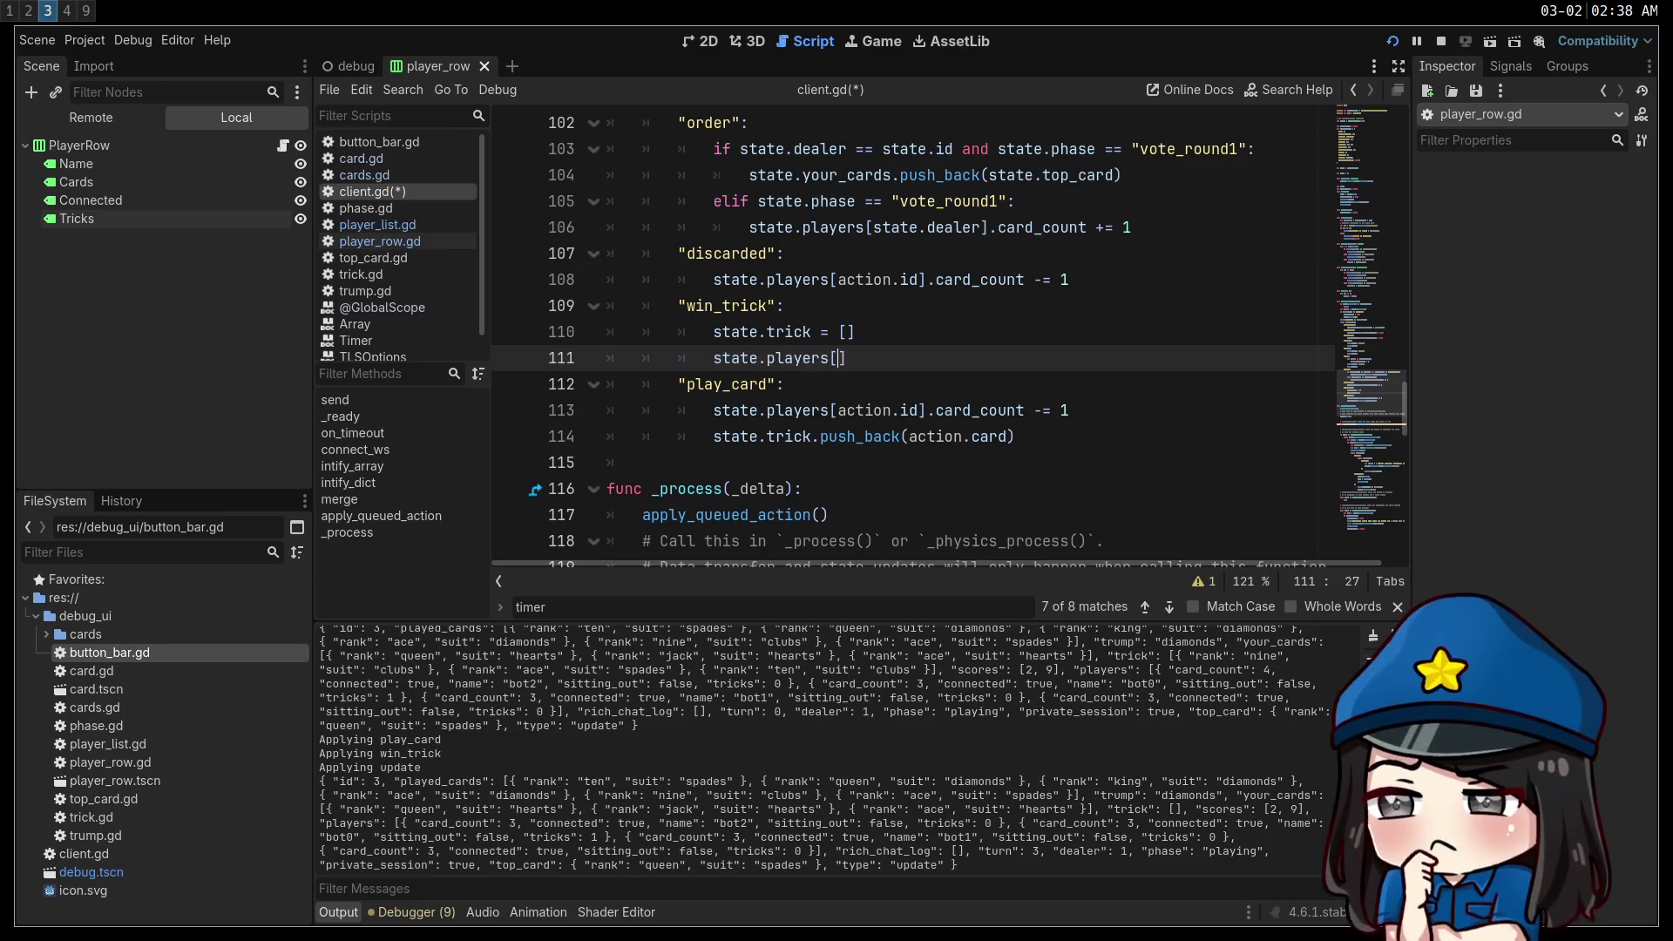
text(on.id].)
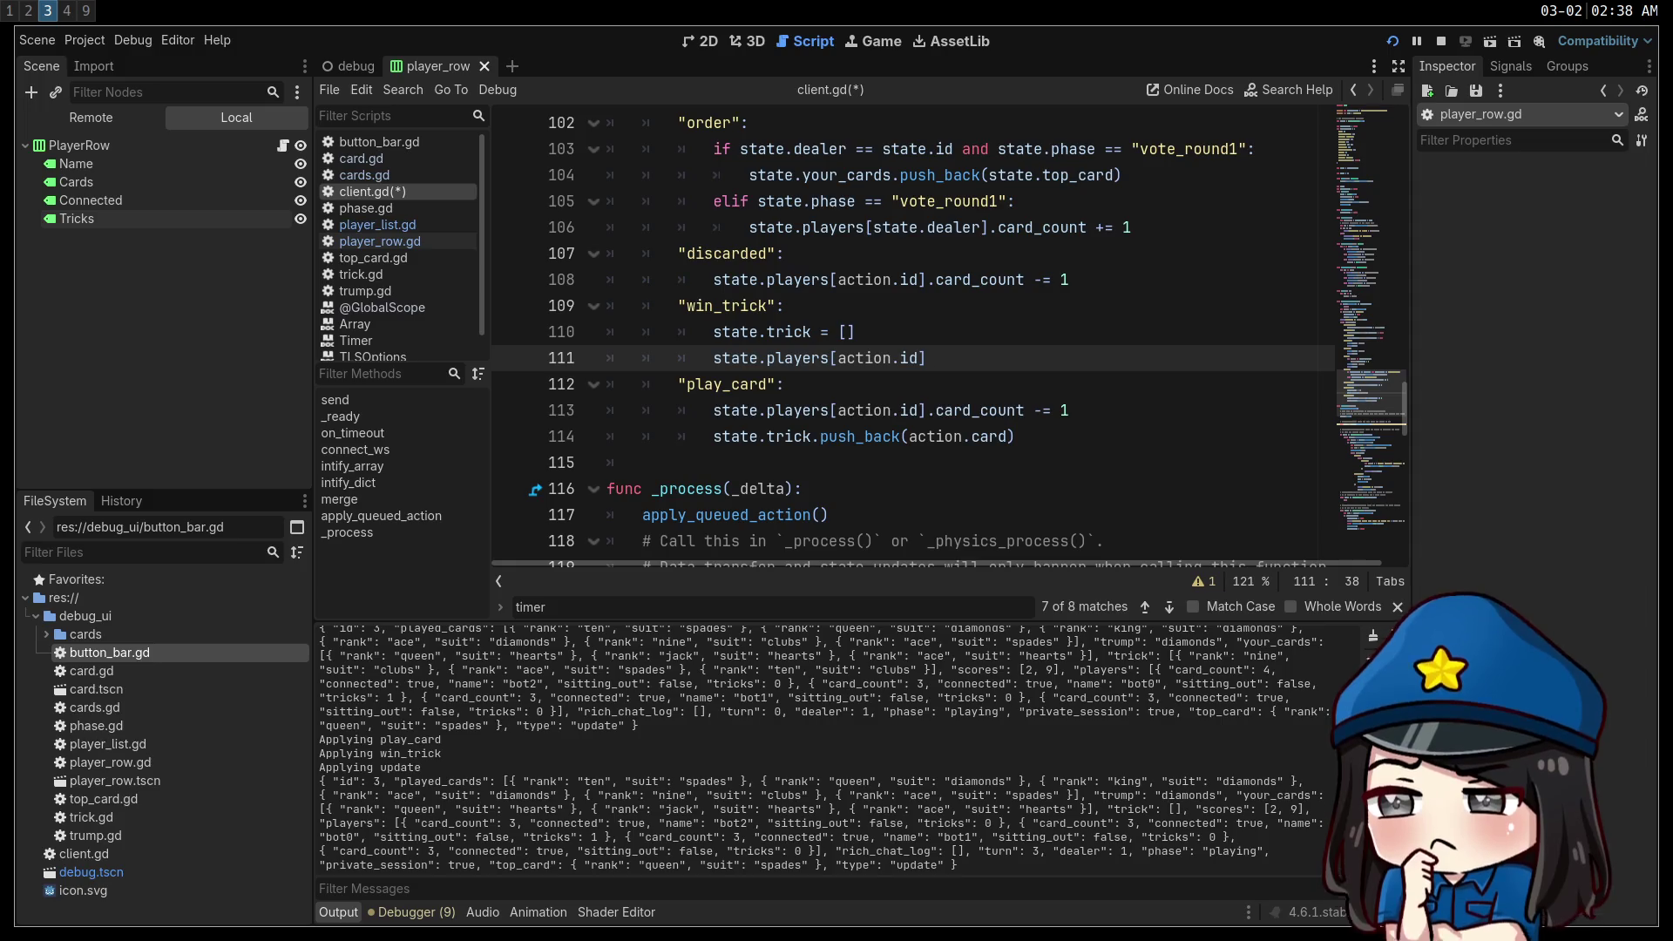
text(tricks += 1)
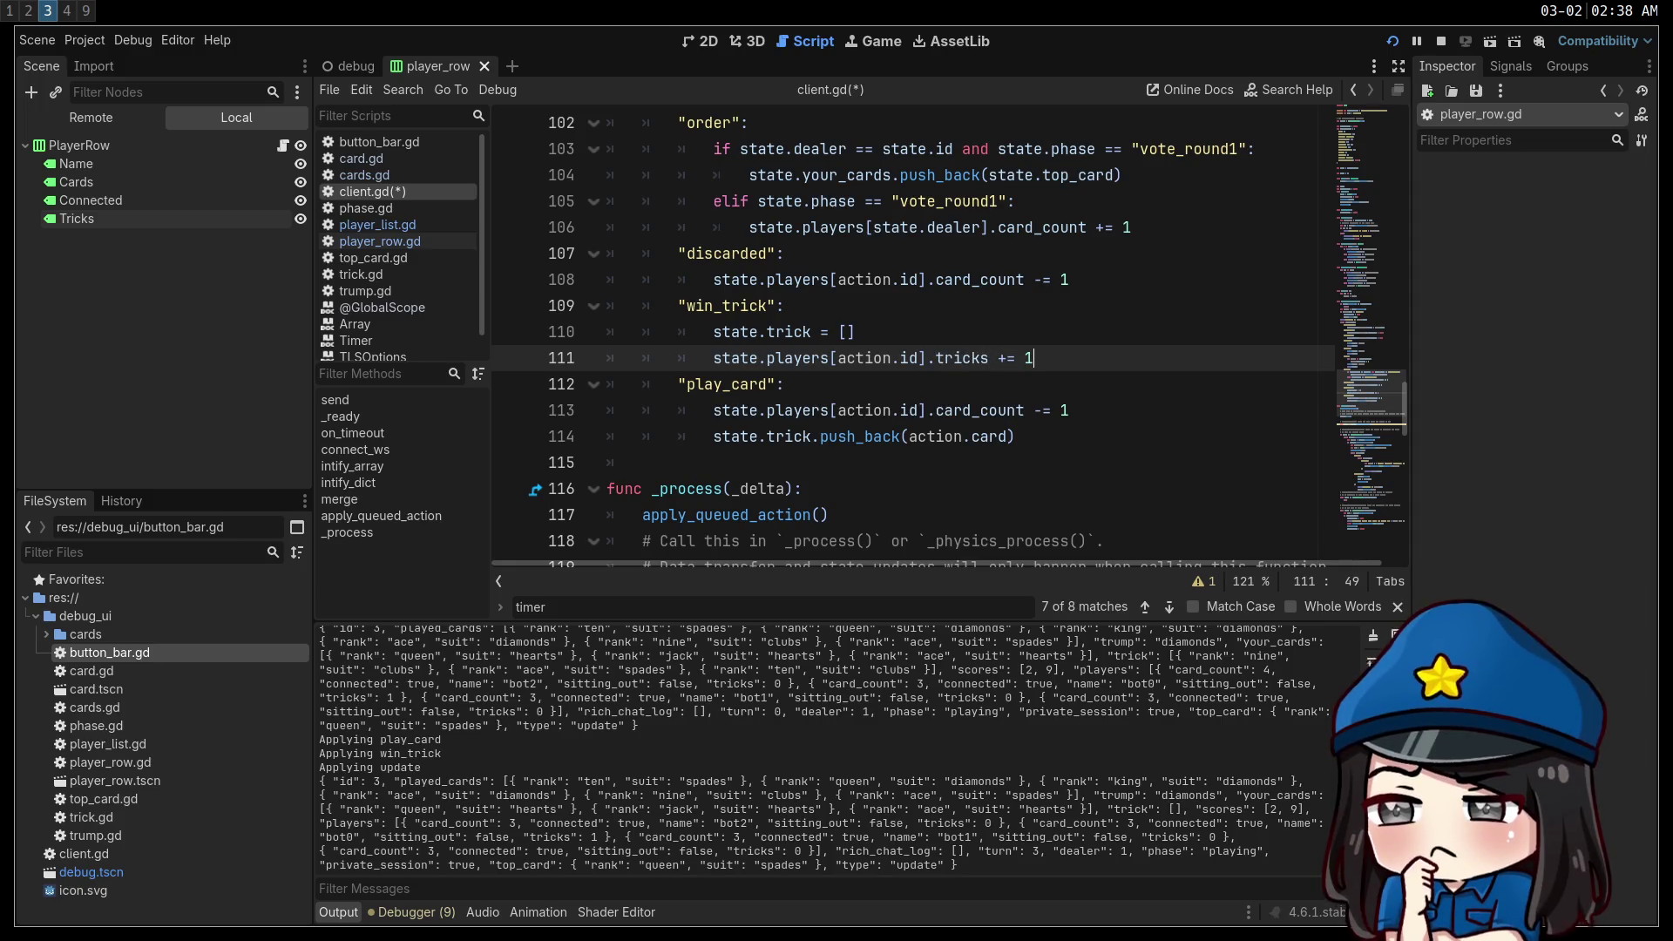
shift+click(512, 309)
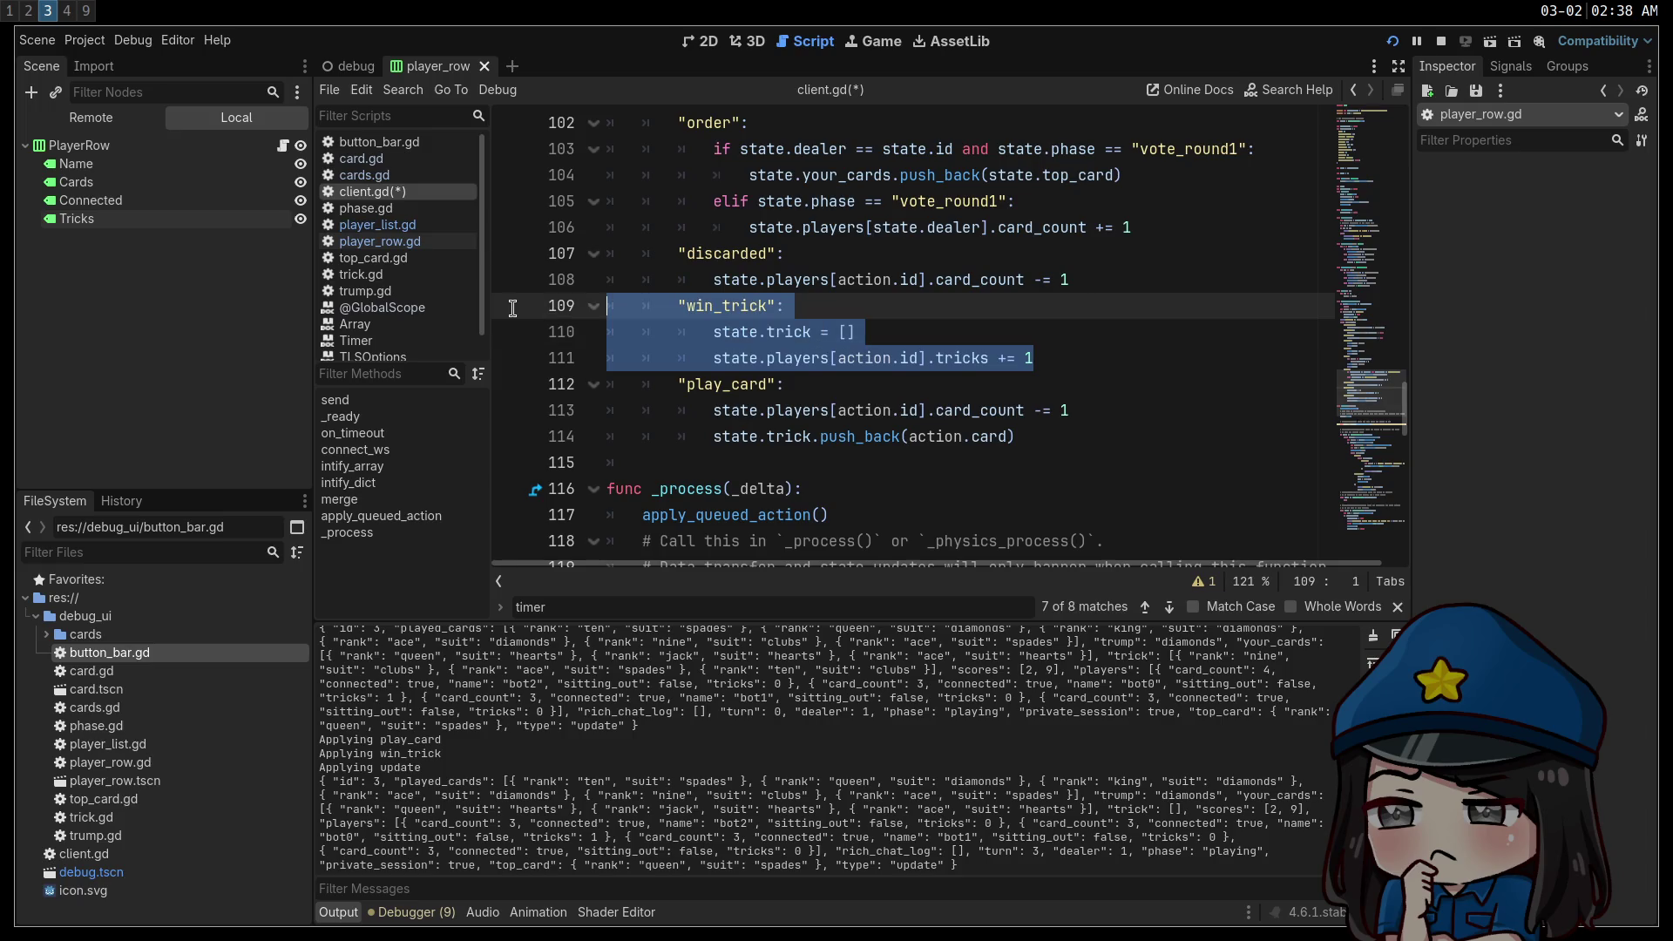
key(ctrl+c)
click(1085, 356)
key(Return)
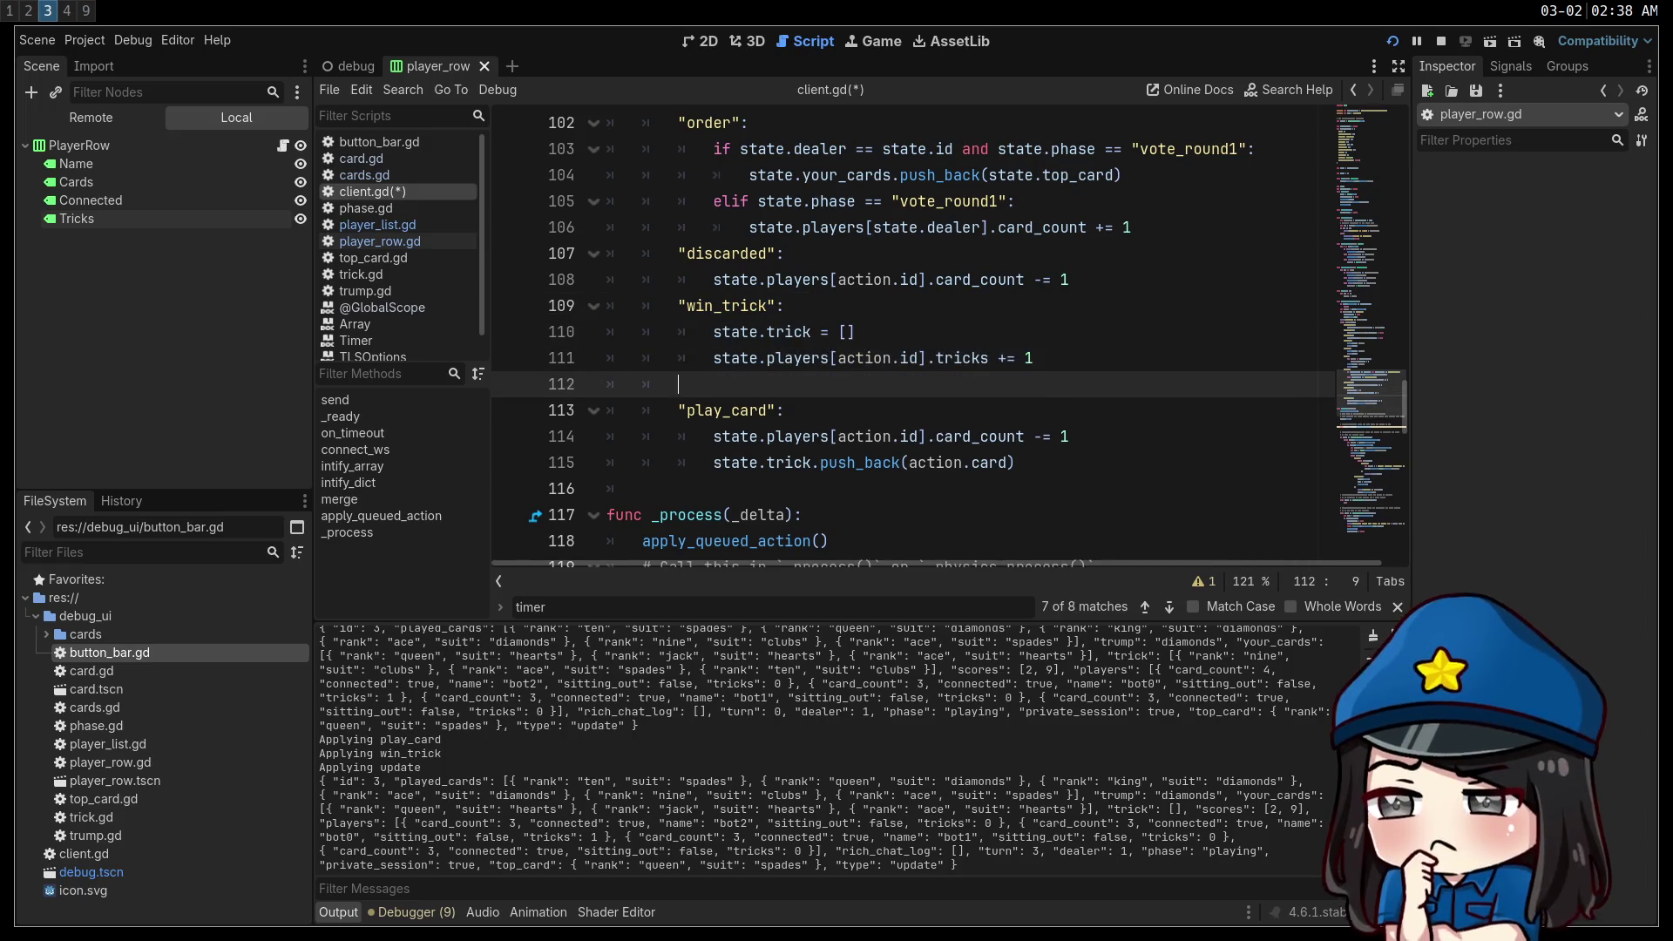
key(ctrl+v)
key(Up)
key(Up)
Rename the copy to win_hand with a loop over state.players setting player.tricks = 0.
key(shift+Tab)
key(ctrl+shift+Left)
text(ha)
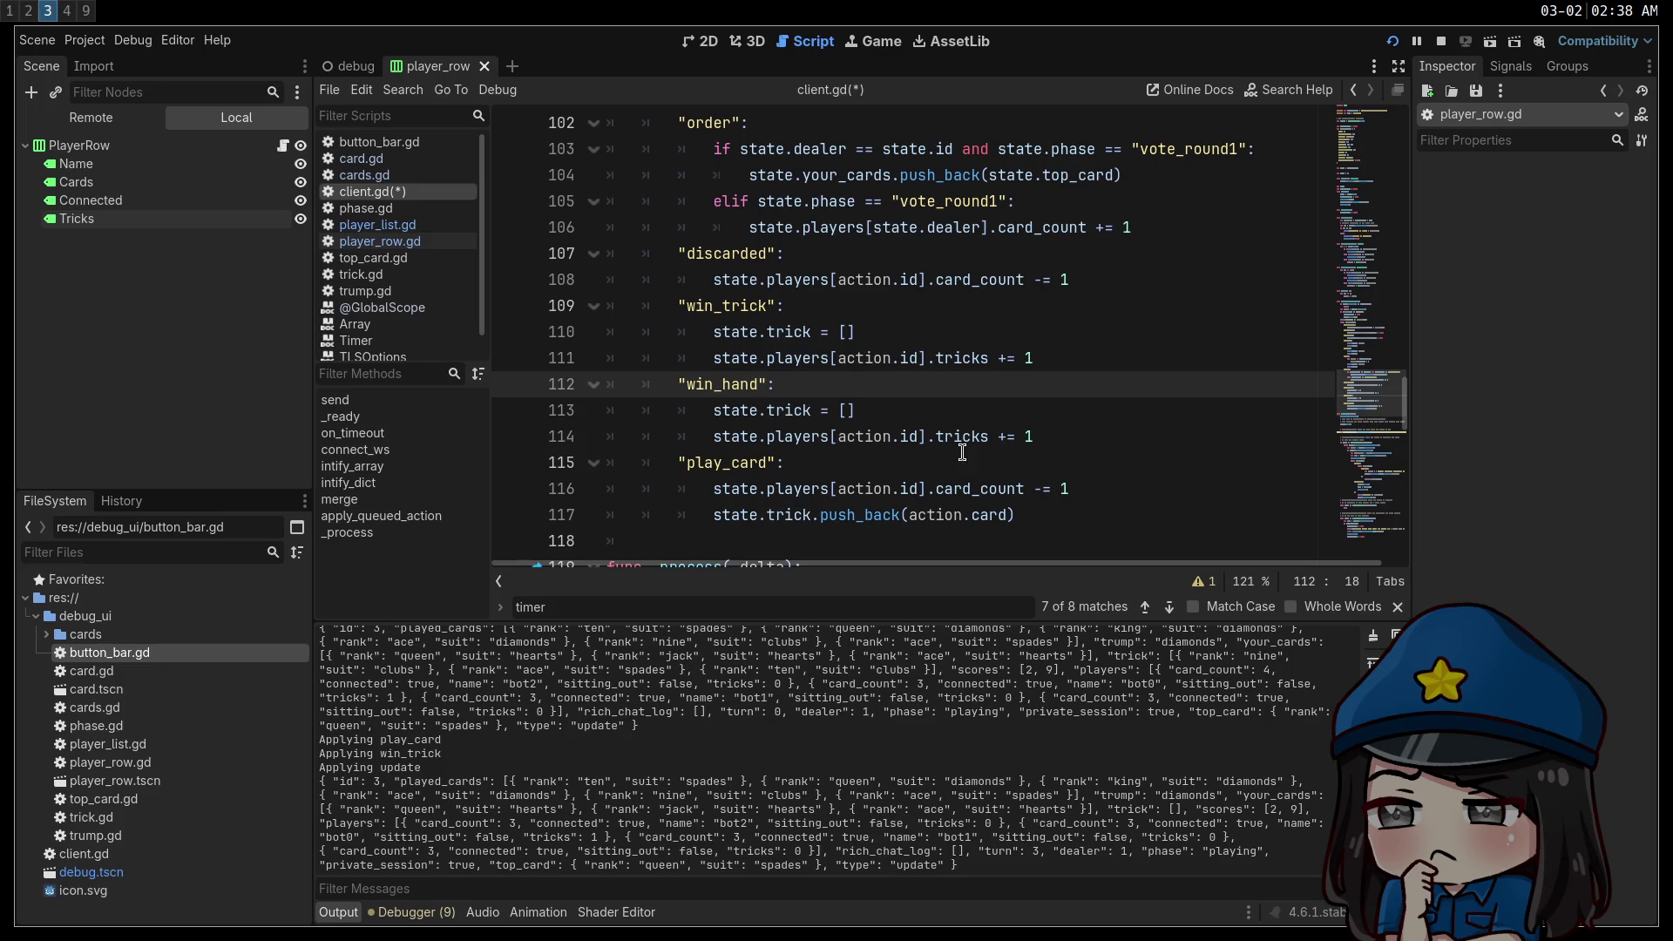
key(Down)
key(End)
key(shift+Home)
text(fo)
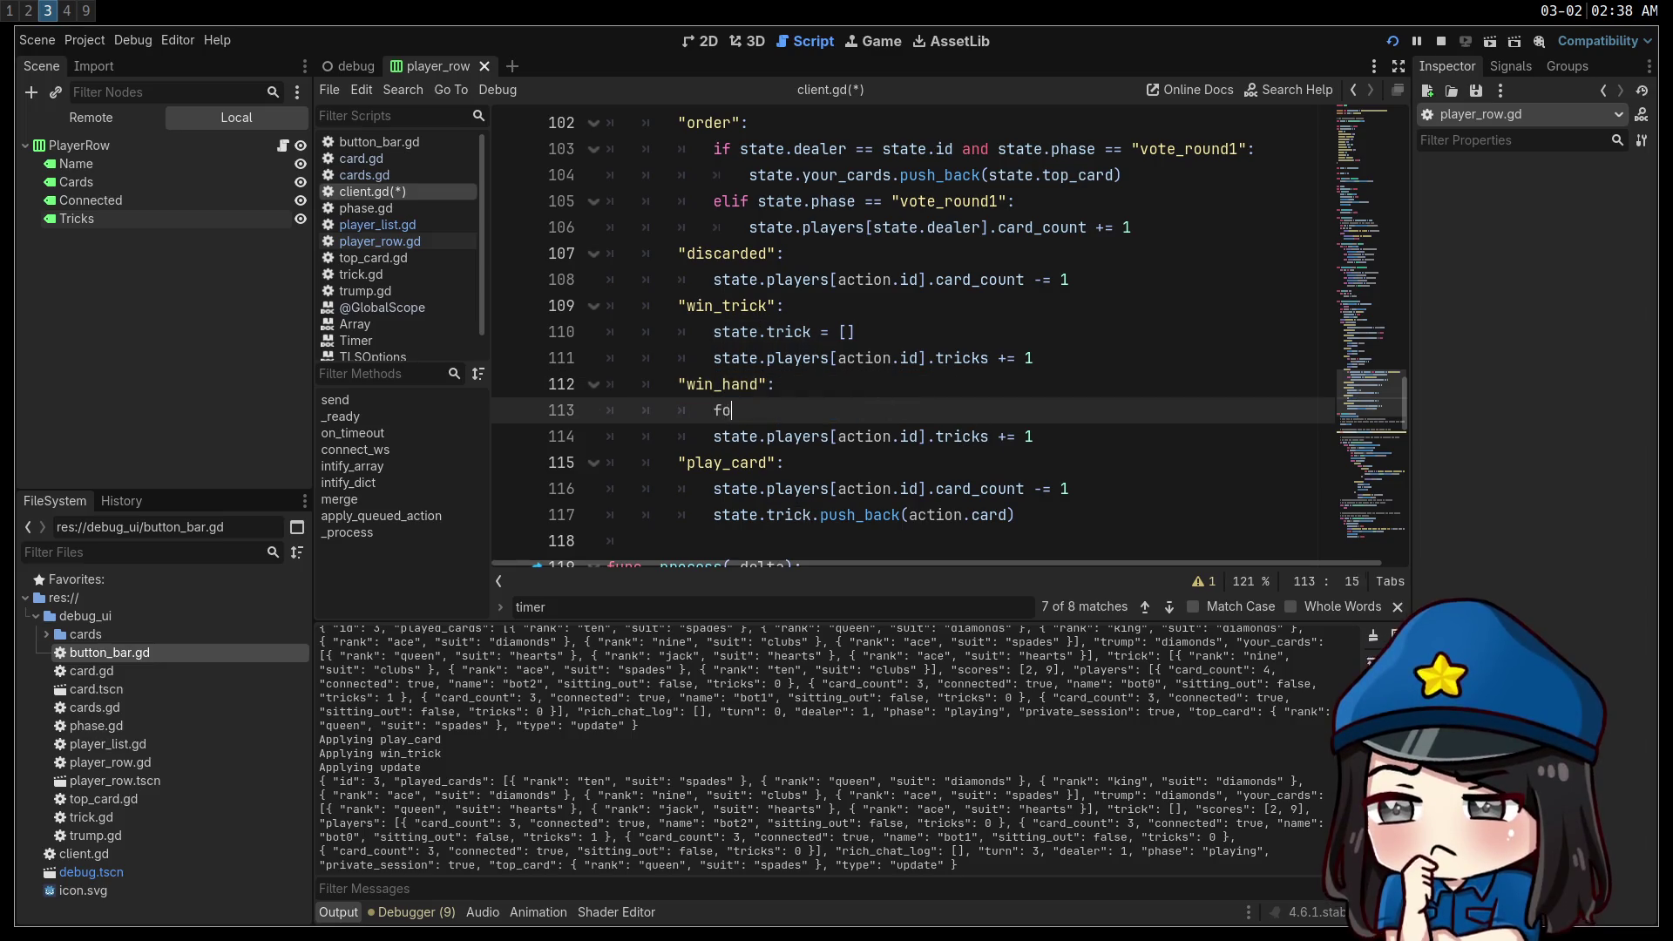
text(r player in state.p)
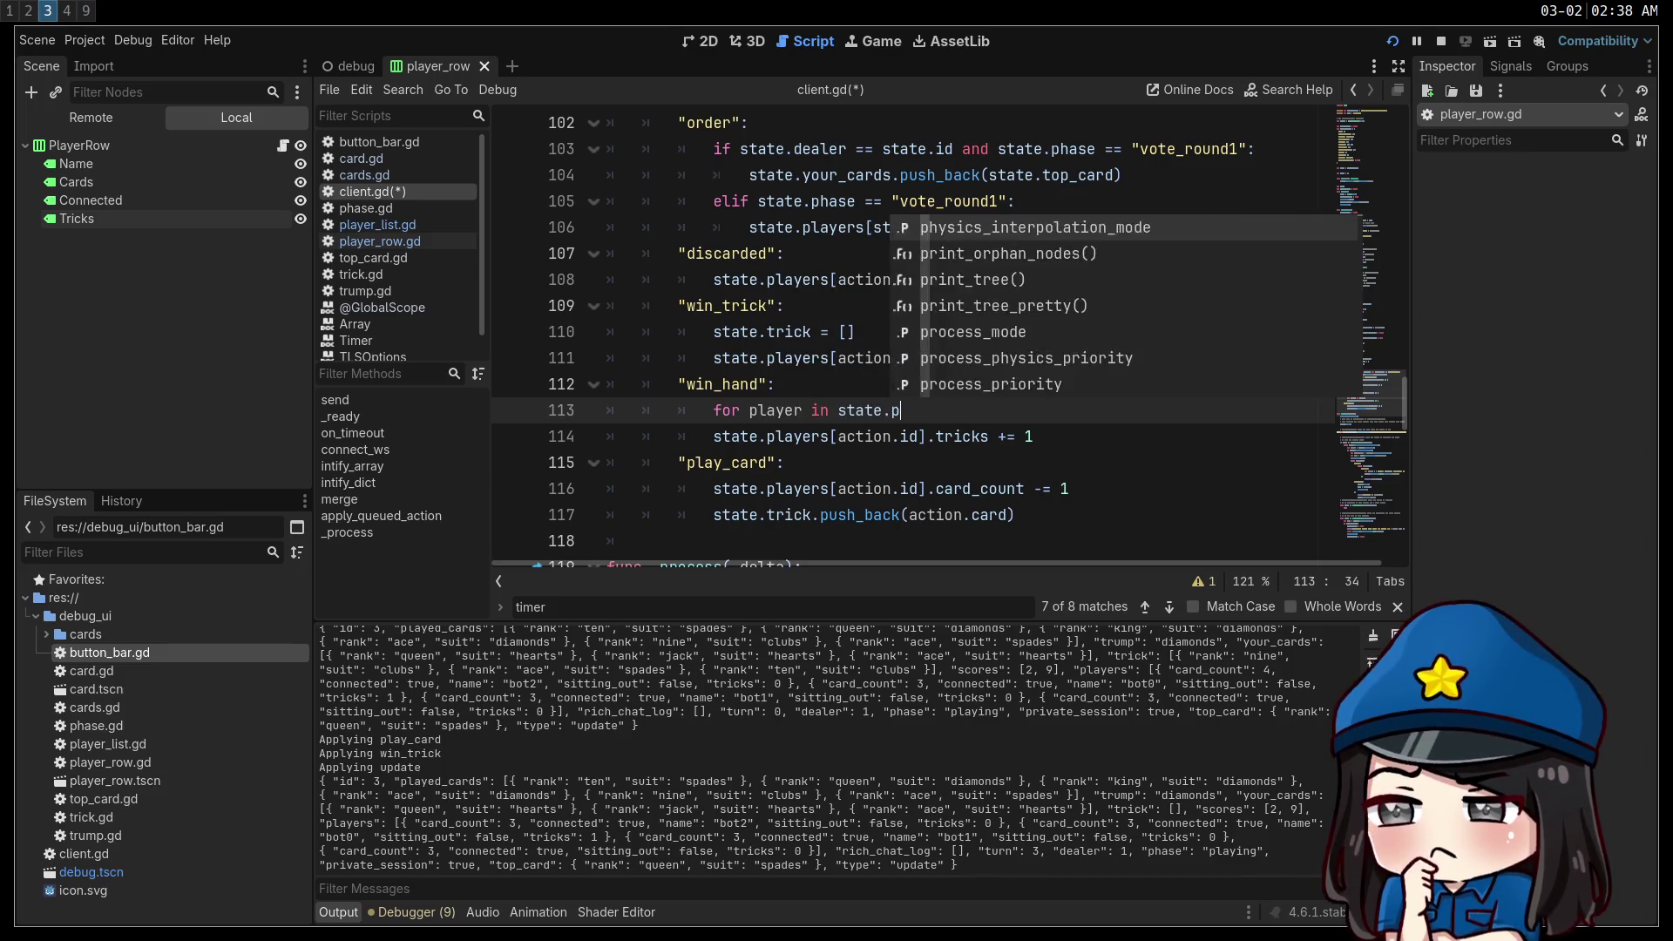
text(layers:)
key(Down)
key(Home)
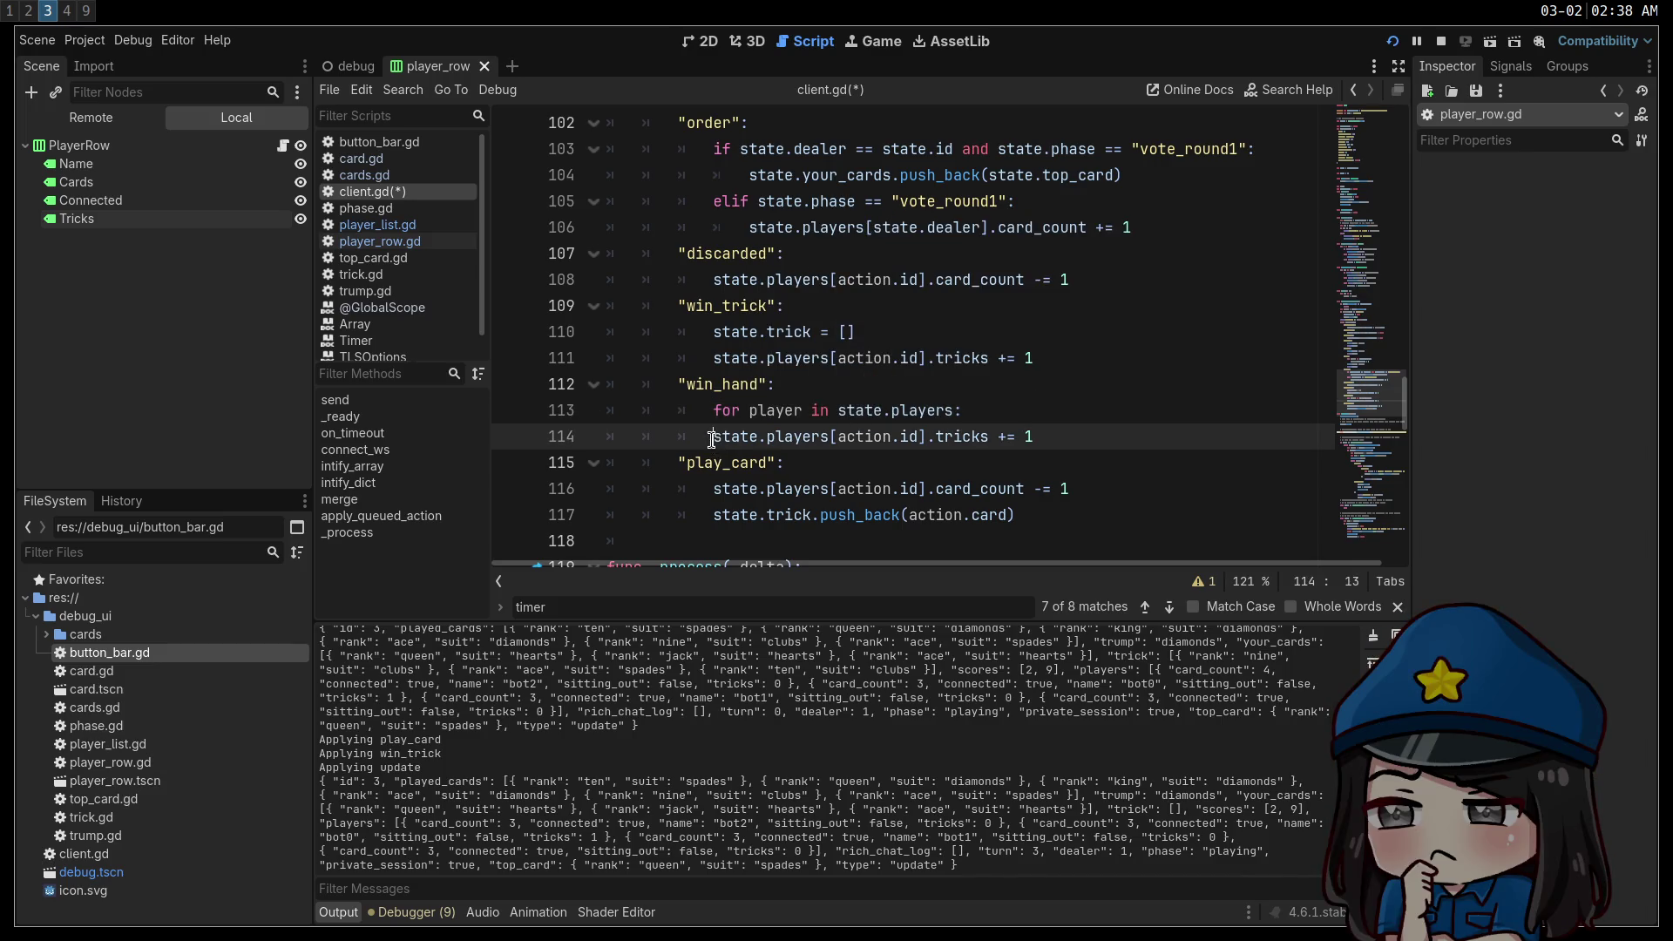
key(shift+End)
key(Tab)
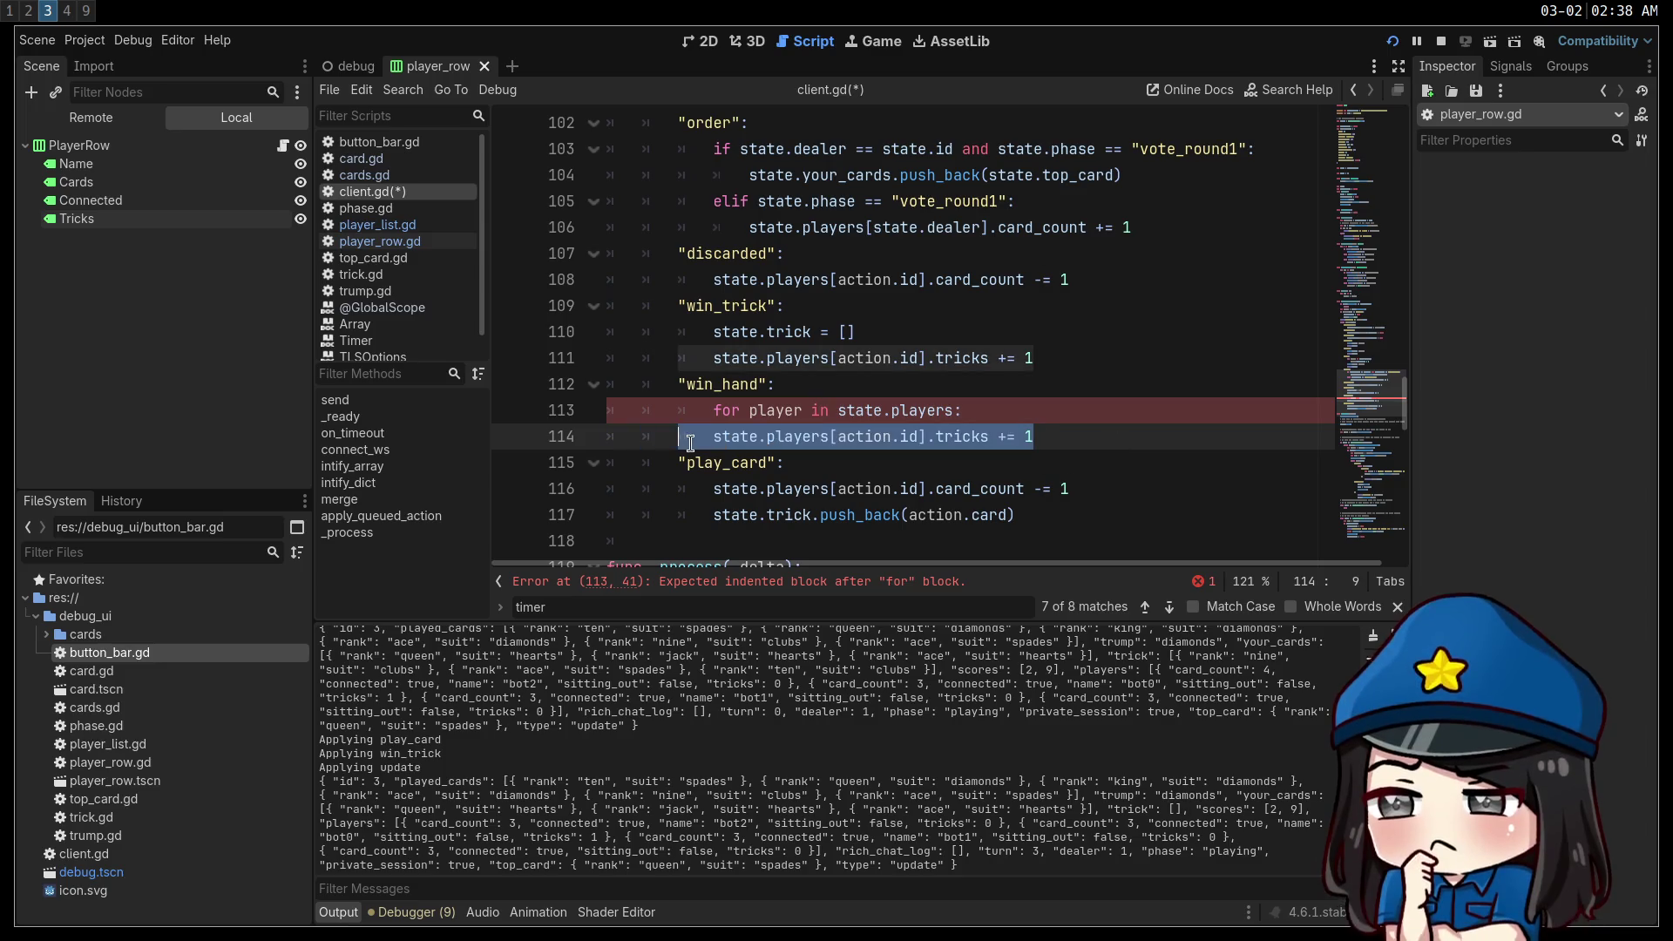
text(player.tricks = 0)
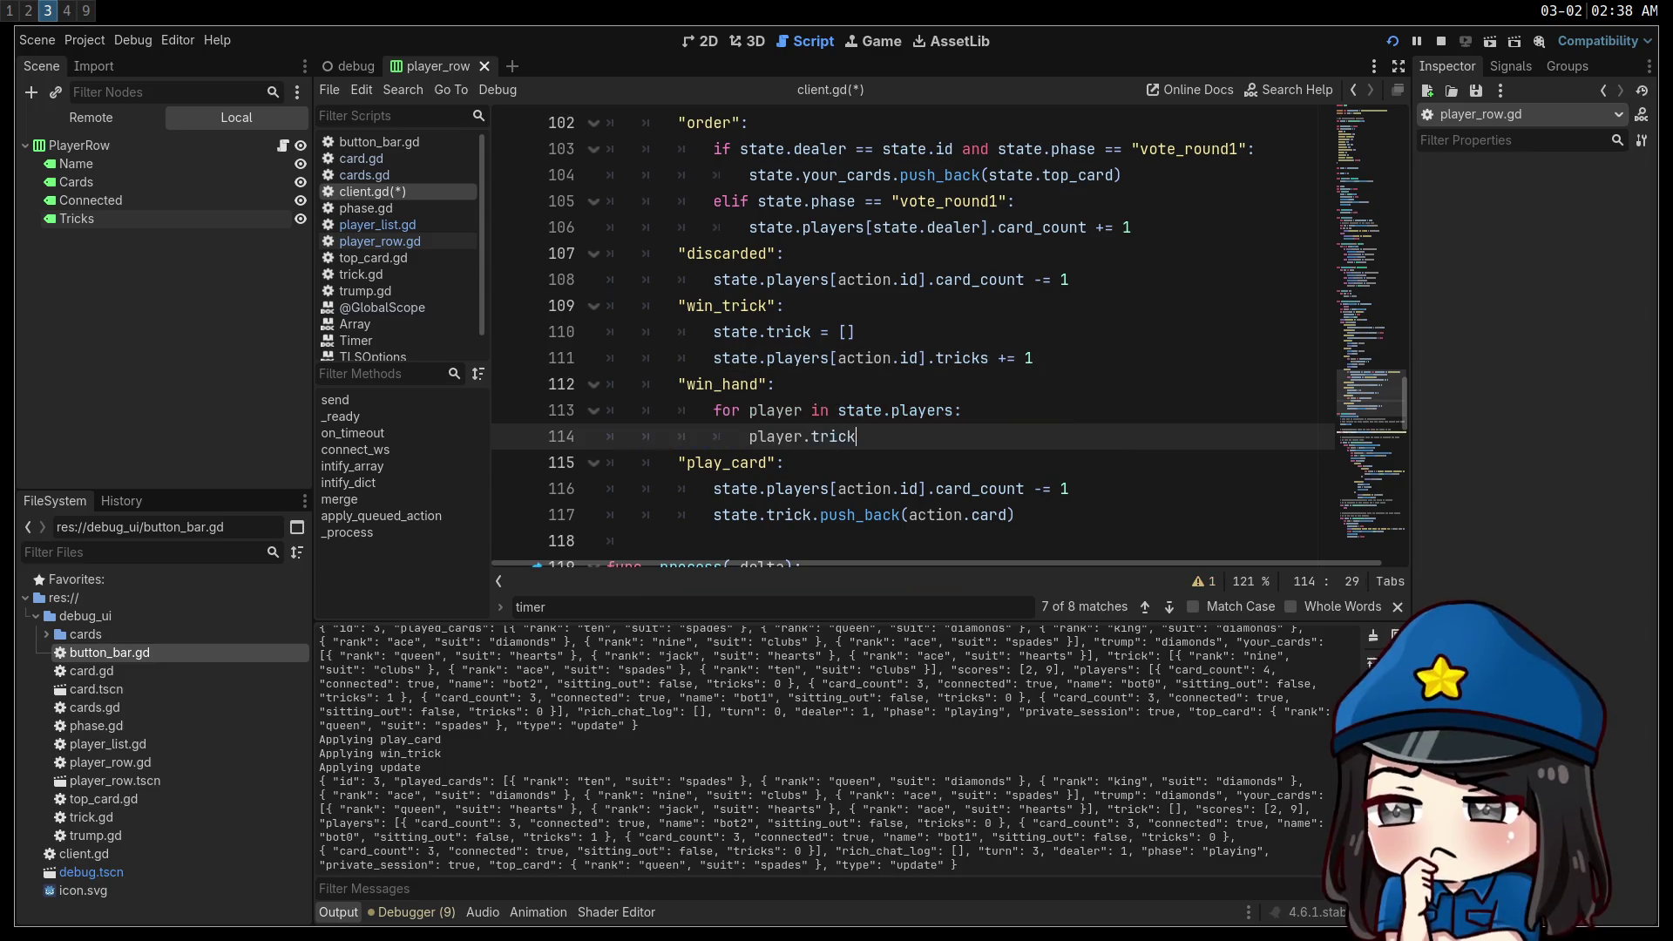
click(1039, 384)
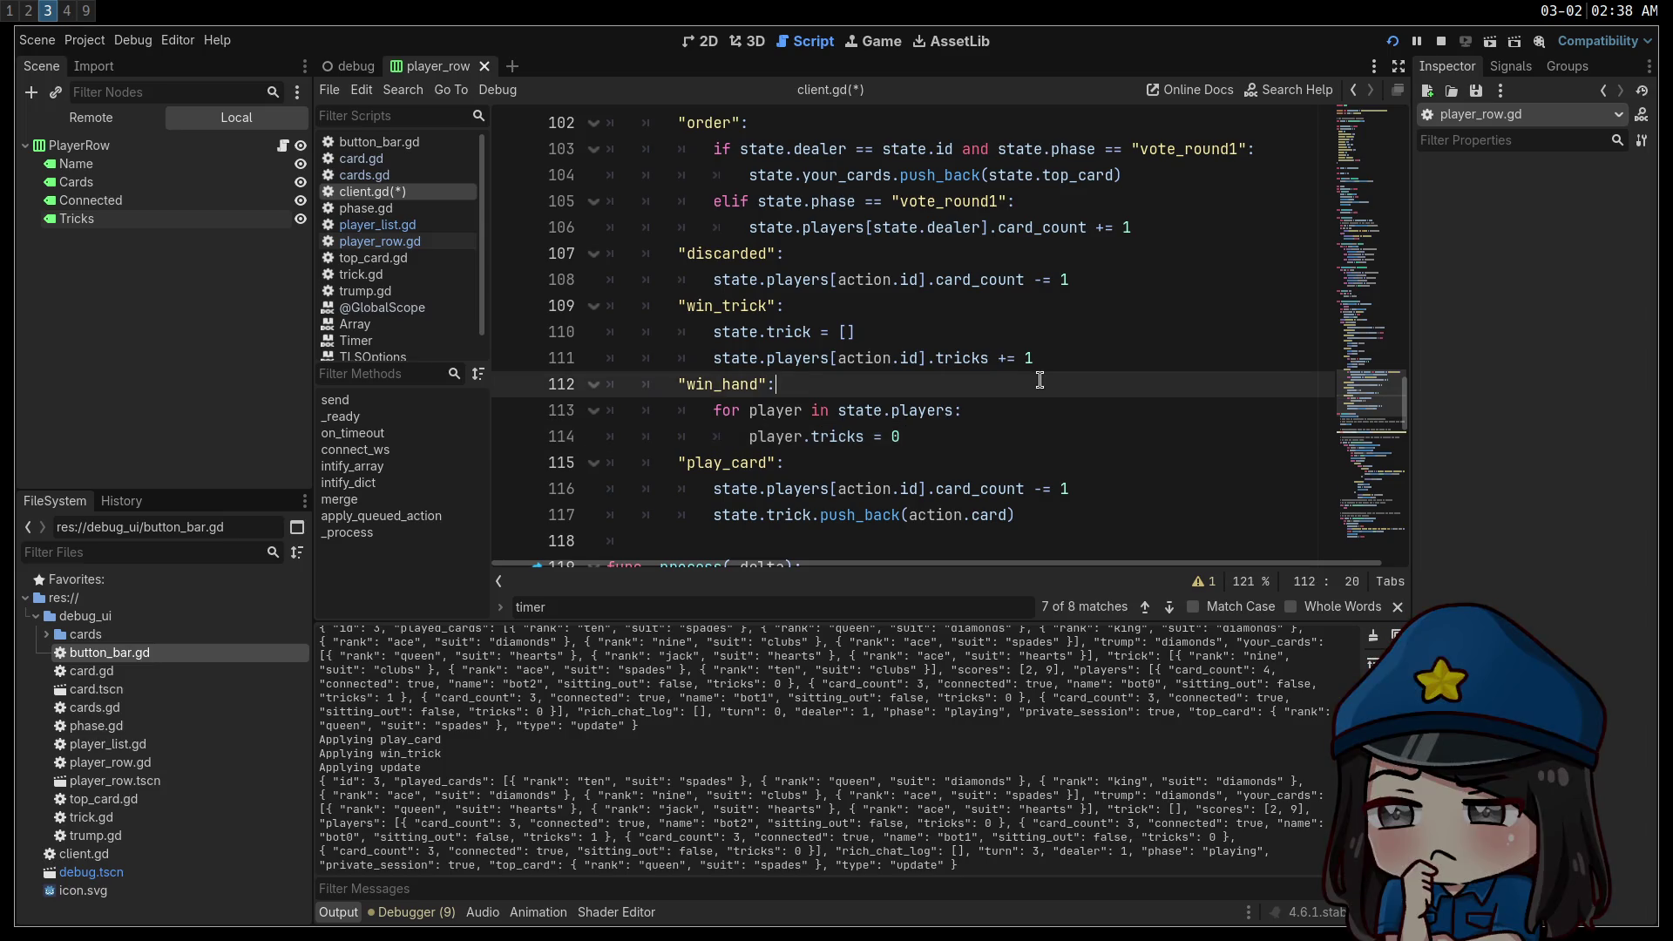
Save client.gd and relaunch the debug game with the new script.
key(ctrl+s)
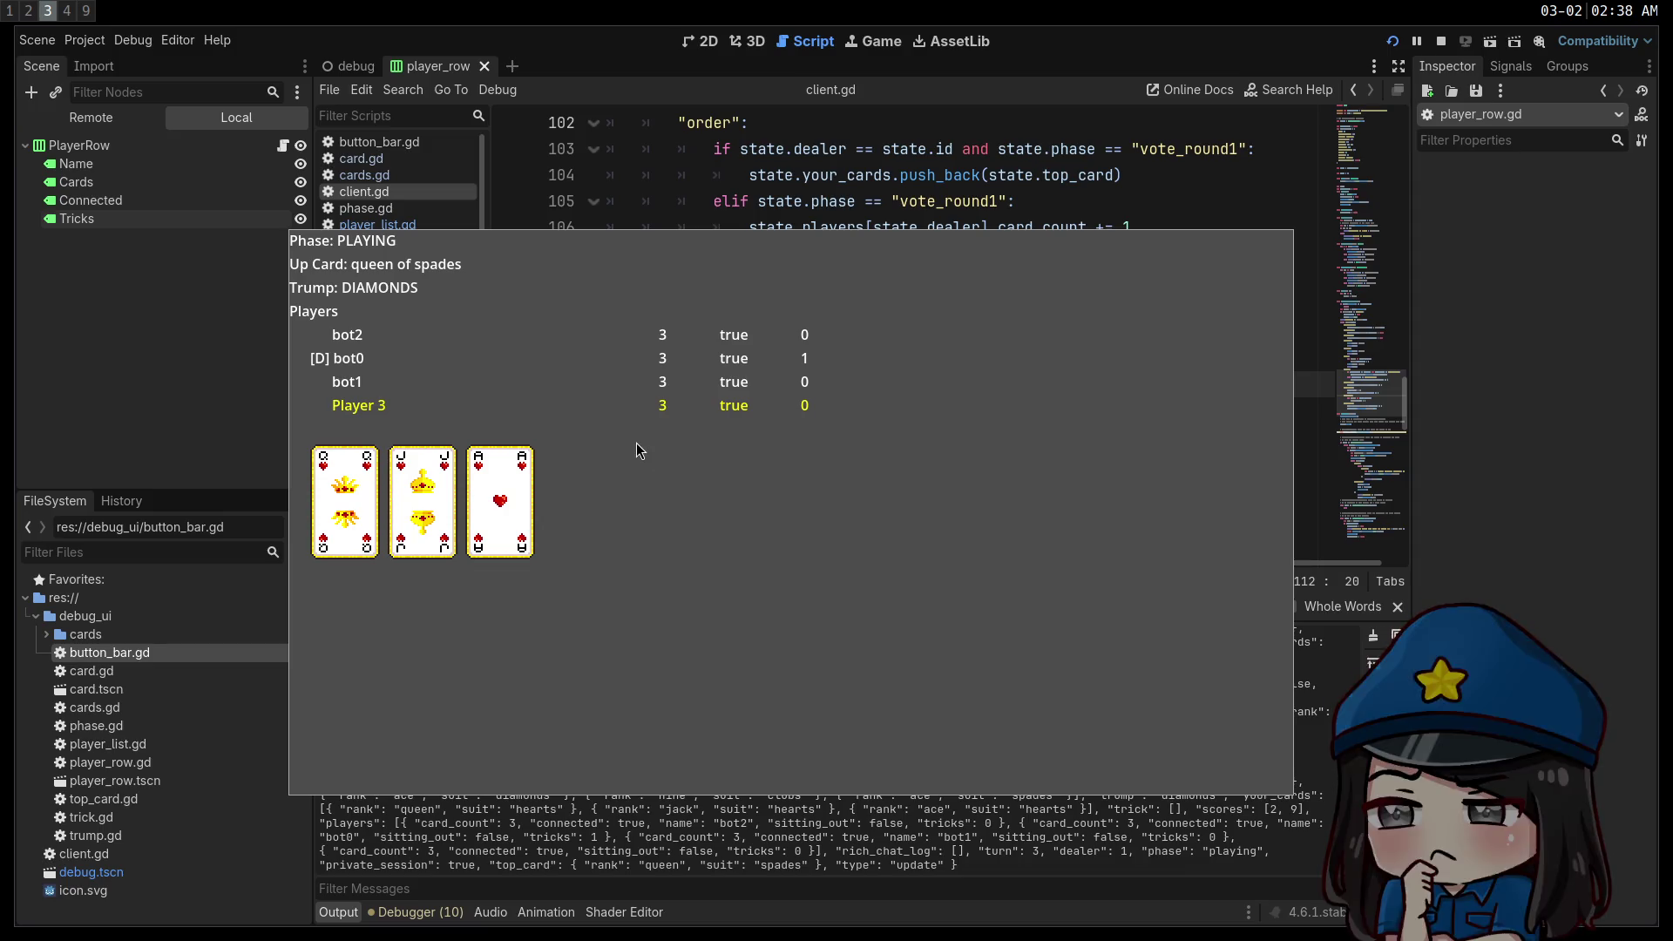
click(1442, 41)
click(1392, 41)
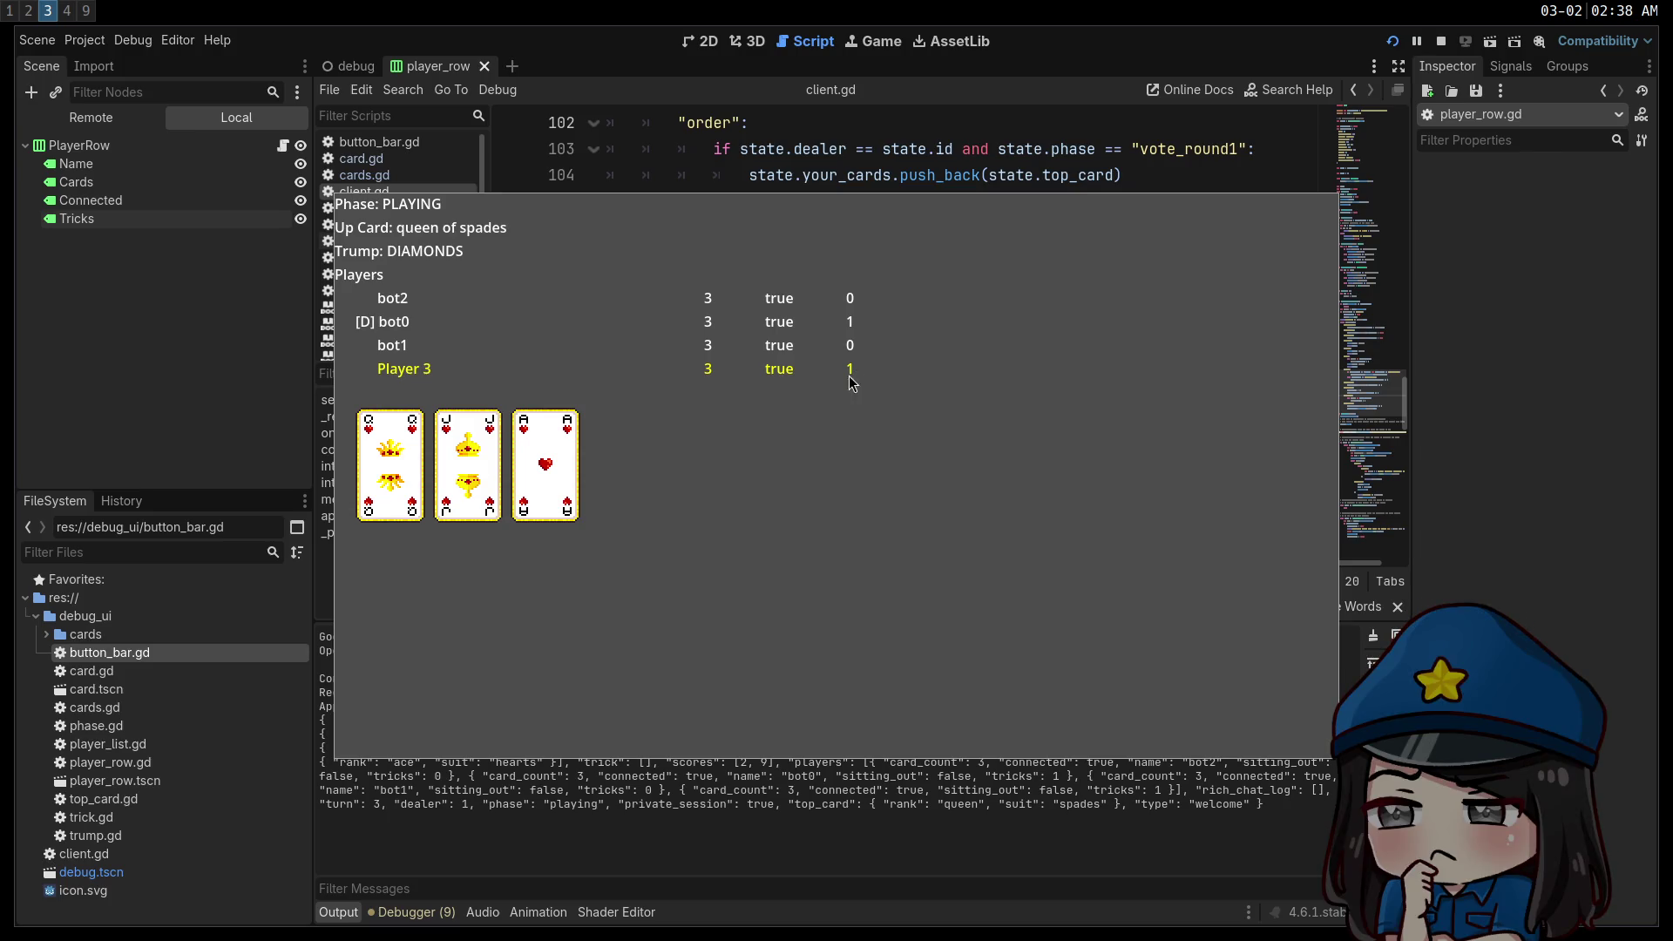
Play the ace of hearts into the trick, then close the game window with F8.
click(578, 465)
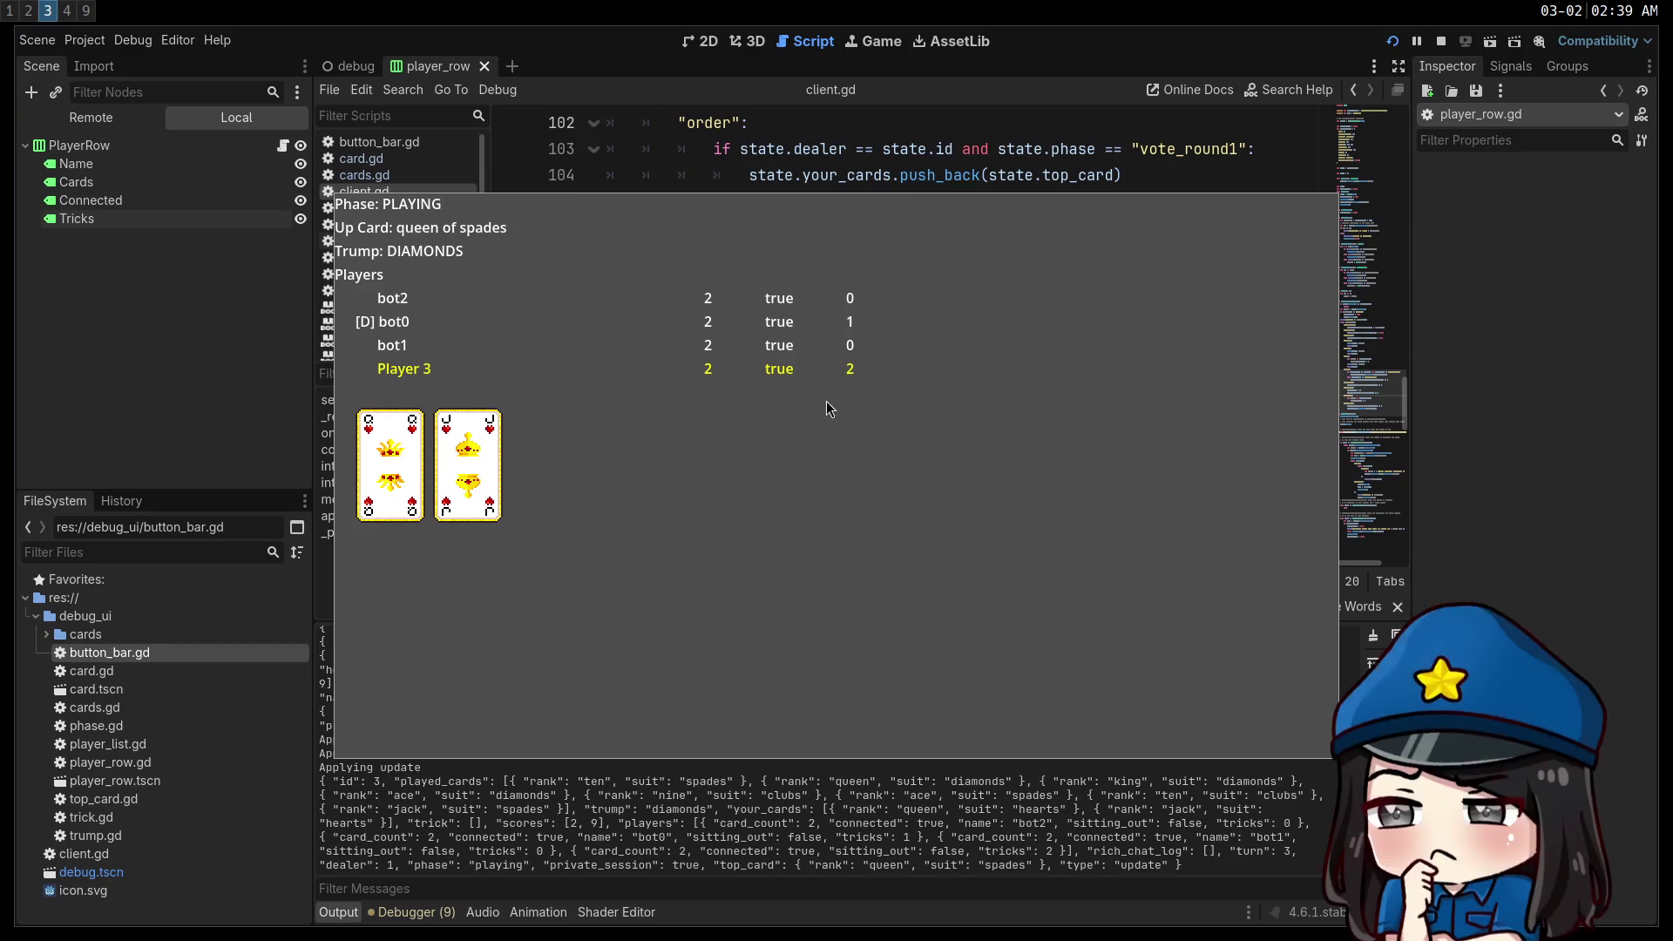
drag(944, 390, 916, 389)
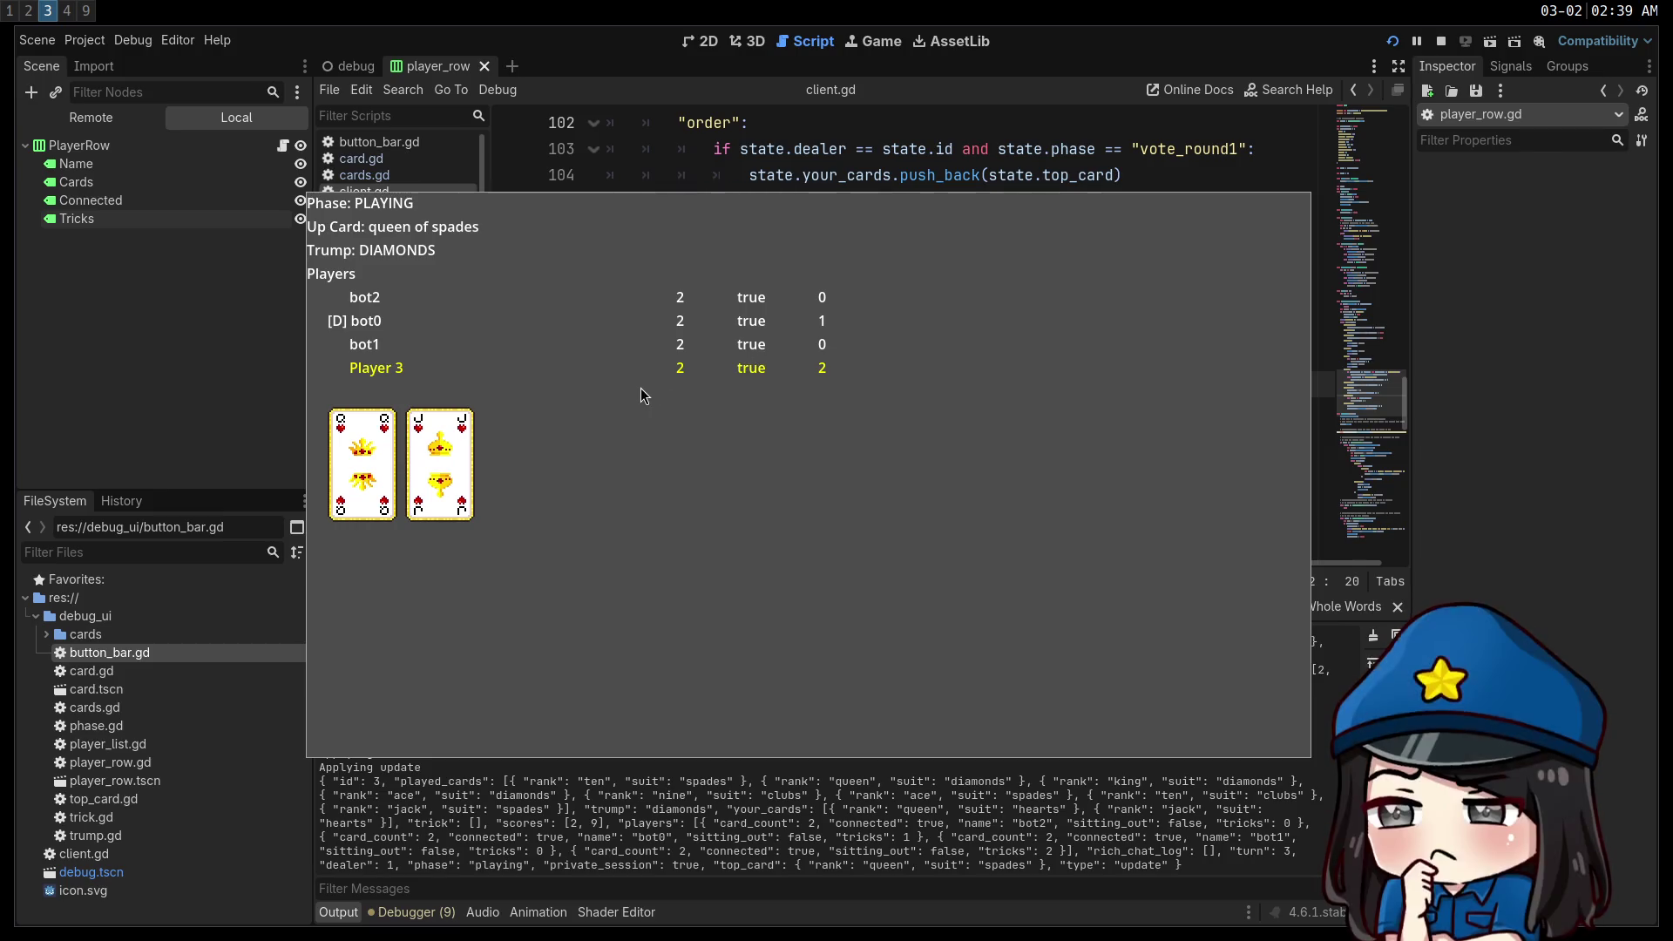
drag(640, 388, 595, 400)
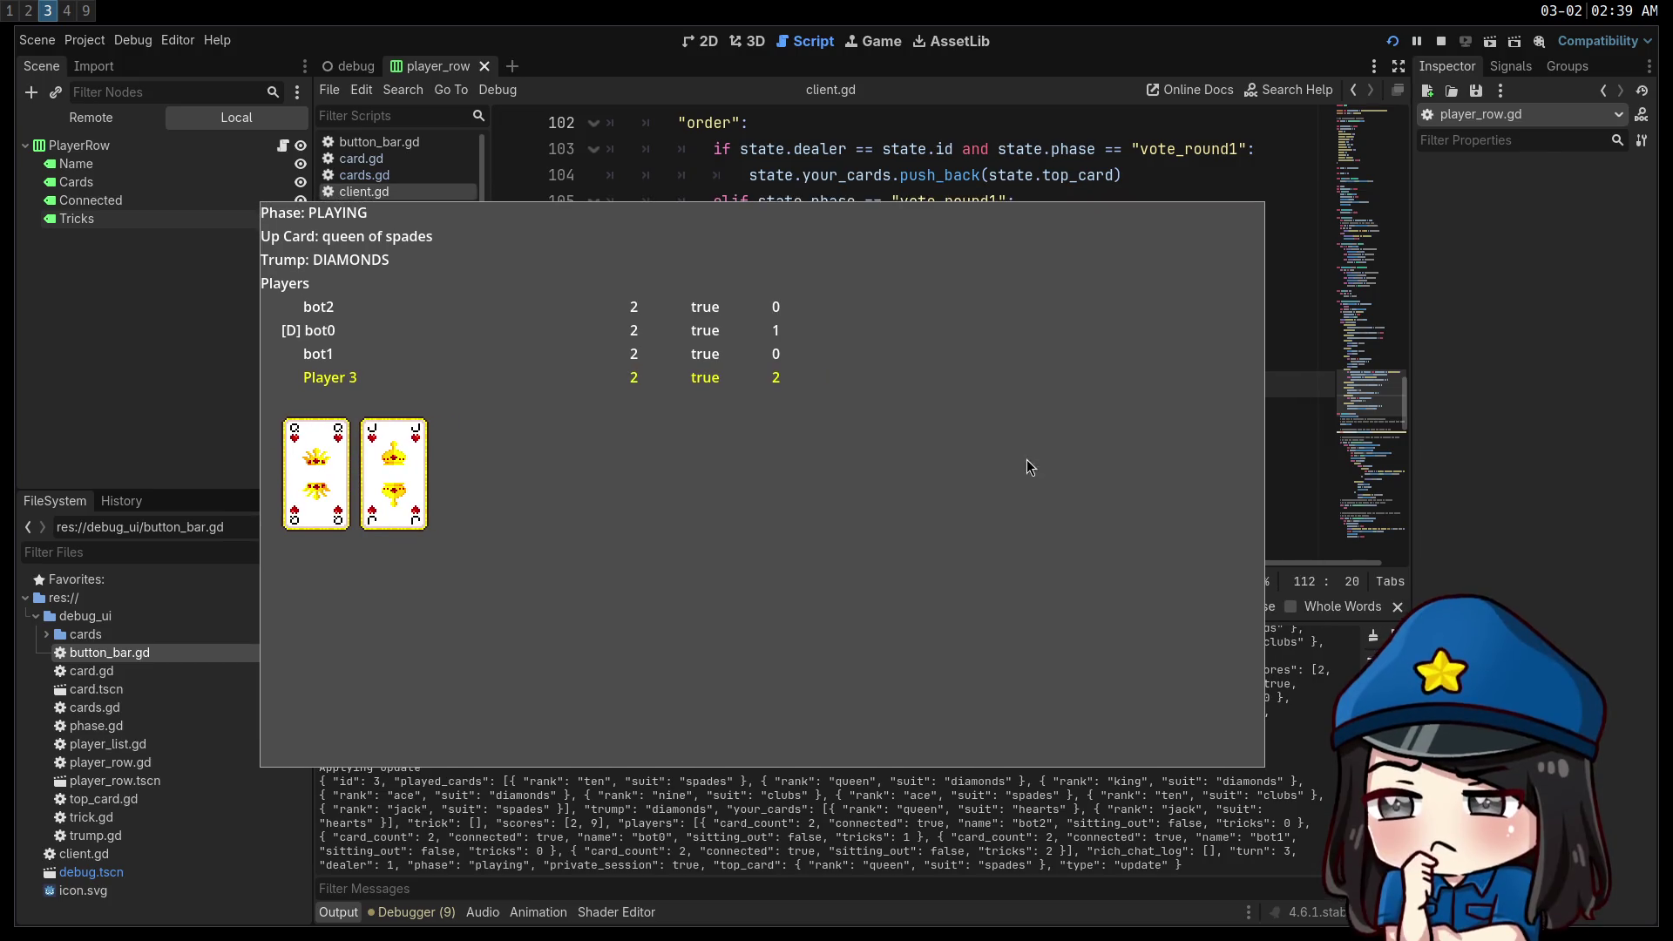
key(F8)
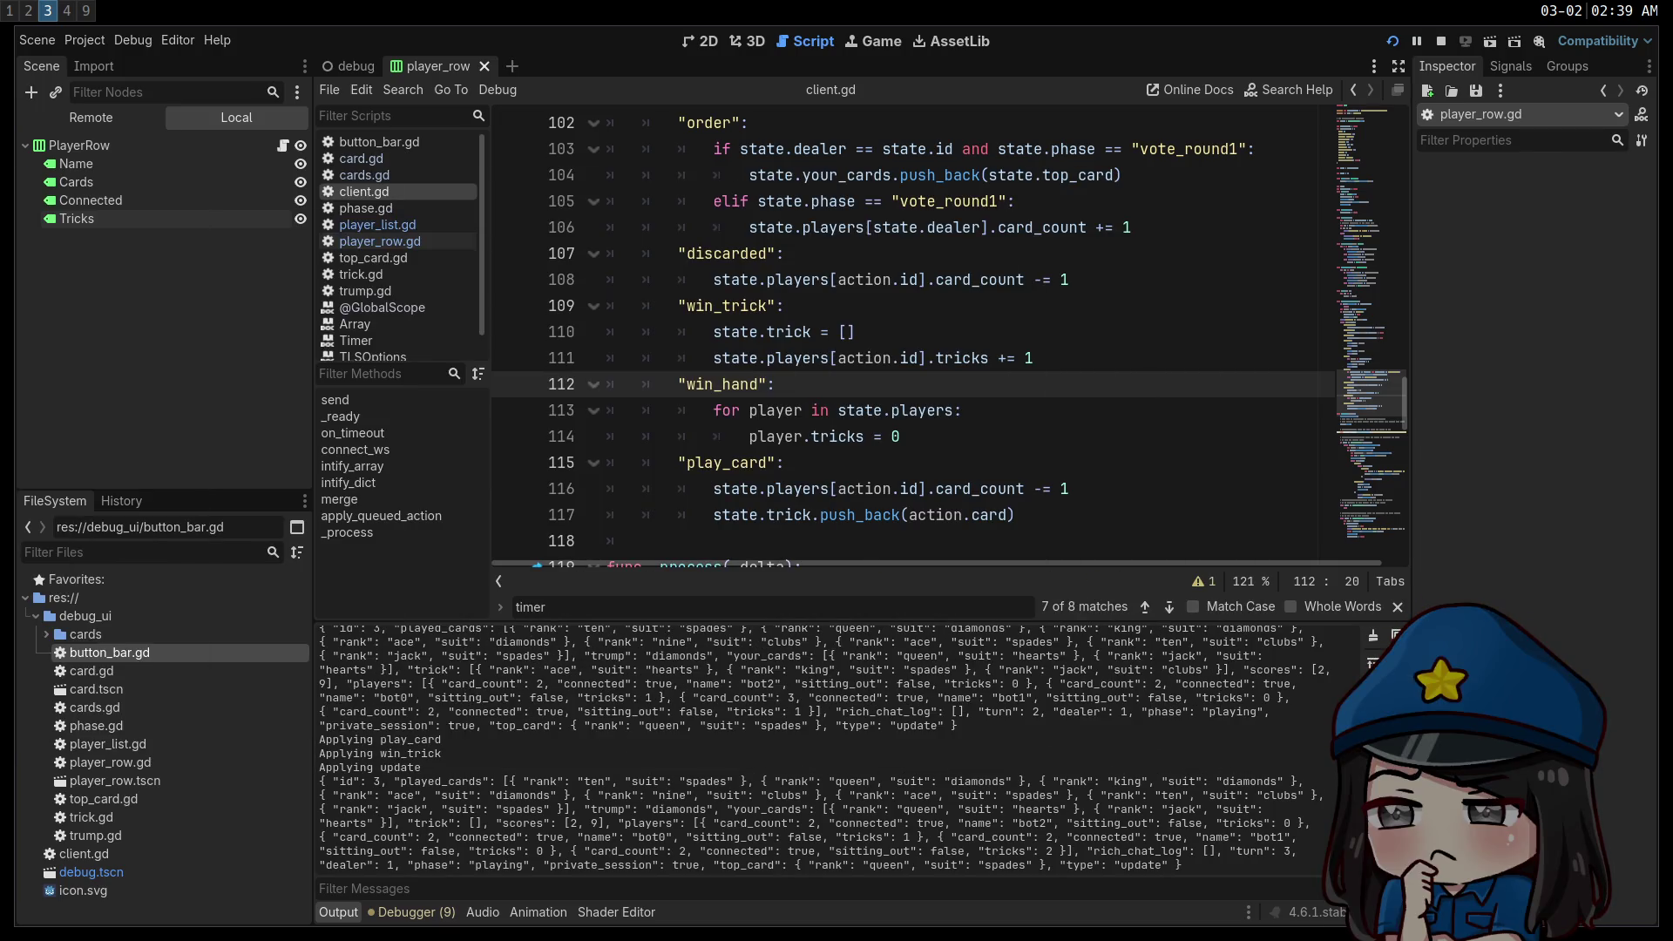
Filter the Output log by 'trick', select the whole log, and switch to workspace 2.
scroll(618, 757, up, 2)
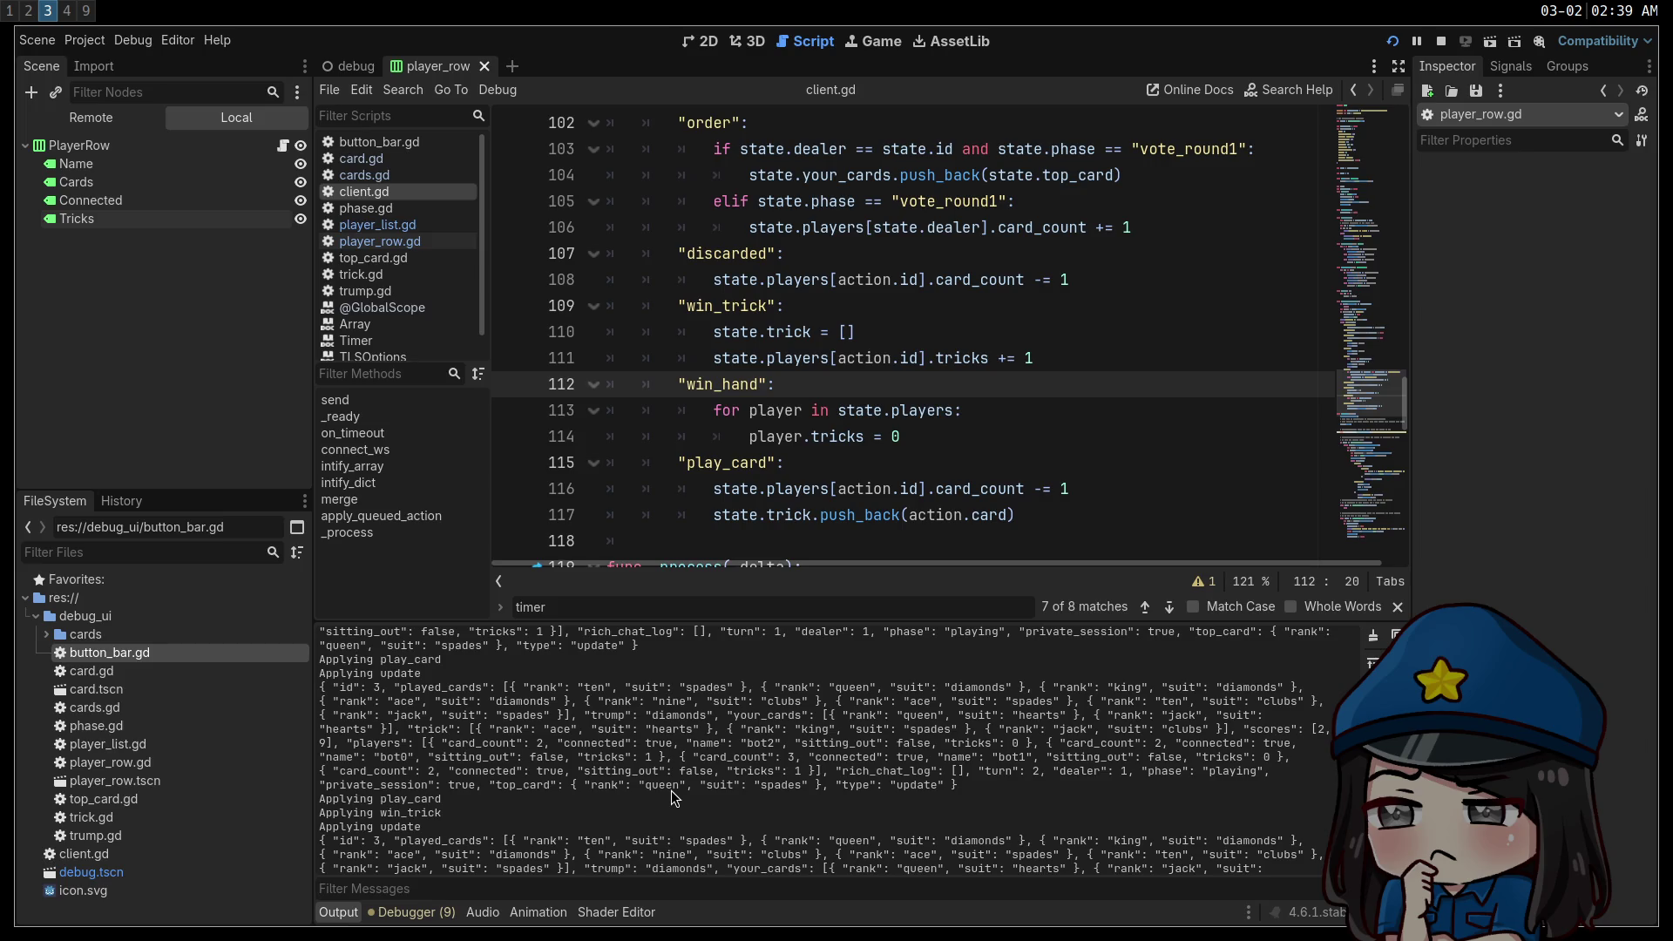
text(trick)
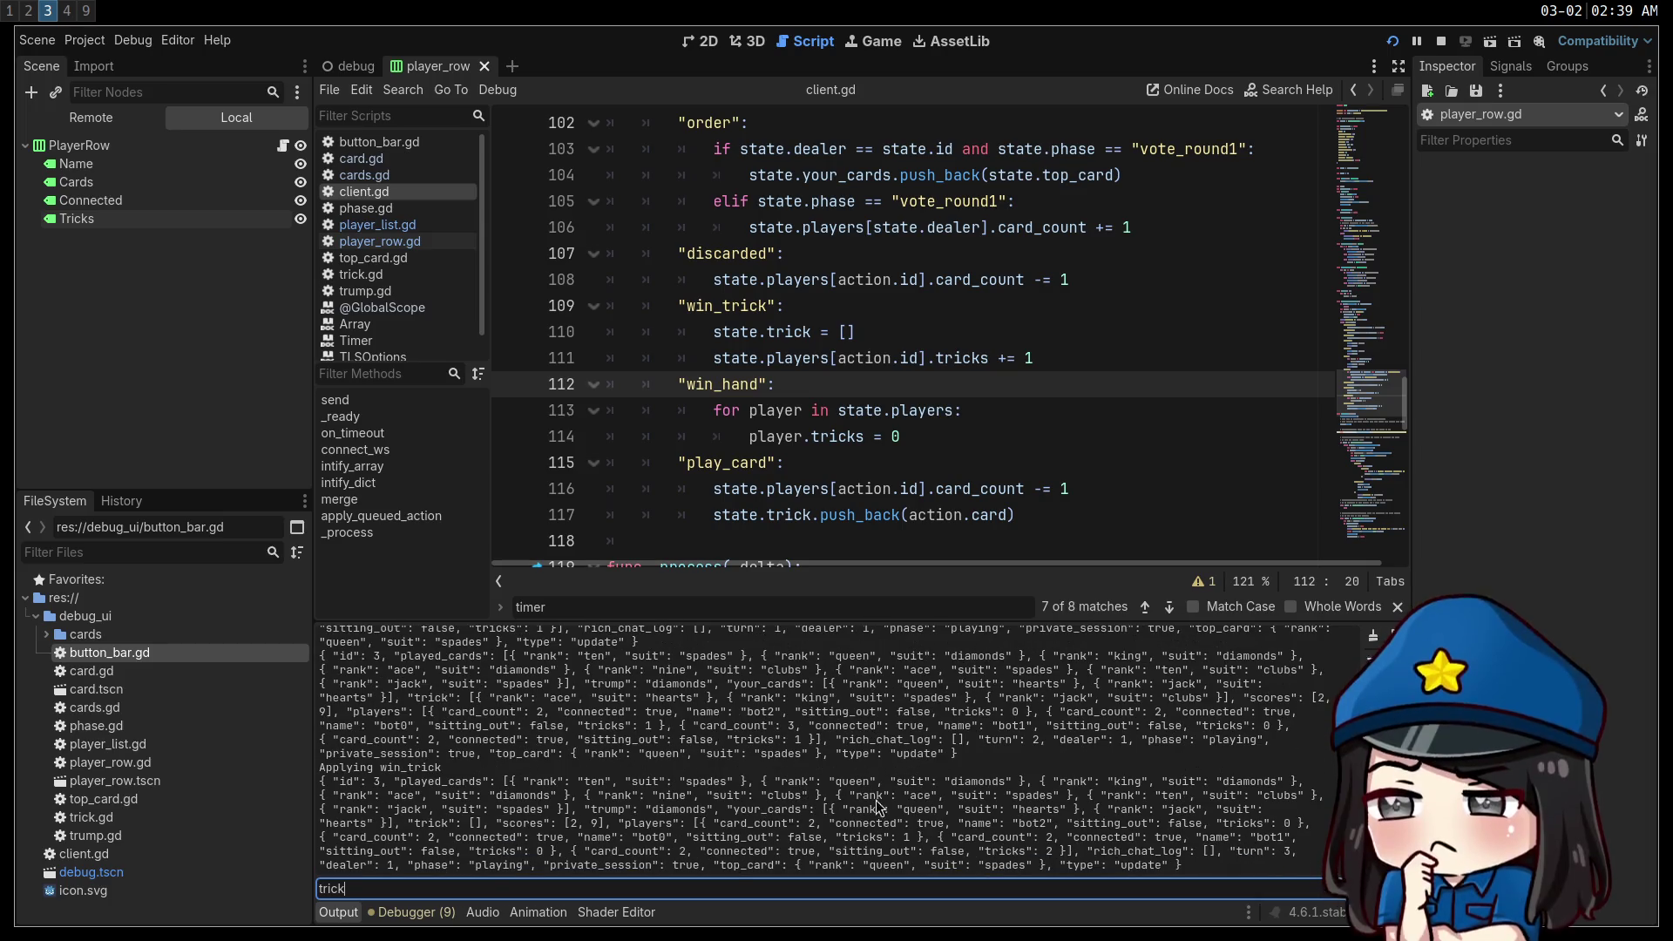
scroll(629, 794, up, 3)
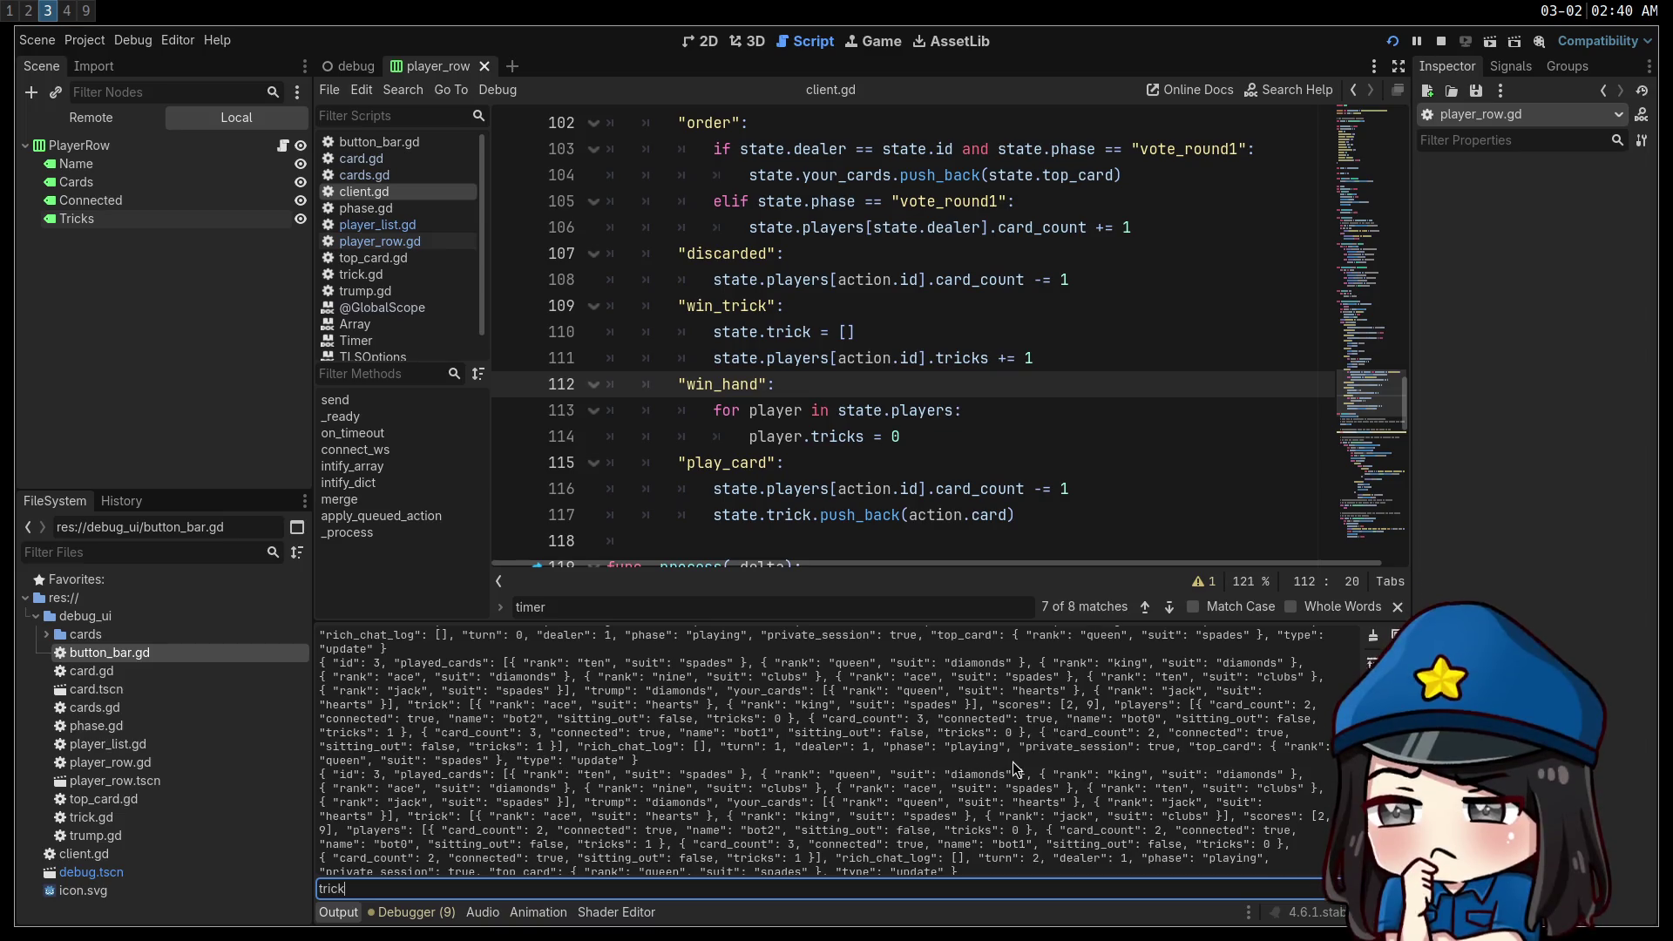
click(1058, 763)
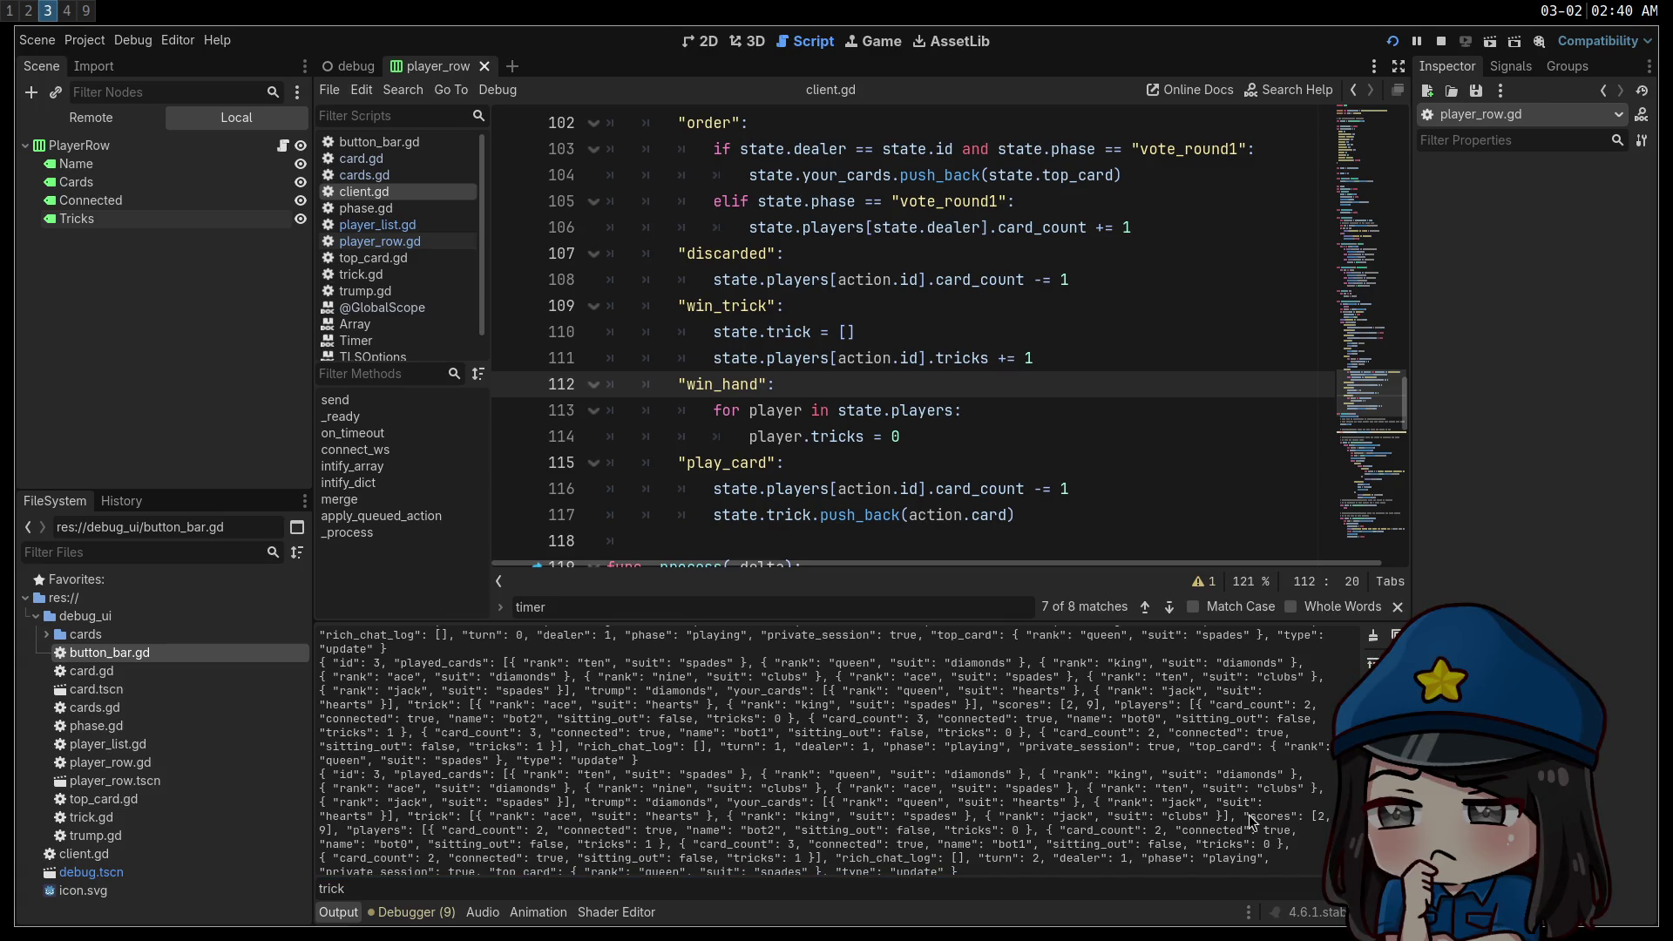
key(ctrl+a)
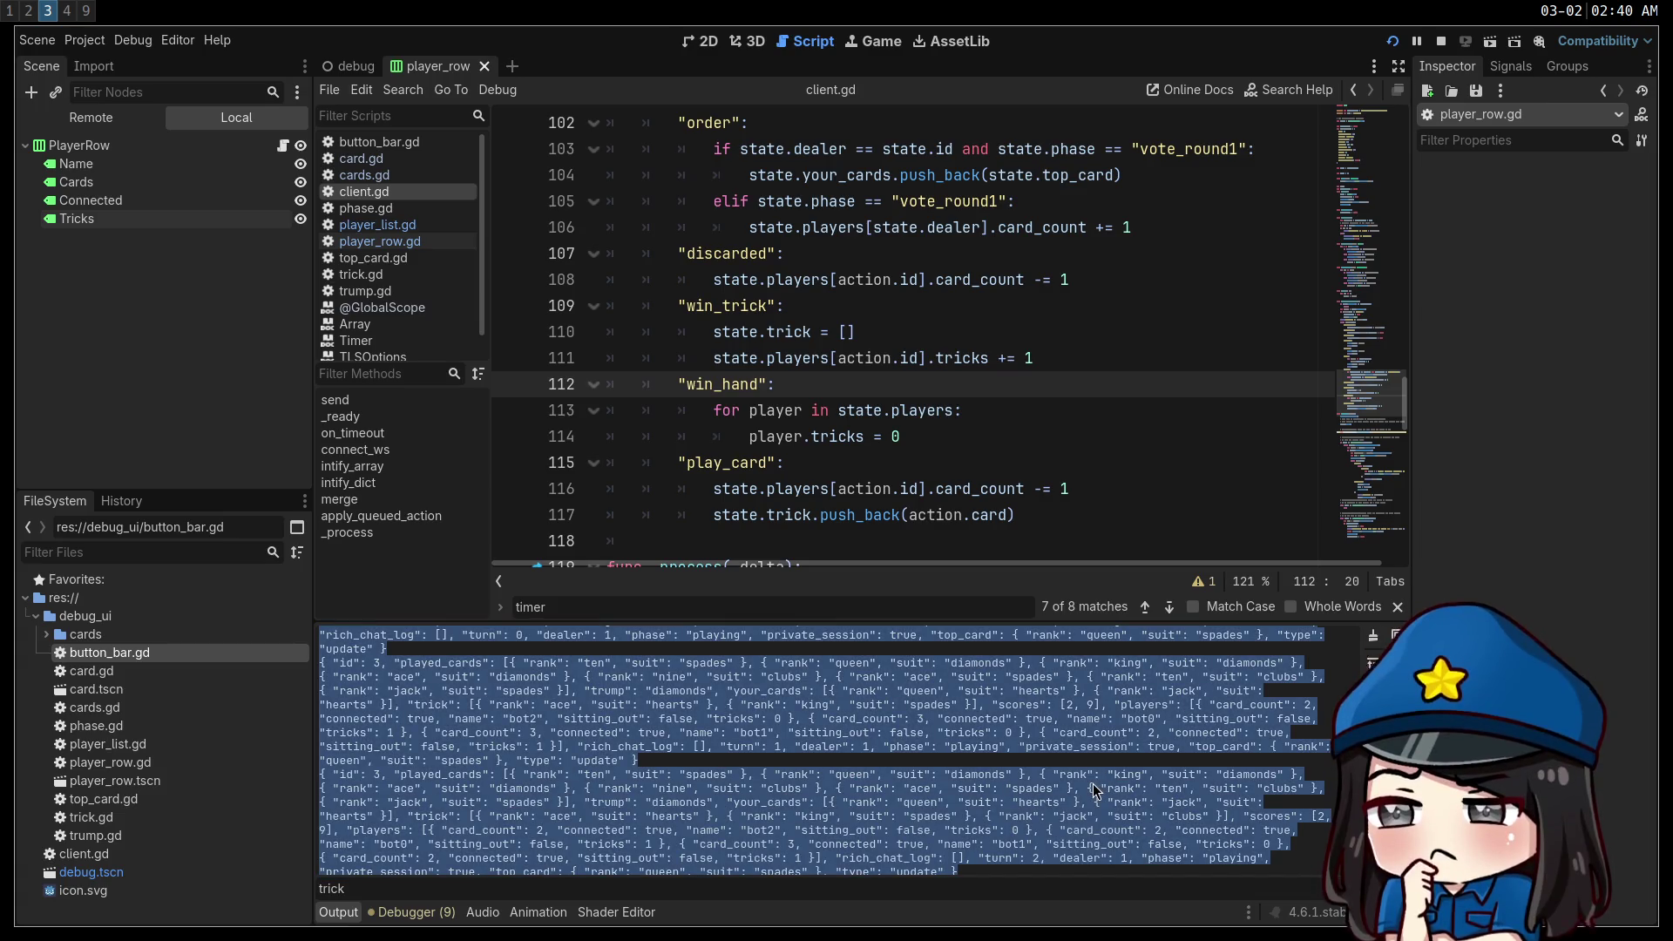
key(super+2)
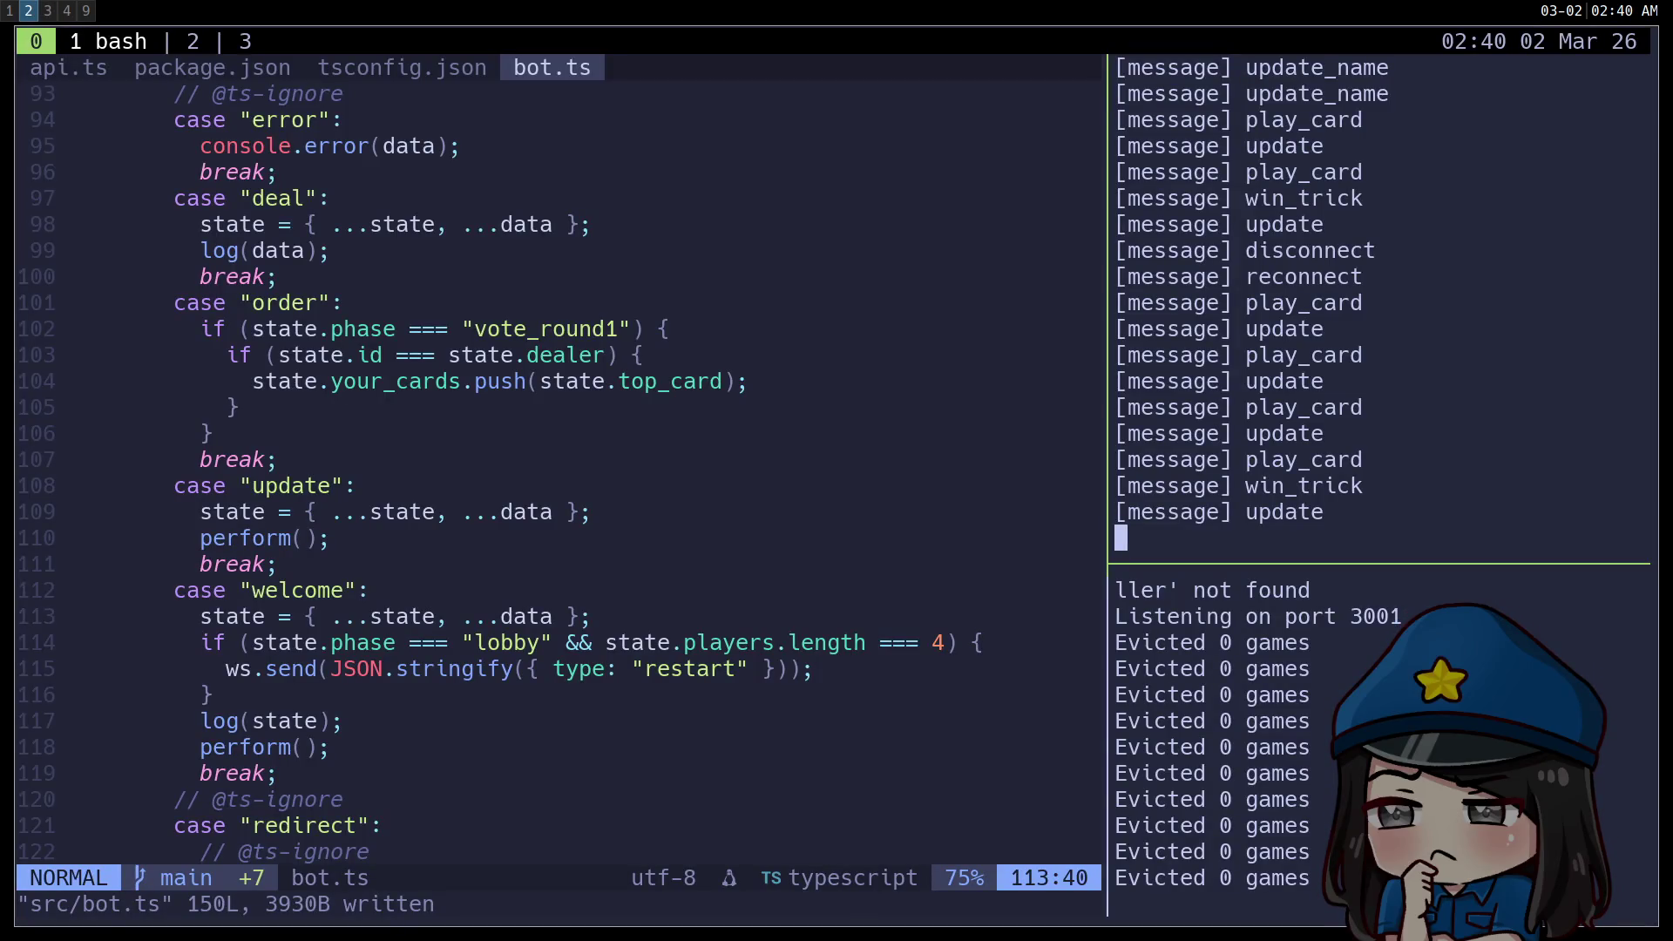
Focus the Vim pane and open a new empty buffer after trying :bnew, :bufnew and :buffer new.
key(ctrl+h)
text(:bn)
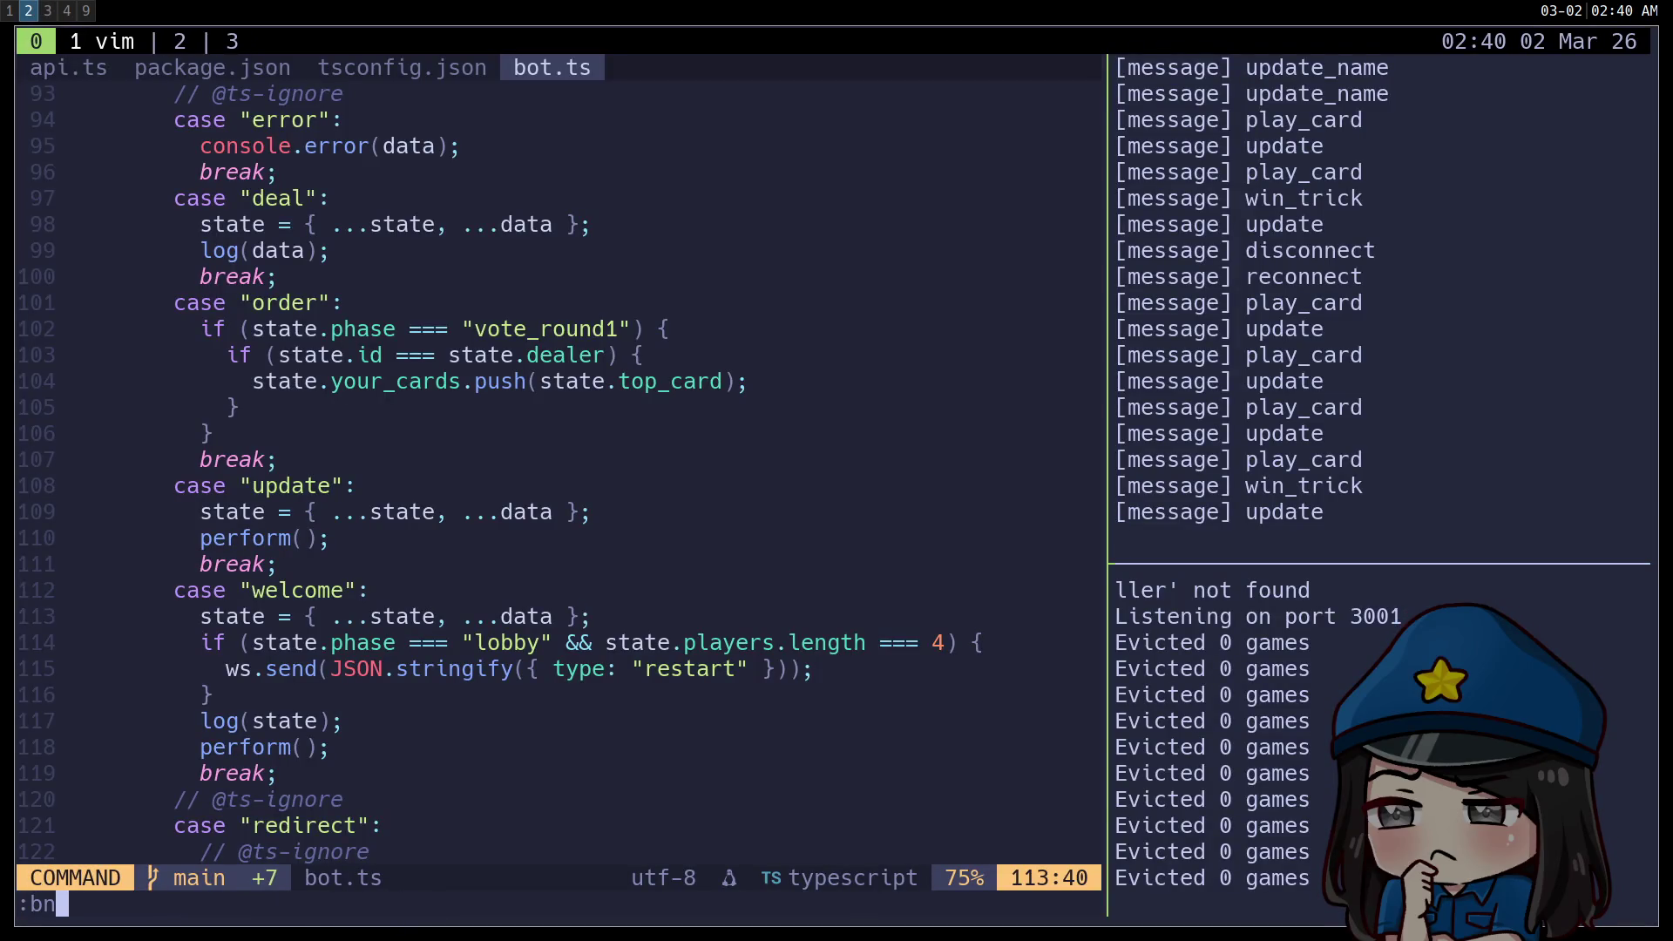
key(Return)
text(:bnew)
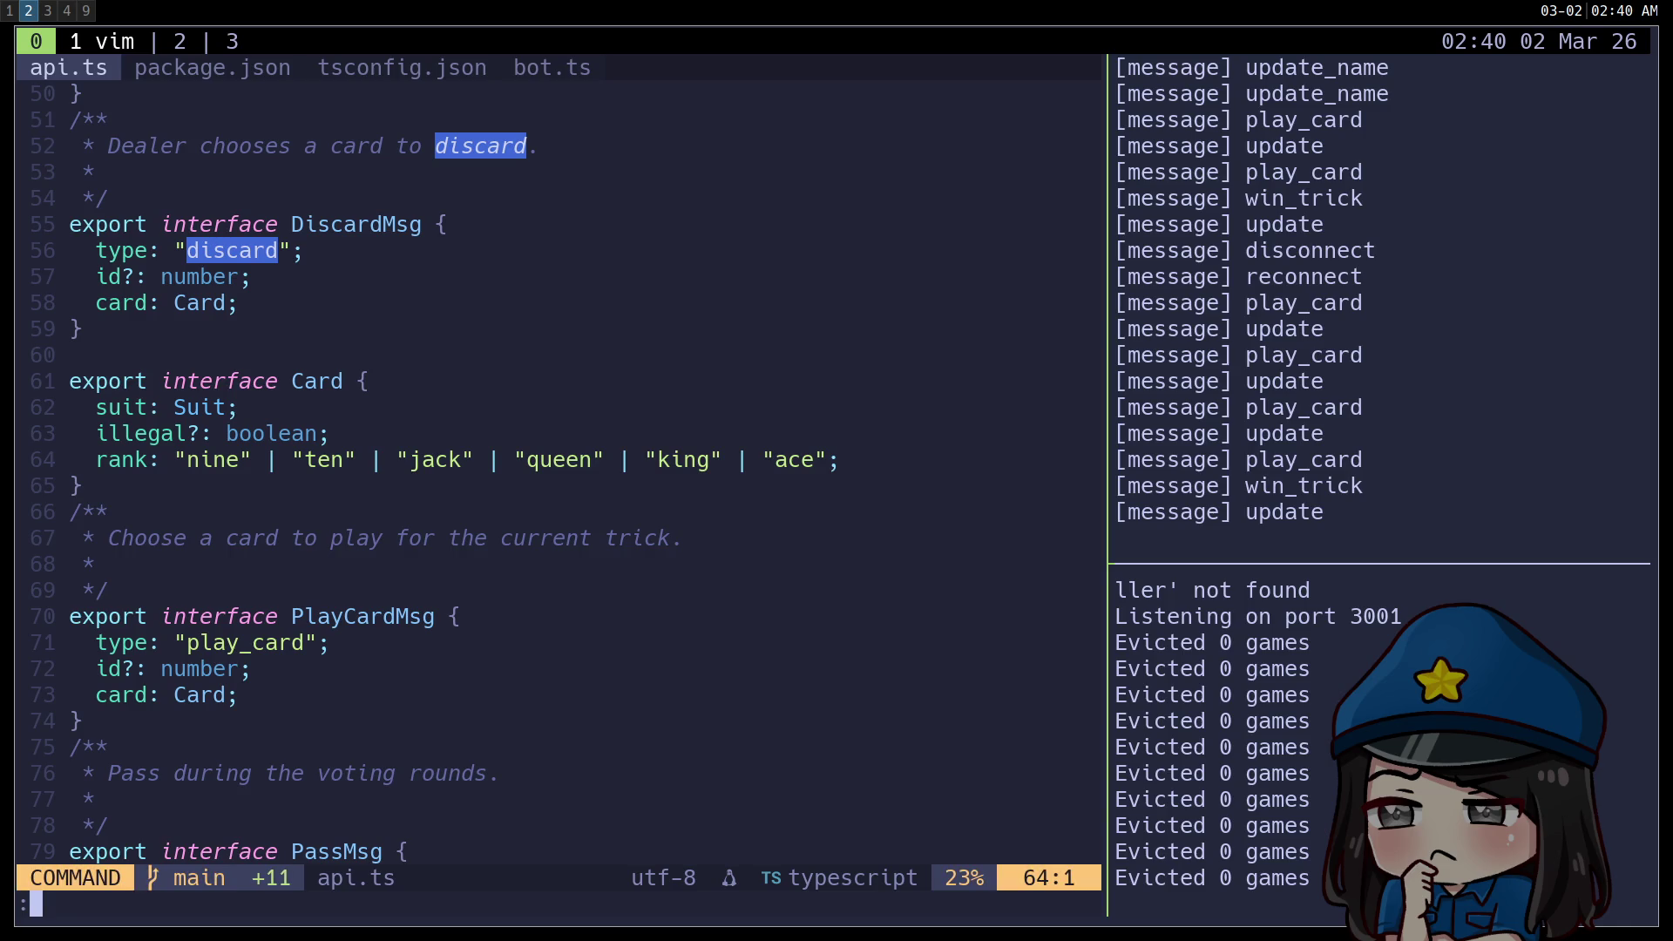
key(Return)
text(:bu)
text(fnew)
key(Return)
text(:buf)
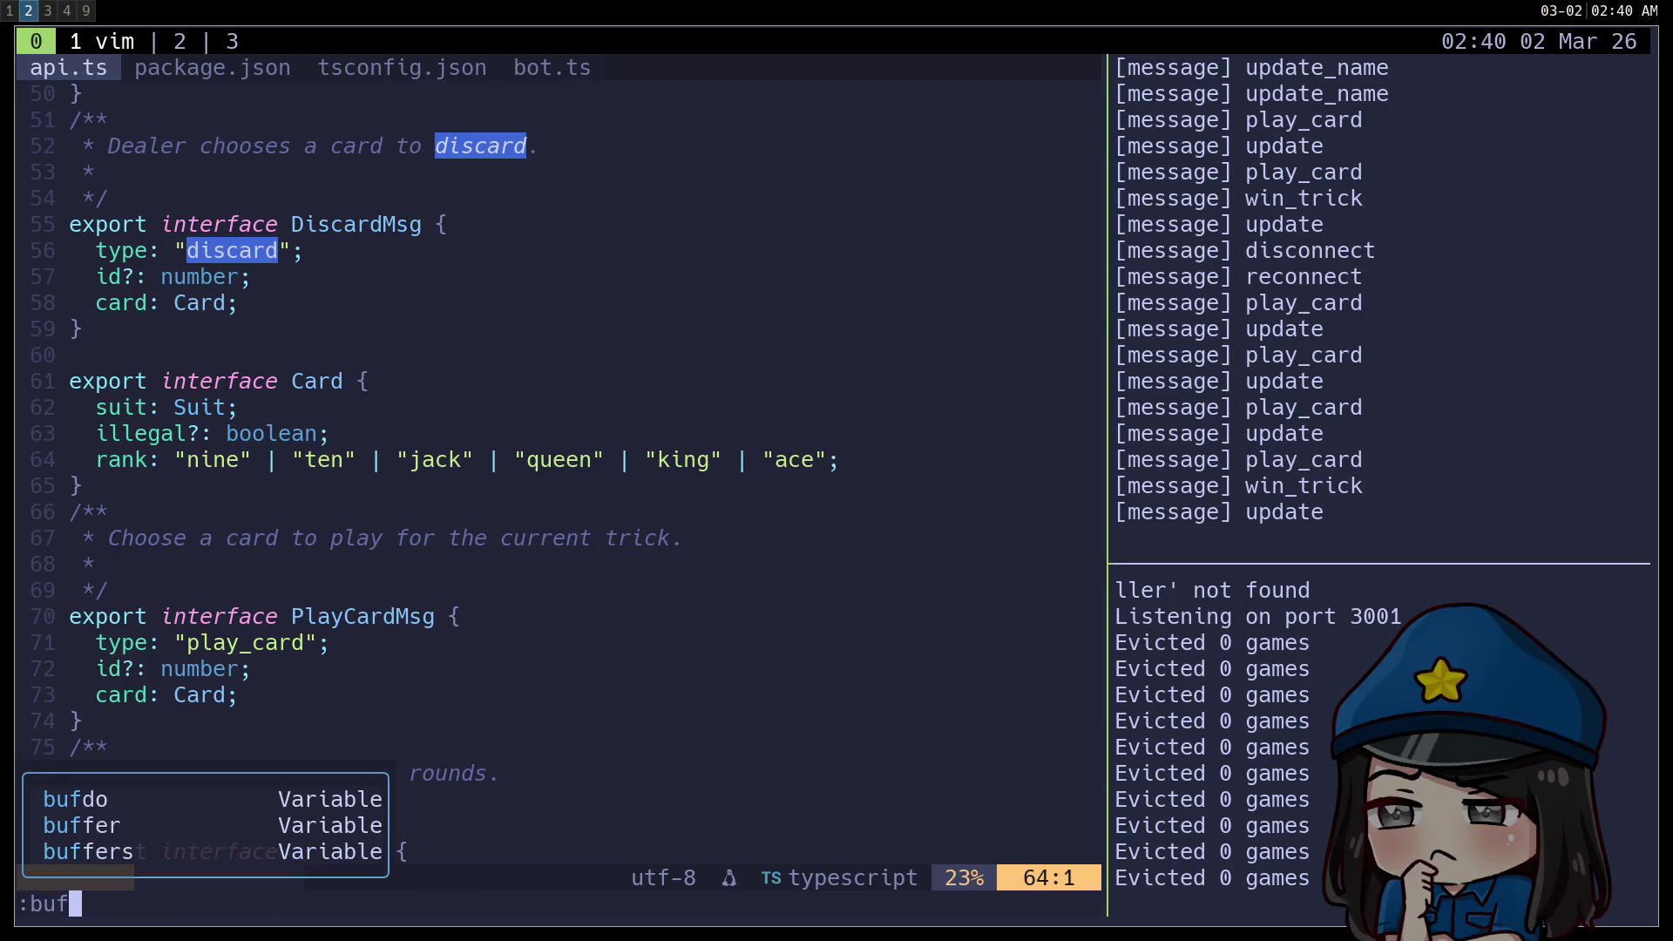
text(fer new)
key(Return)
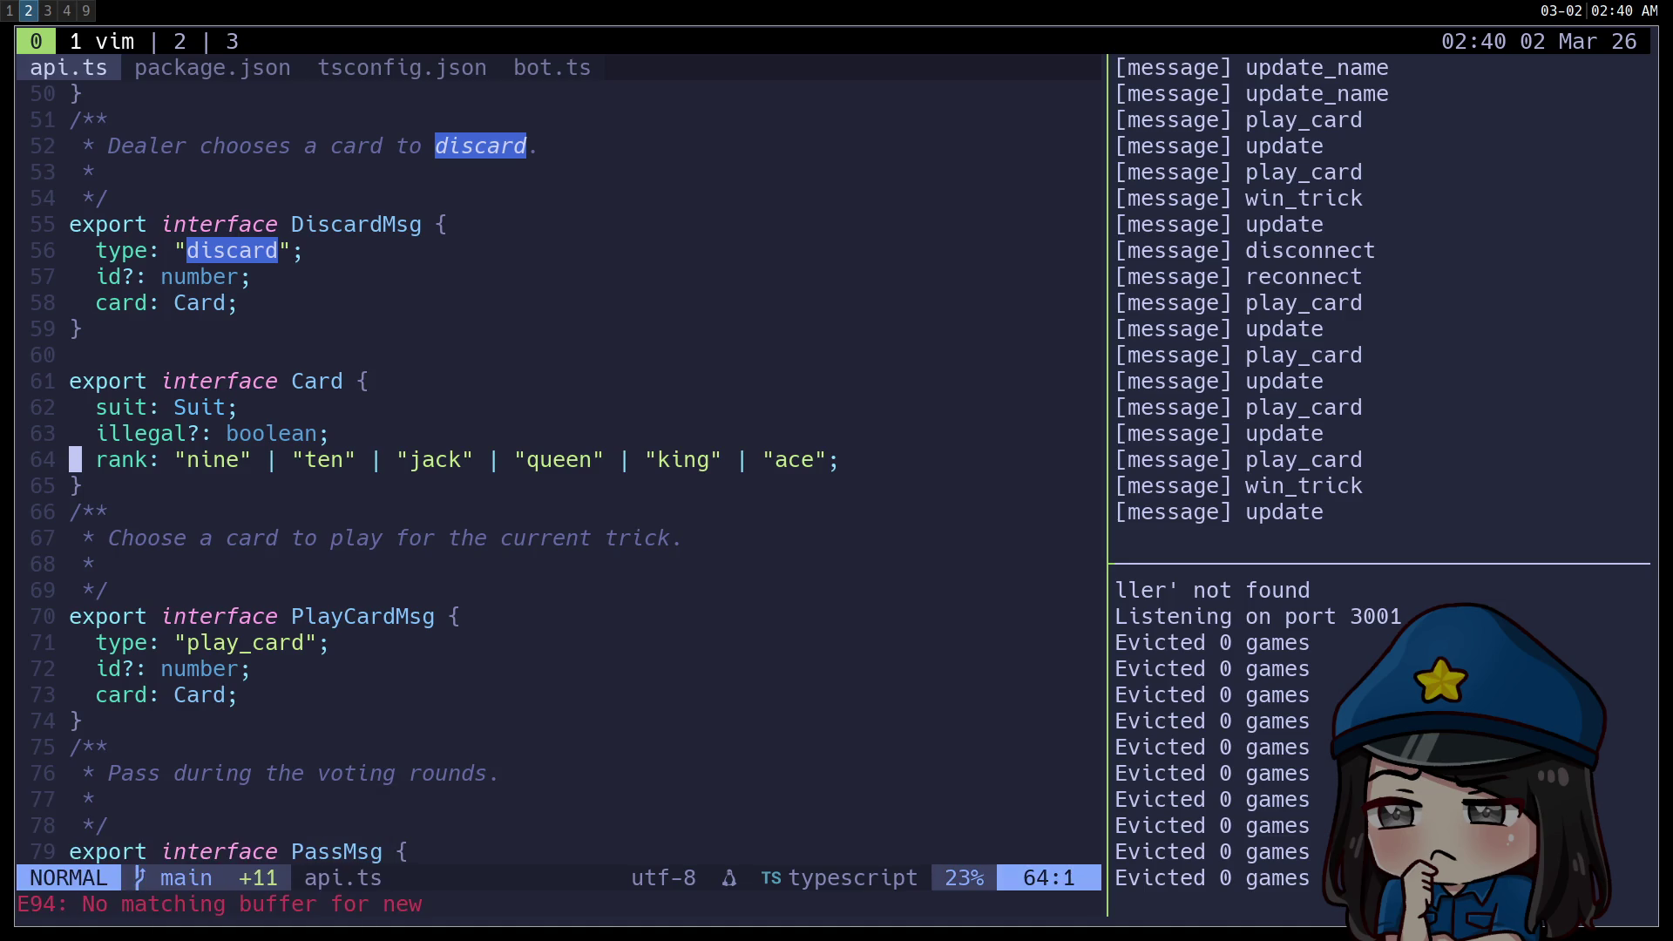
text(:enew)
key(Return)
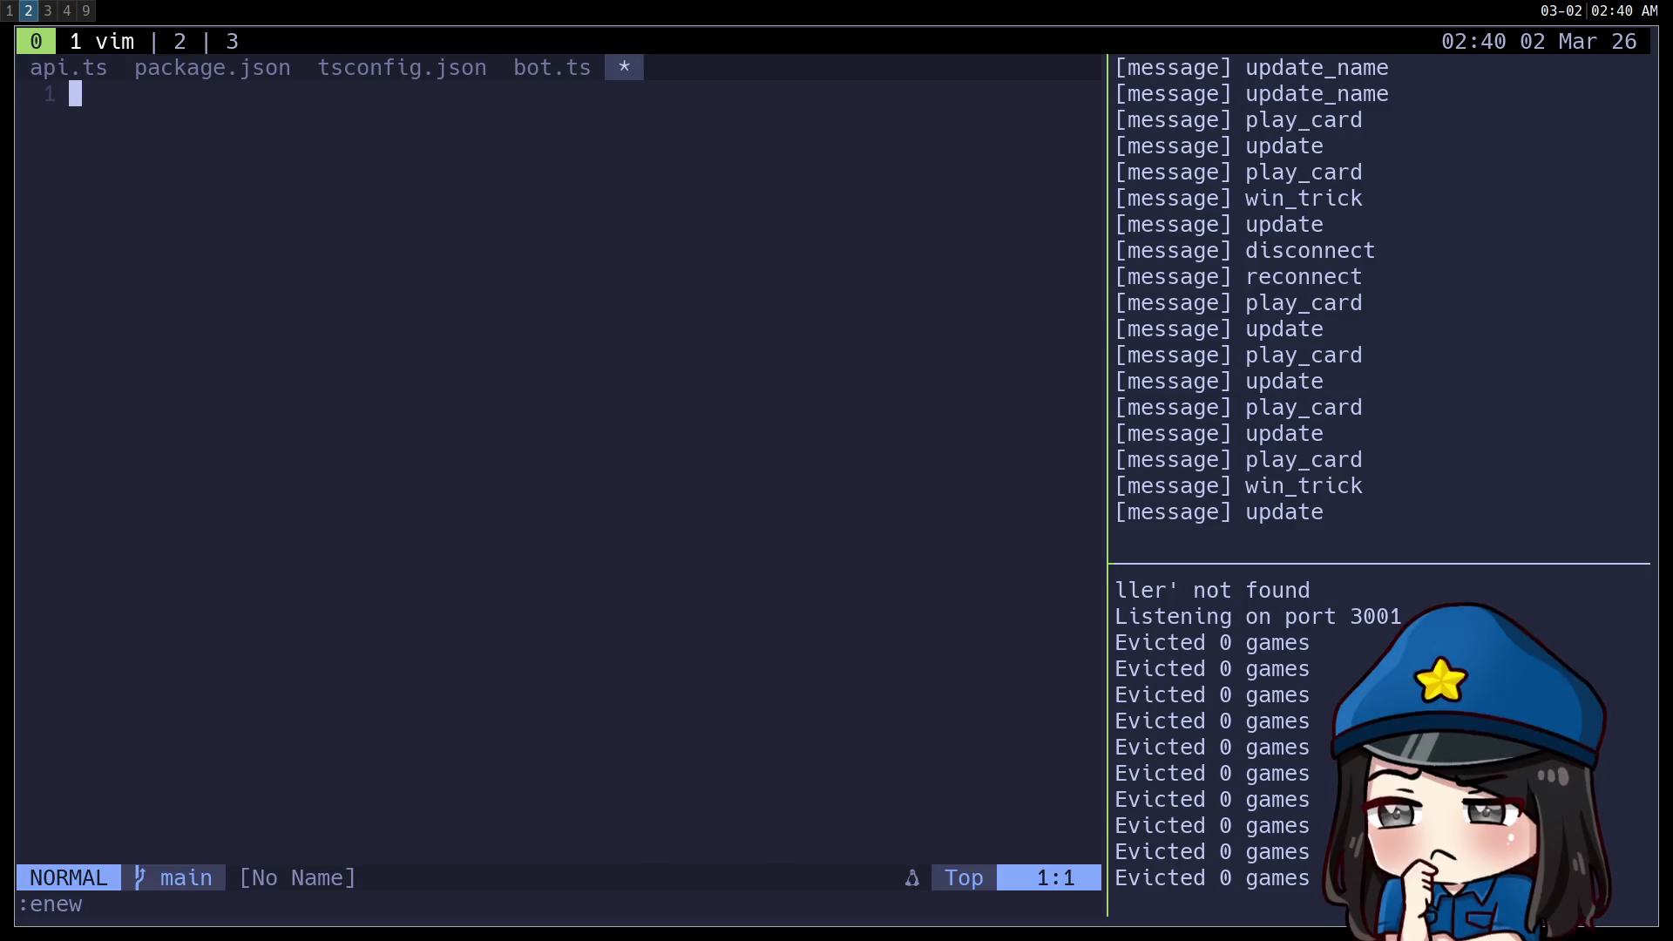
Paste the copied Godot log into the empty buffer and return to the top.
key(i)
key(ctrl+shift+v)
key(Escape)
key(g)
key(g)
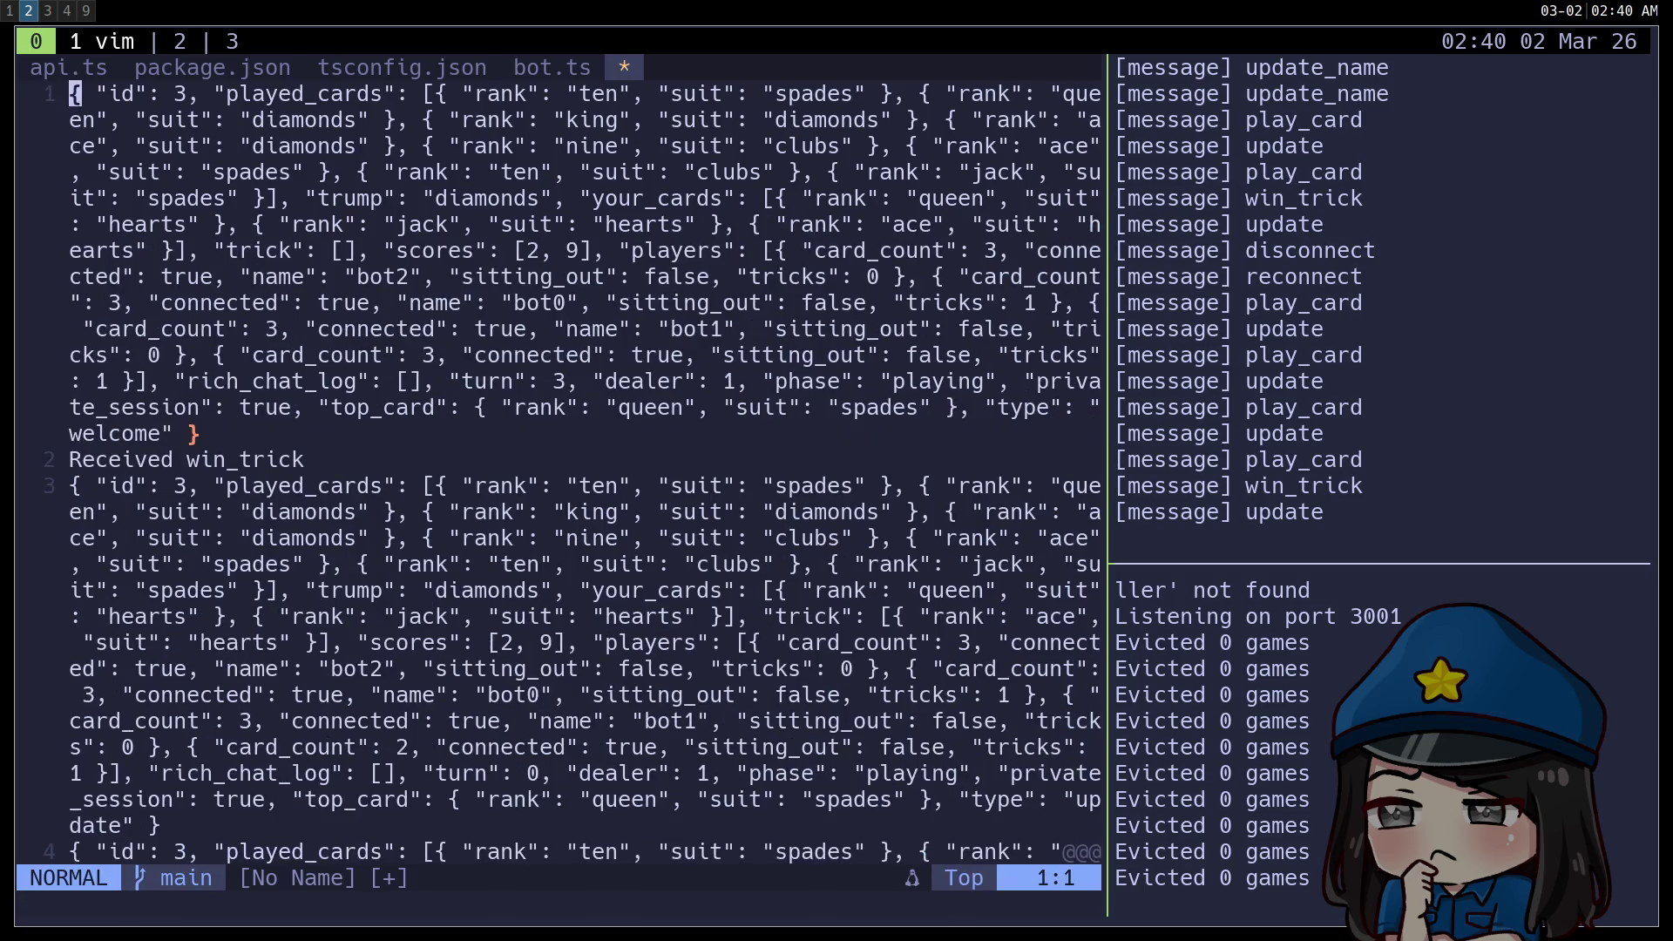
Search /trick forward, then ?trick backward from the end, stepping through matches.
text(/trick)
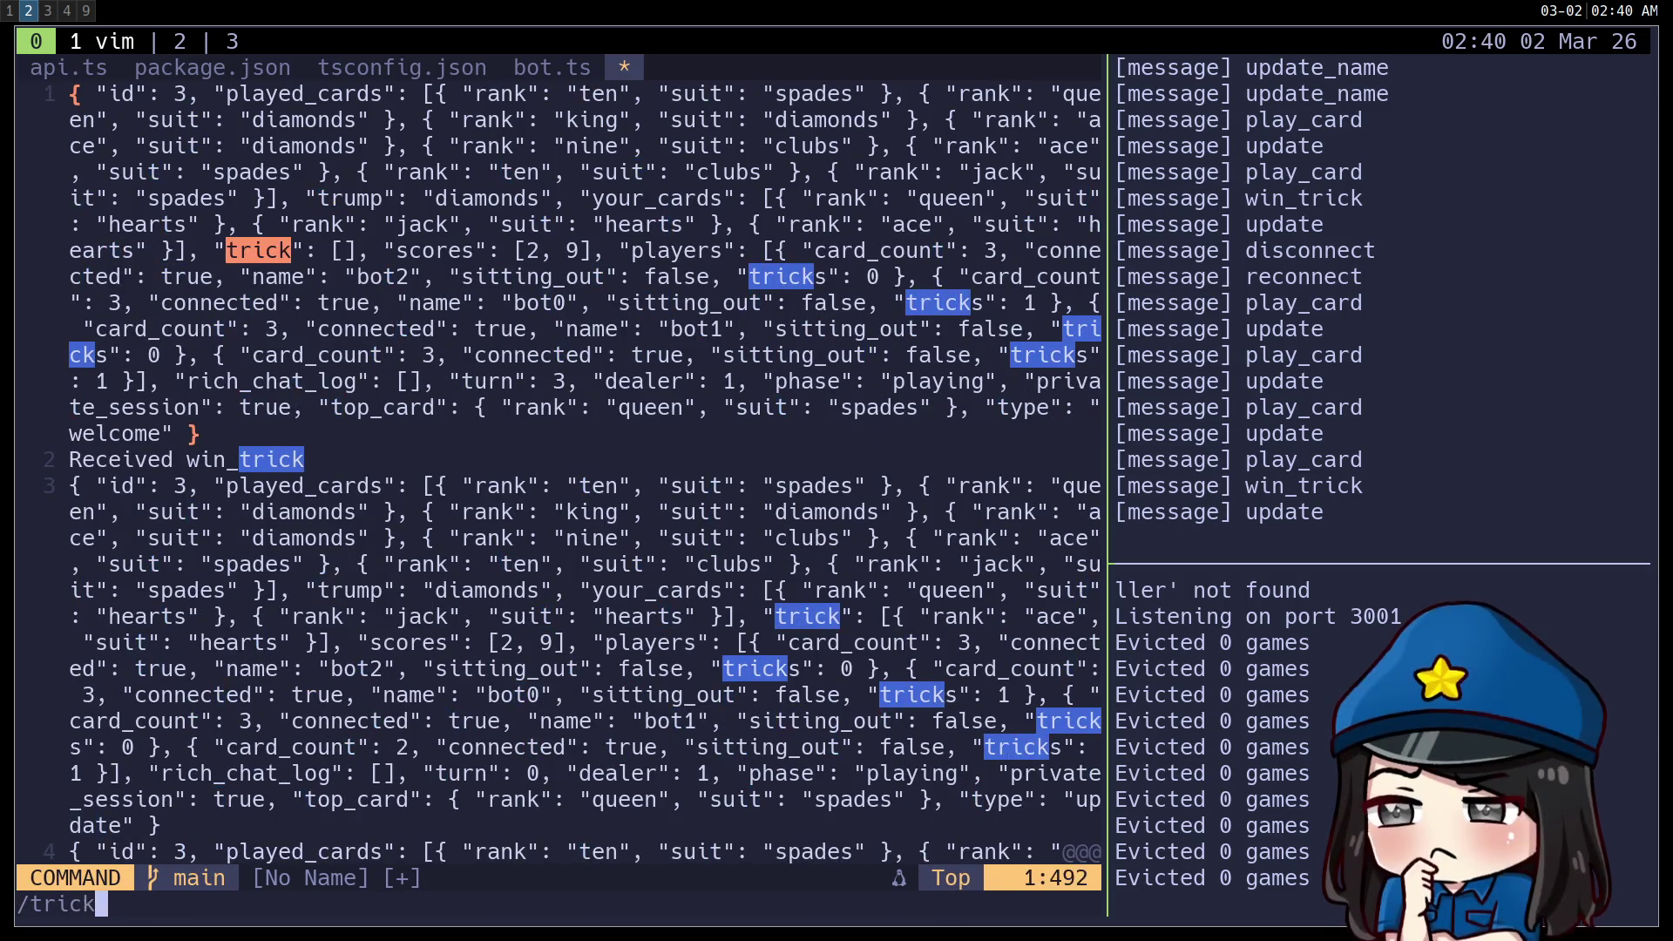
key(Return)
key(n)
key(n)
key(n)
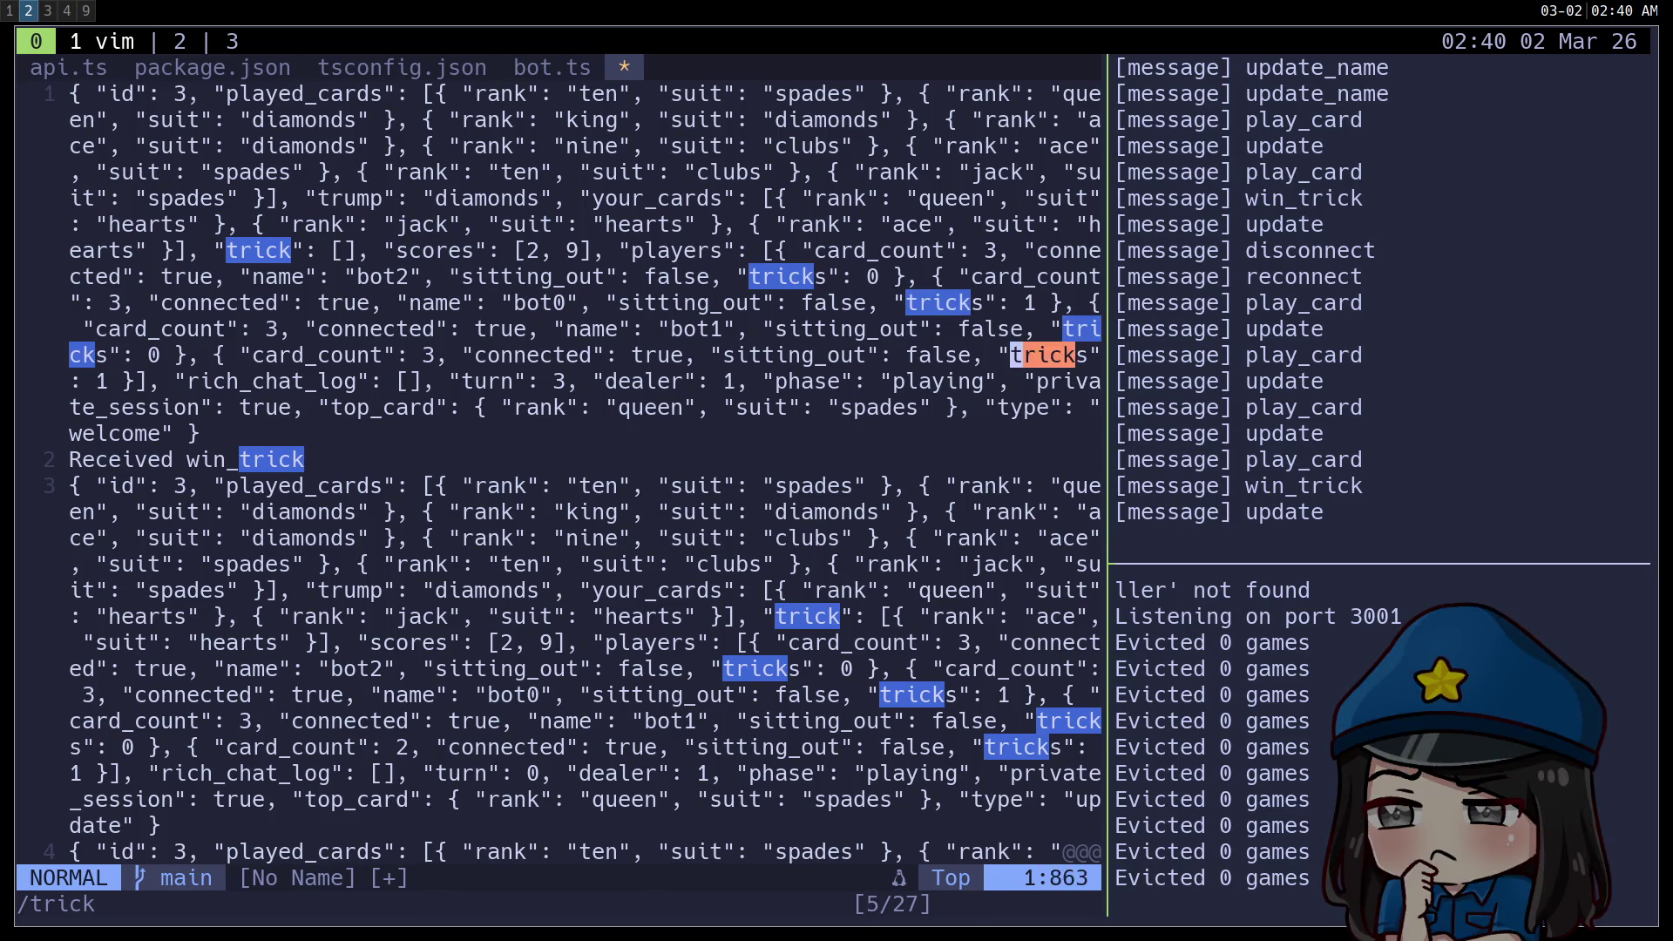
key(n)
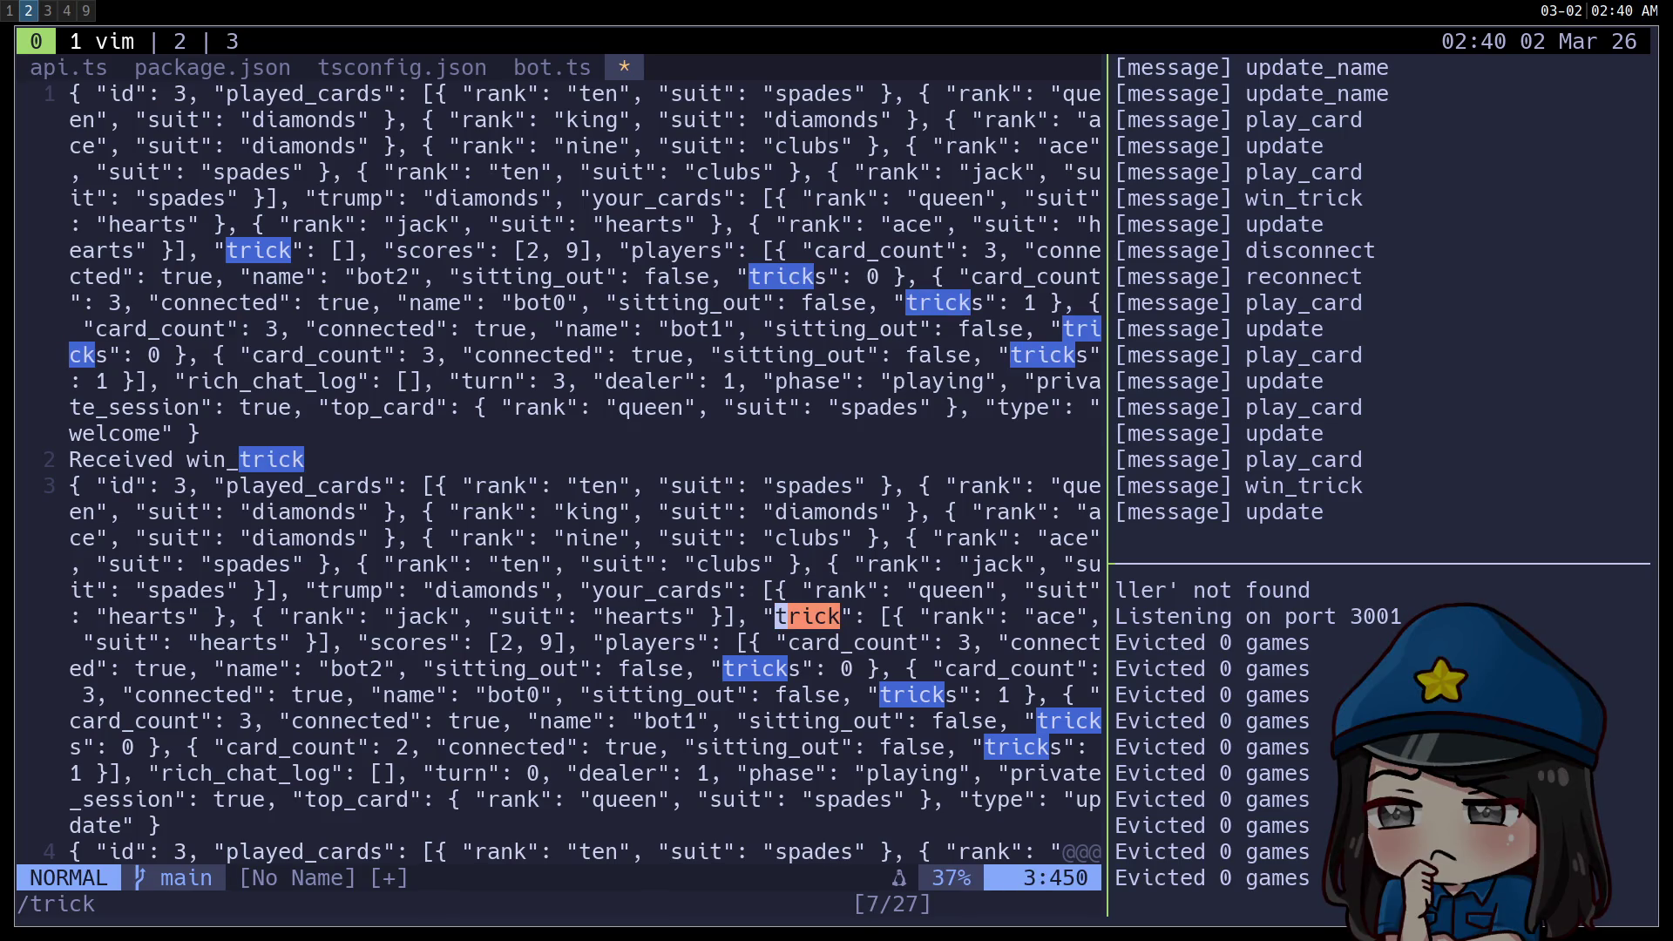
key(ctrl+minus)
key(ctrl+minus)
key(ctrl+minus)
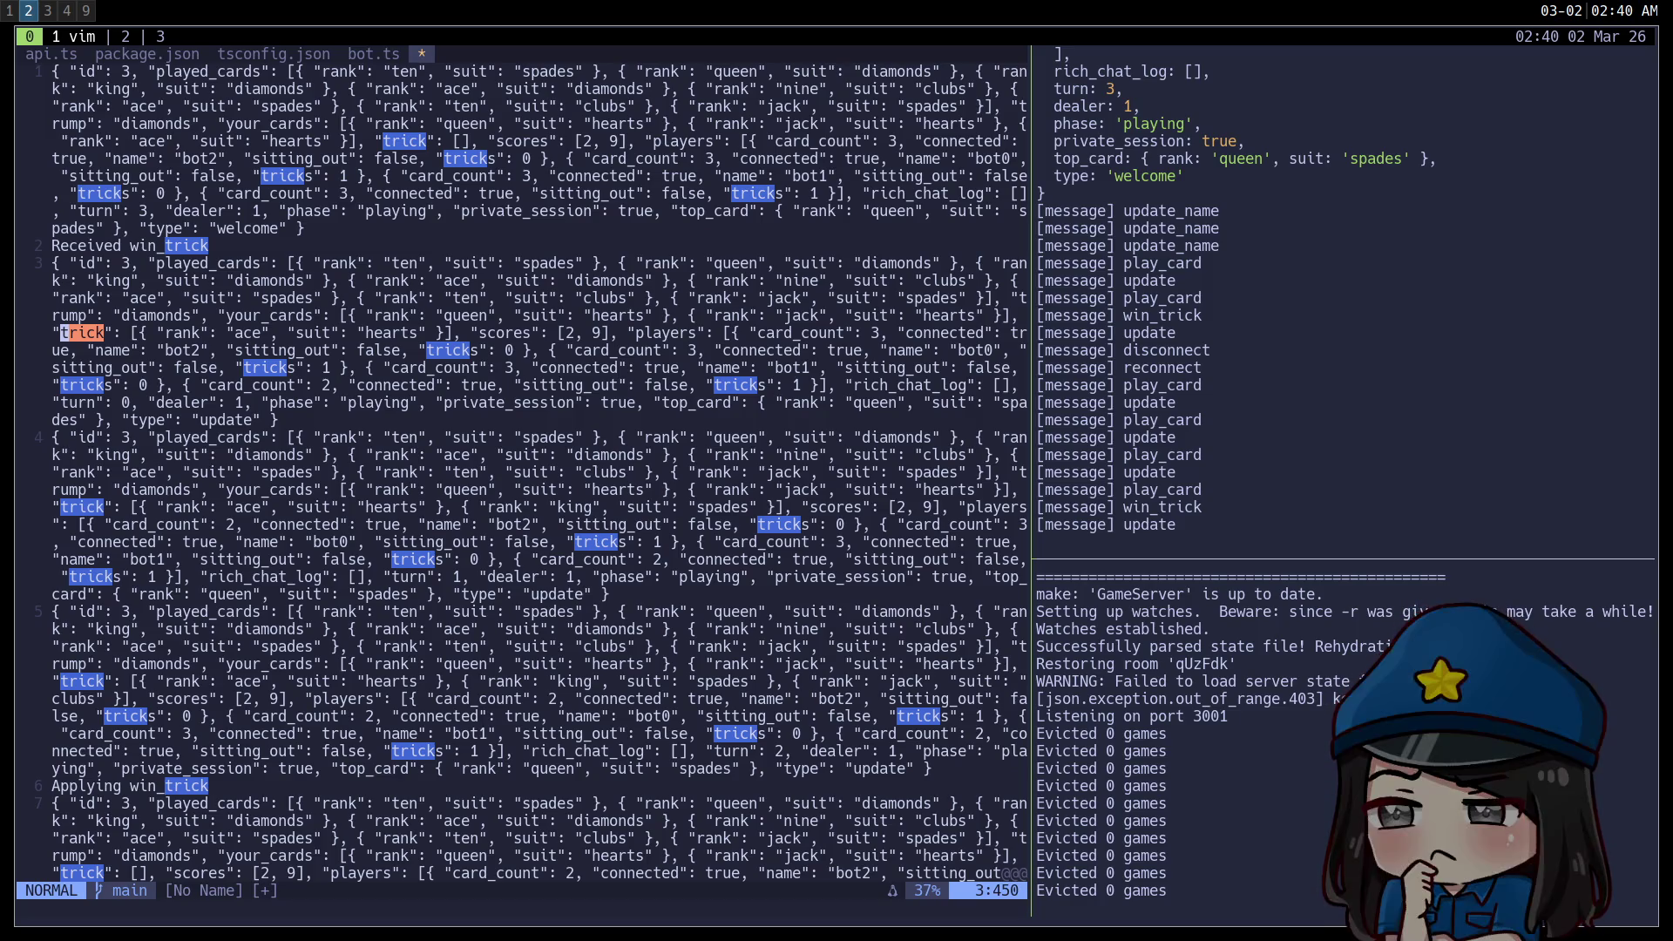
text(G?trick)
key(Return)
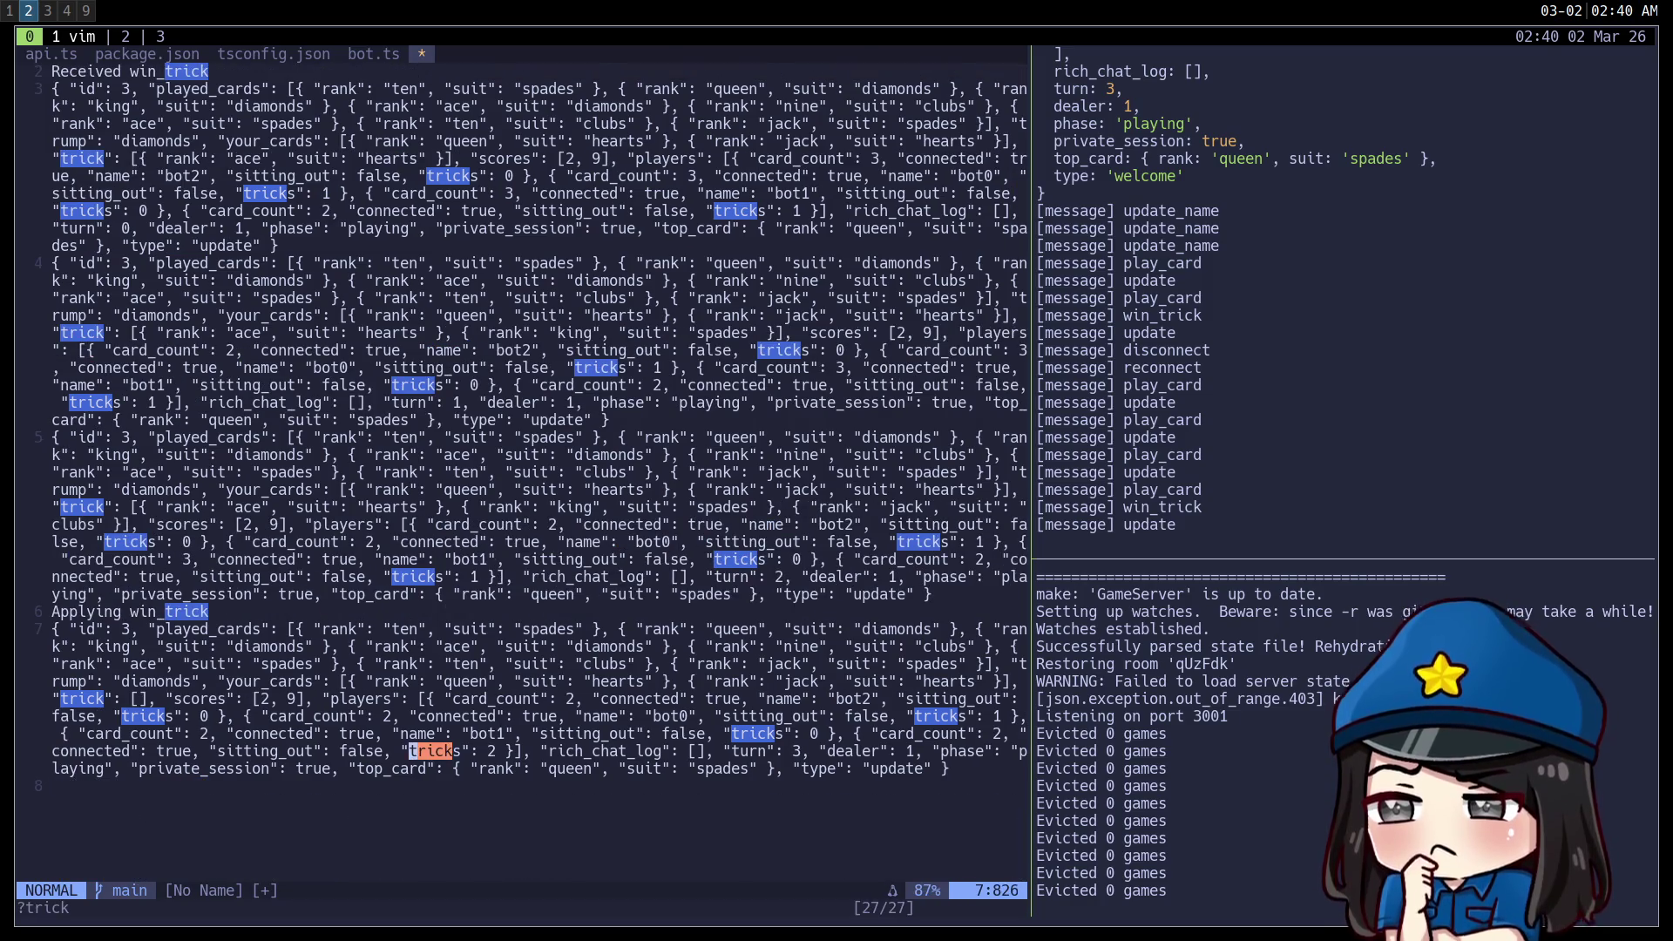
key(n)
key(n)
key(n)
key(n)
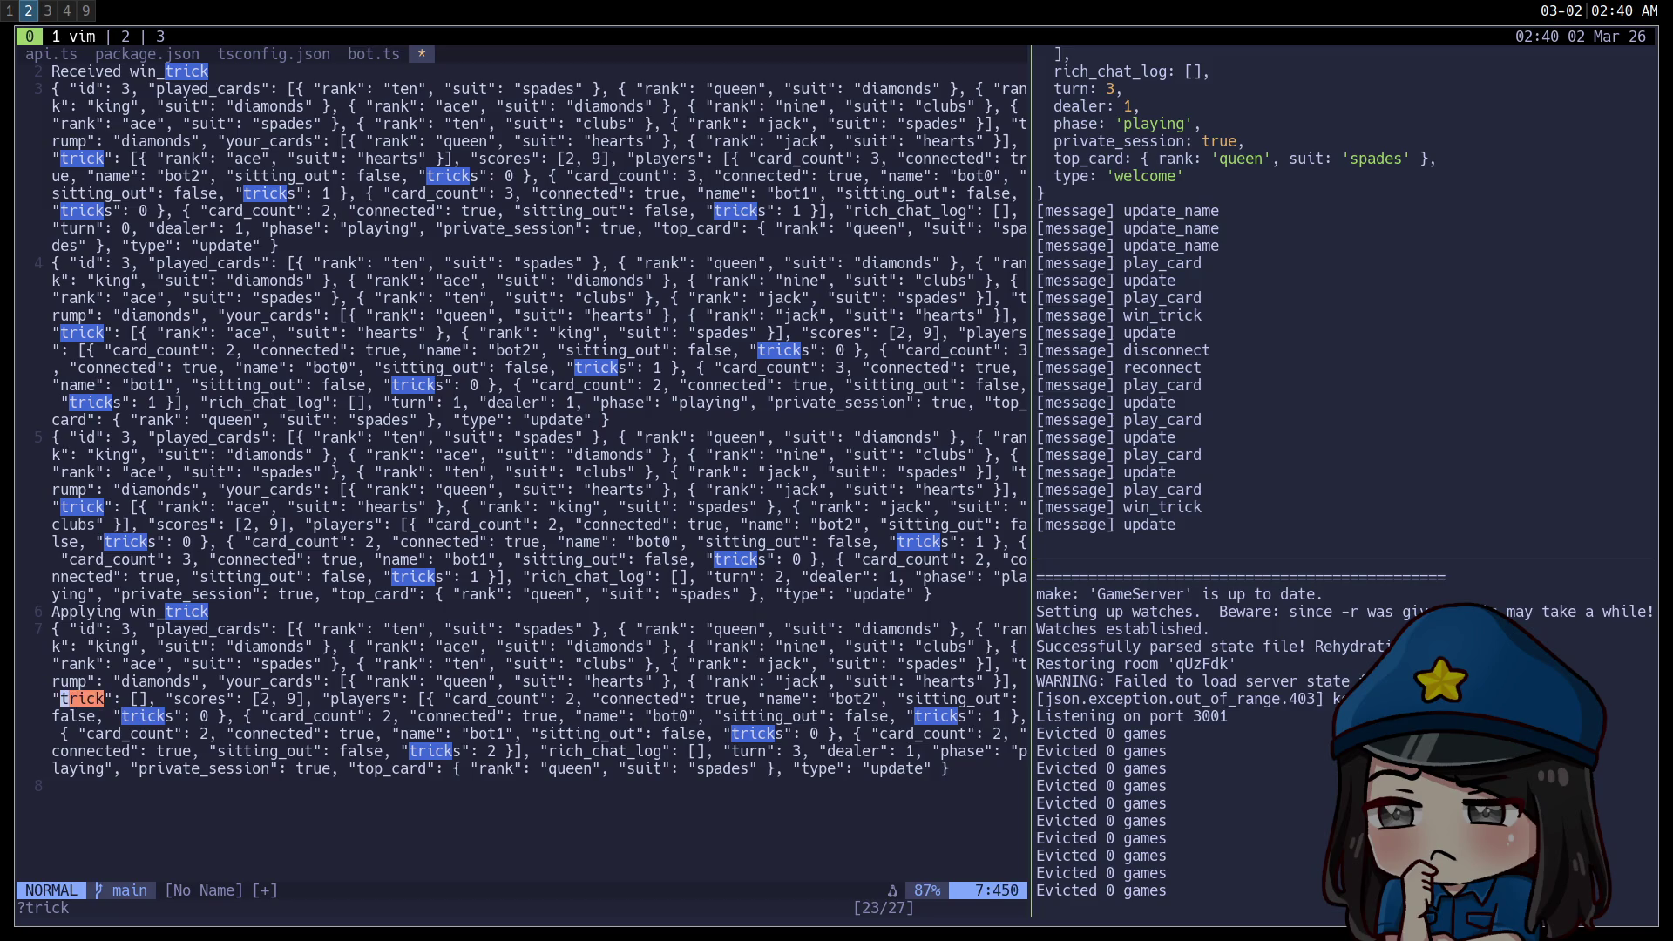
key(n)
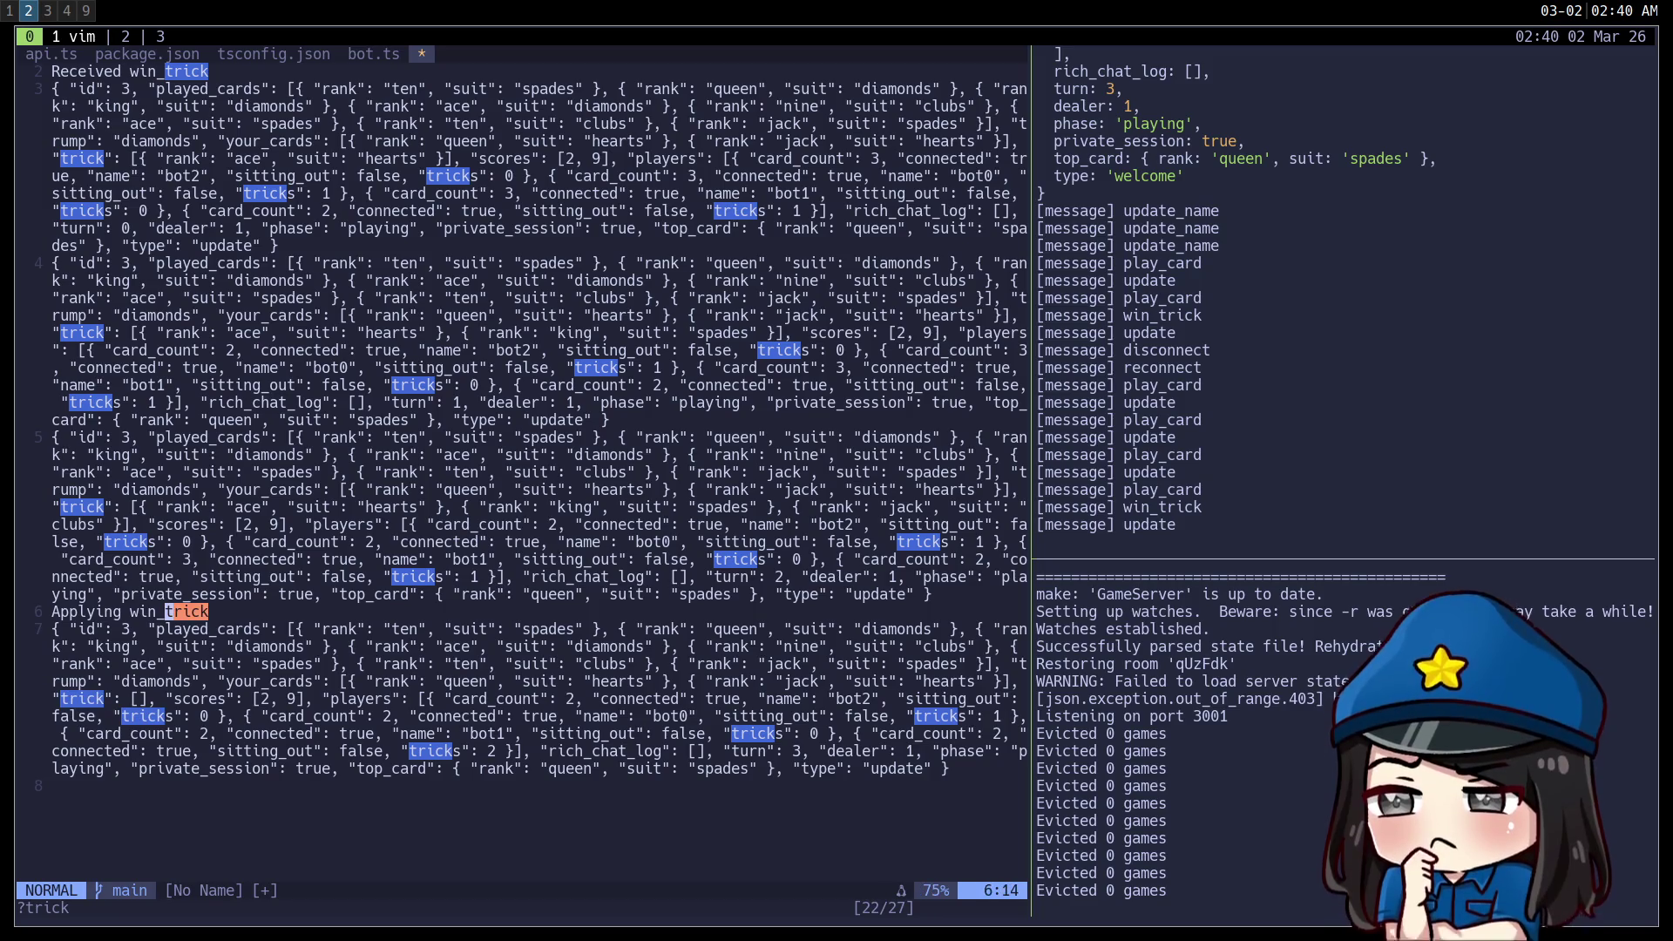
key(n)
key(n)
key(n)
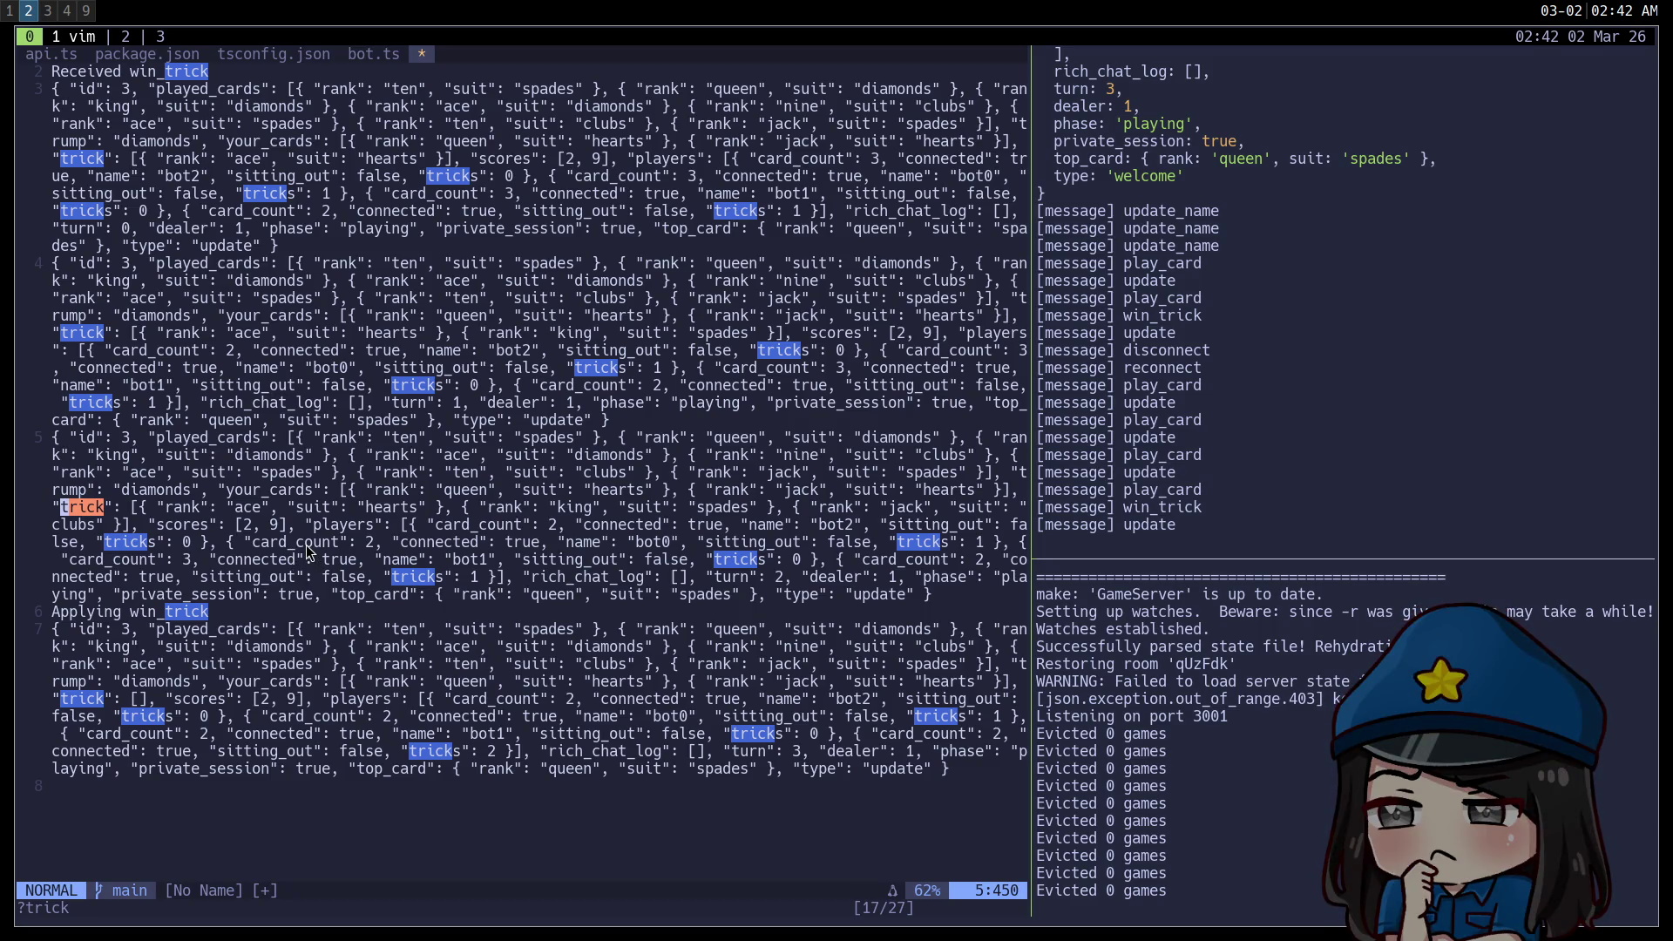
Split the third update's trick array so the ace, king and jack cards each sit on their own line.
click(140, 509)
key(i)
key(Return)
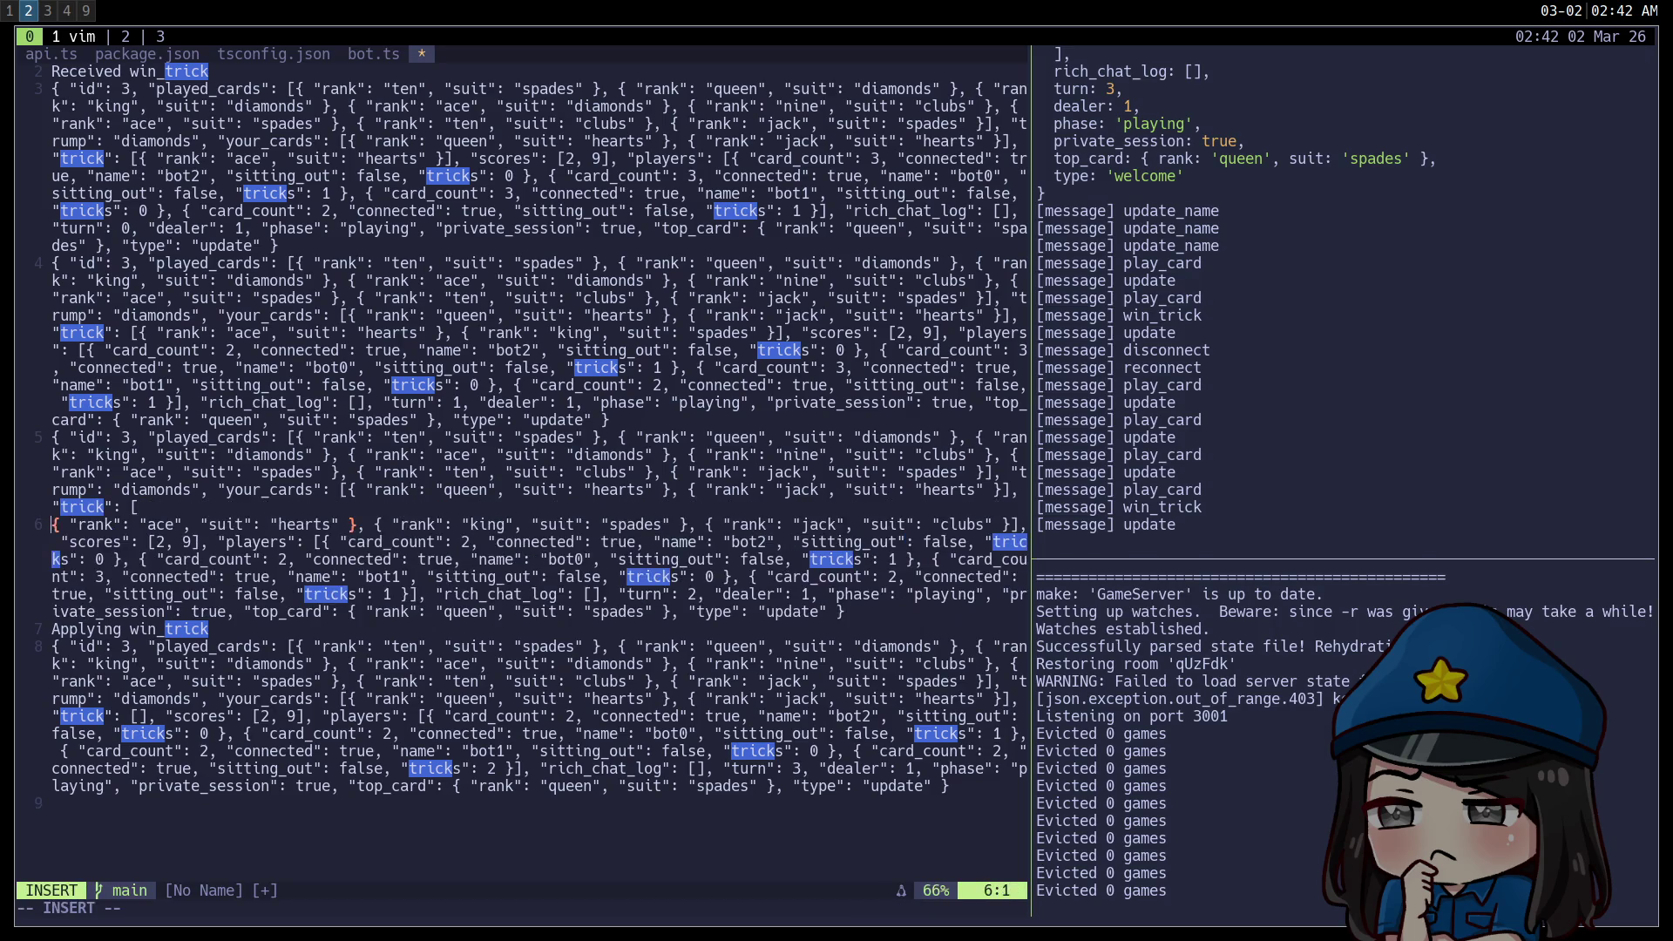
key(Escape)
key(f)
key(comma)
key(semicolon)
key(a)
key(Return)
key(Escape)
key(semicolon)
key(semicolon)
key(a)
key(Return)
key(Escape)
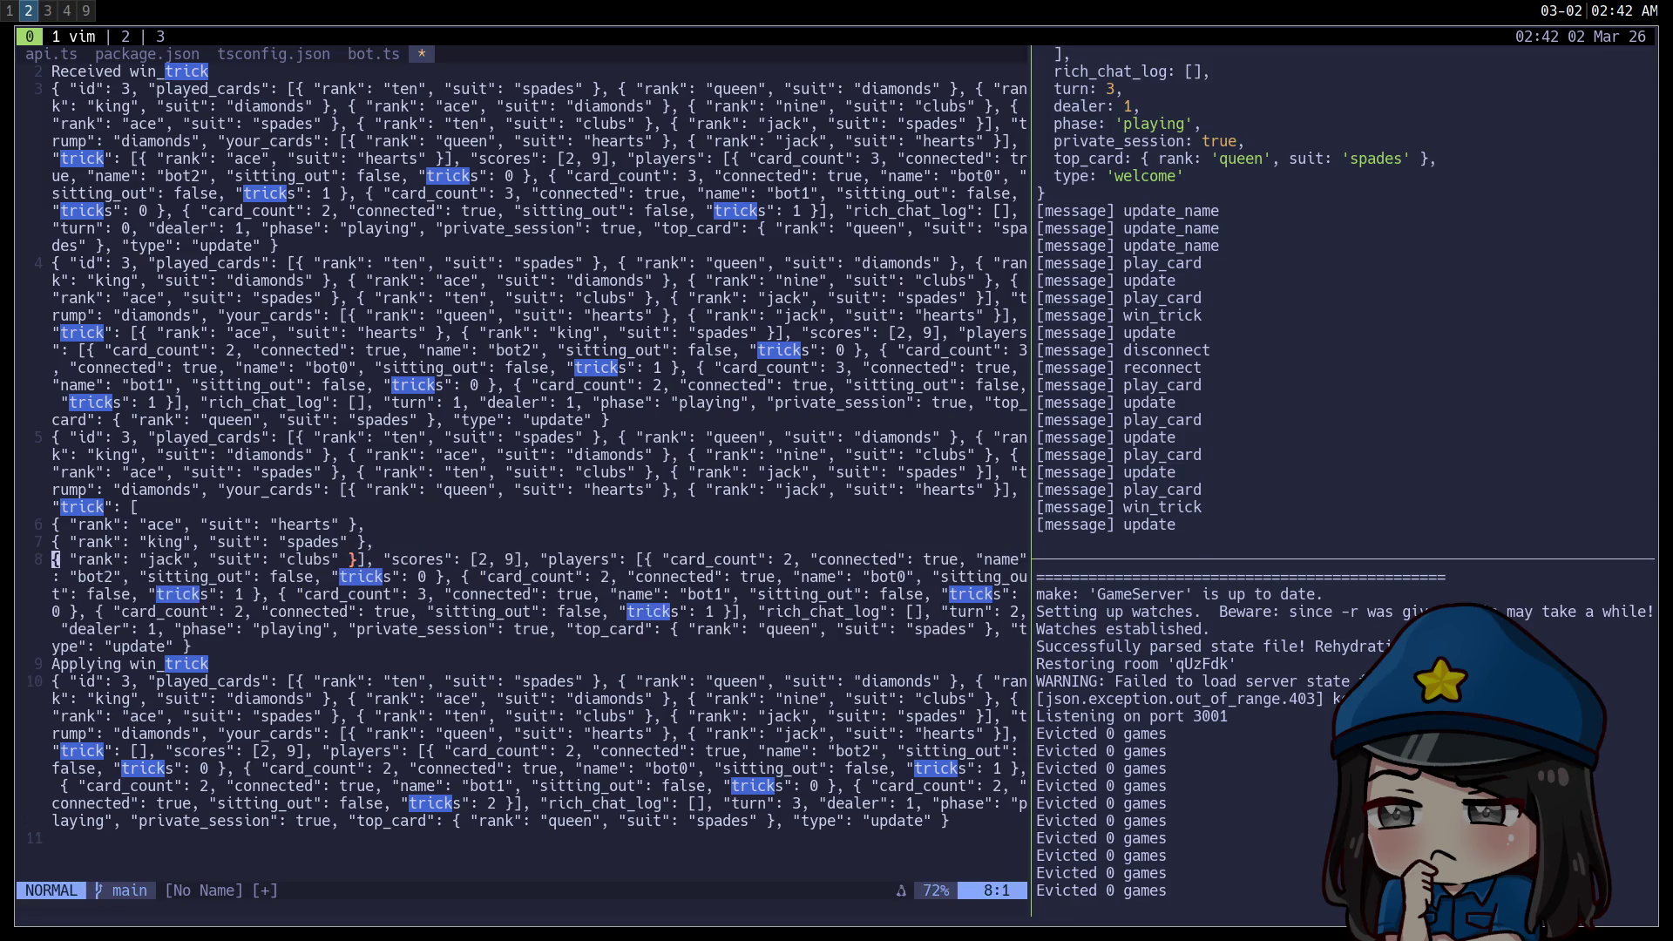
Move the trick array's closing bracket onto its own line.
key(W)
key(W)
key(W)
key(E)
key(w)
key(l)
key(i)
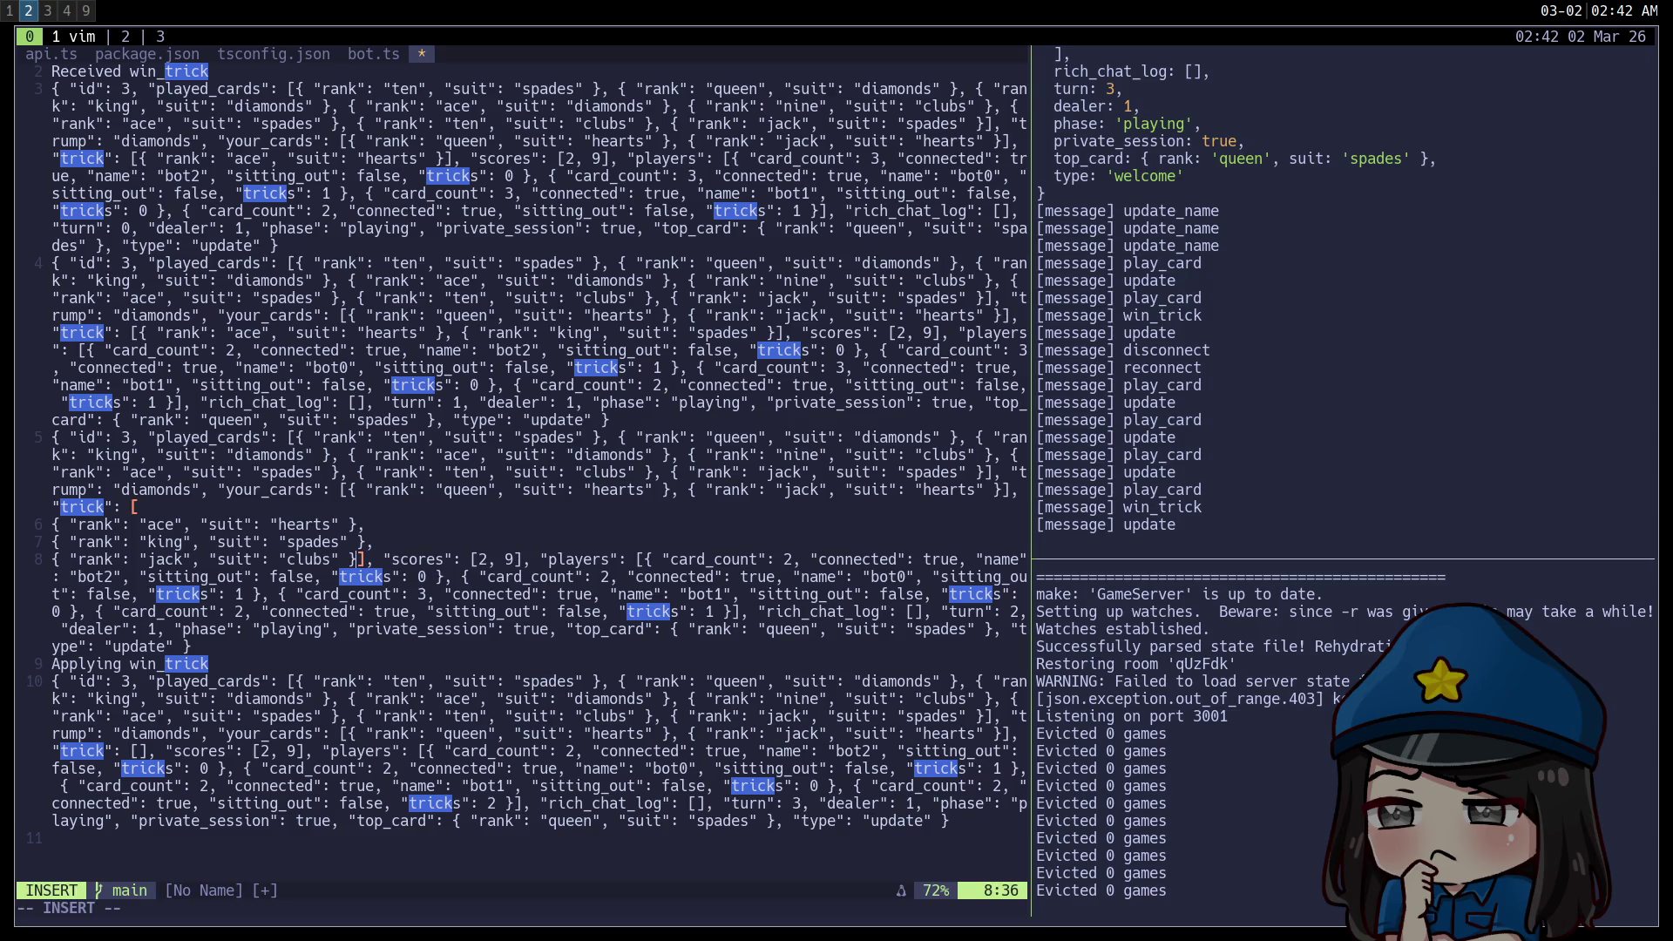
key(Return)
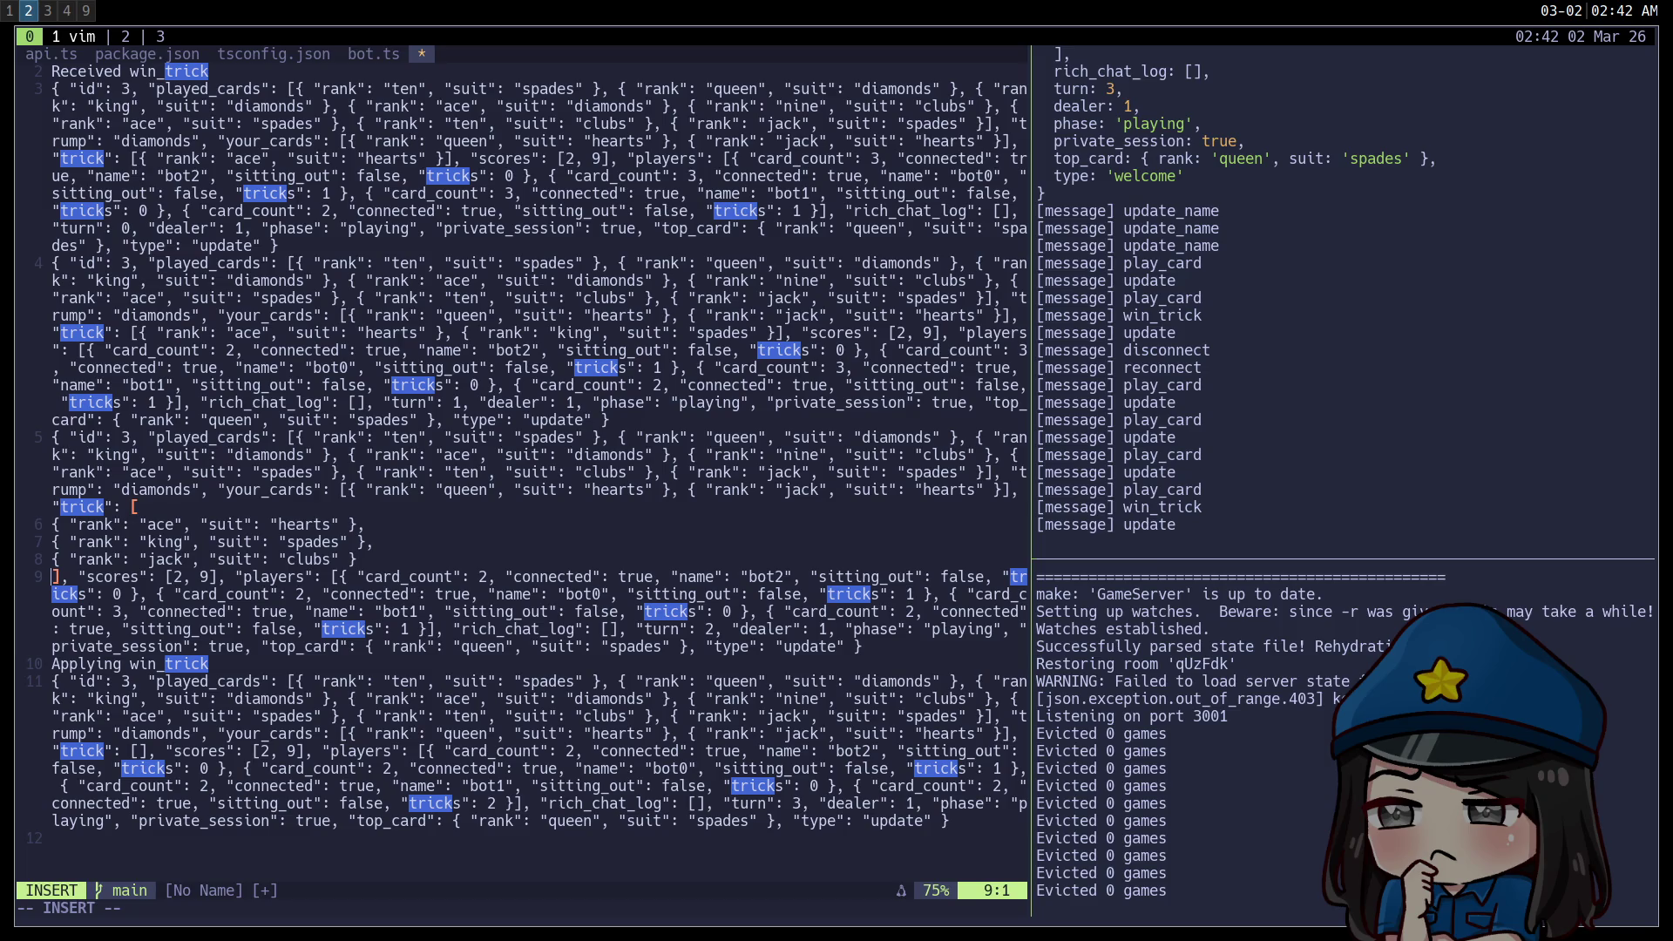
key(Escape)
Search /sitting_out and step through matches comparing players' tricks, then return to Godot.
key(j)
key(j)
key(j)
key(k)
key(k)
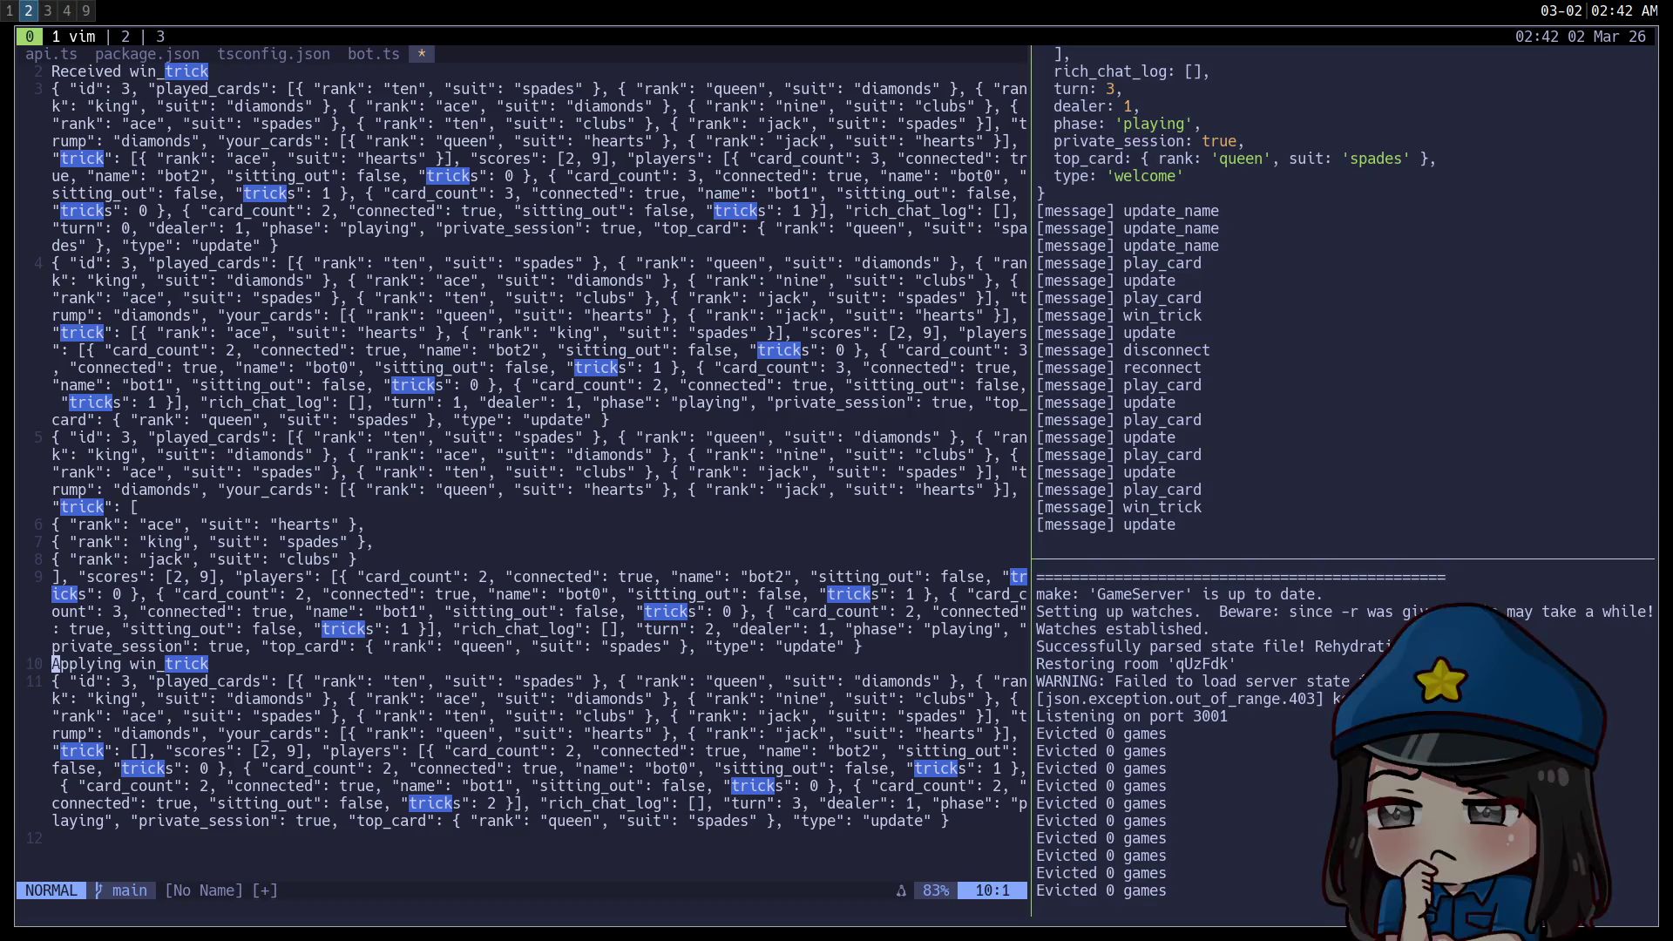
text(/sitting_out)
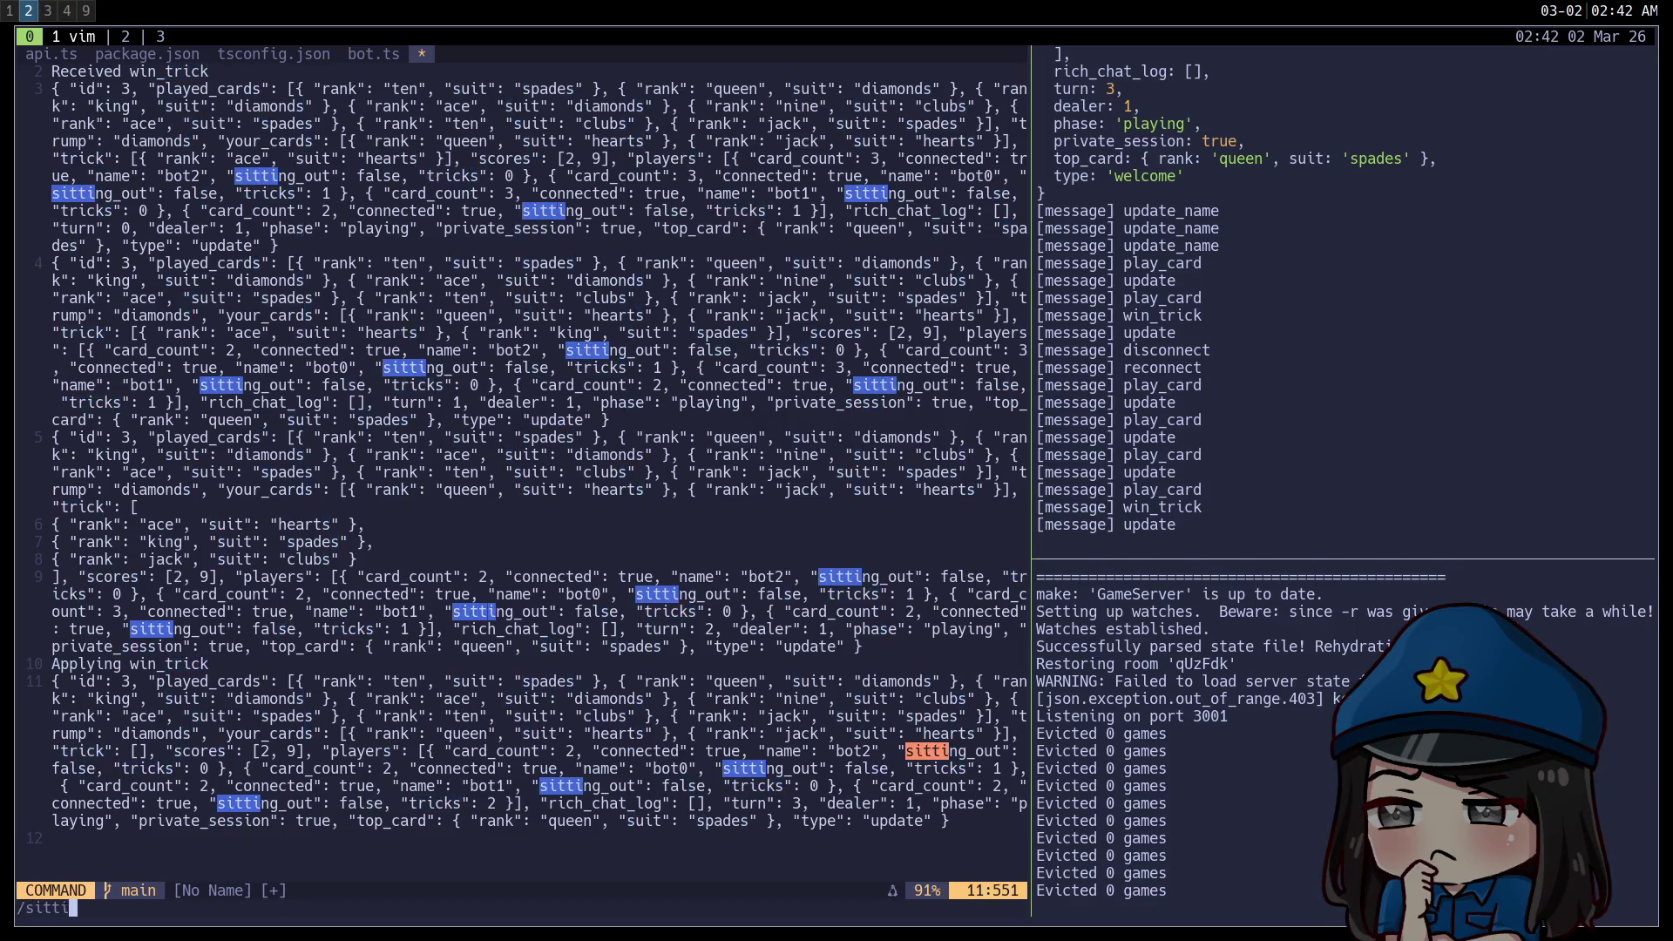
key(Return)
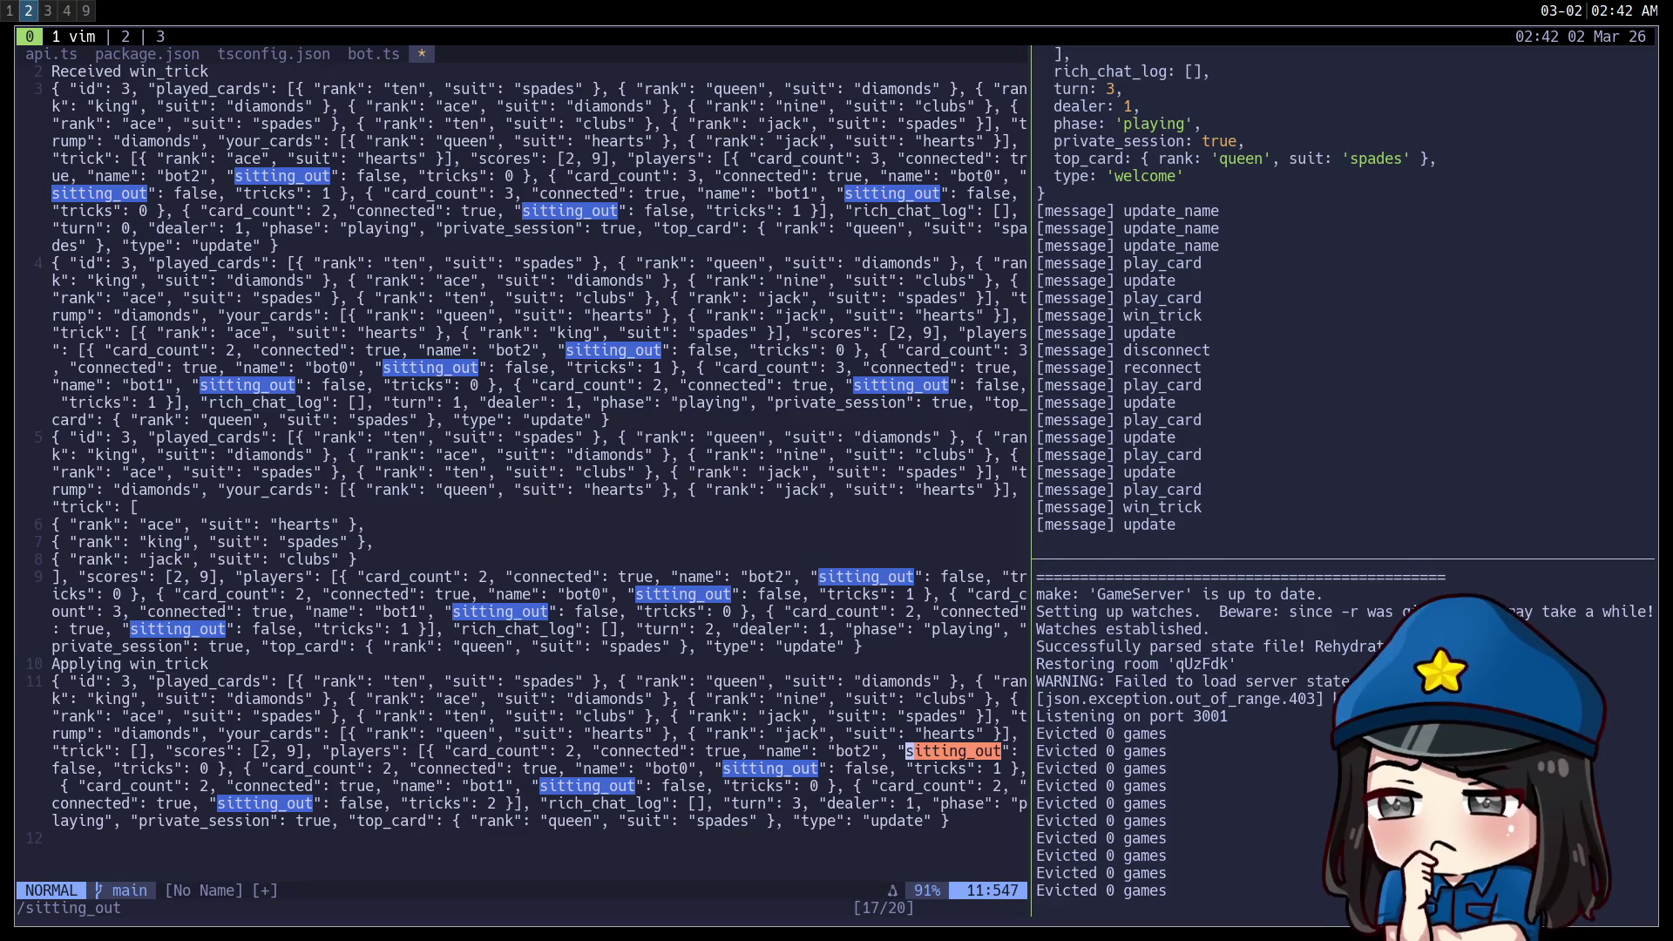
key(n)
key(N)
key(N)
key(N)
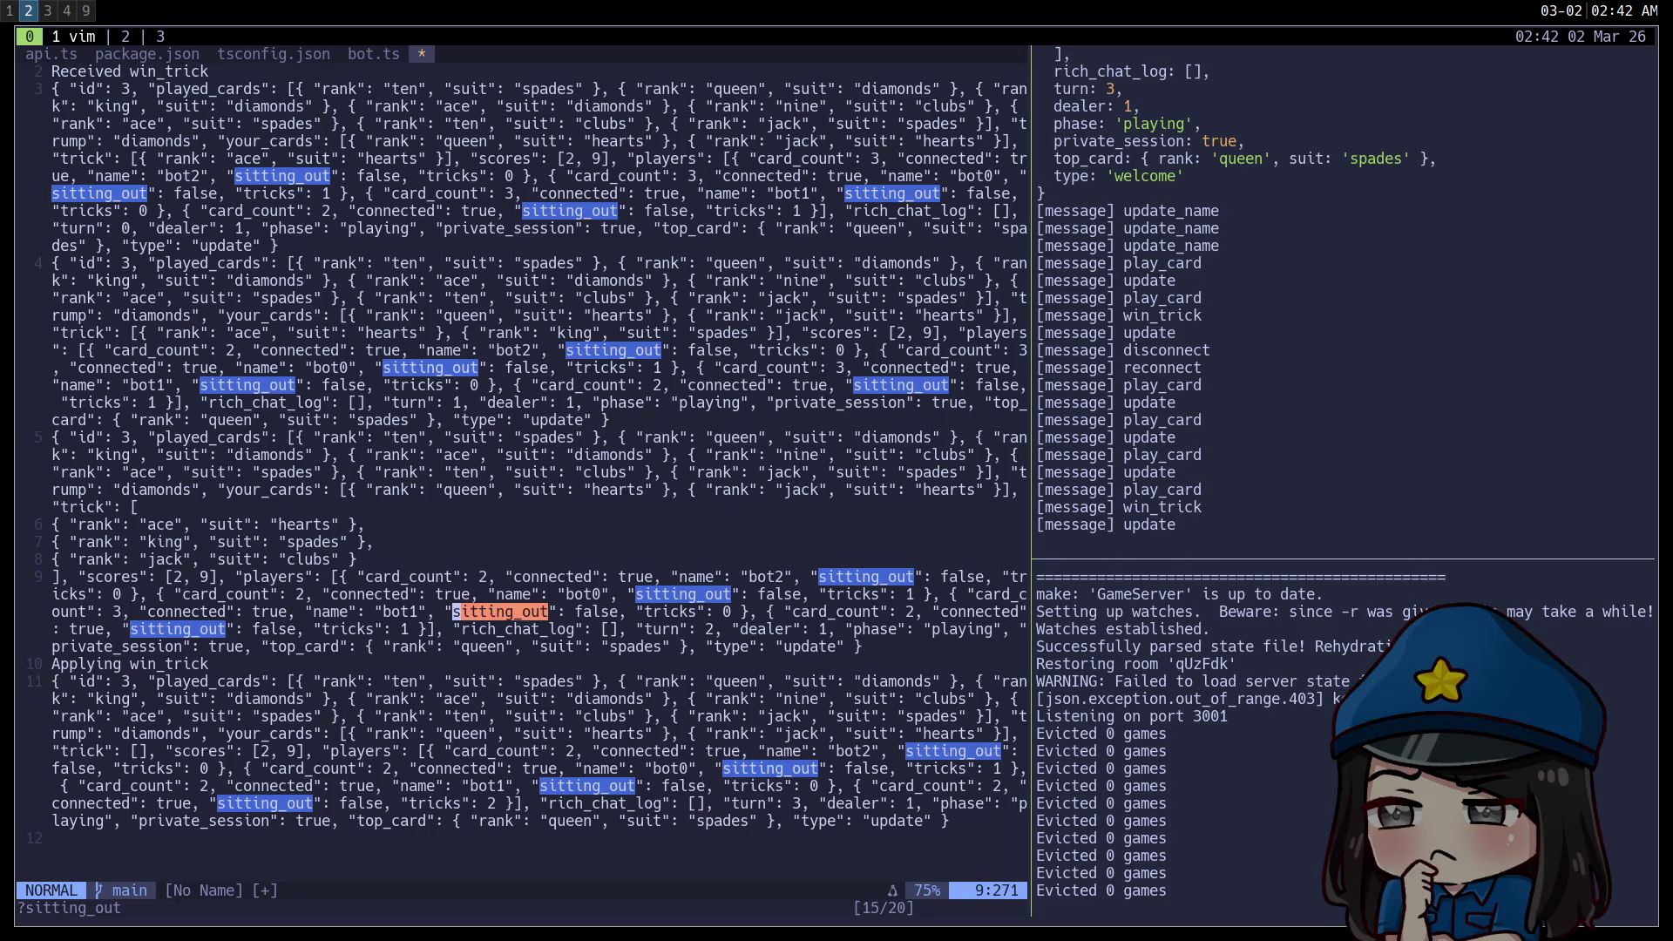
key(N)
key(N)
key(N)
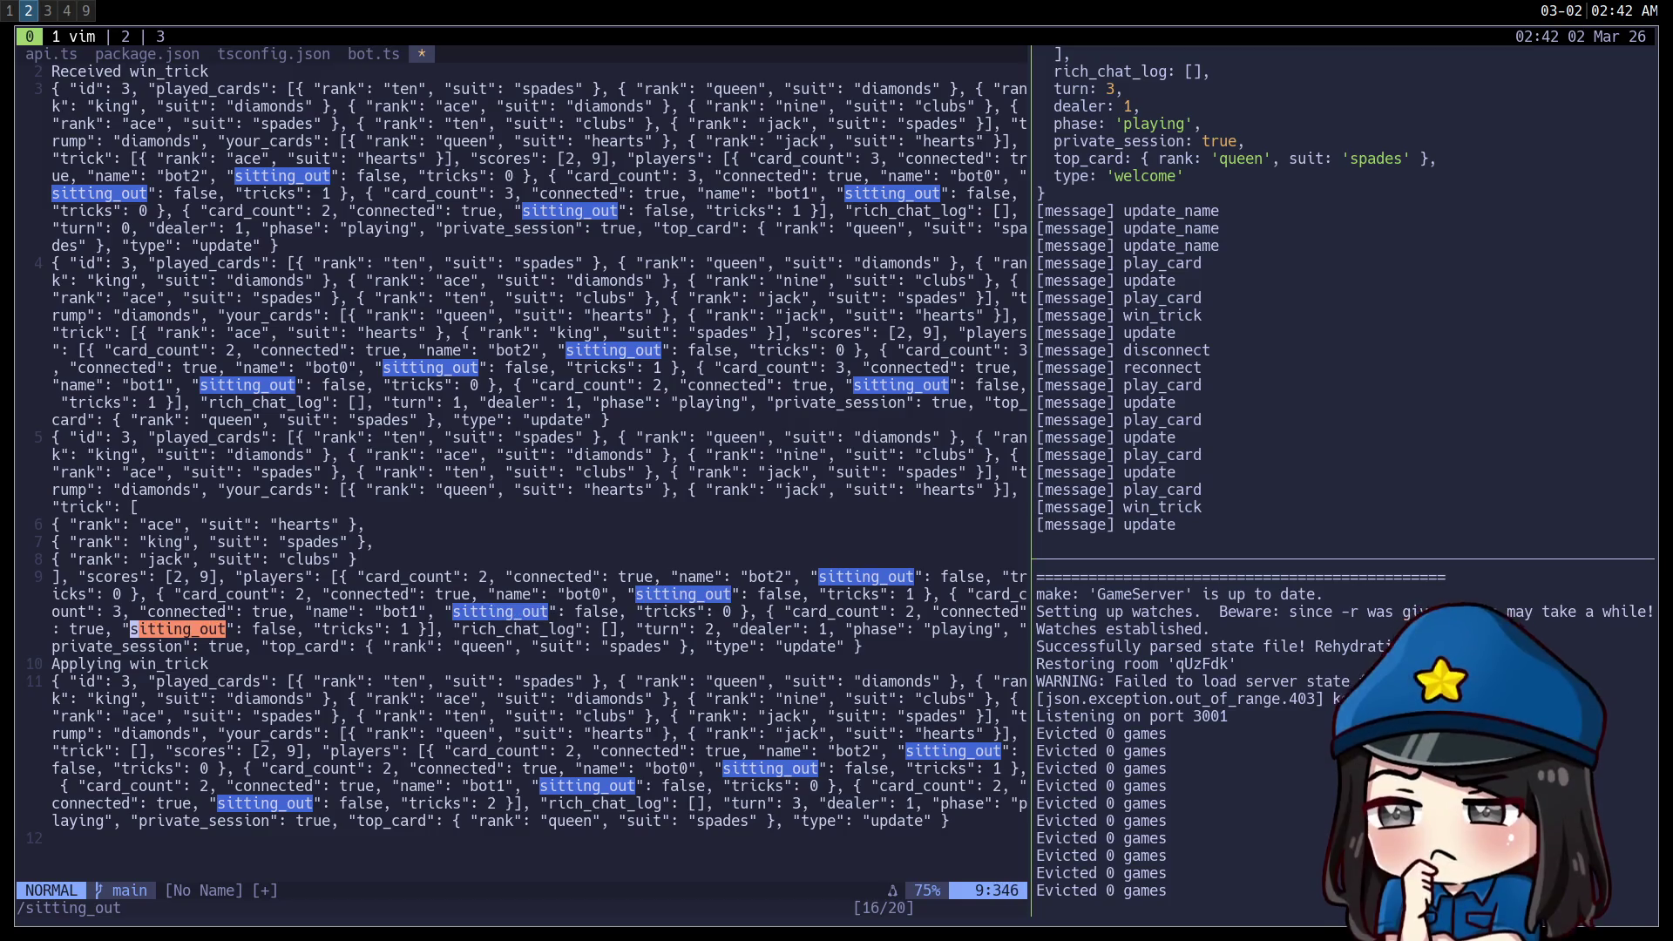
key(k)
key(k)
key(k)
key(k)
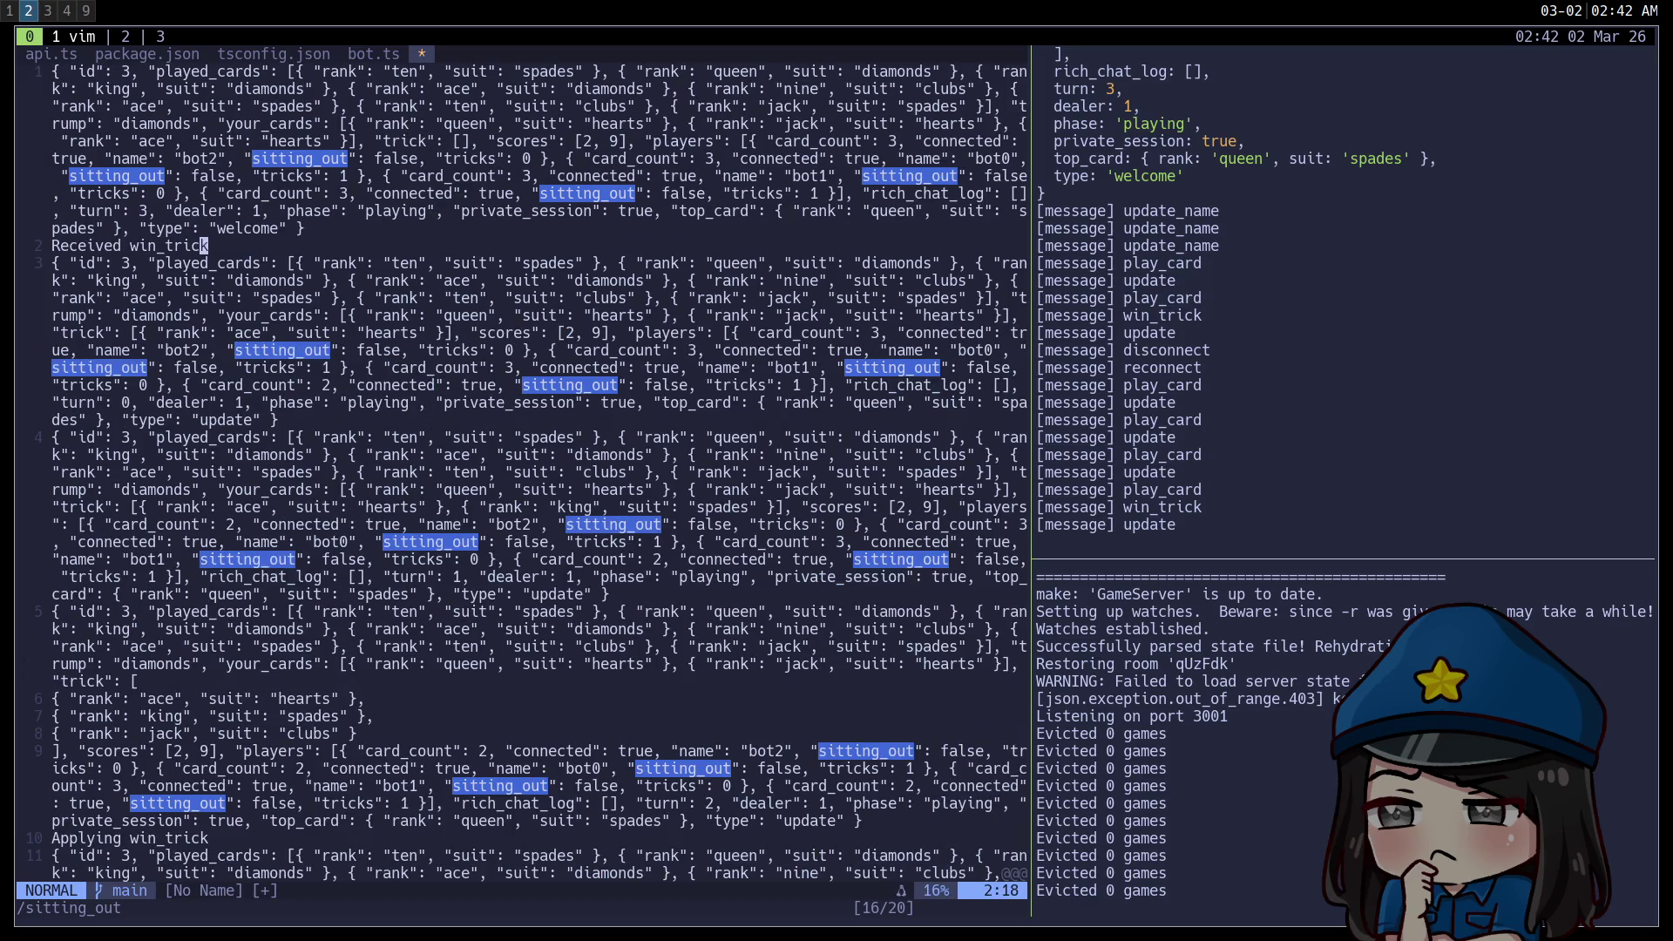
key(j)
key(j)
key(j)
key(j)
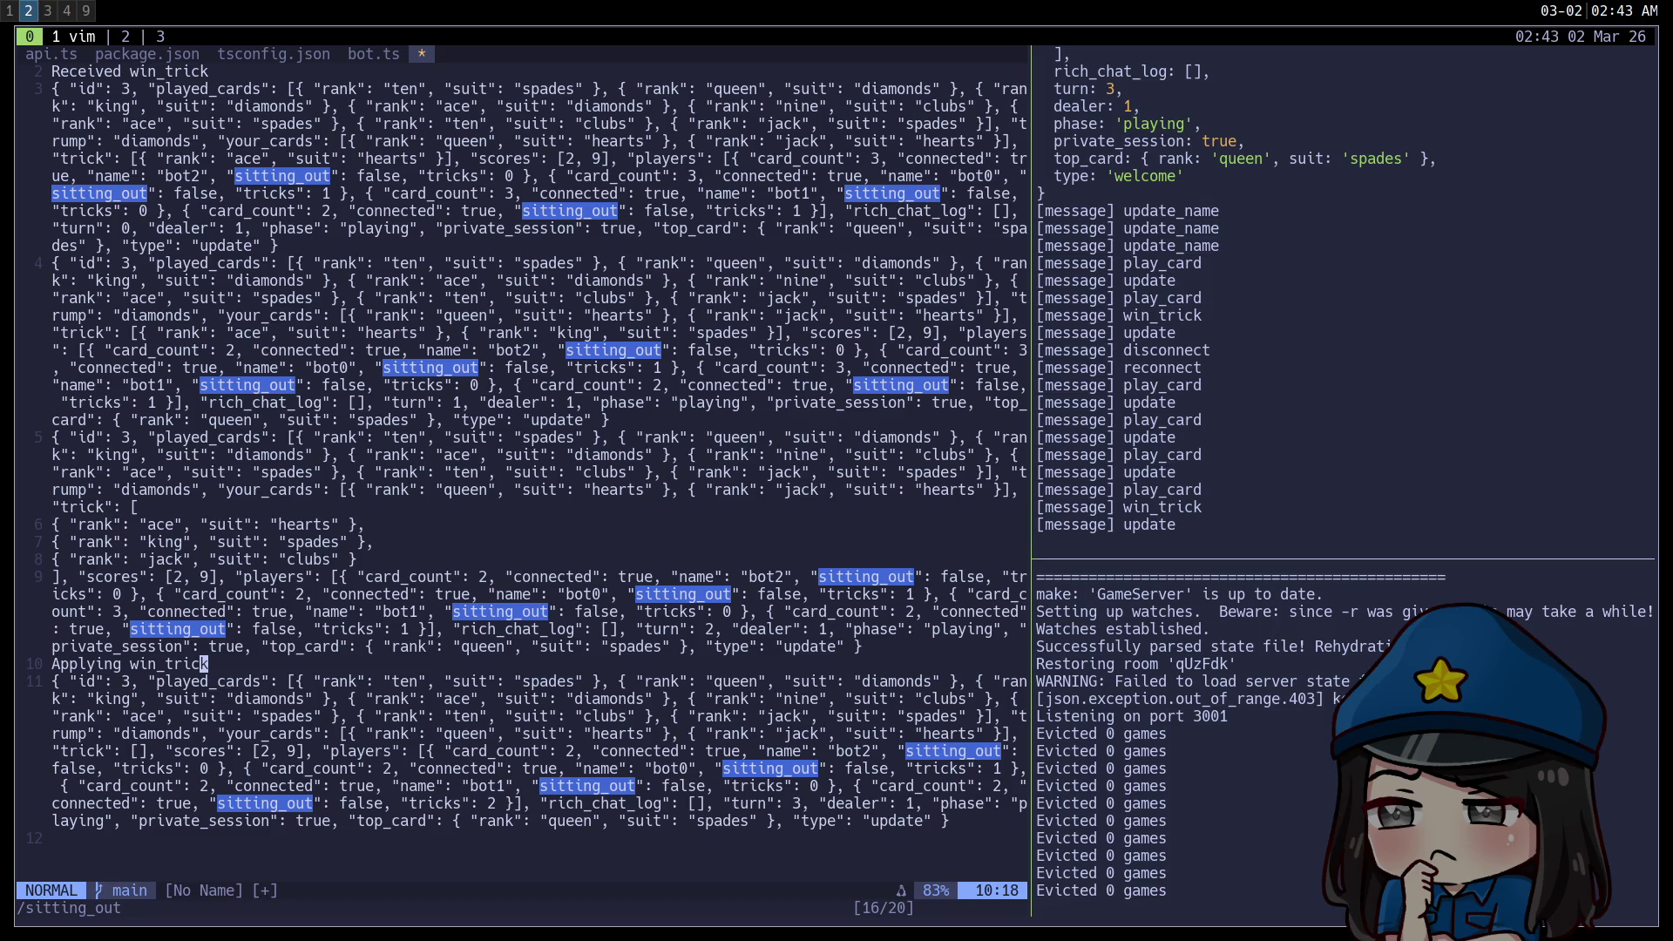
key(super+3)
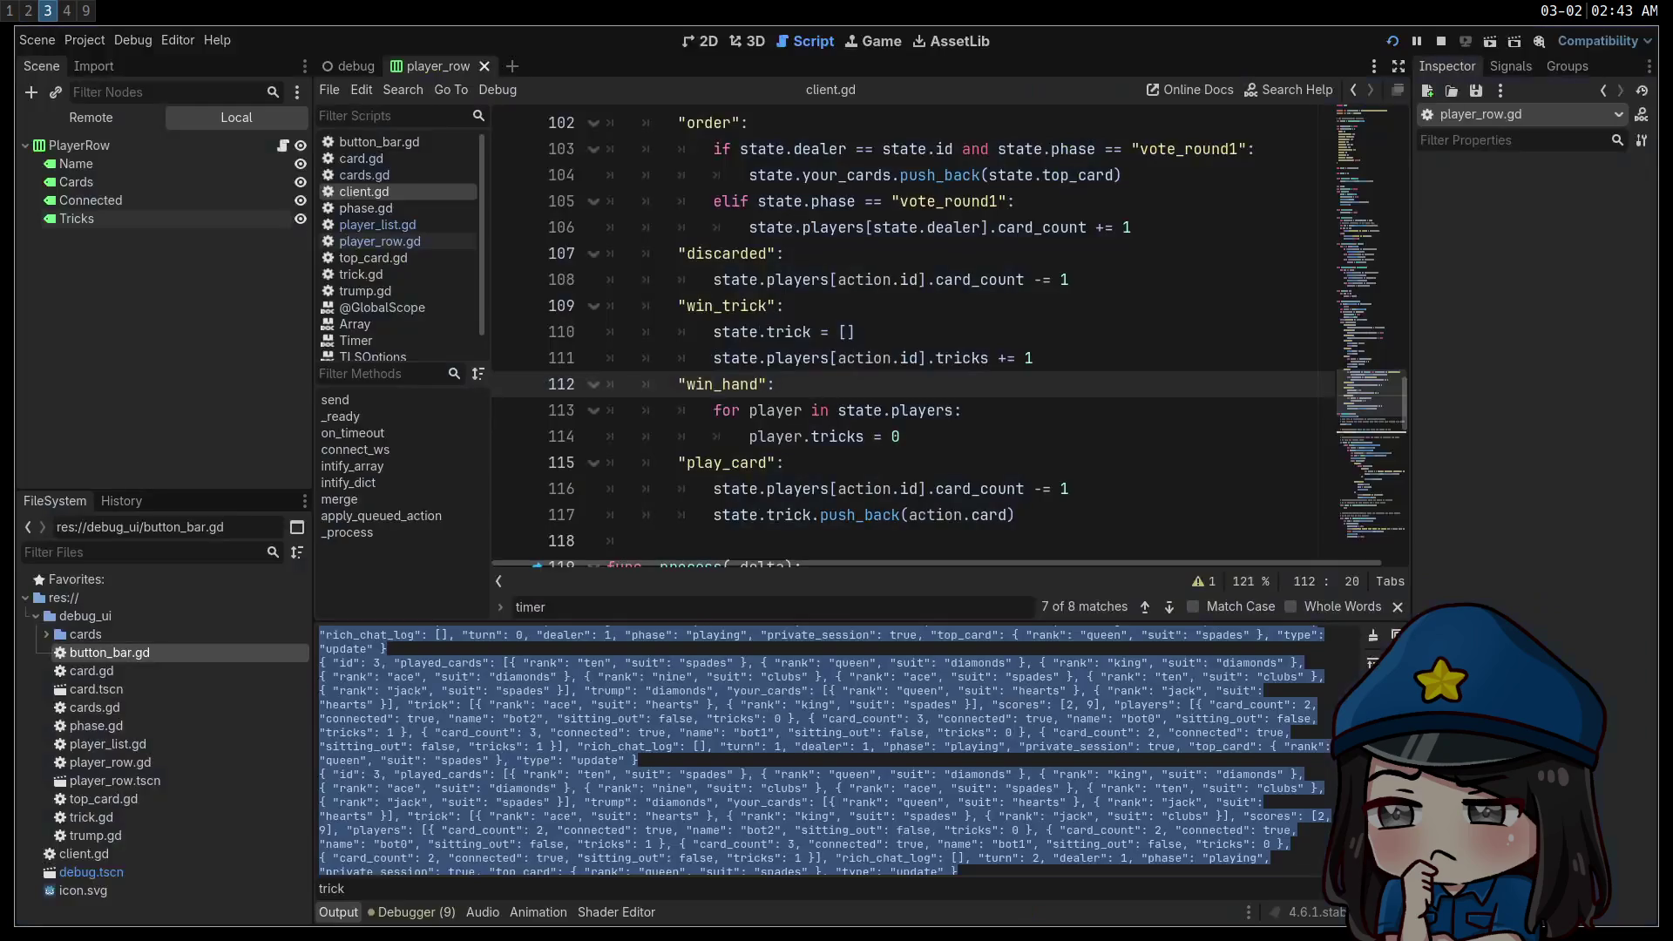
Clear the 'trick' filter from the Output panel so all debug messages show, then return to the terminal.
key(ctrl+a)
key(BackSpace)
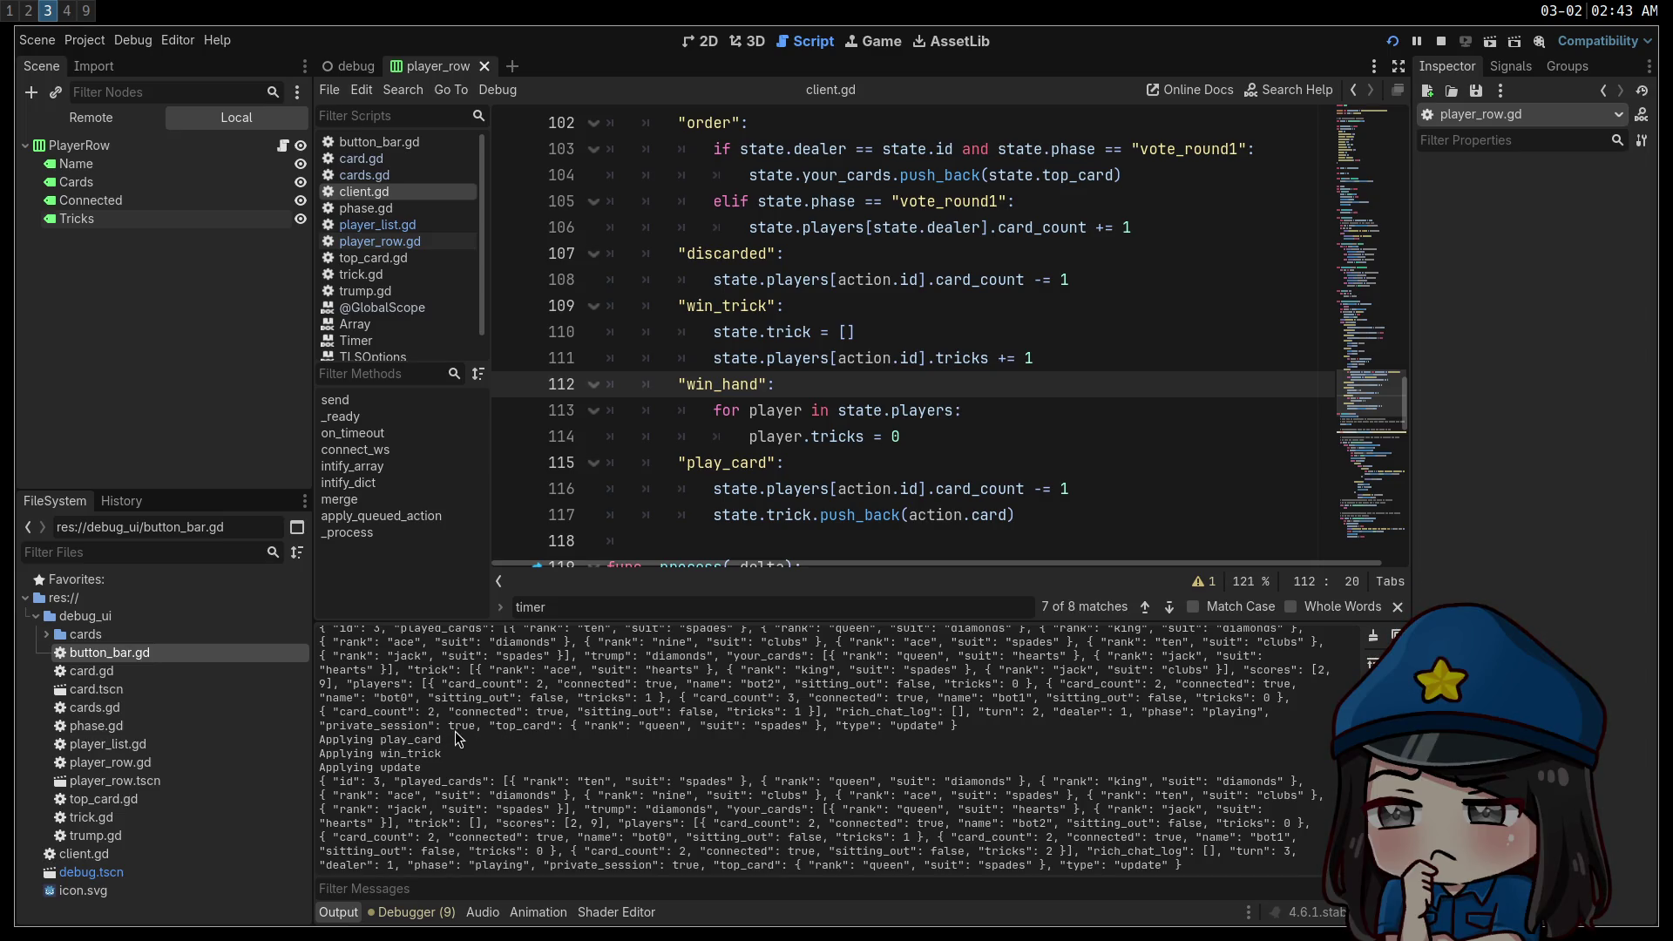
key(super+1)
key(super+2)
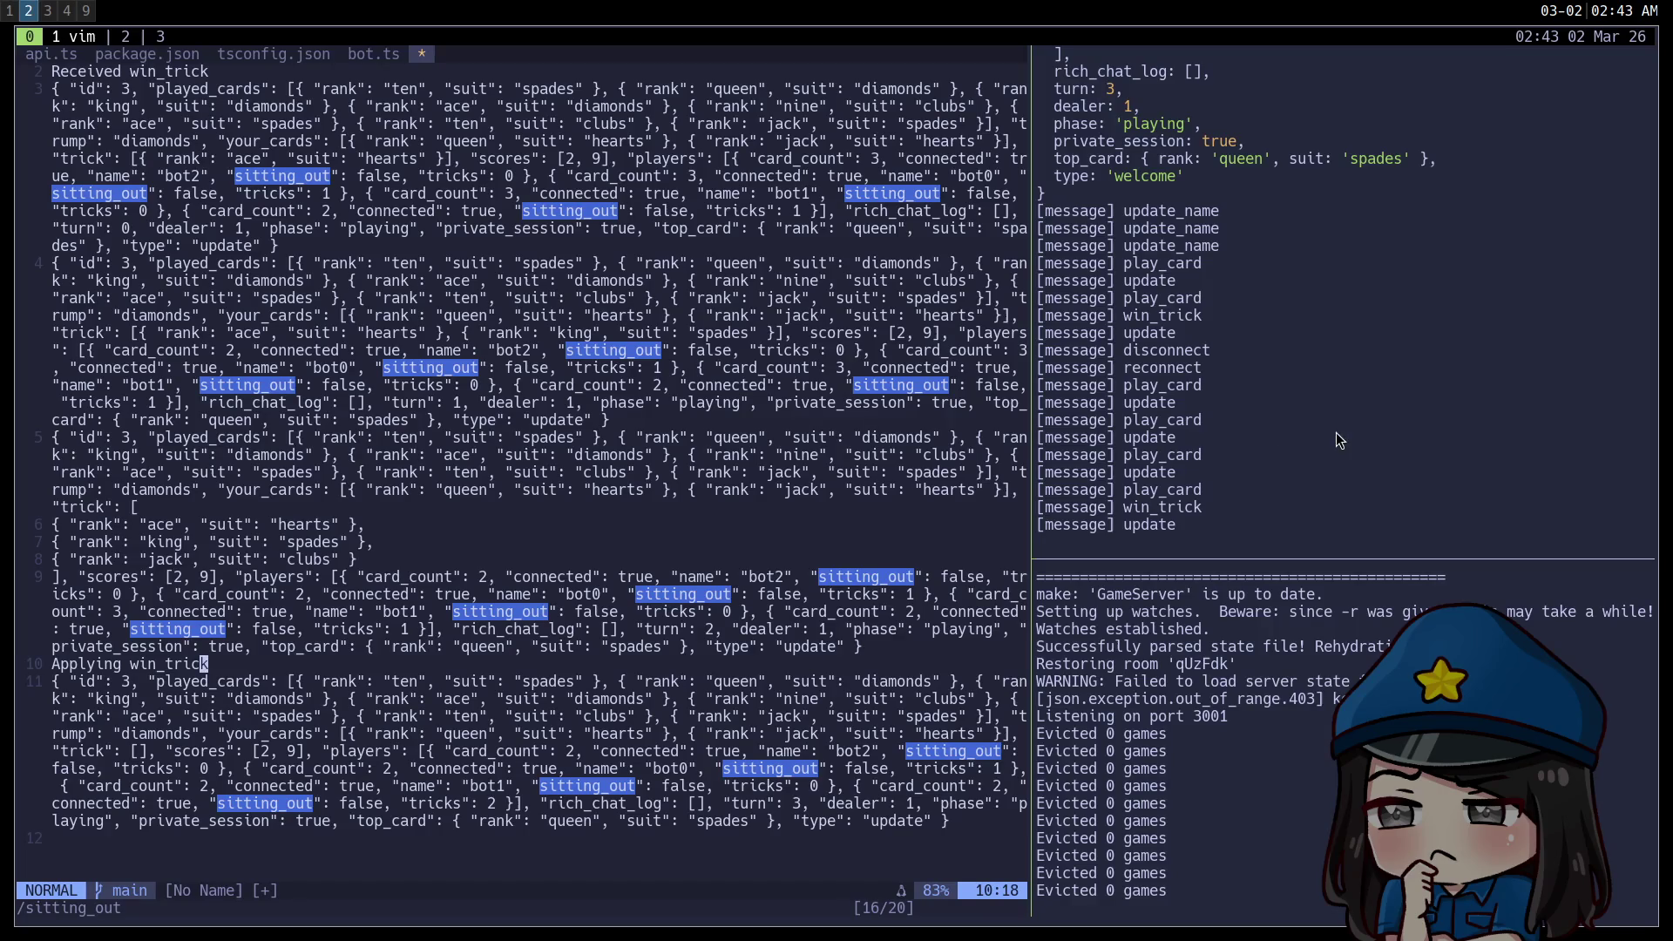
scroll(1315, 434, up, 5)
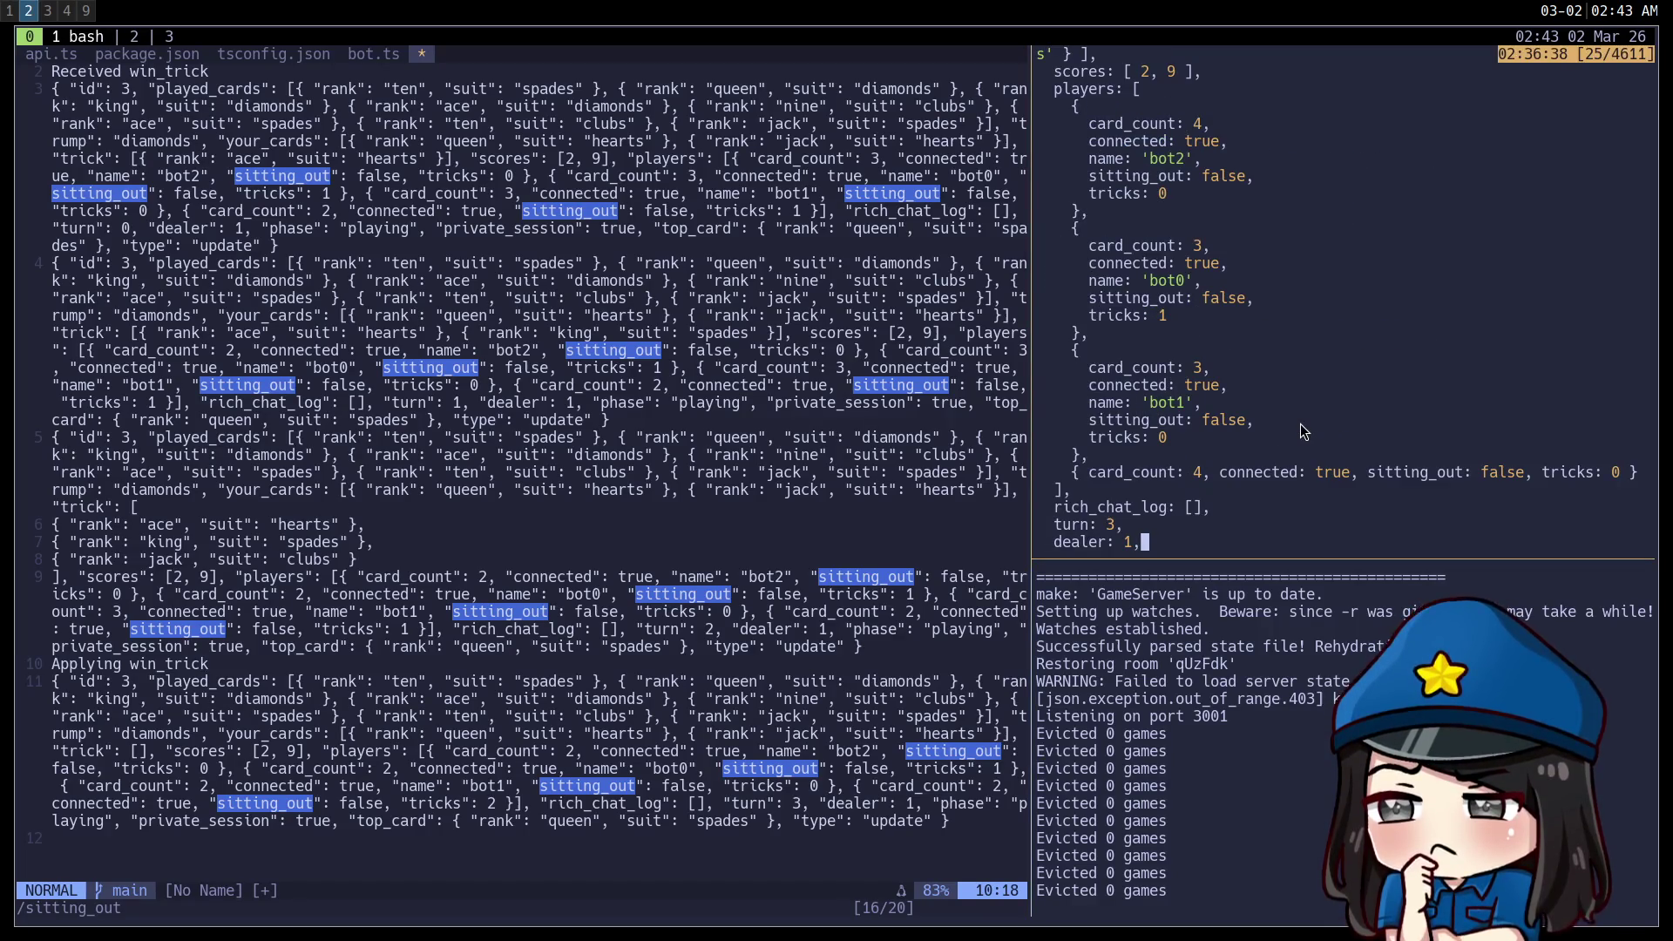
scroll(1298, 432, down, 5)
key(super+1)
key(super+2)
key(super+3)
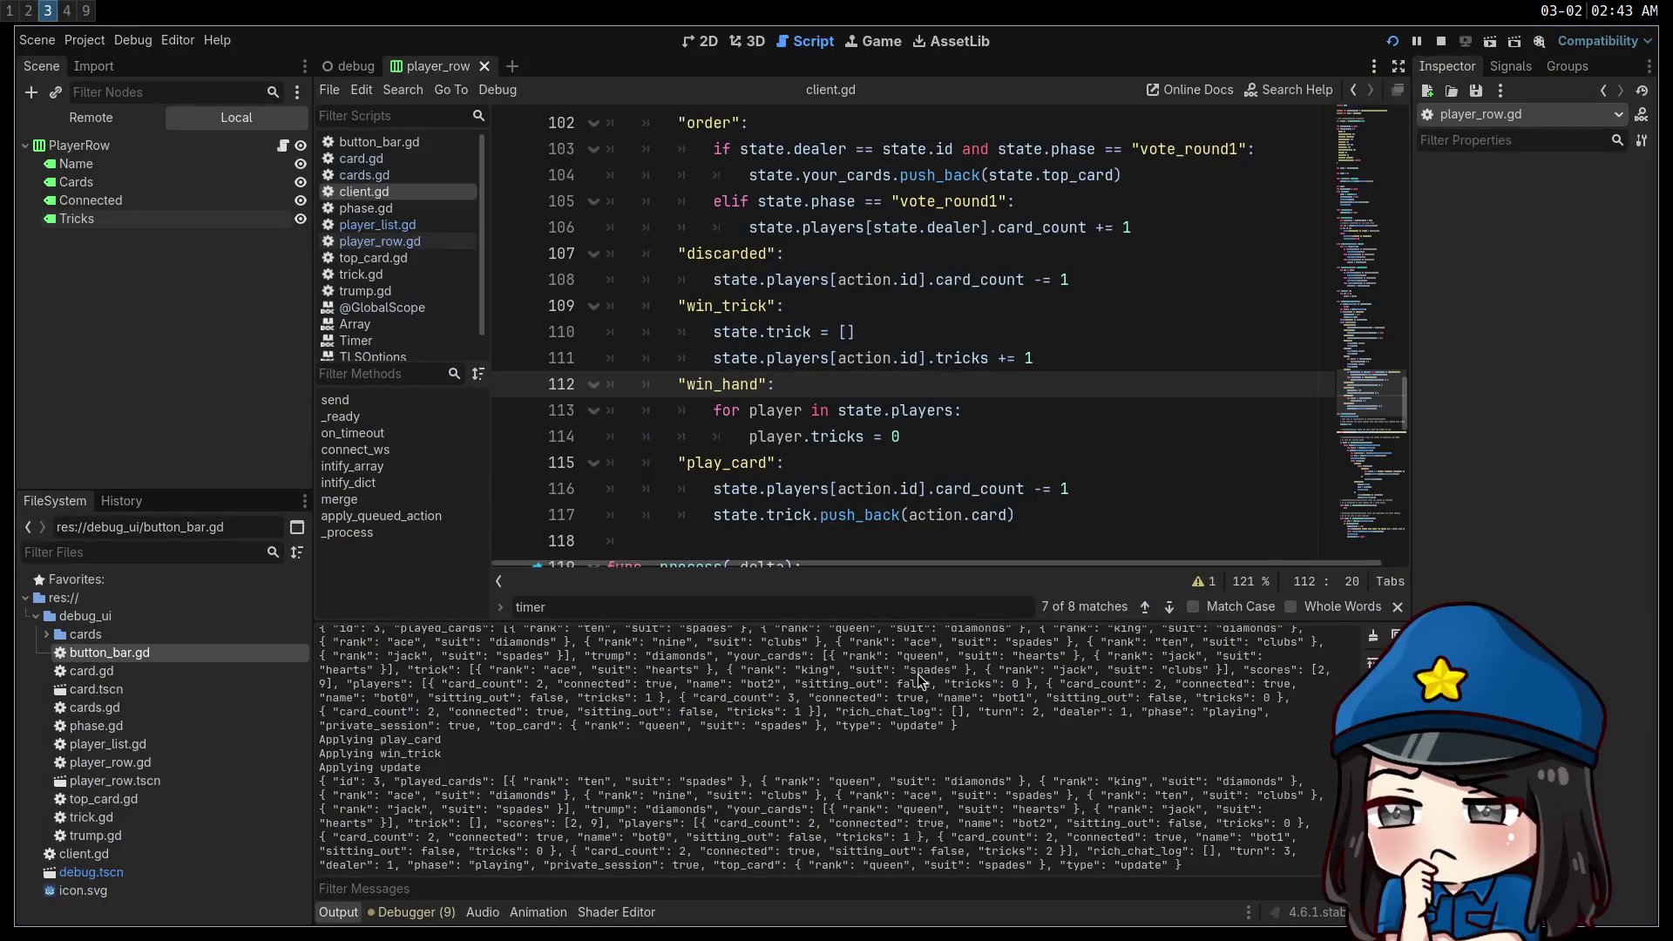
Stop and relaunch the debug client, then select its welcome state JSON in the Output panel.
click(1439, 45)
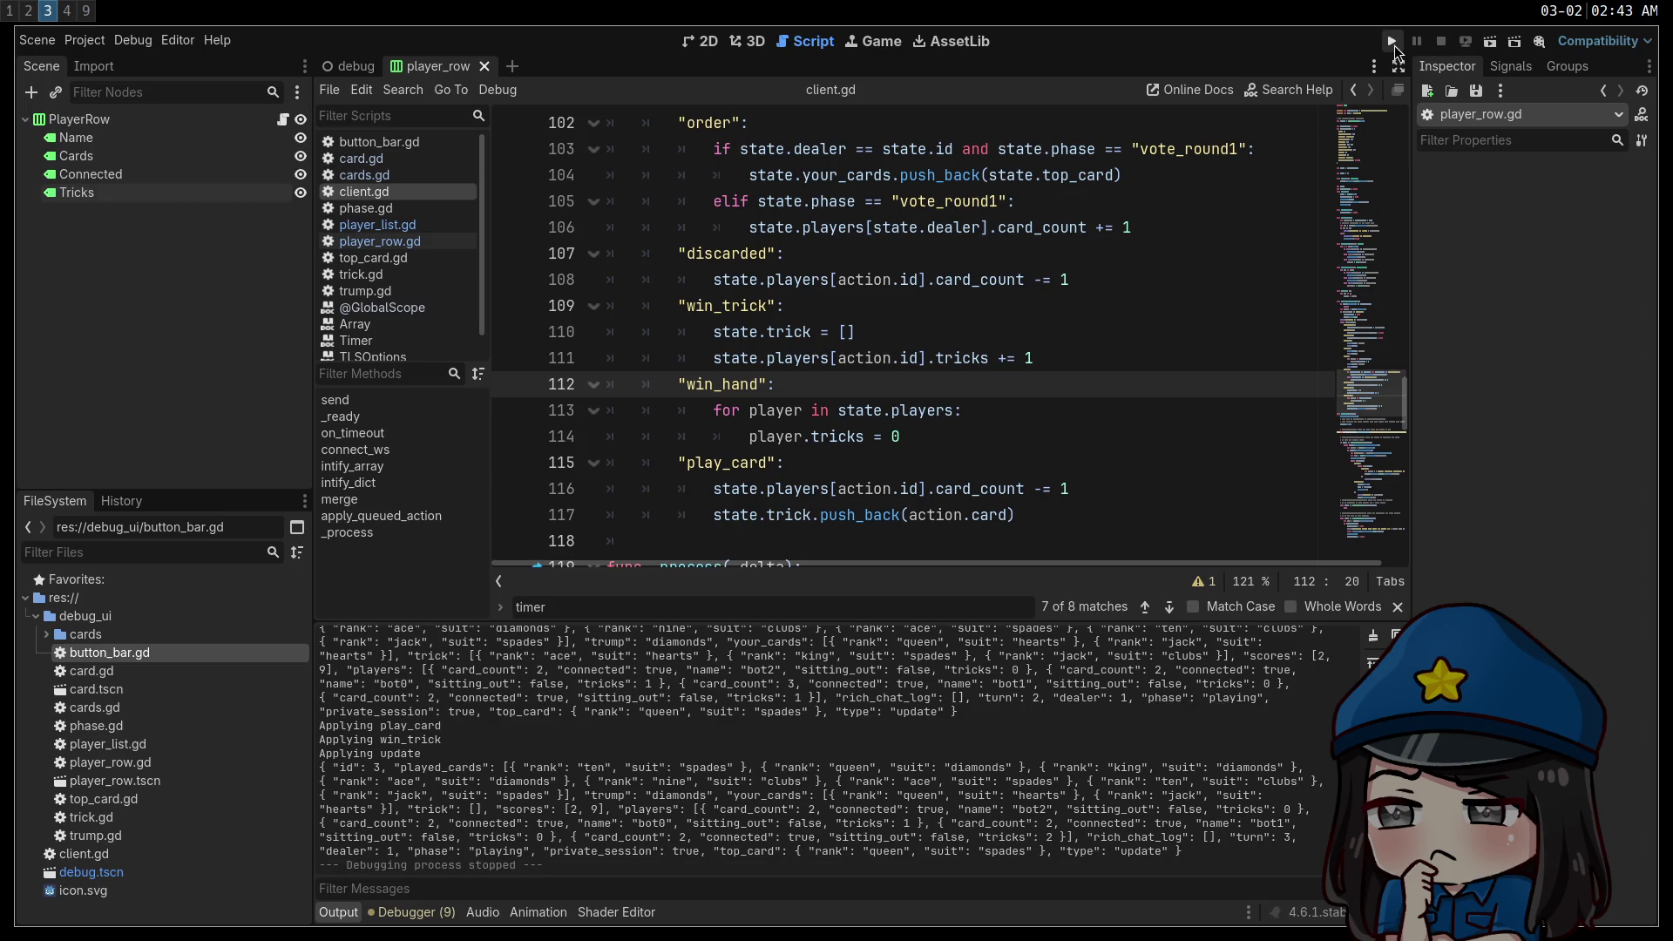
click(1392, 42)
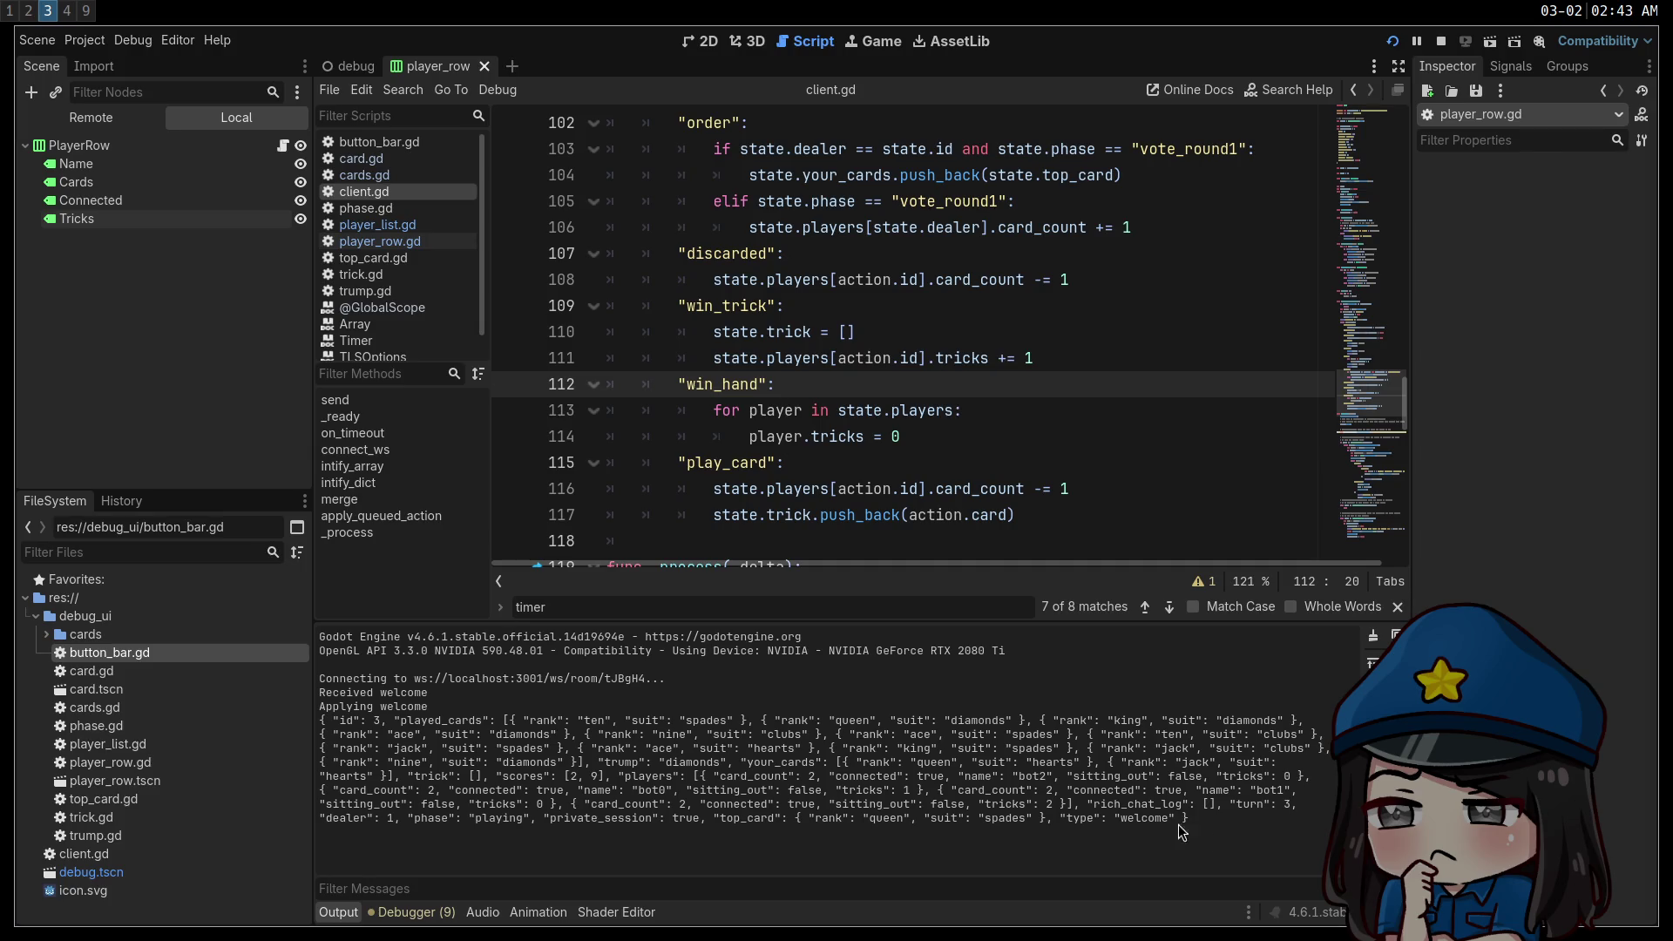
drag(1195, 820, 324, 722)
key(ctrl+c)
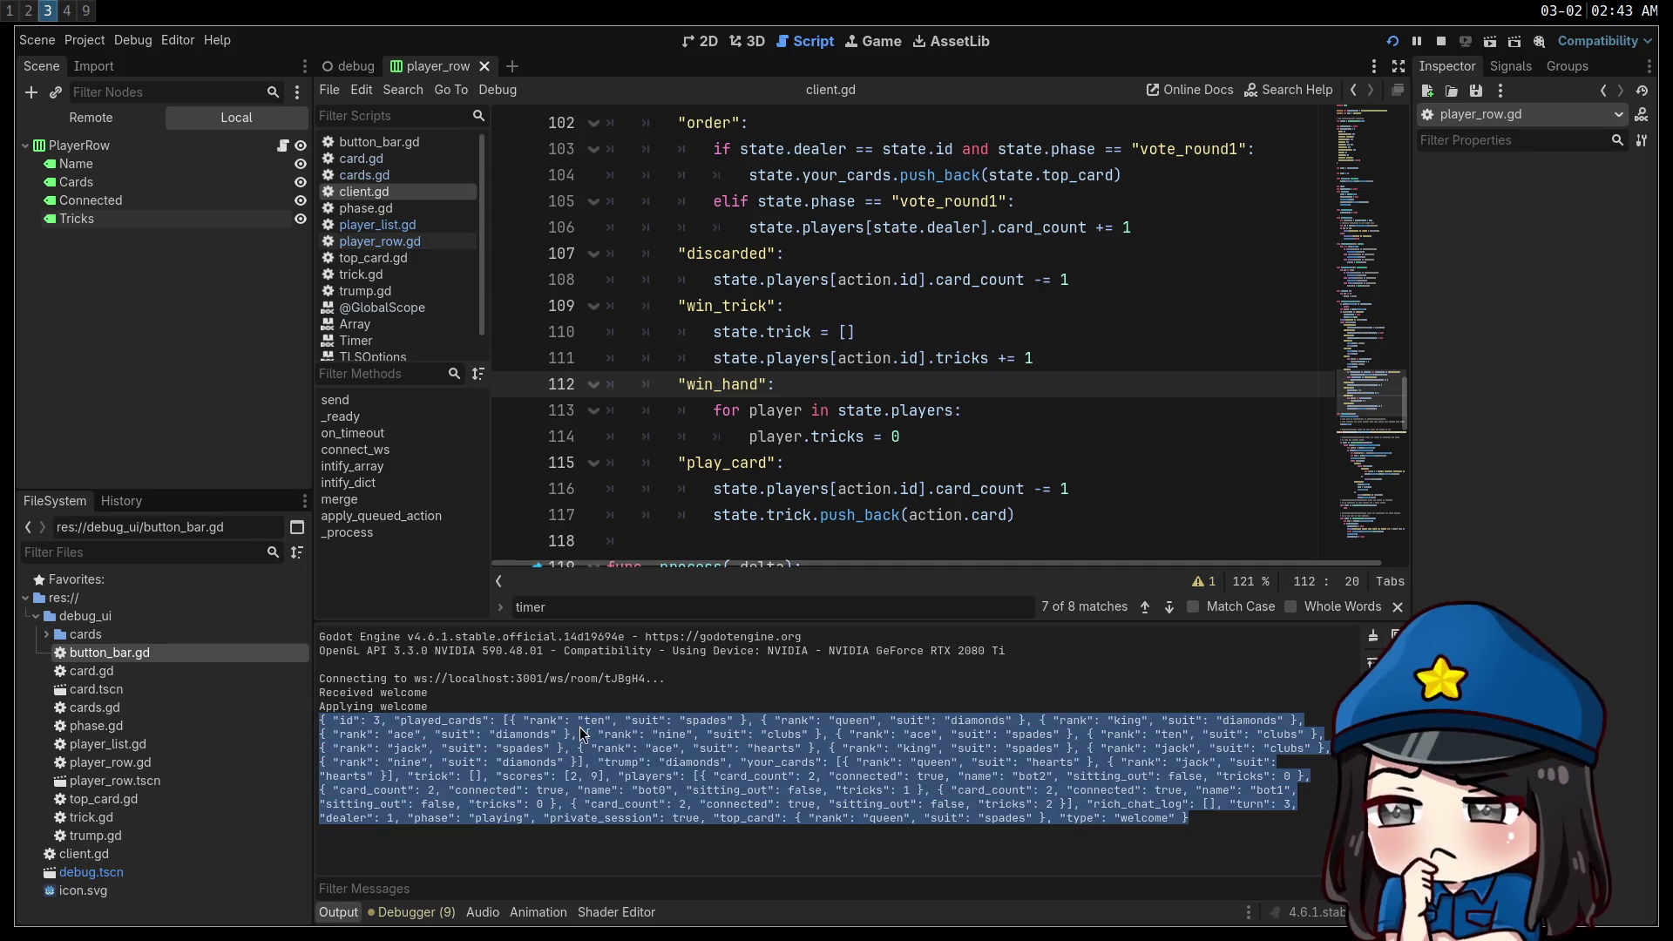
Return to the terminal and put the cursor on the last line of Vim's log buffer.
key(super+2)
text(j)
key(Escape)
click(55, 837)
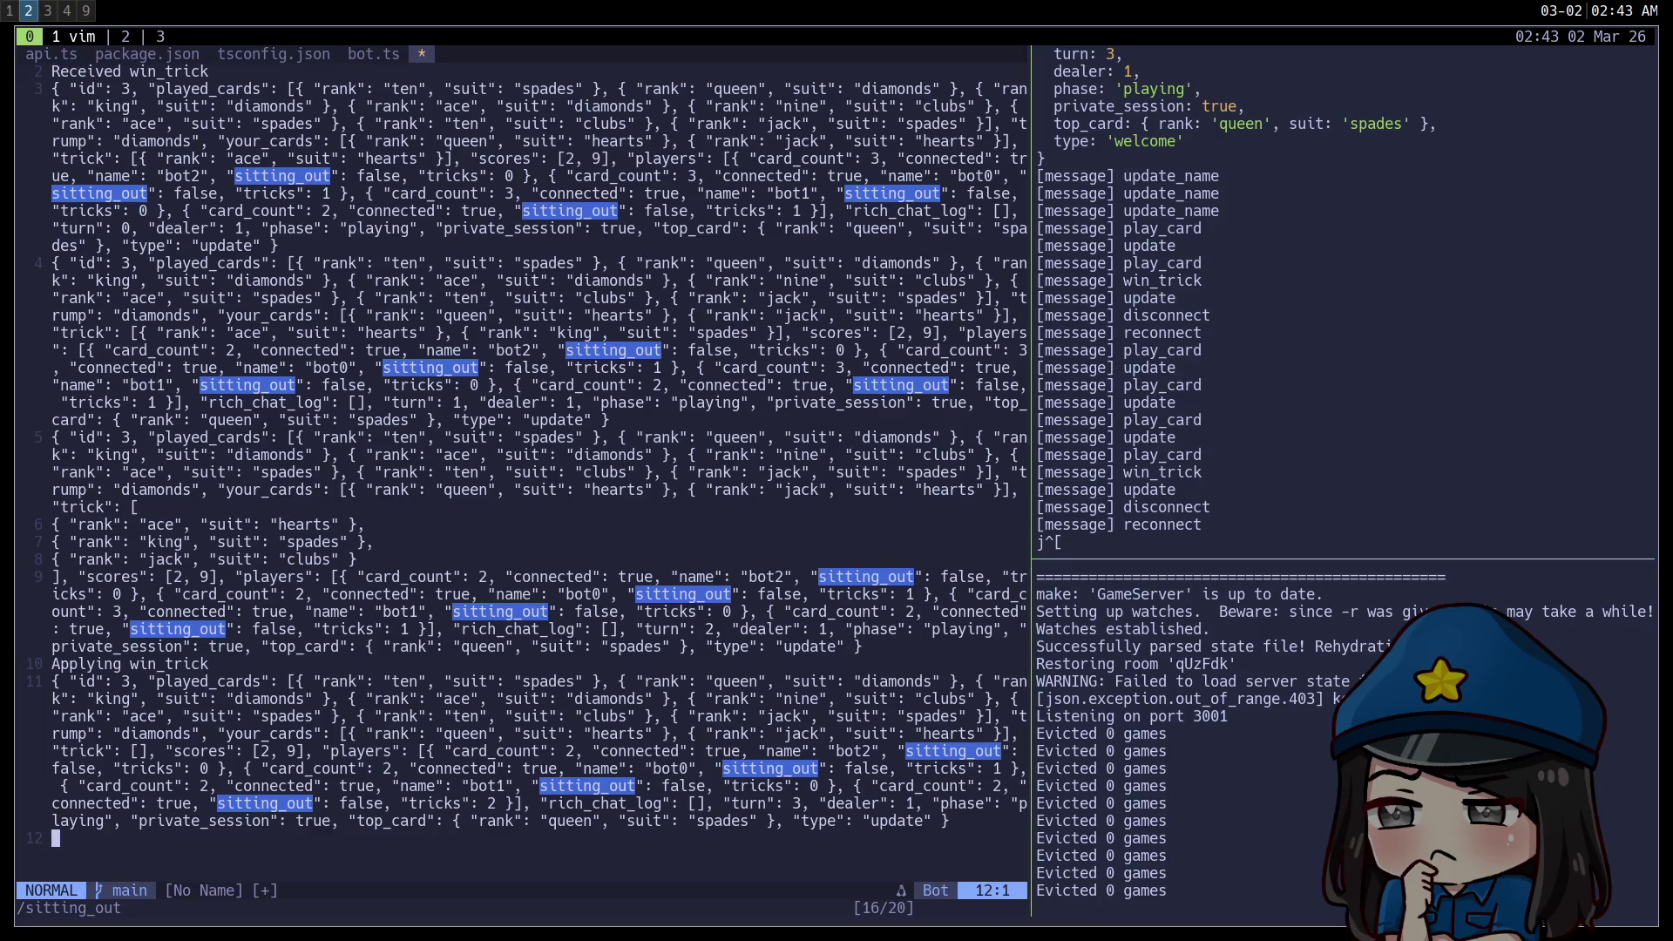
Paste the copied welcome JSON below the log in Vim, then suspend Vim to a shell.
key(o)
key(ctrl+shift+v)
key(Escape)
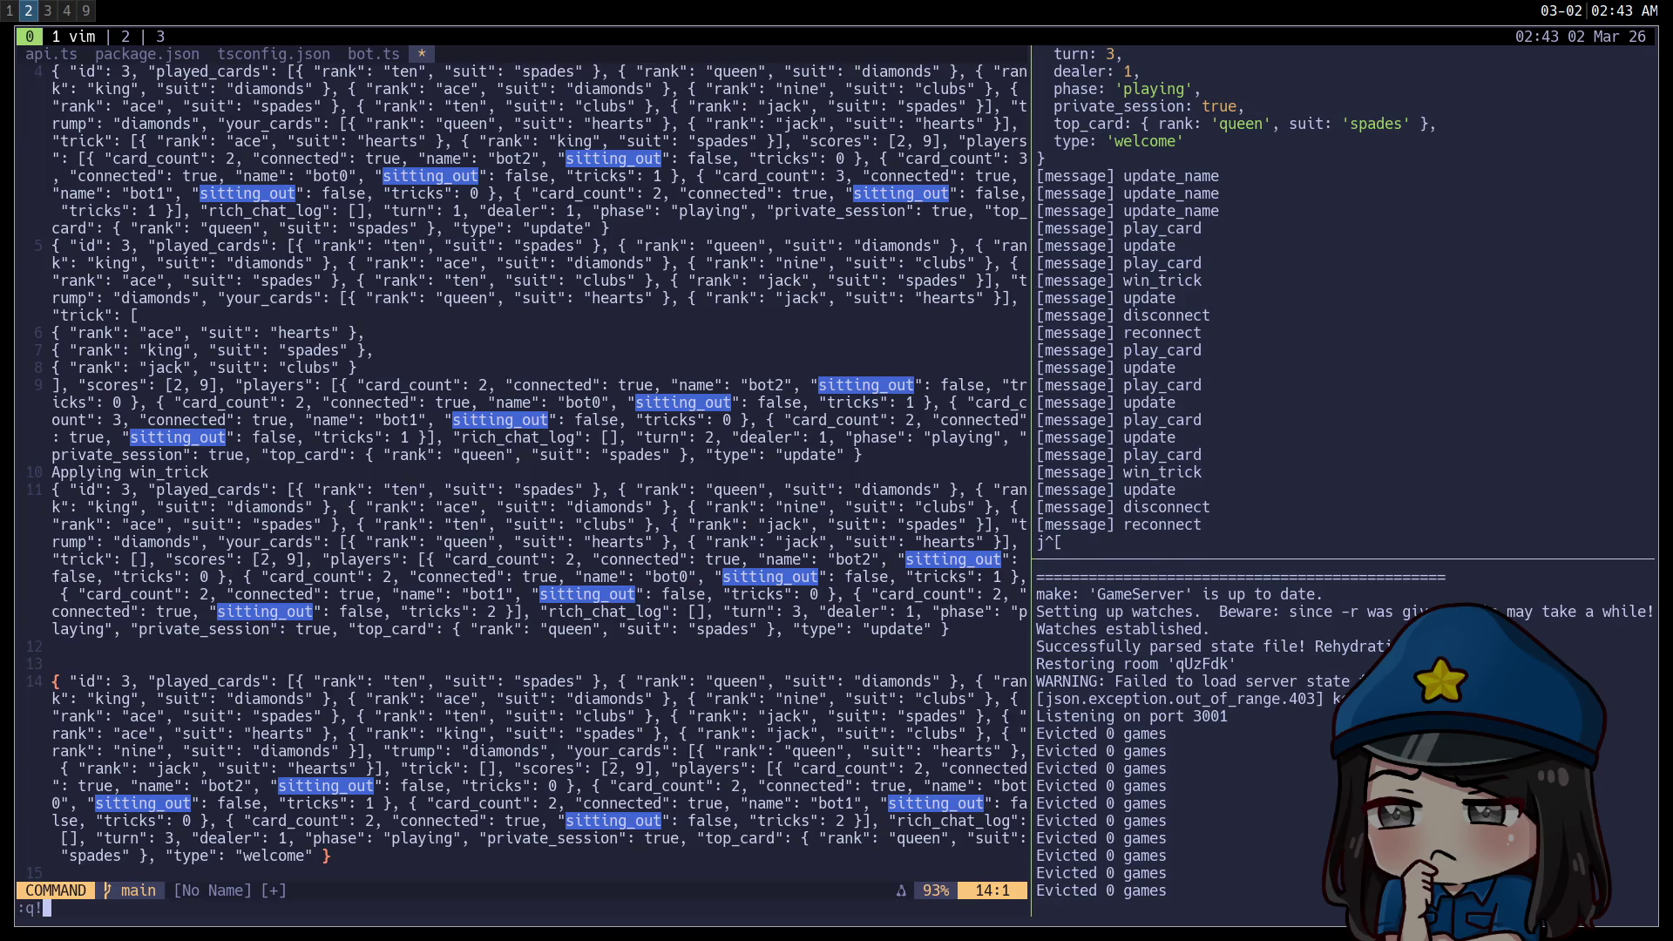
key(ctrl+z)
Pipe the welcome JSON through echo '…' | jq to show trump diamonds and scores 2 and 9.
text(rg)
key(BackSpace)
key(BackSpace)
text(echo )
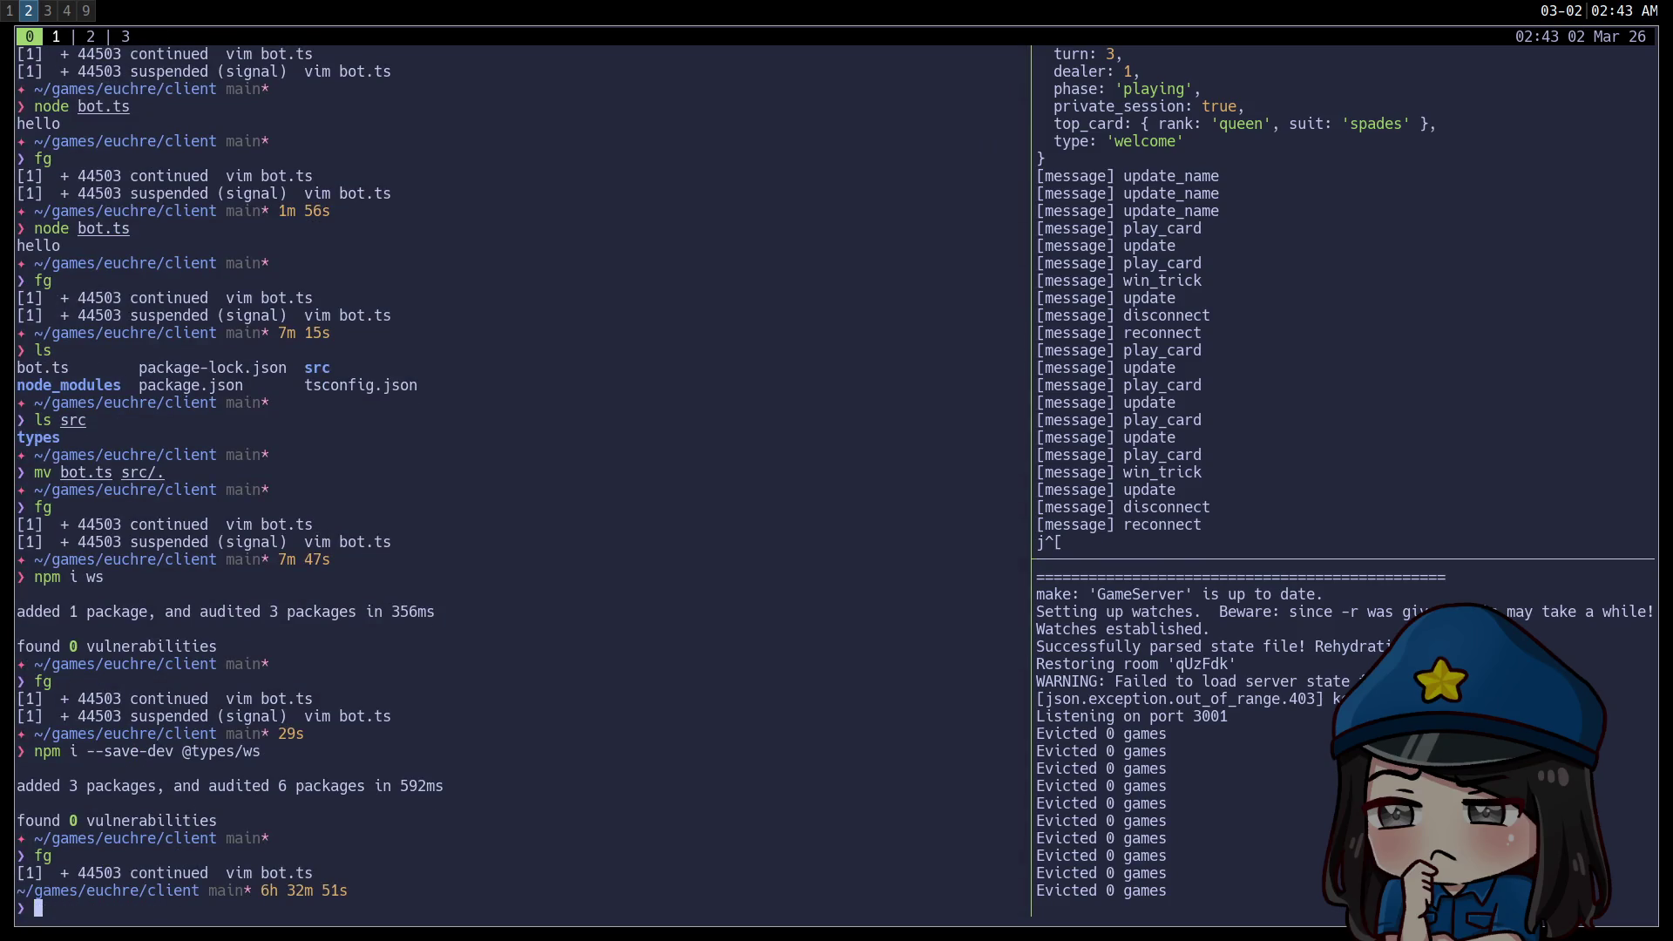
text(')
key(ctrl+shift+v)
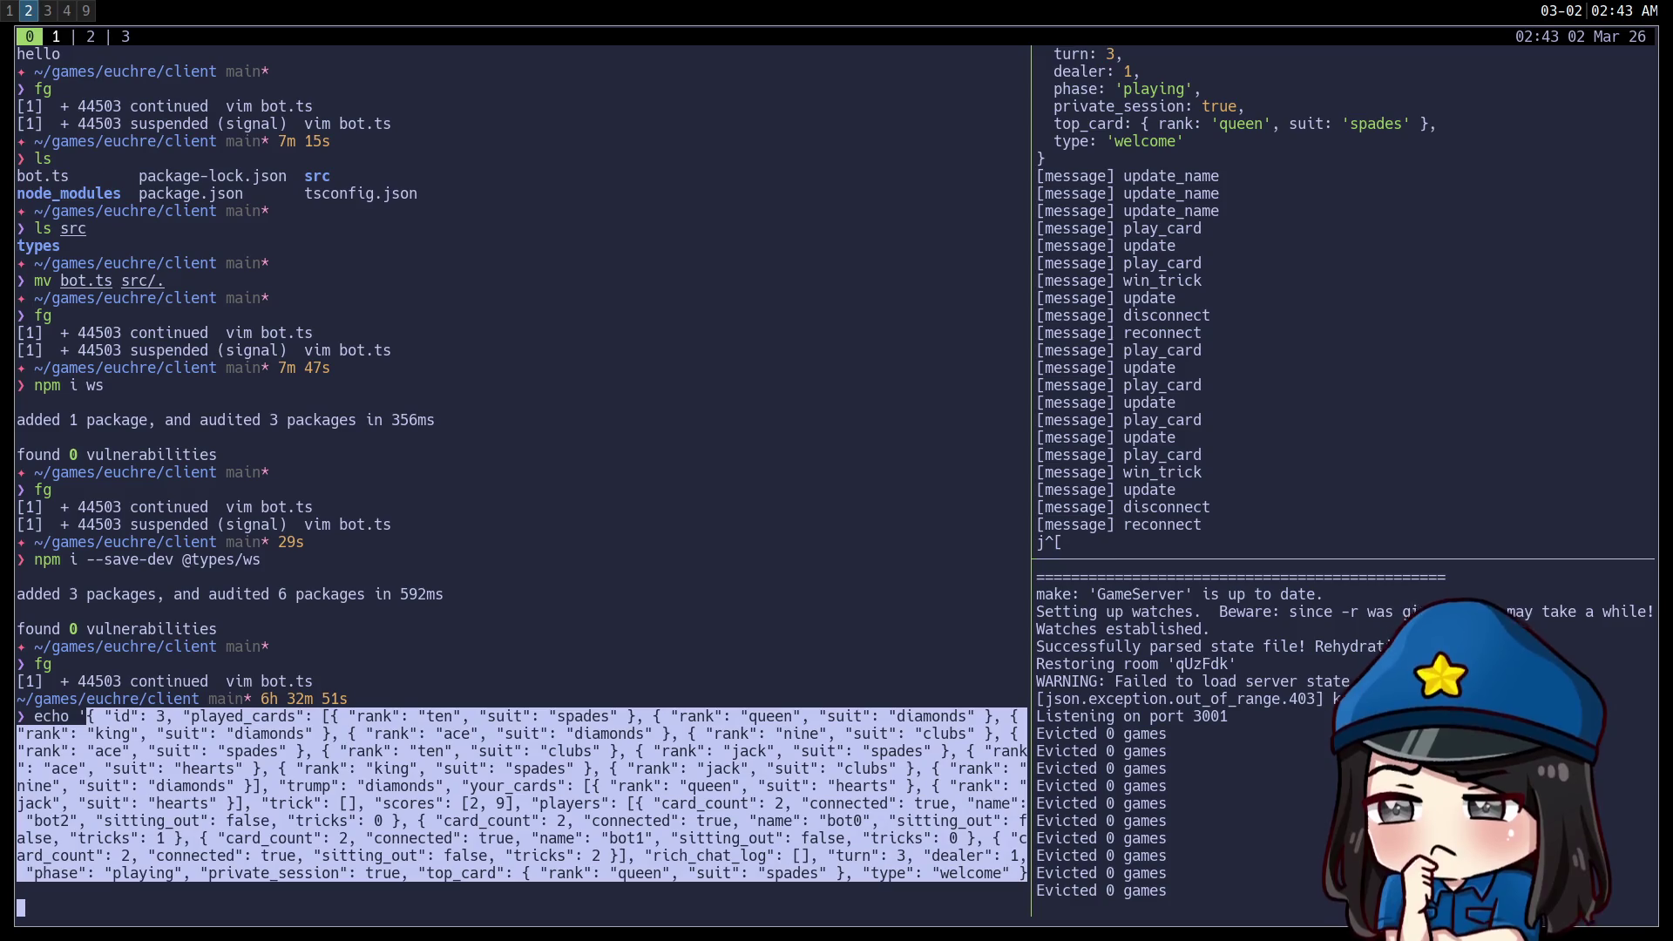
text(')
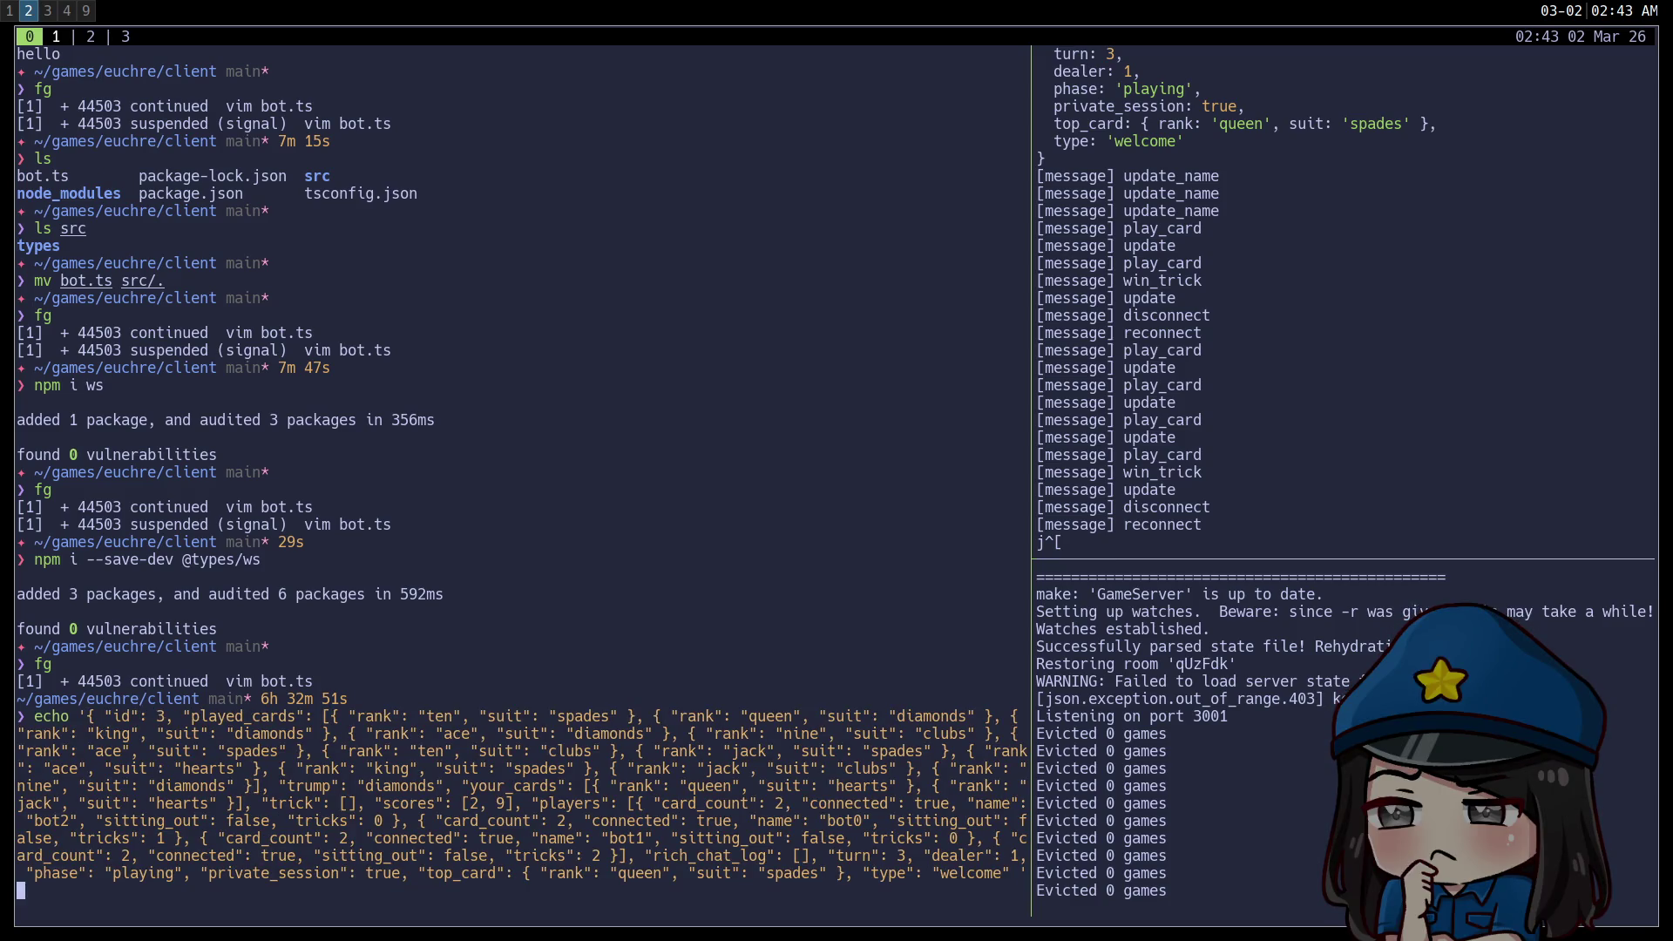
key(BackSpace)
text(}' | jq)
key(Return)
scroll(251, 588, up, 8)
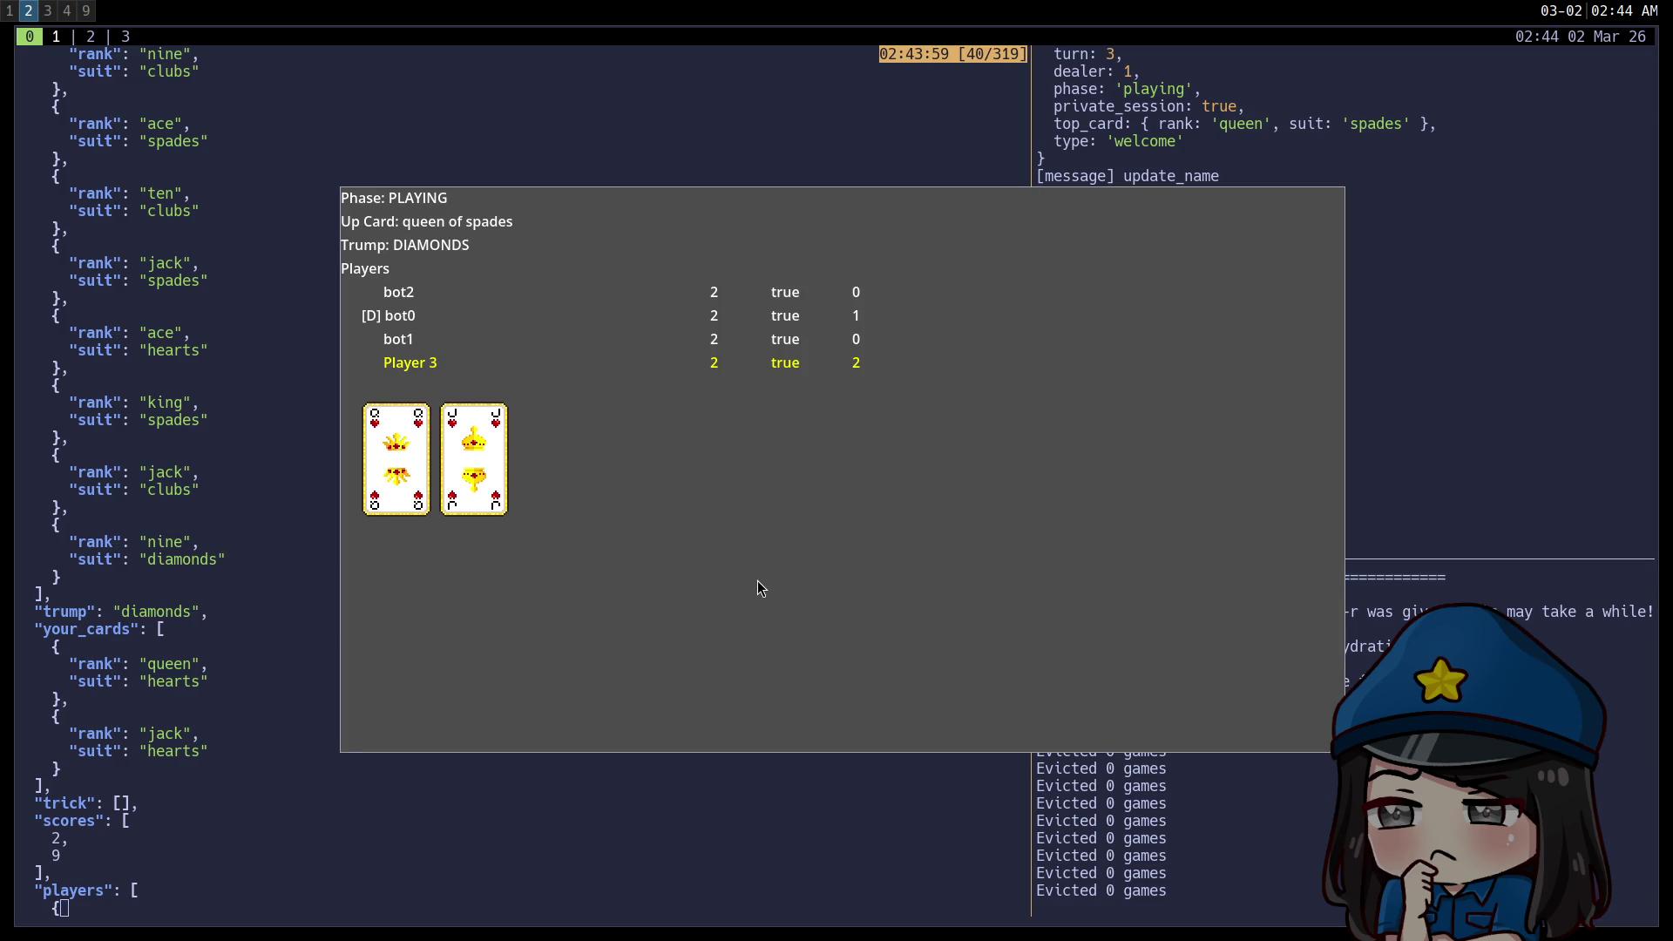
key(Escape)
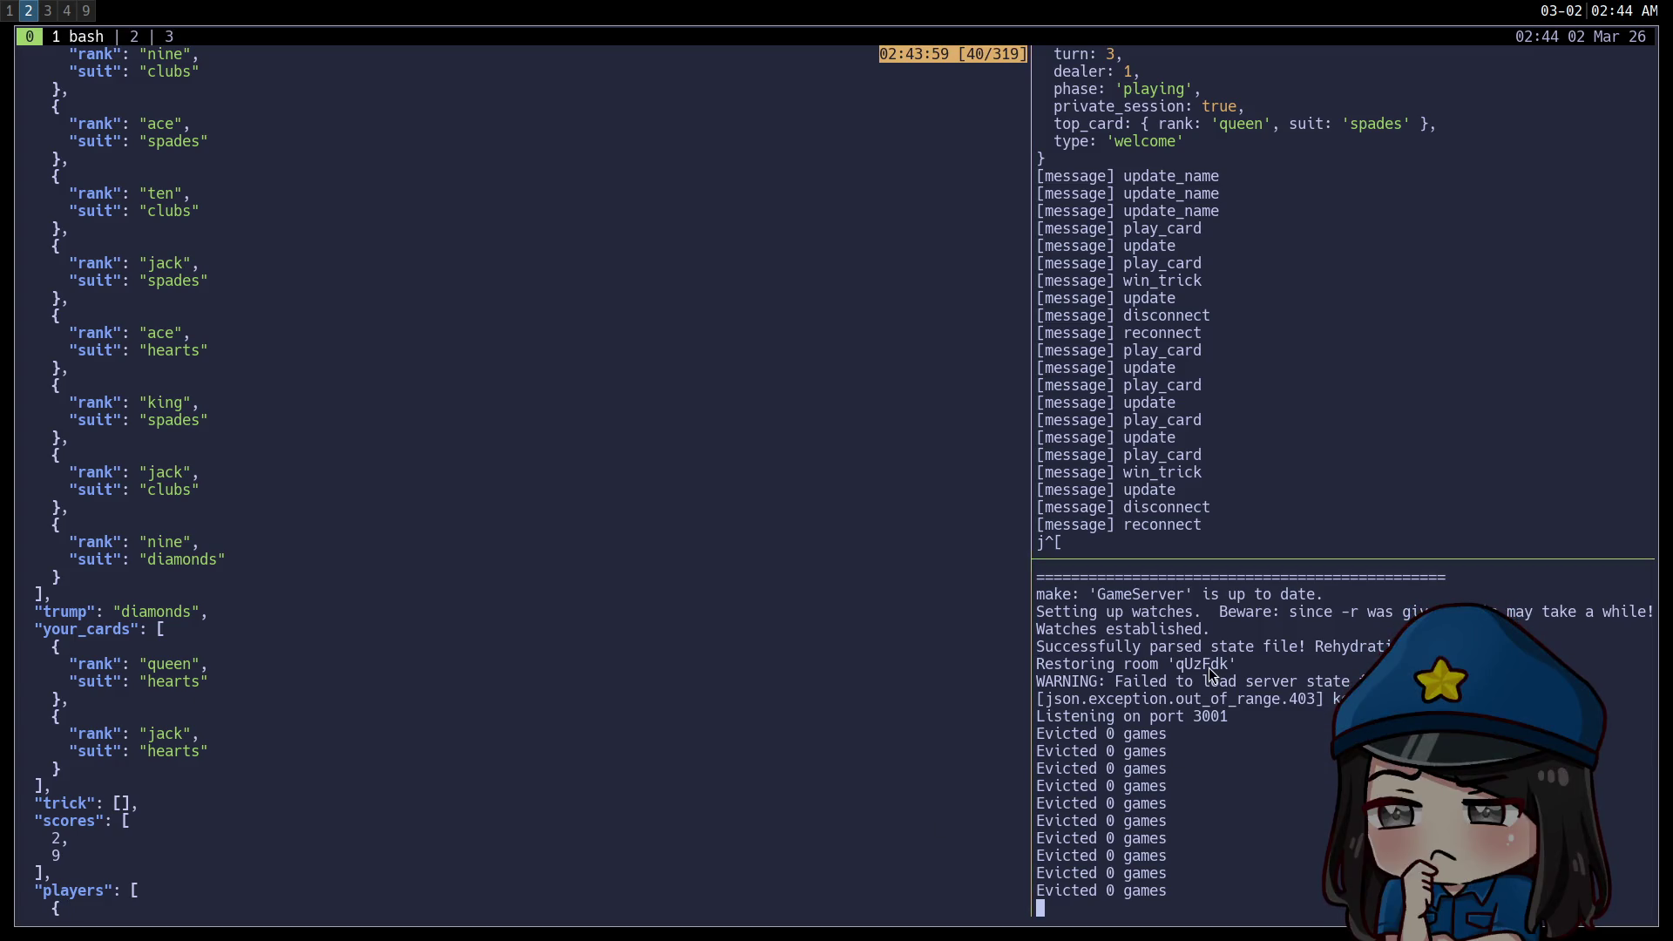
Stop the game server and the bot client with Ctrl+C and return to the live prompt.
key(ctrl+c)
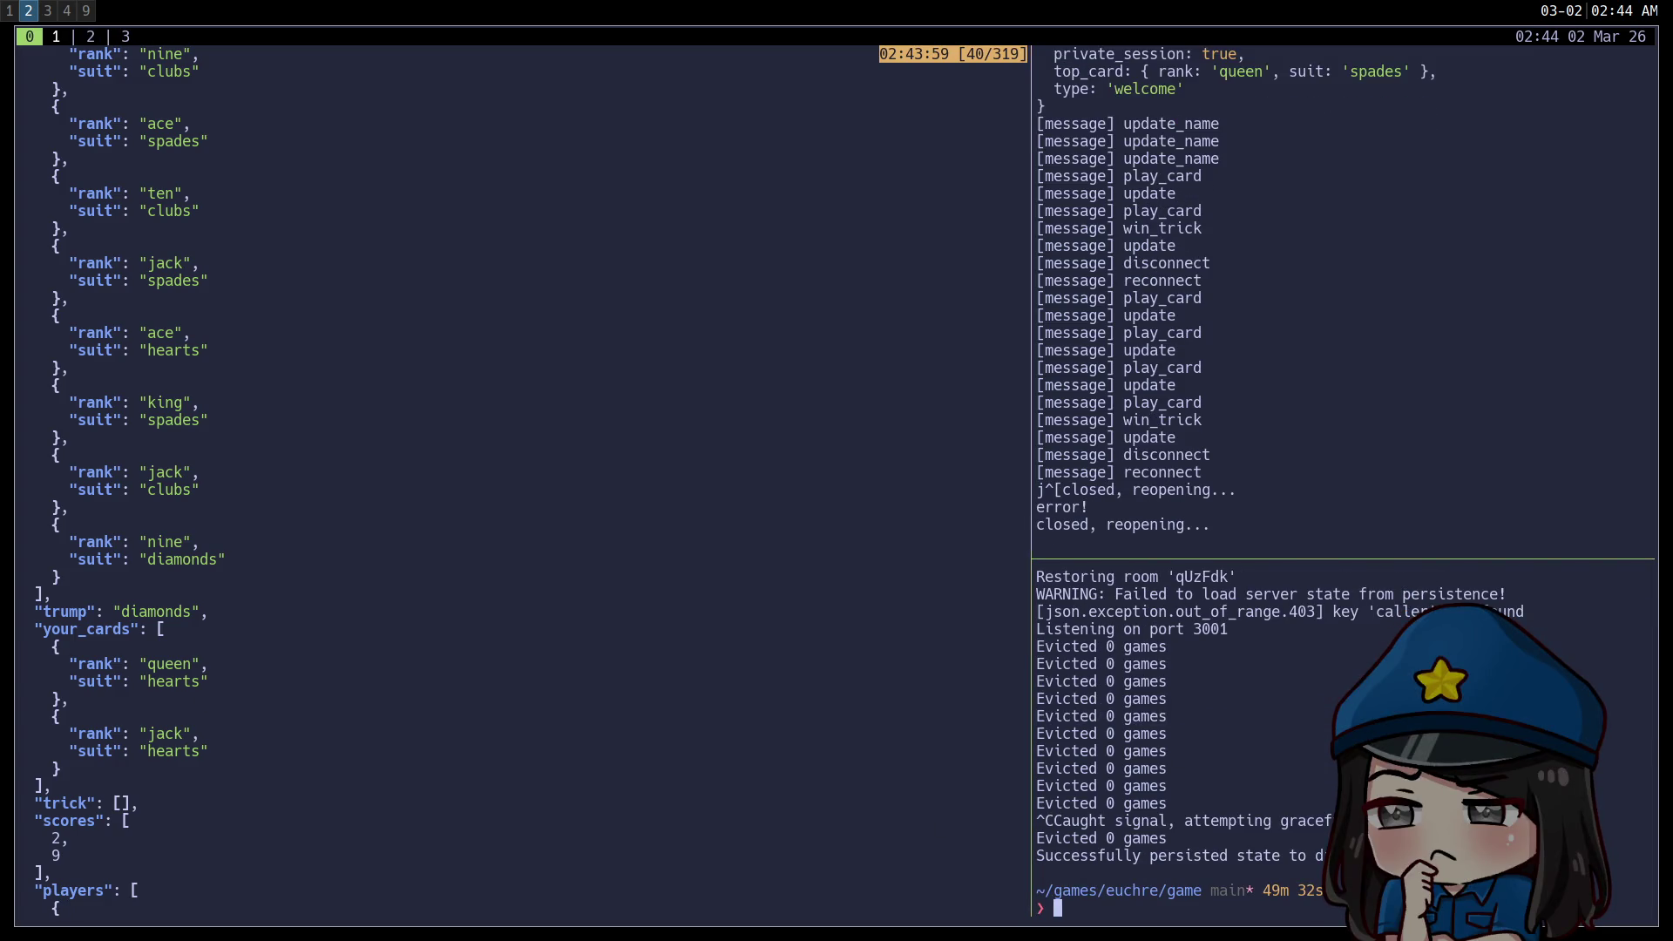
click(63, 907)
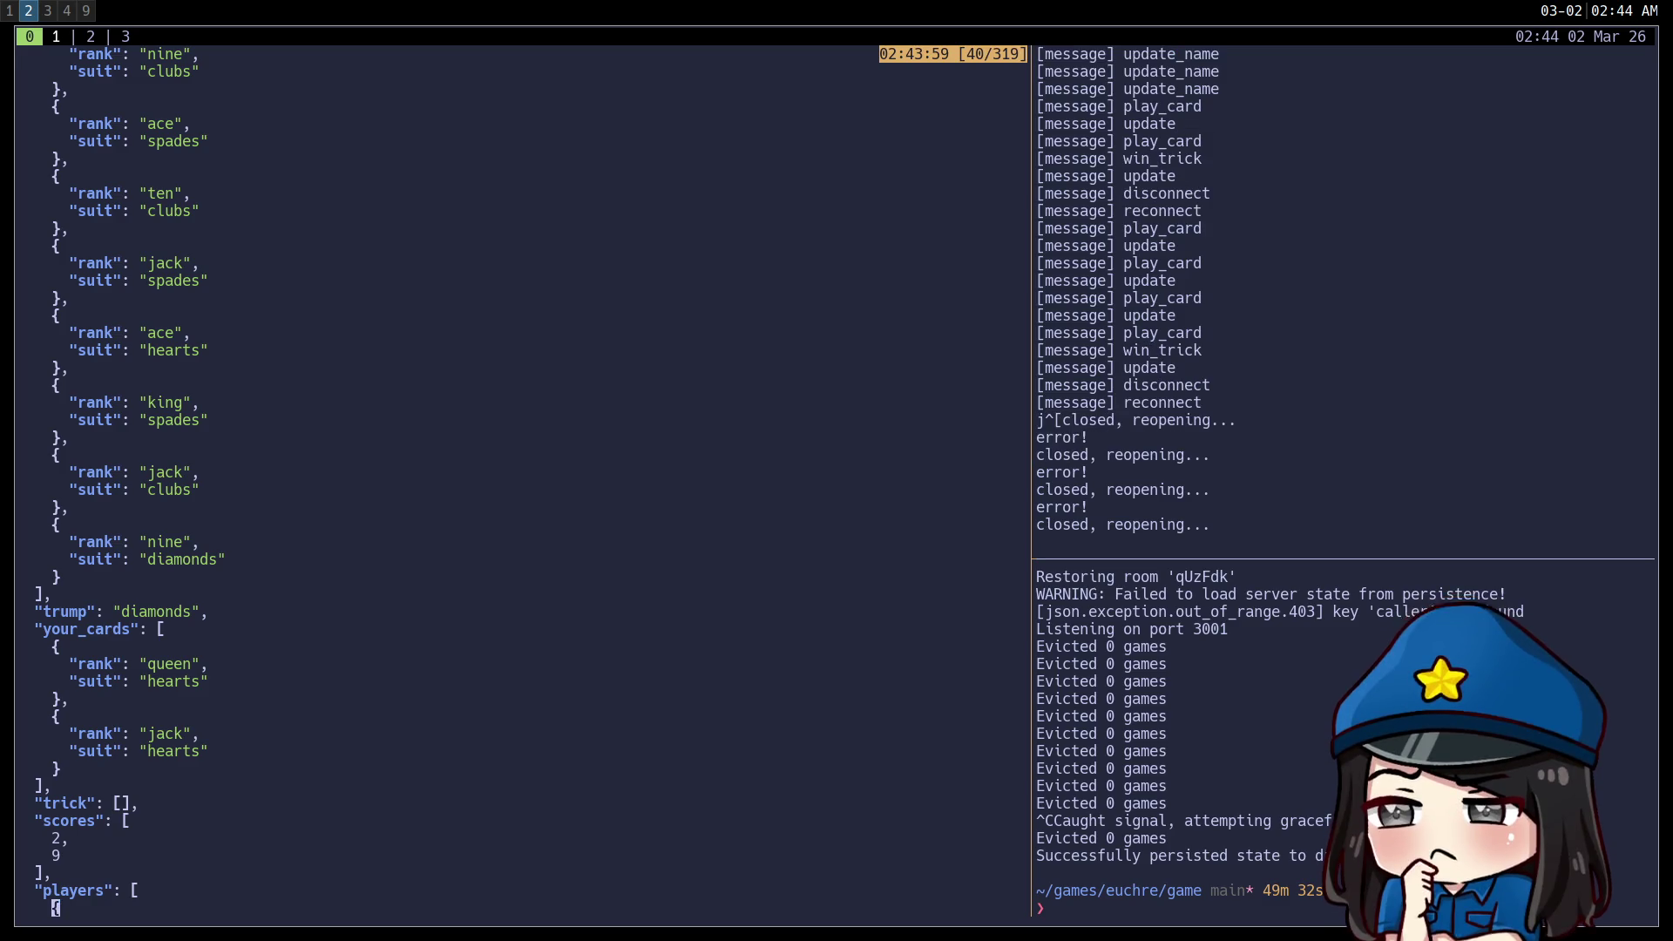
click(37, 907)
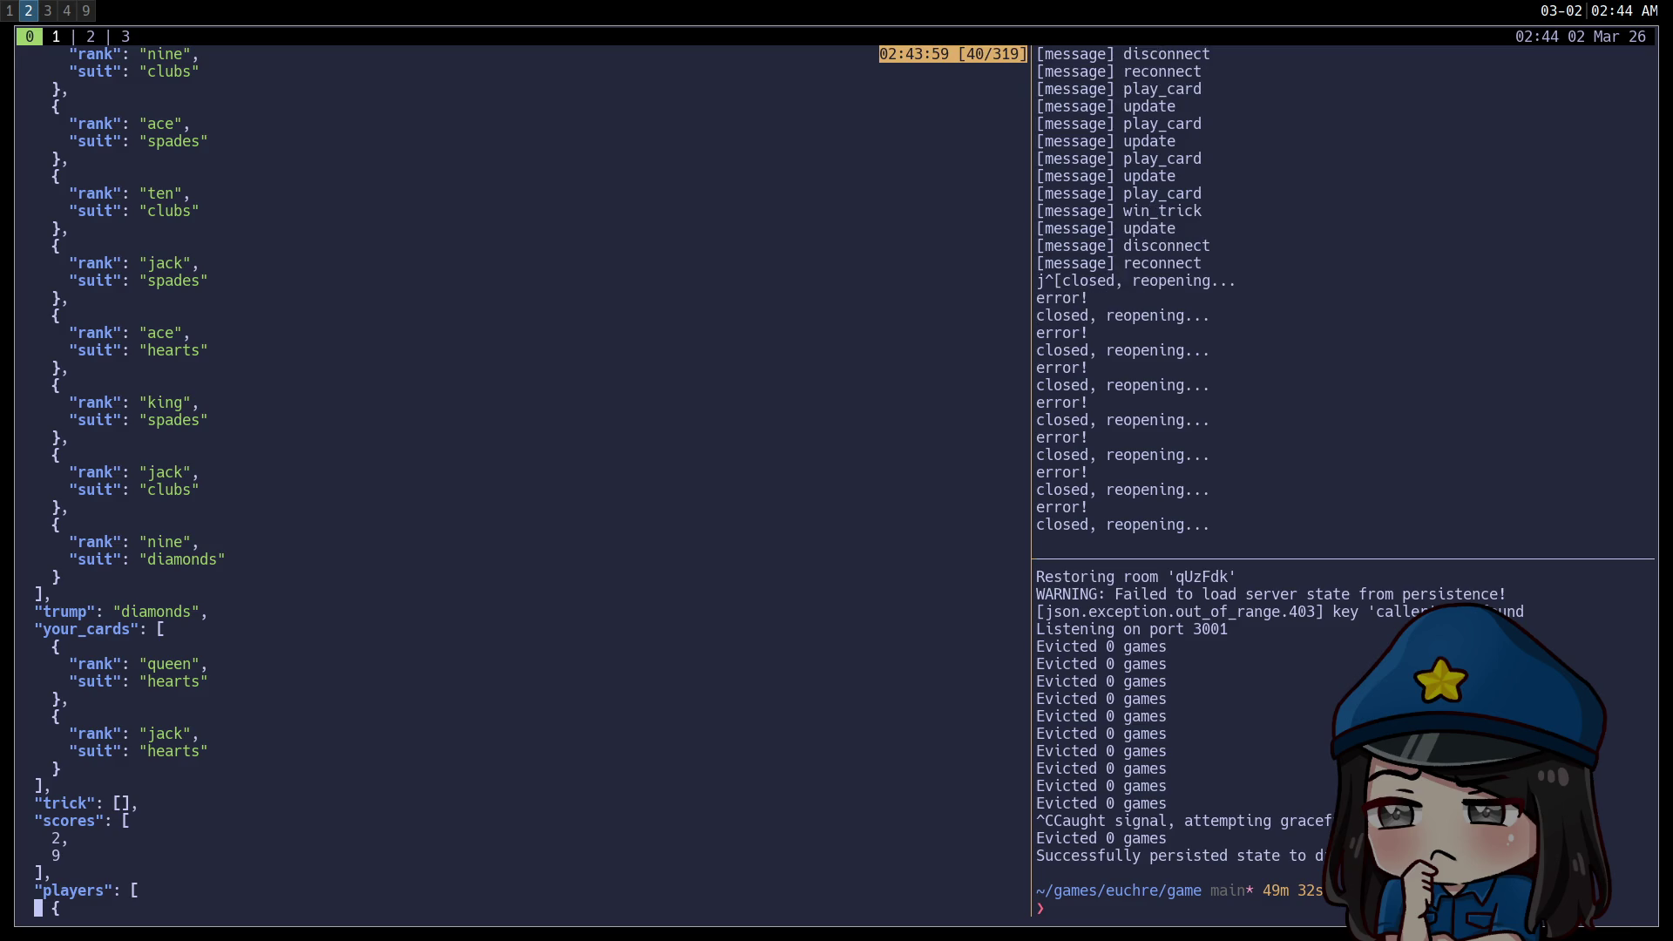
key(ctrl+c)
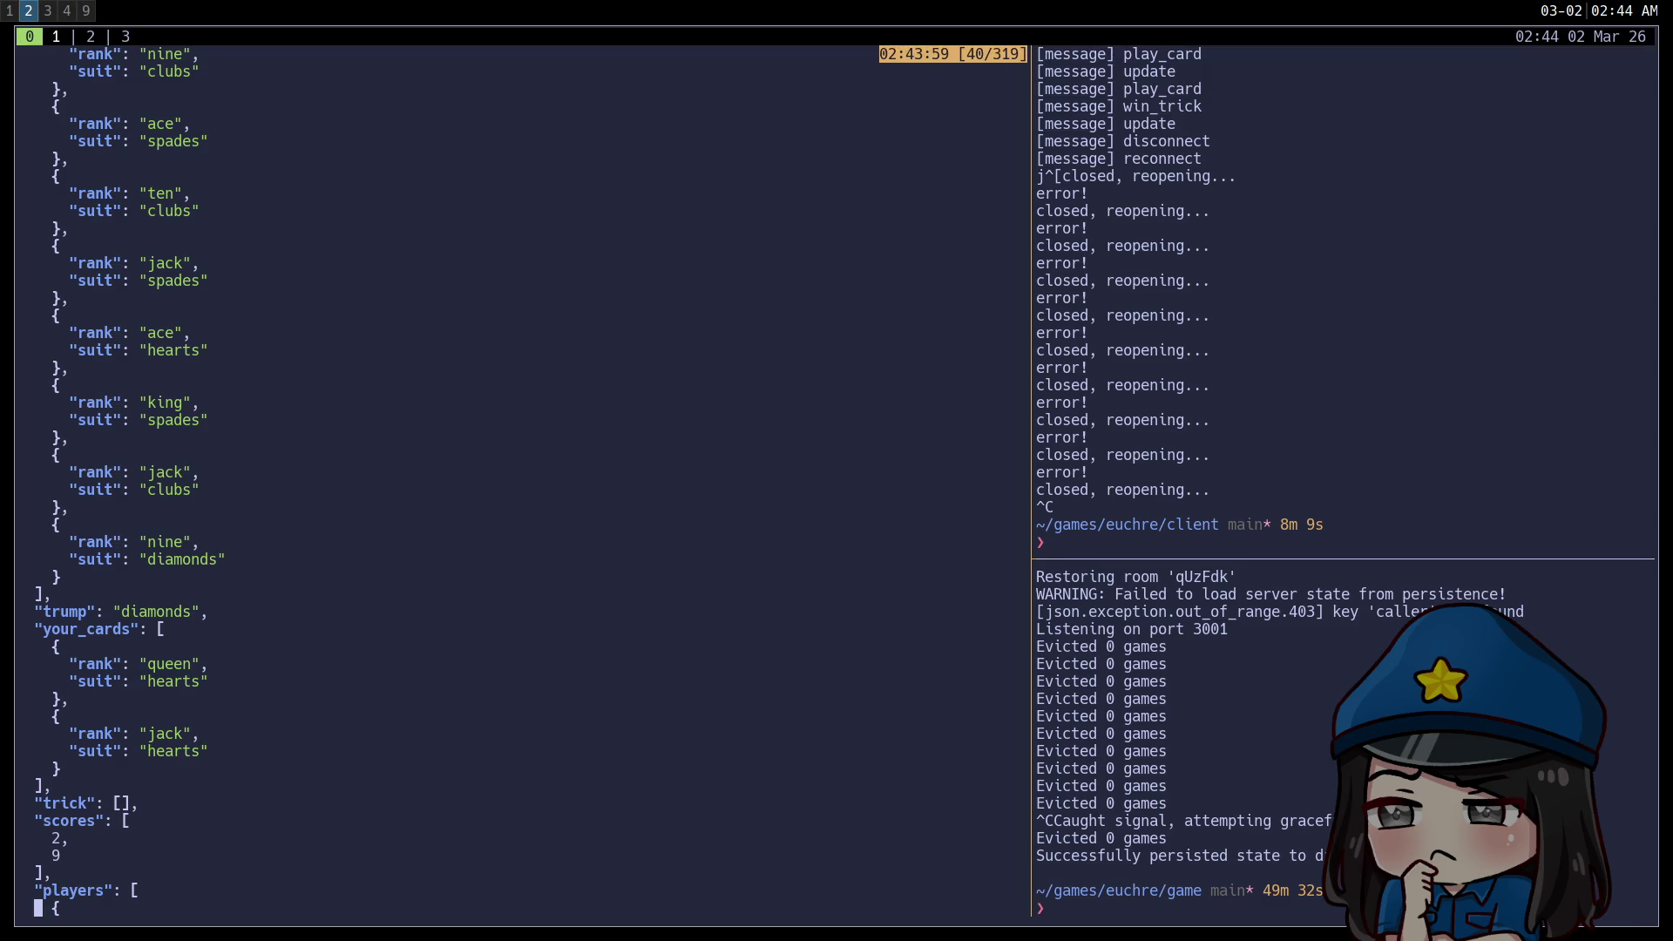
key(colon)
key(Escape)
key(q)
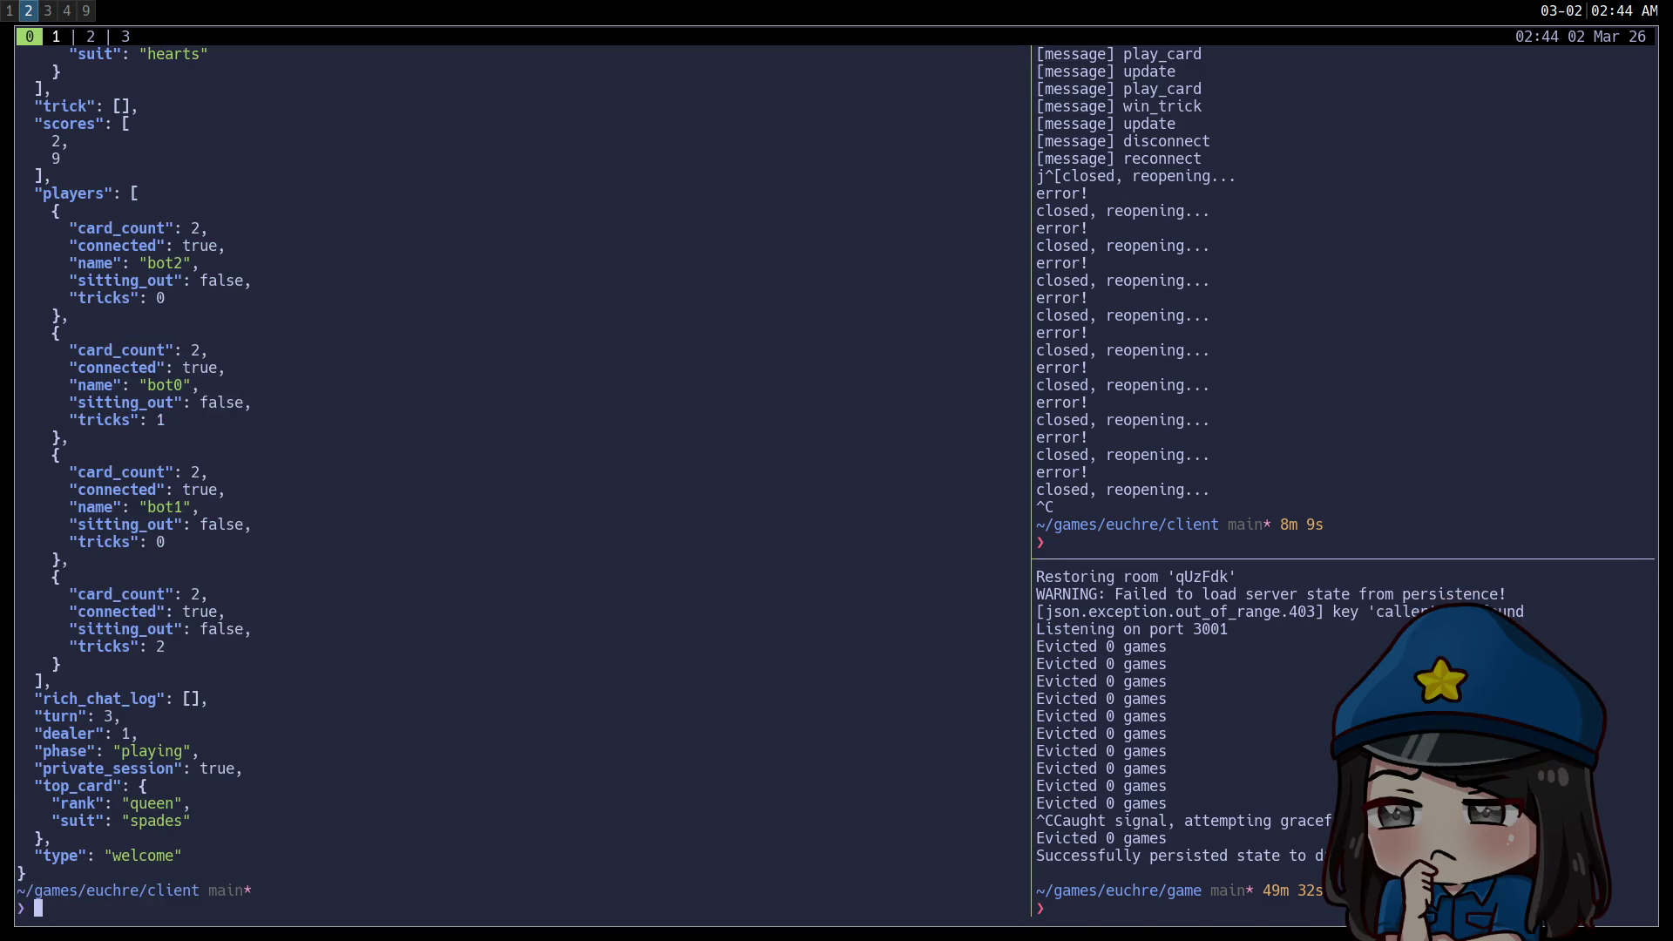
Go up to the euchre project folder, try opening server_state.json, and quit the empty buffer.
text(vim data/)
key(BackSpace)
key(BackSpace)
key(BackSpace)
text(cd ..)
key(Return)
text(vim server_state.json)
key(Return)
text(:q)
key(Return)
Open game/data/server_state.json in Vim and save it pretty-printed across 158 lines.
text(cd game)
key(Return)
key(Up)
key(Up)
key(Return)
text(:w)
key(Return)
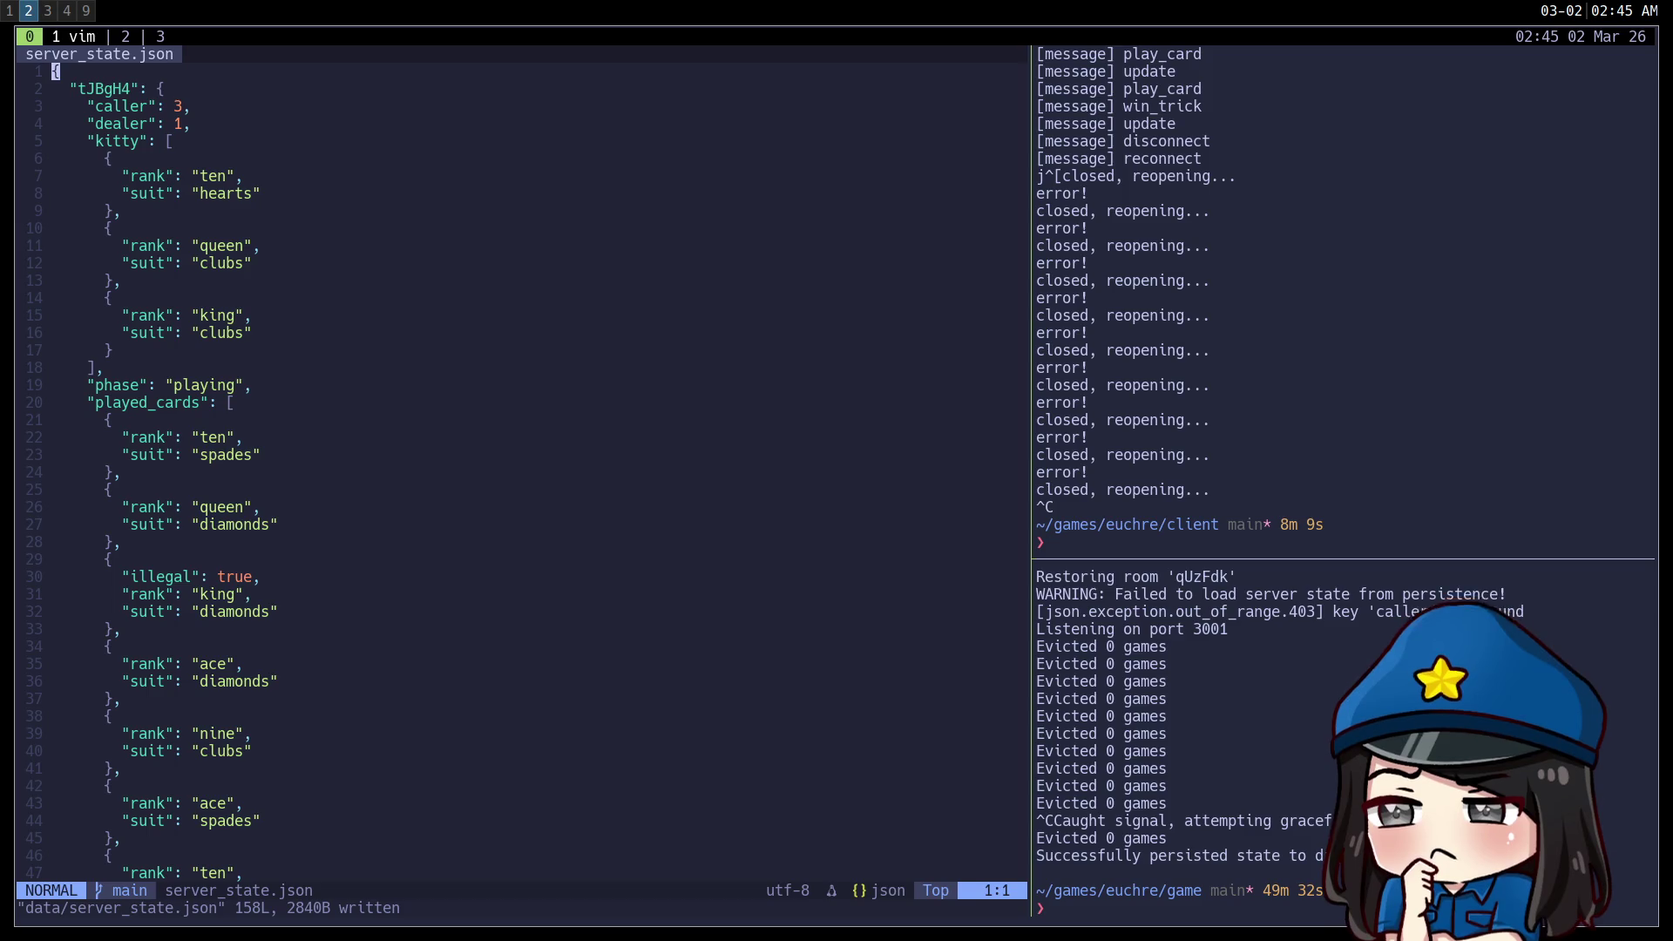
Page down through server_state.json to the end and back up to the caller and dealer entries.
key(ctrl+d)
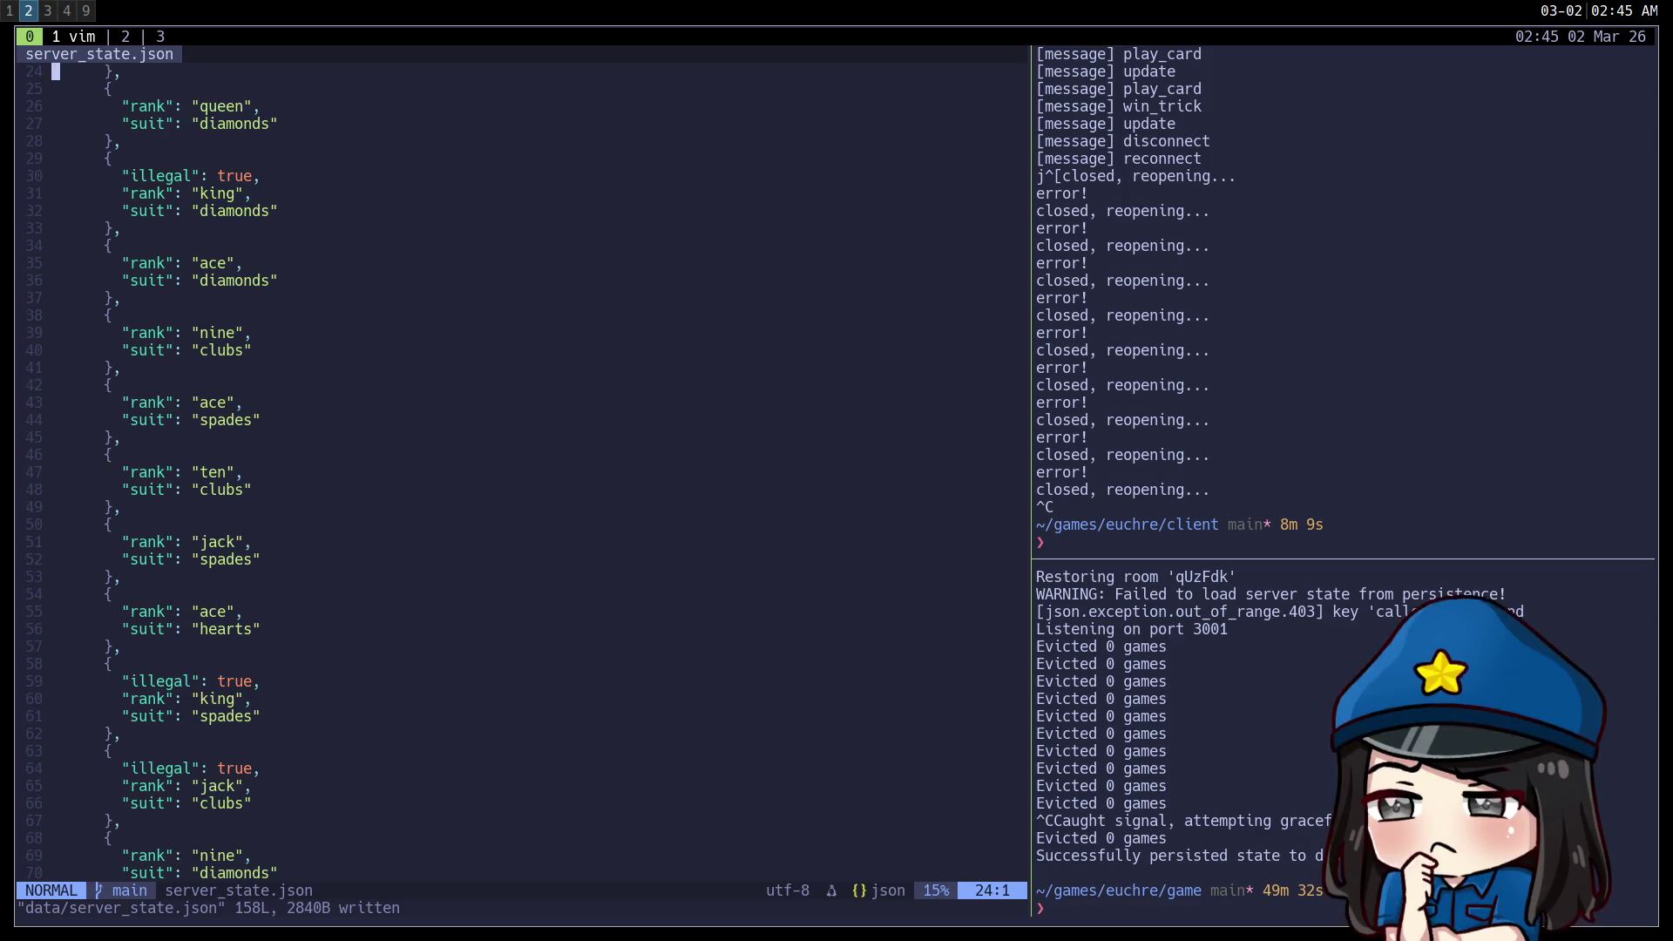
key(ctrl+d)
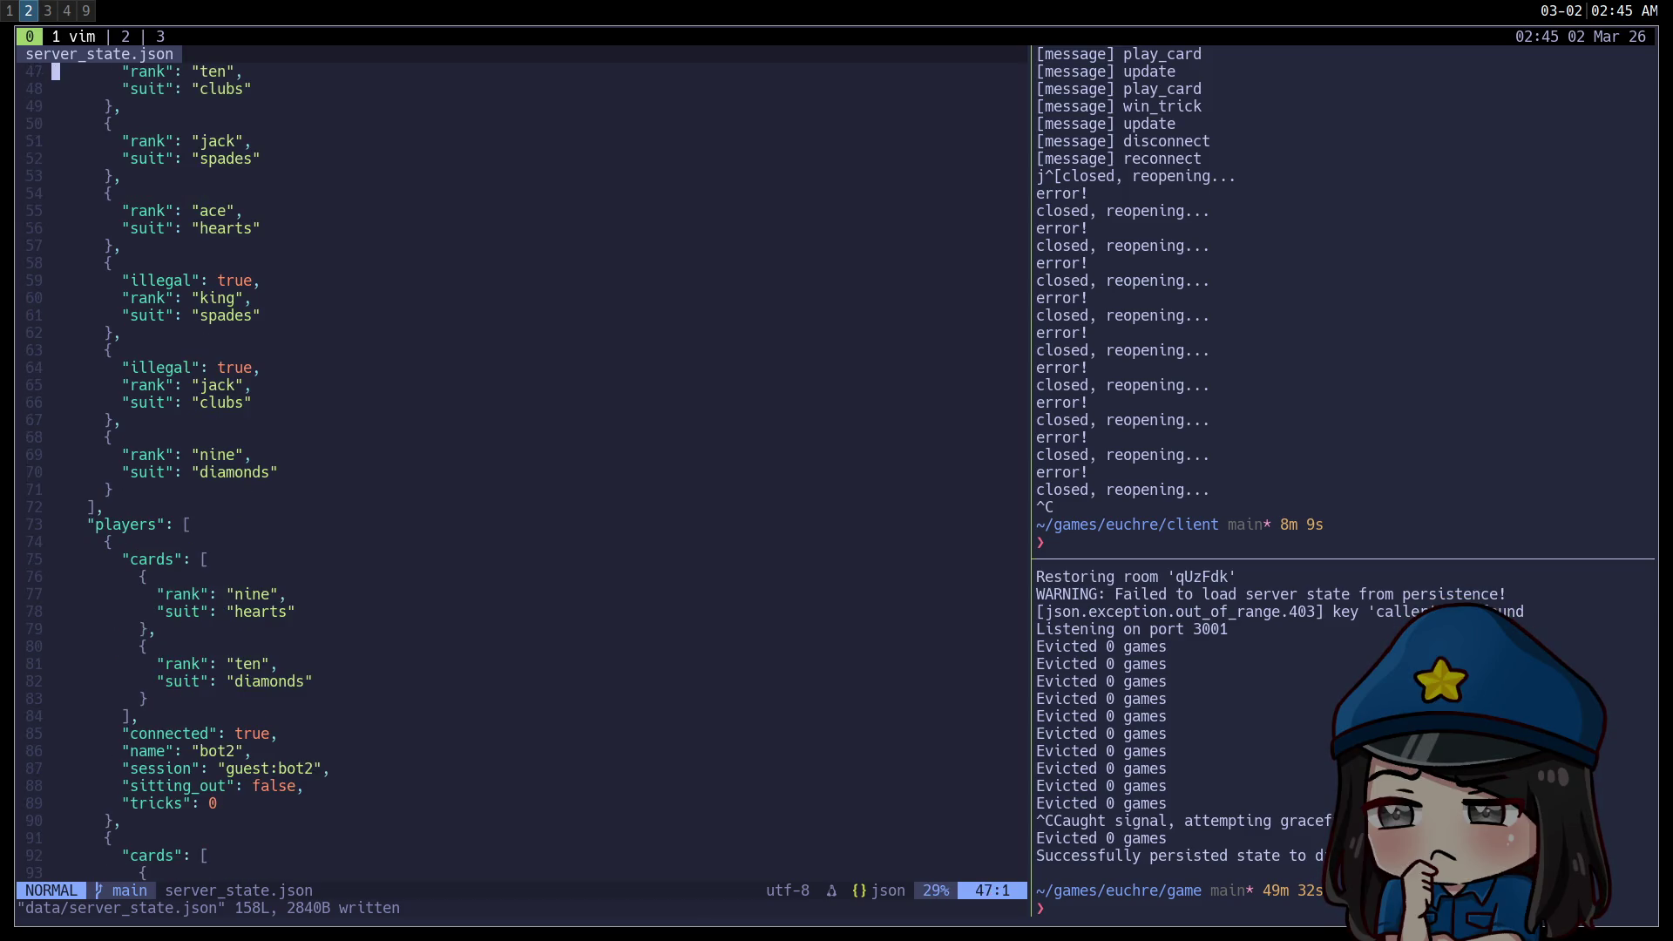
key(ctrl+d)
key(ctrl+d)
key(ctrl+d)
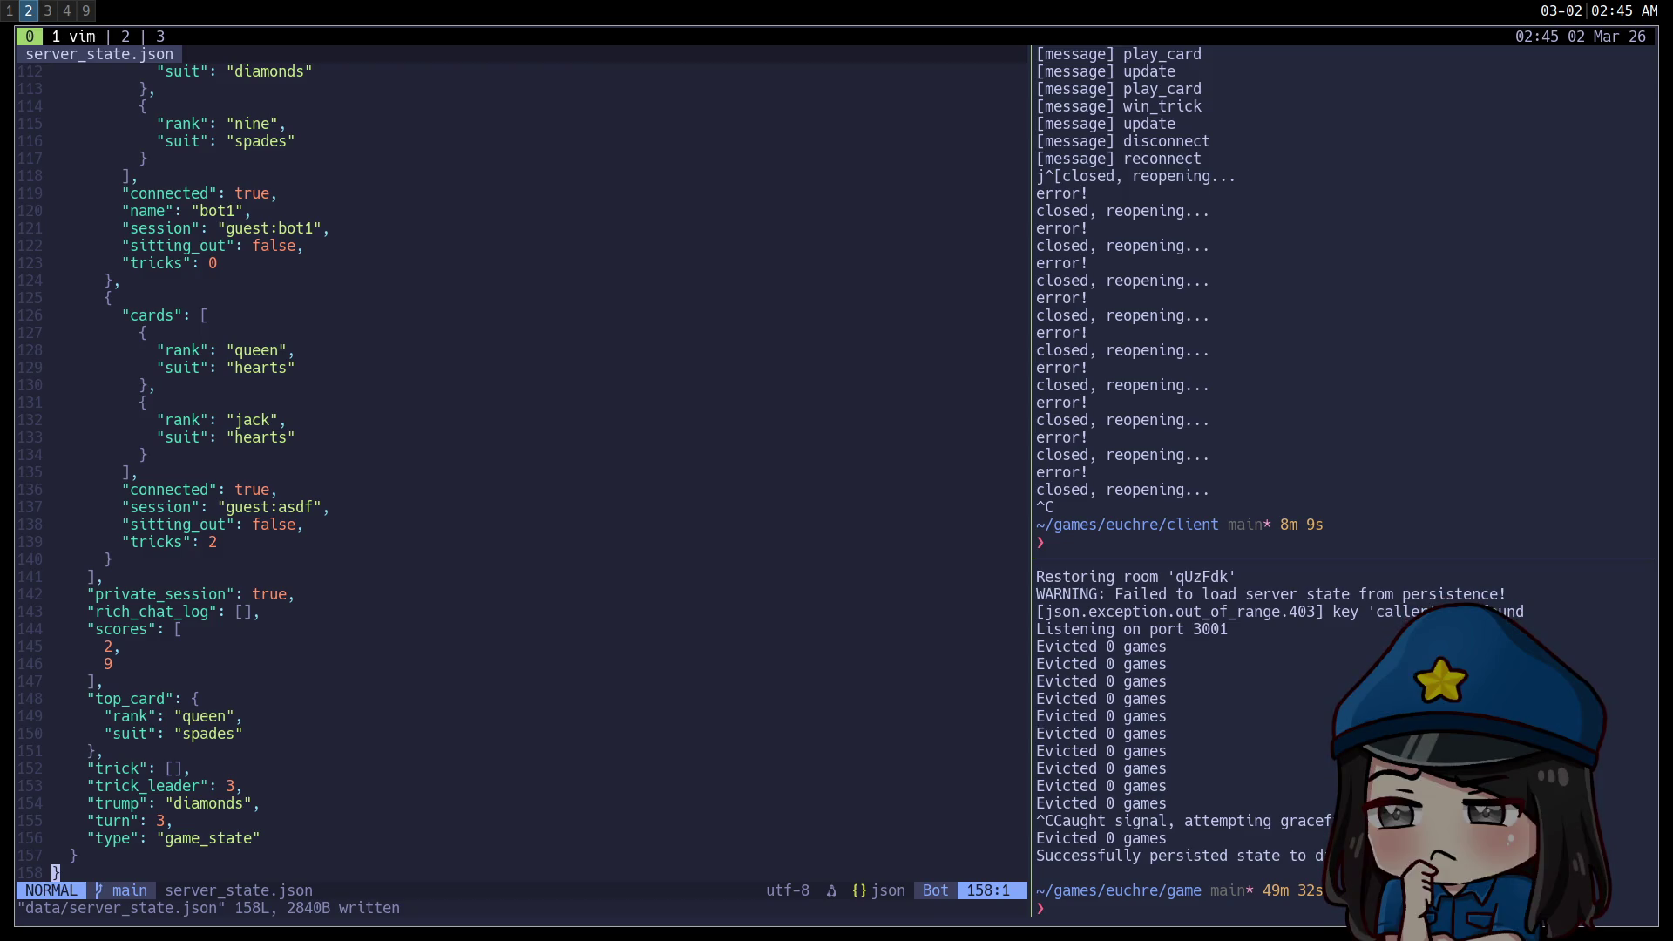
key(ctrl+u)
key(ctrl+u)
key(ctrl+u)
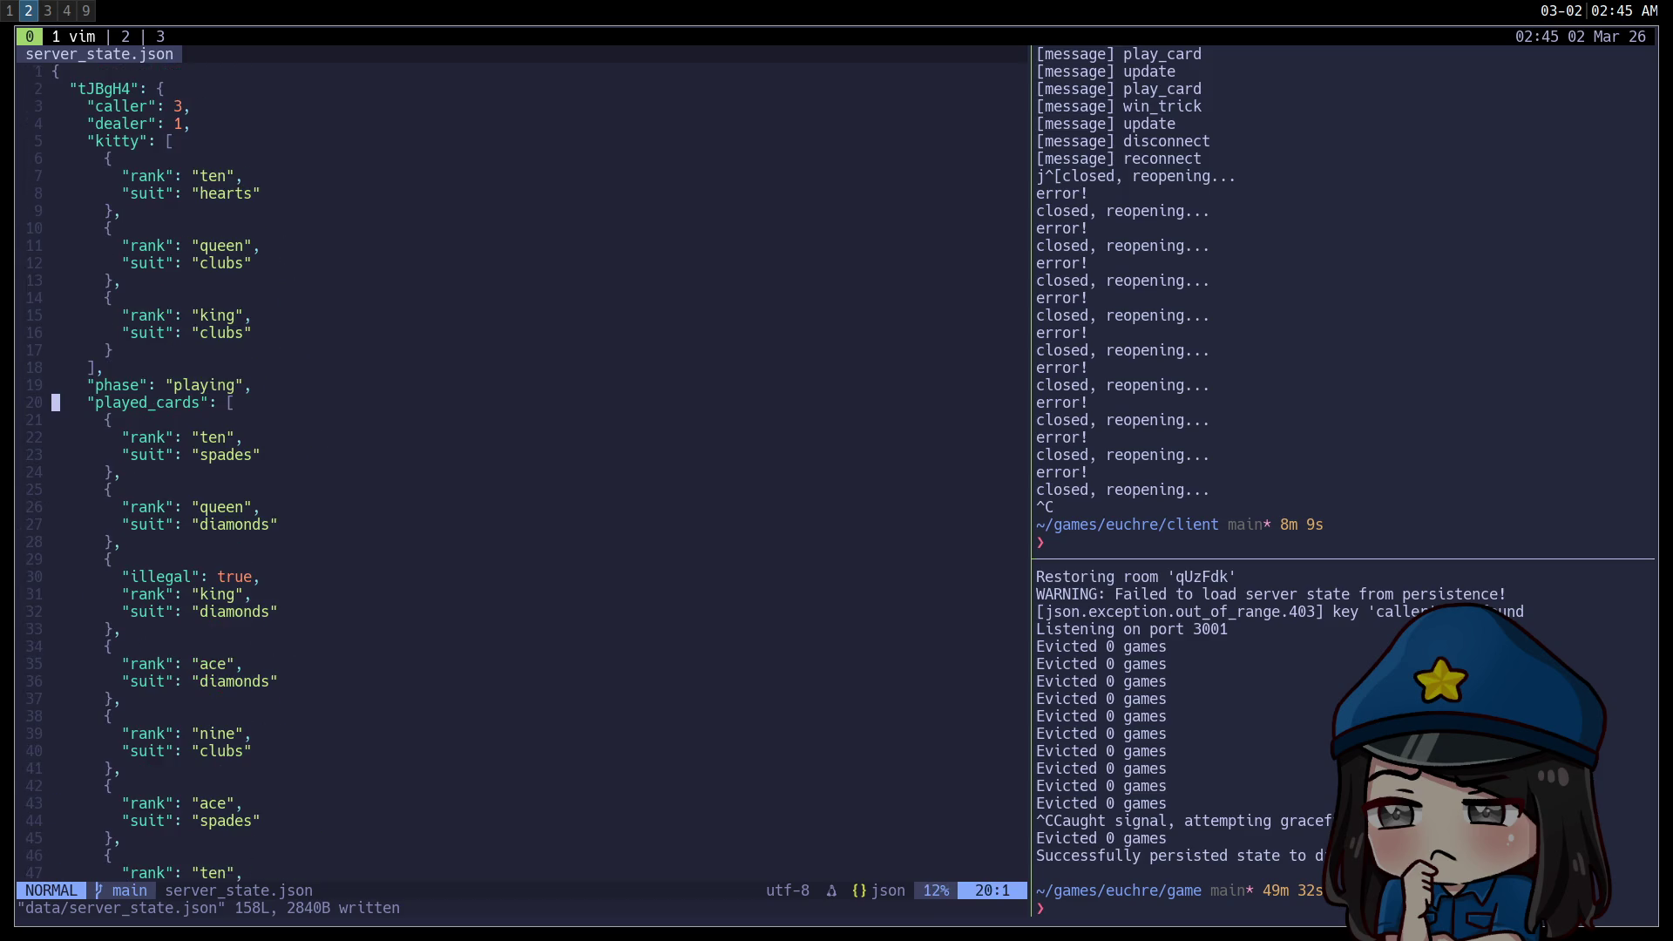
key(ctrl+u)
key(j)
key(j)
key(j)
key(j)
key(j)
key(j)
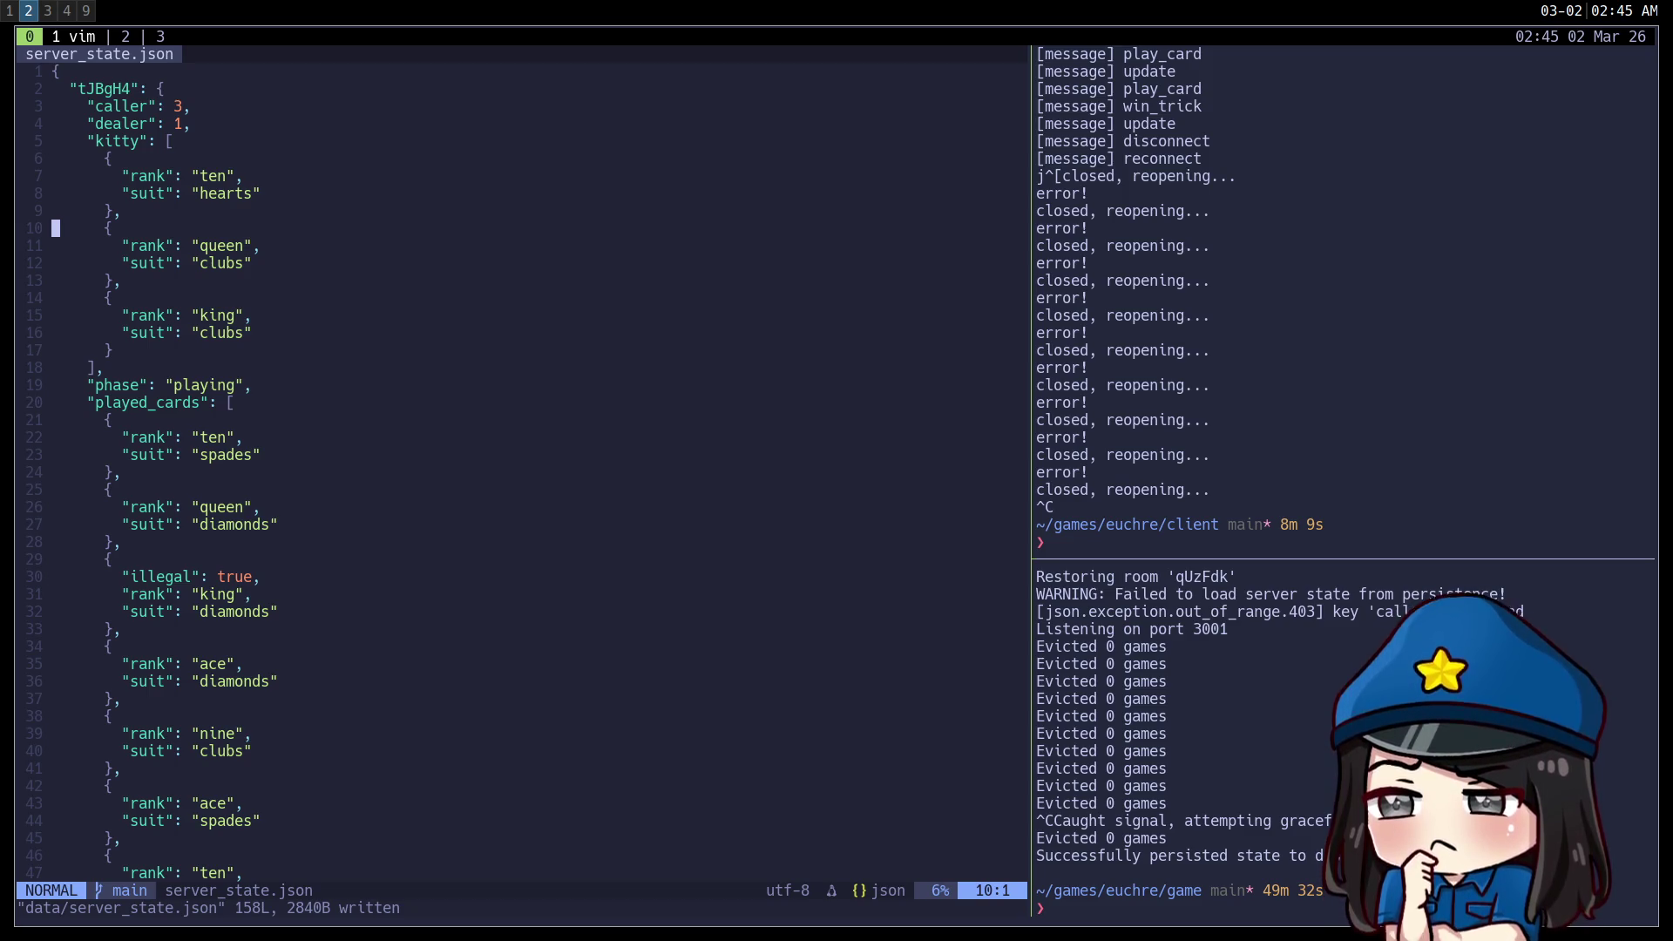
Switch to the second tmux window and resume the suspended Vim session on schema.json.
text(2fg)
key(Return)
key(j)
key(j)
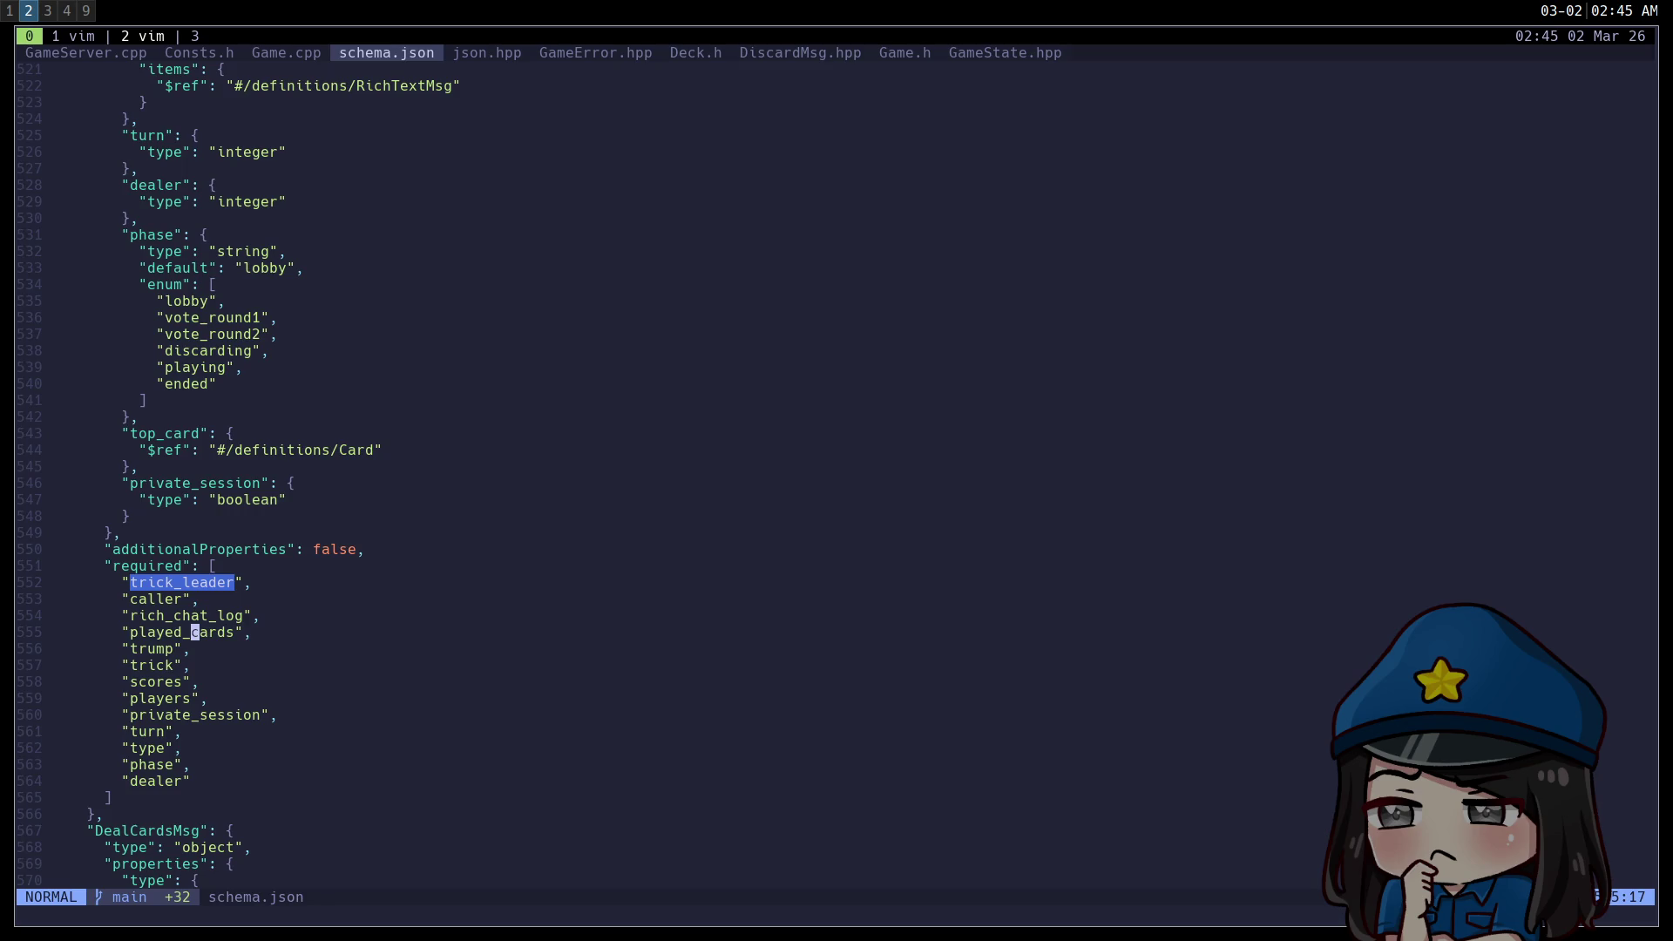
Find the scoreCard function's isBauer line in Game.cpp, then move to the third tmux window.
key(ctrl+minus)
key(ctrl+equal)
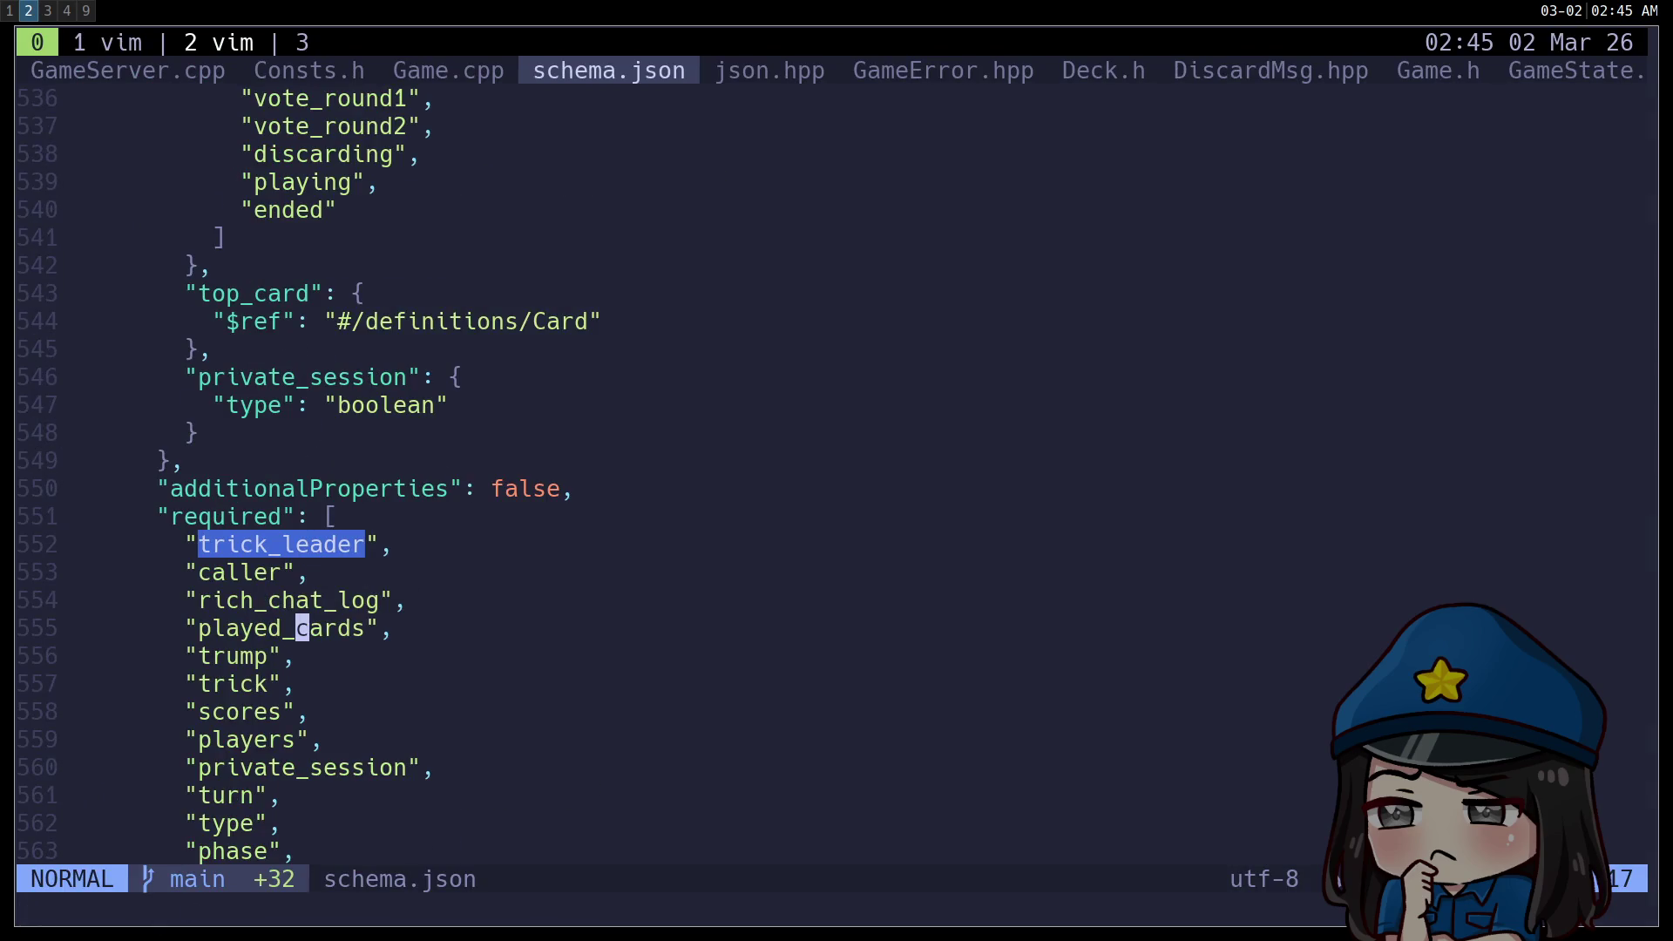
key(shift+h)
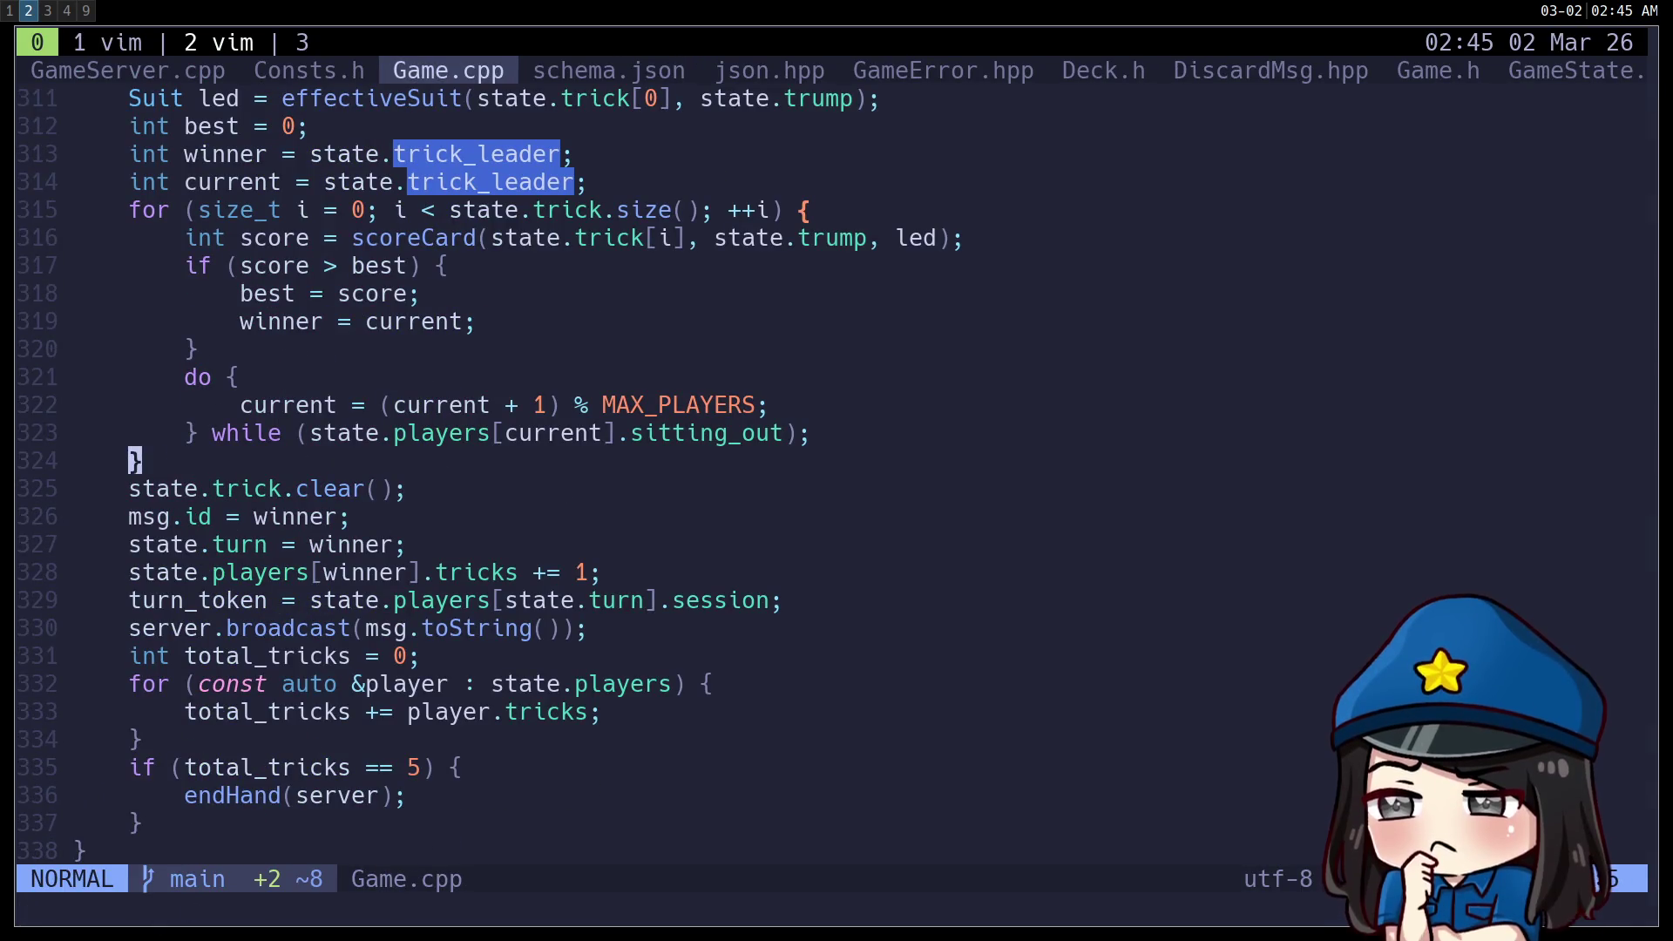
text(/scoreCard)
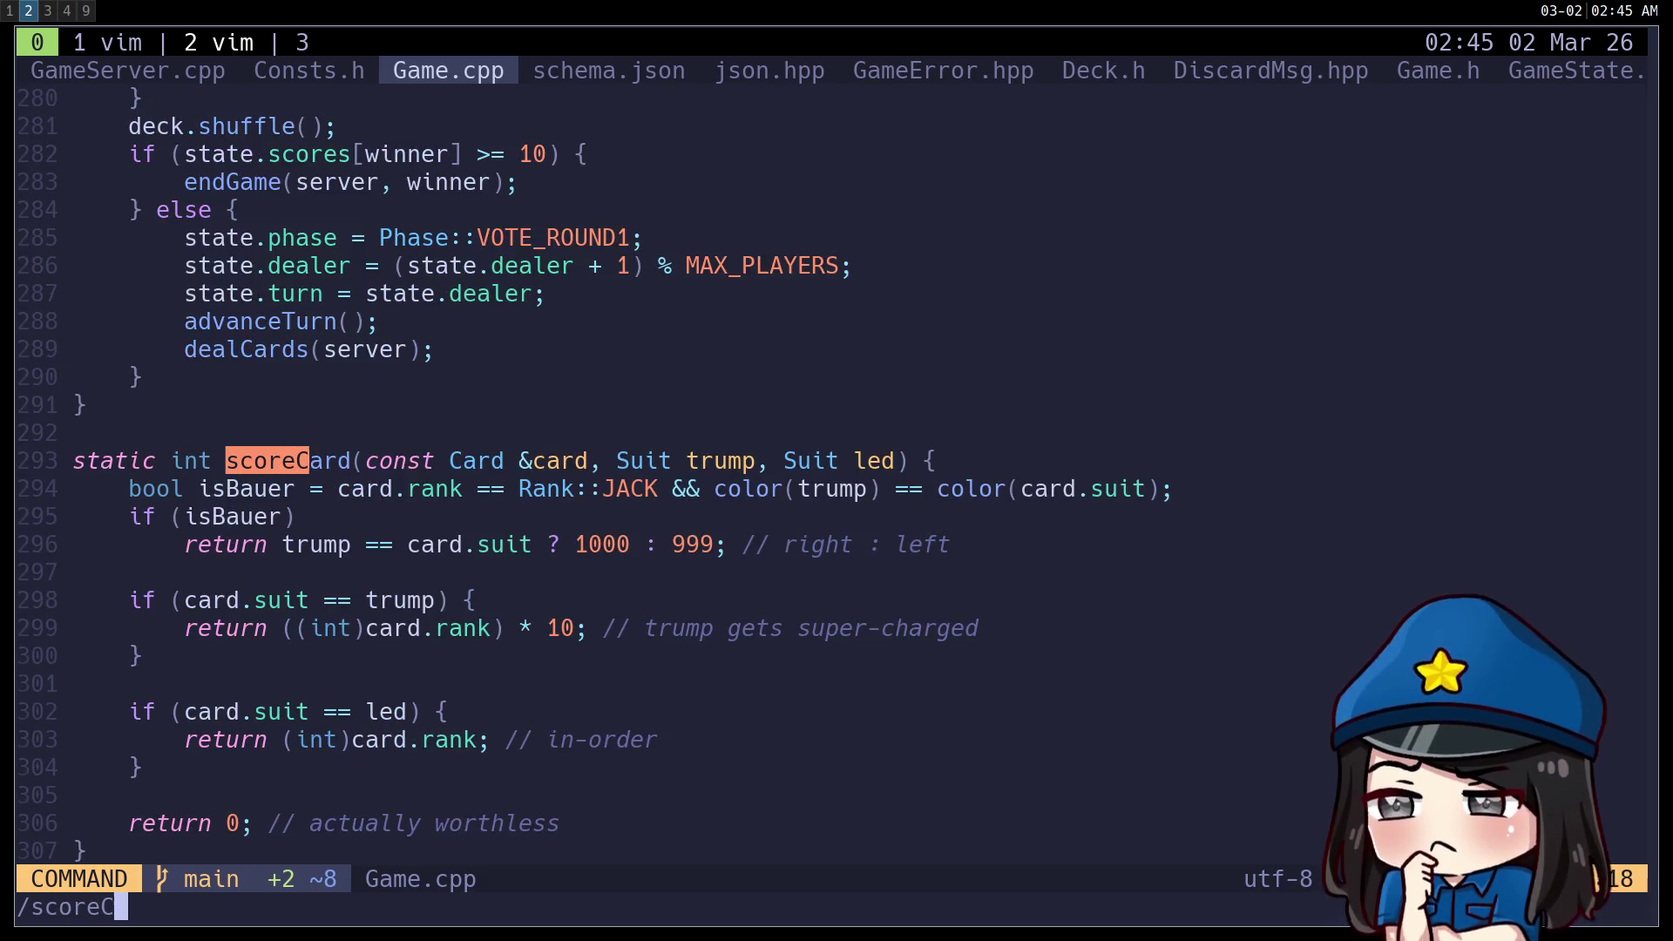
key(Return)
key(j)
key(j)
key(j)
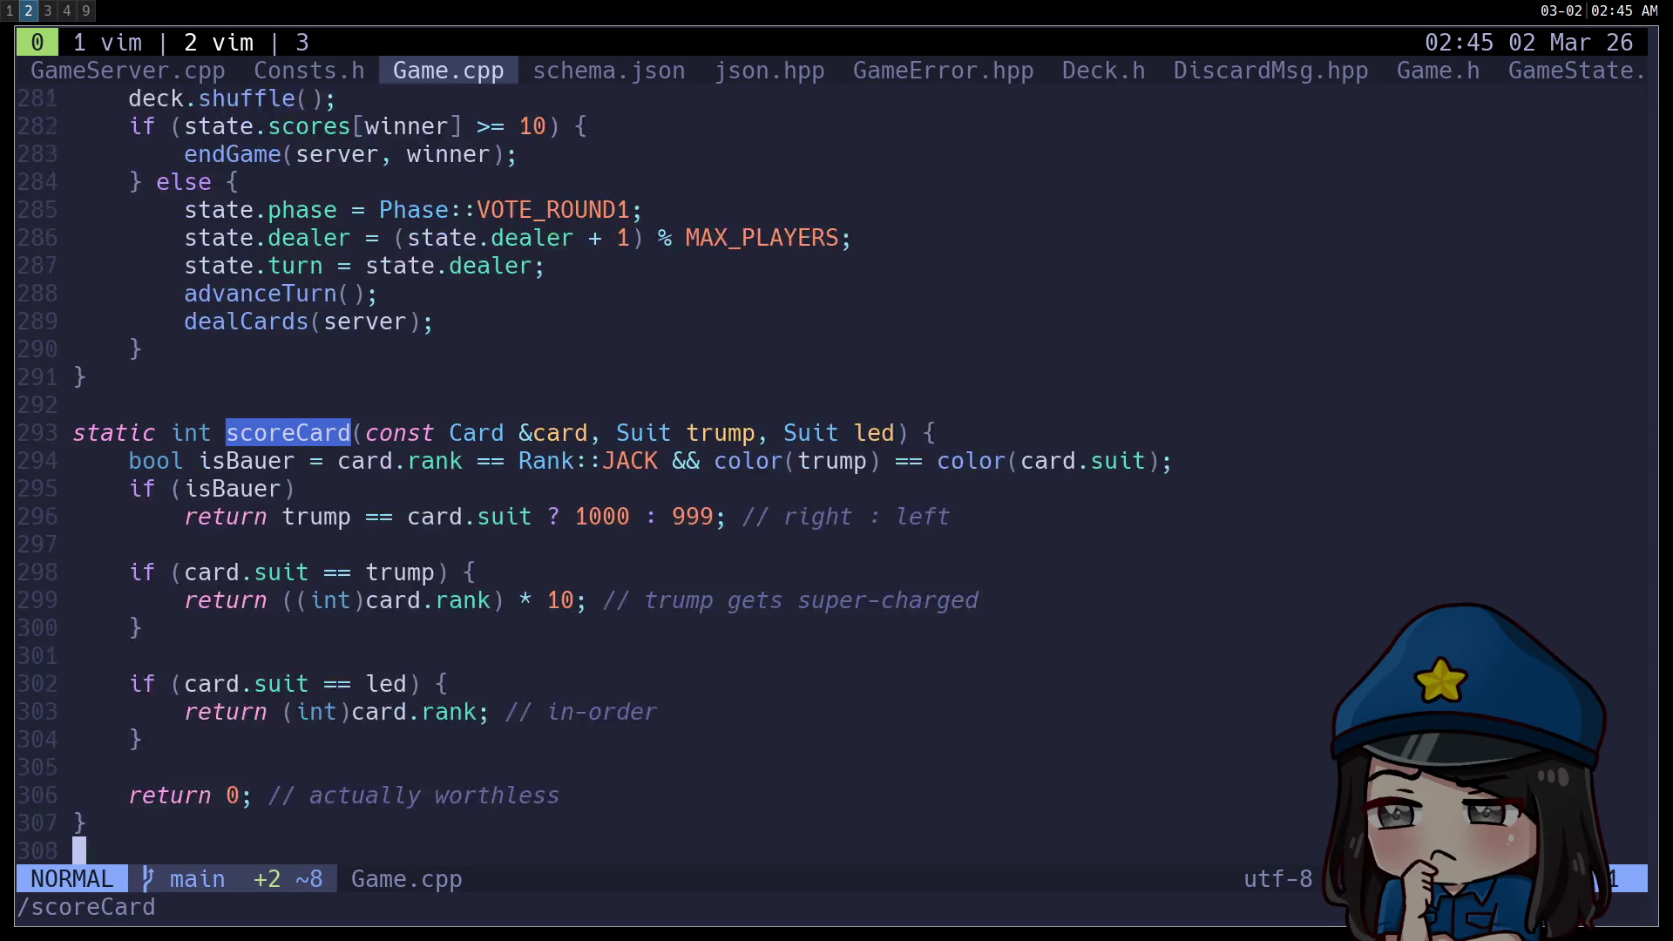
key(k)
key(k)
key(k)
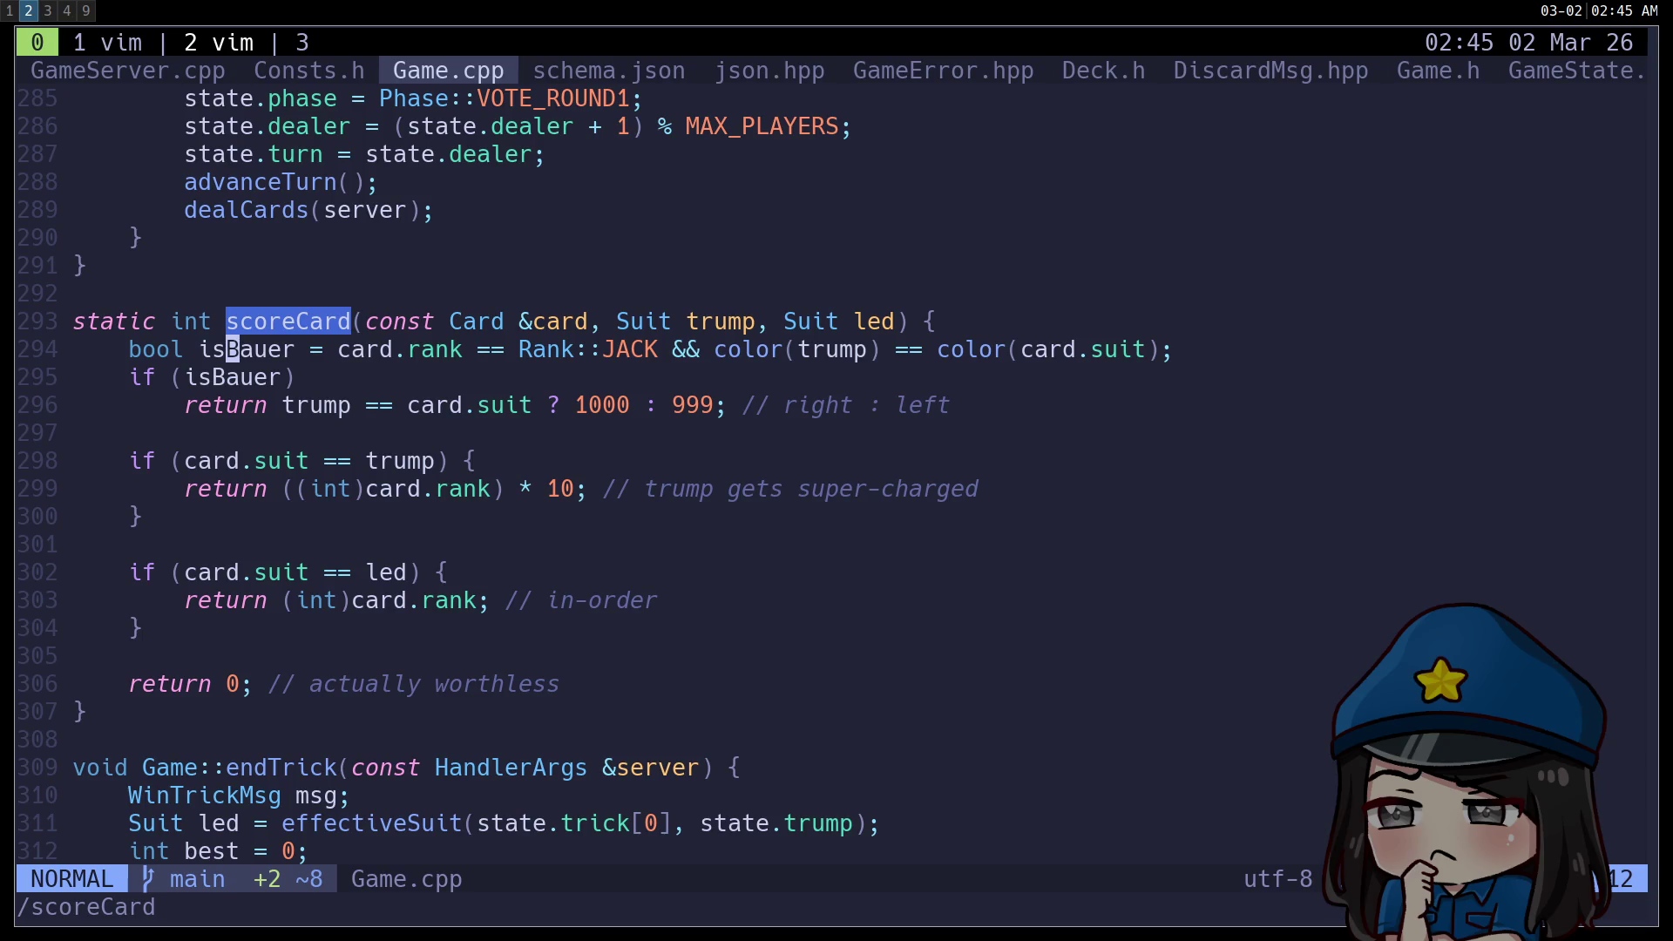
text(3)
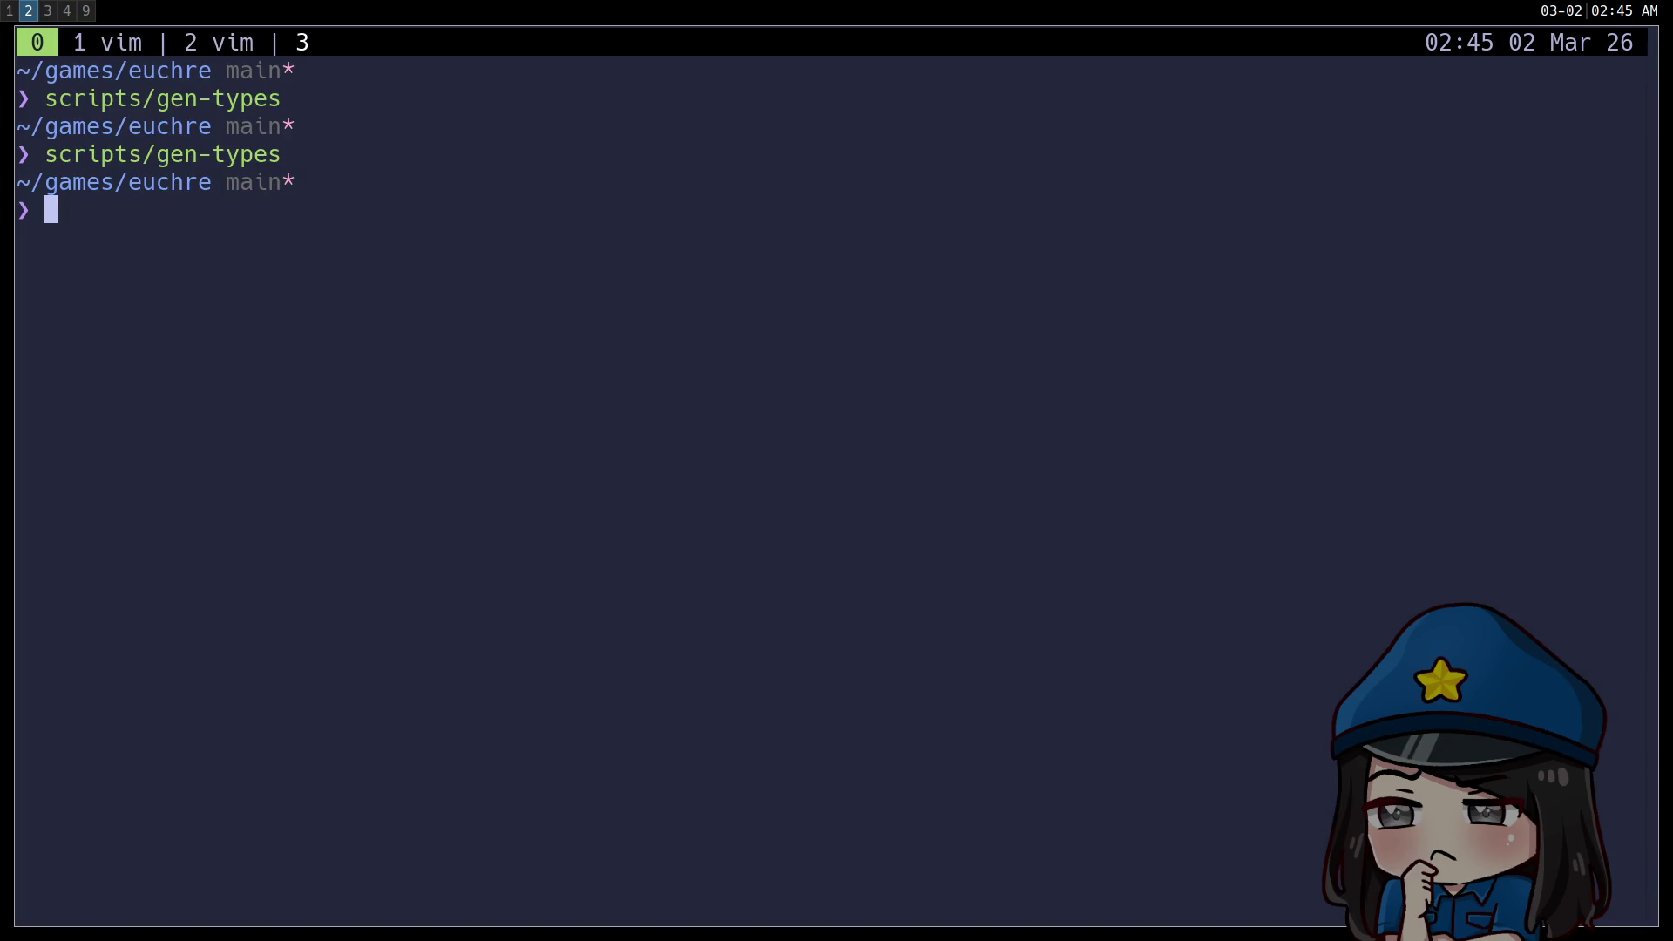
text(echo)
List the project files and rerun the echo '…' | jq command to view the welcome state with diamonds trump.
key(BackSpace)
key(BackSpace)
key(BackSpace)
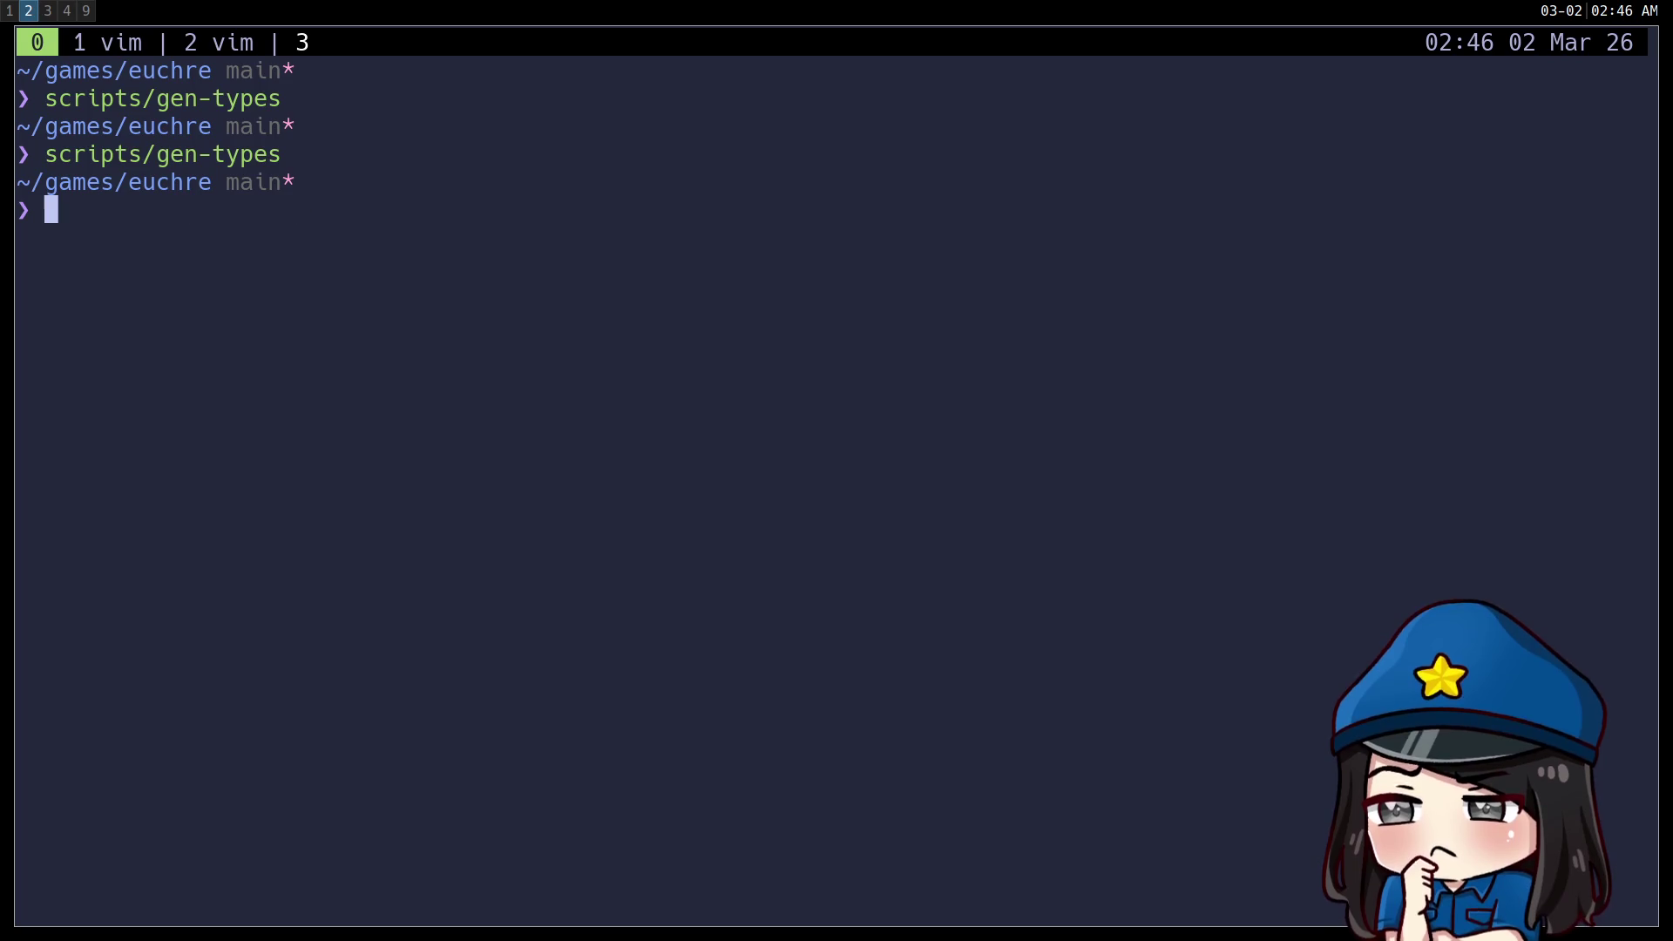
text(ls)
key(Return)
text(ec)
key(Right)
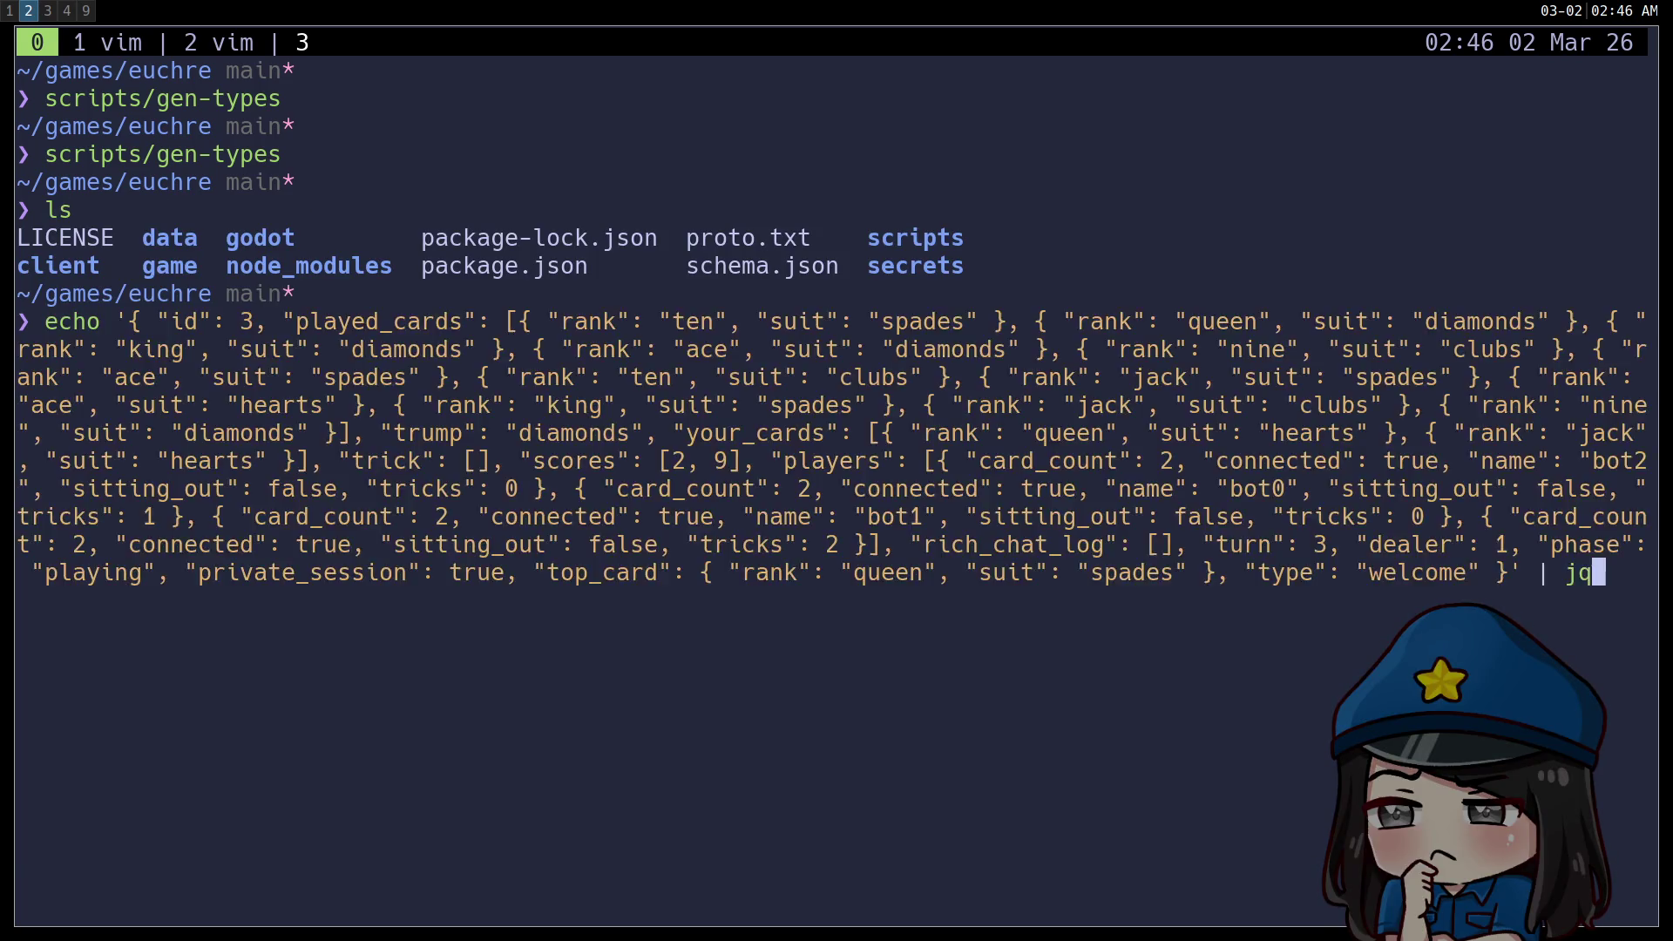
key(Return)
scroll(528, 702, up, 11)
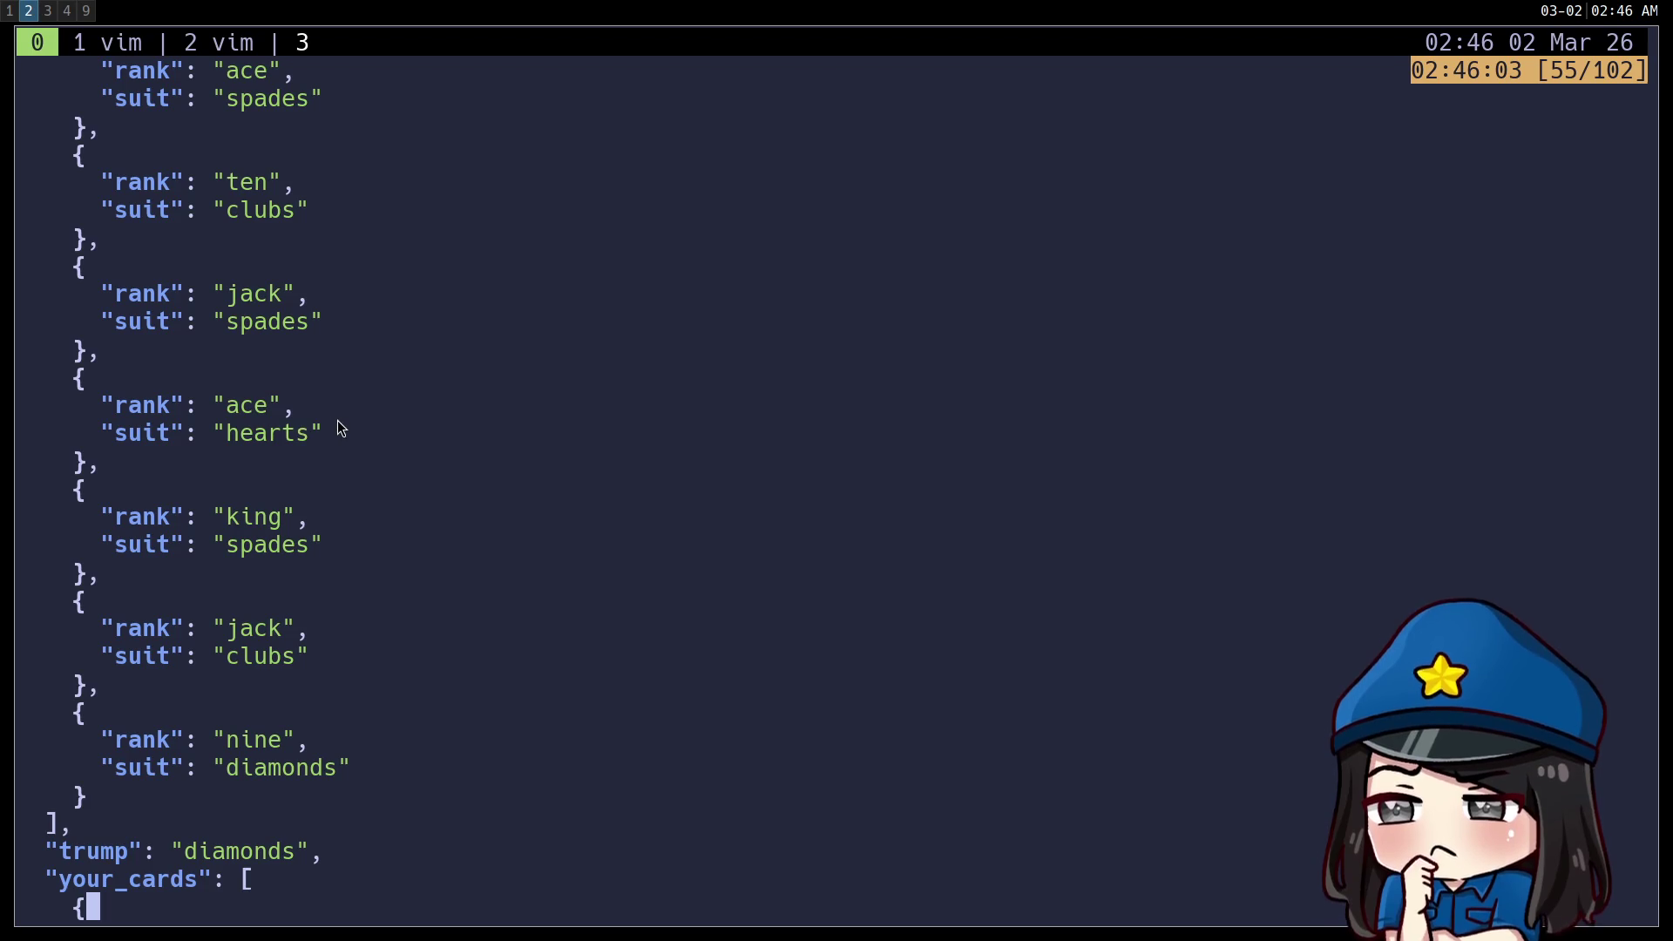
Back in Game.cpp, locate scoreCard's trump and led suit parameters and the blank line above it.
click(209, 51)
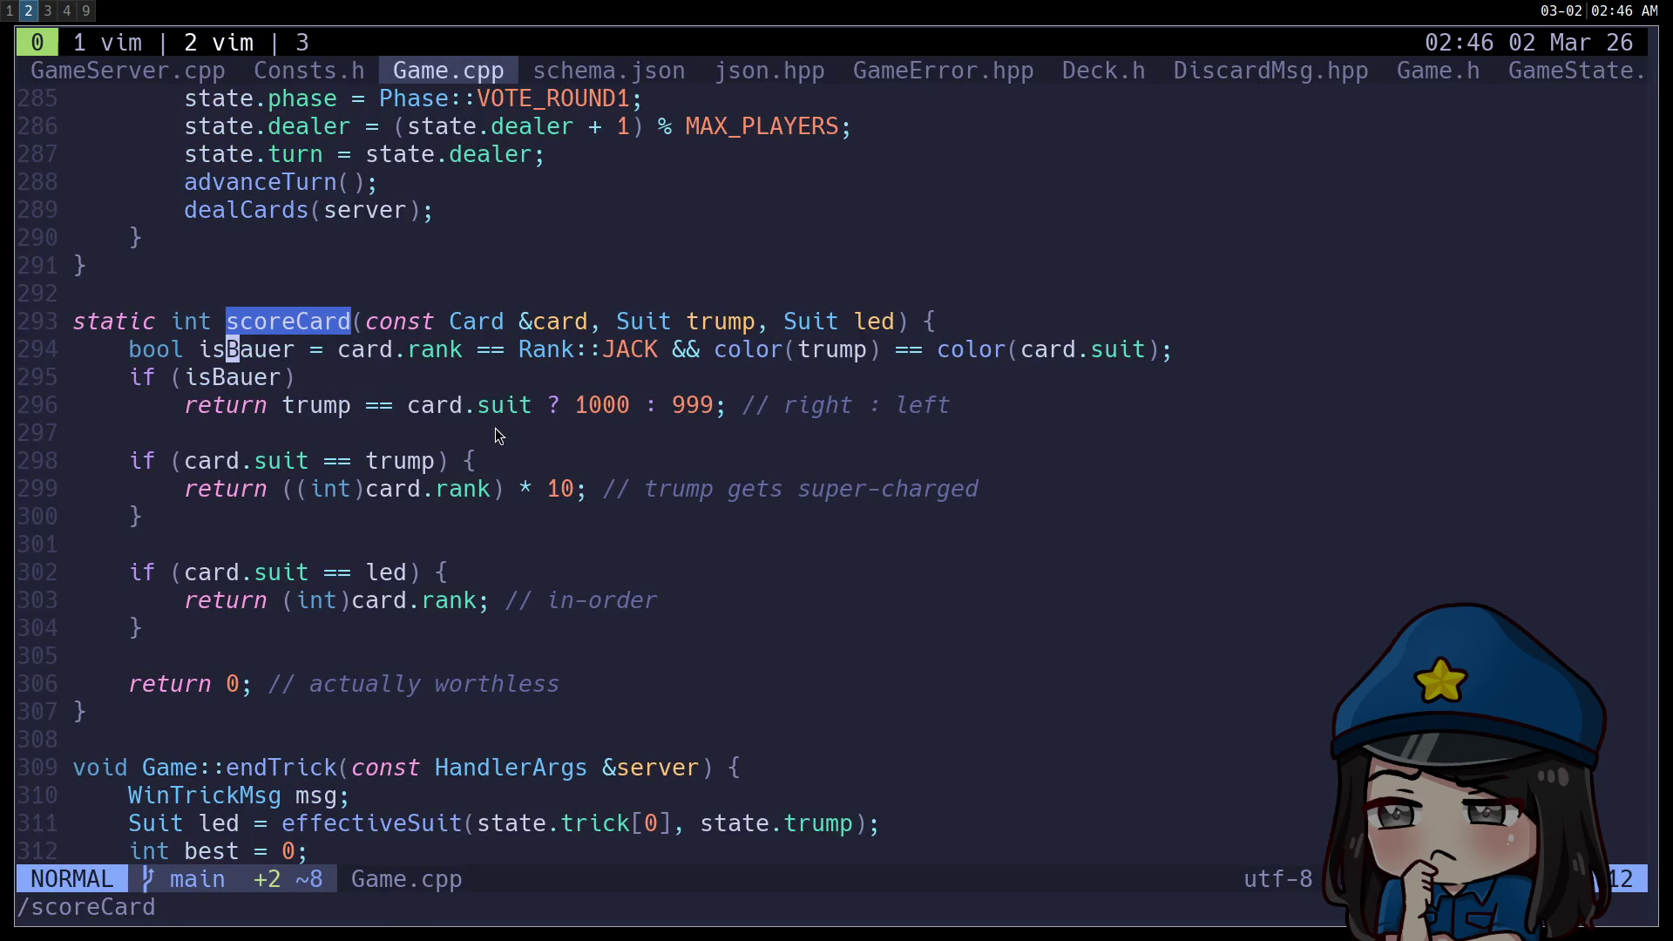
scroll(498, 434, down, 3)
scroll(497, 434, up, 3)
click(305, 324)
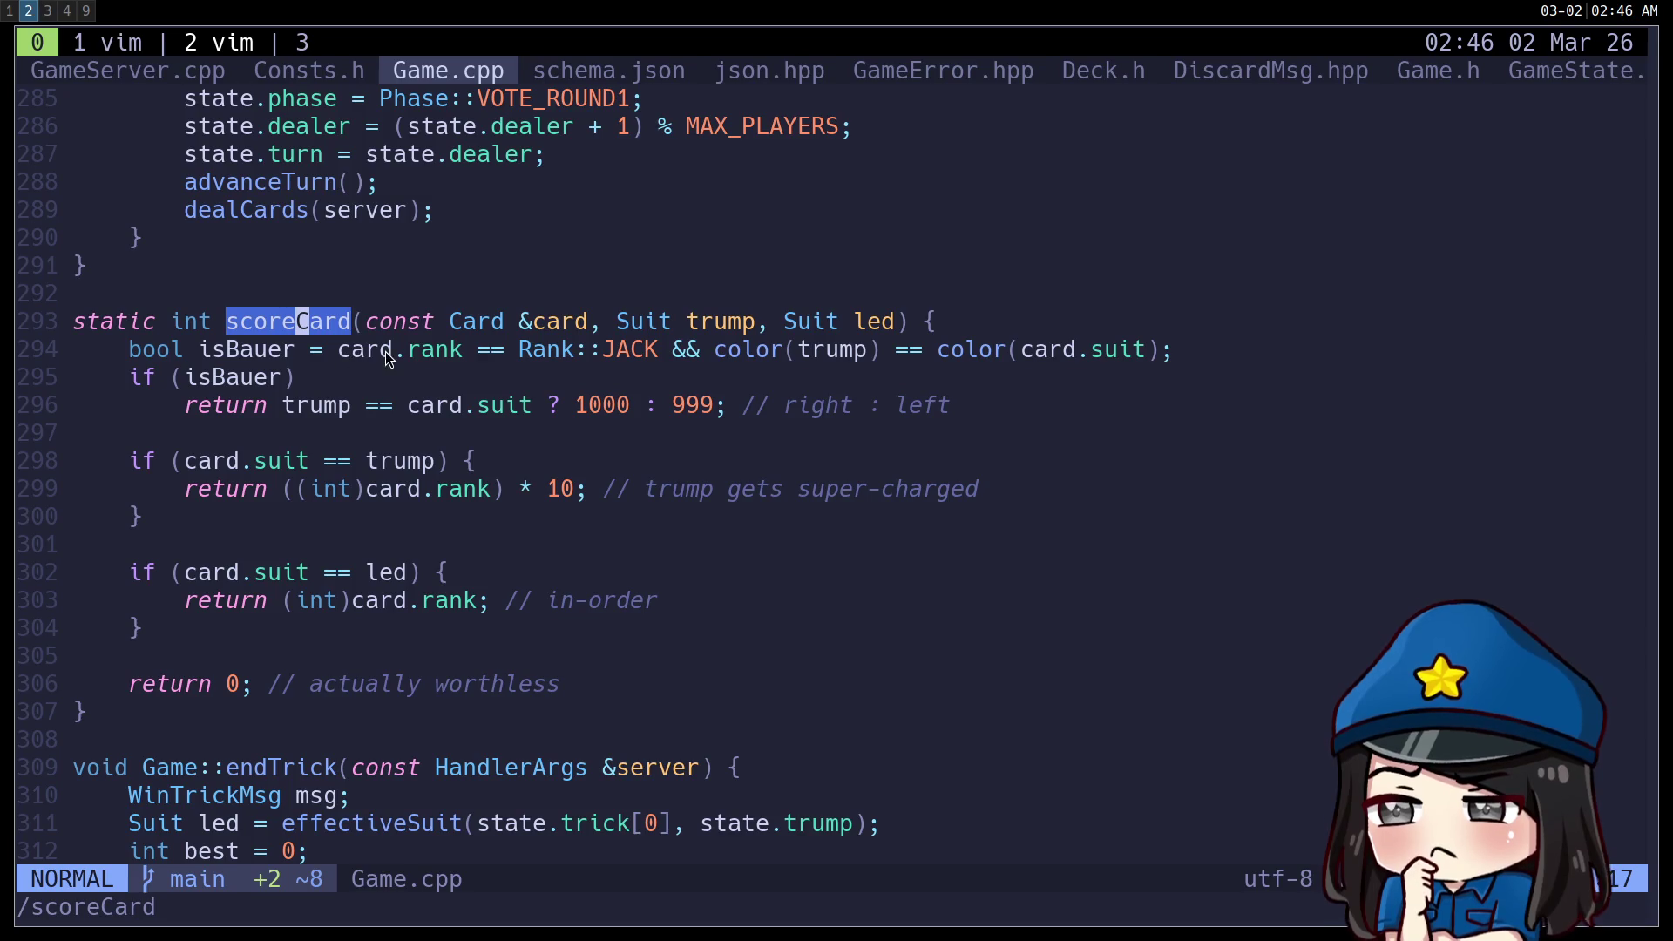
drag(882, 323, 790, 321)
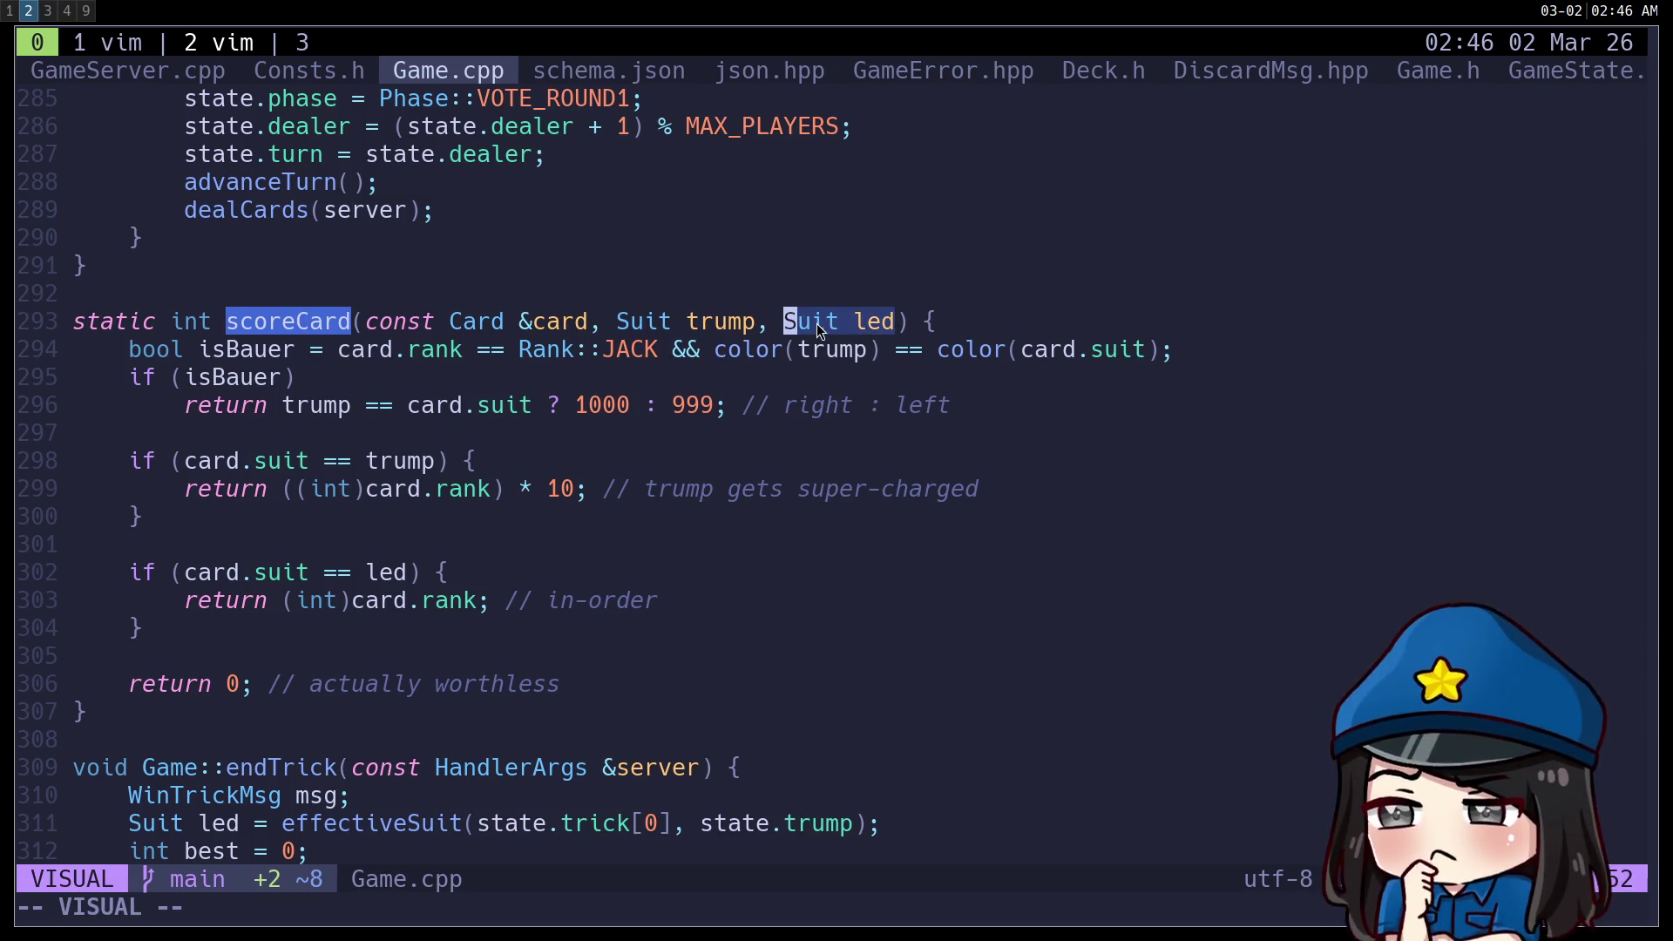
click(758, 310)
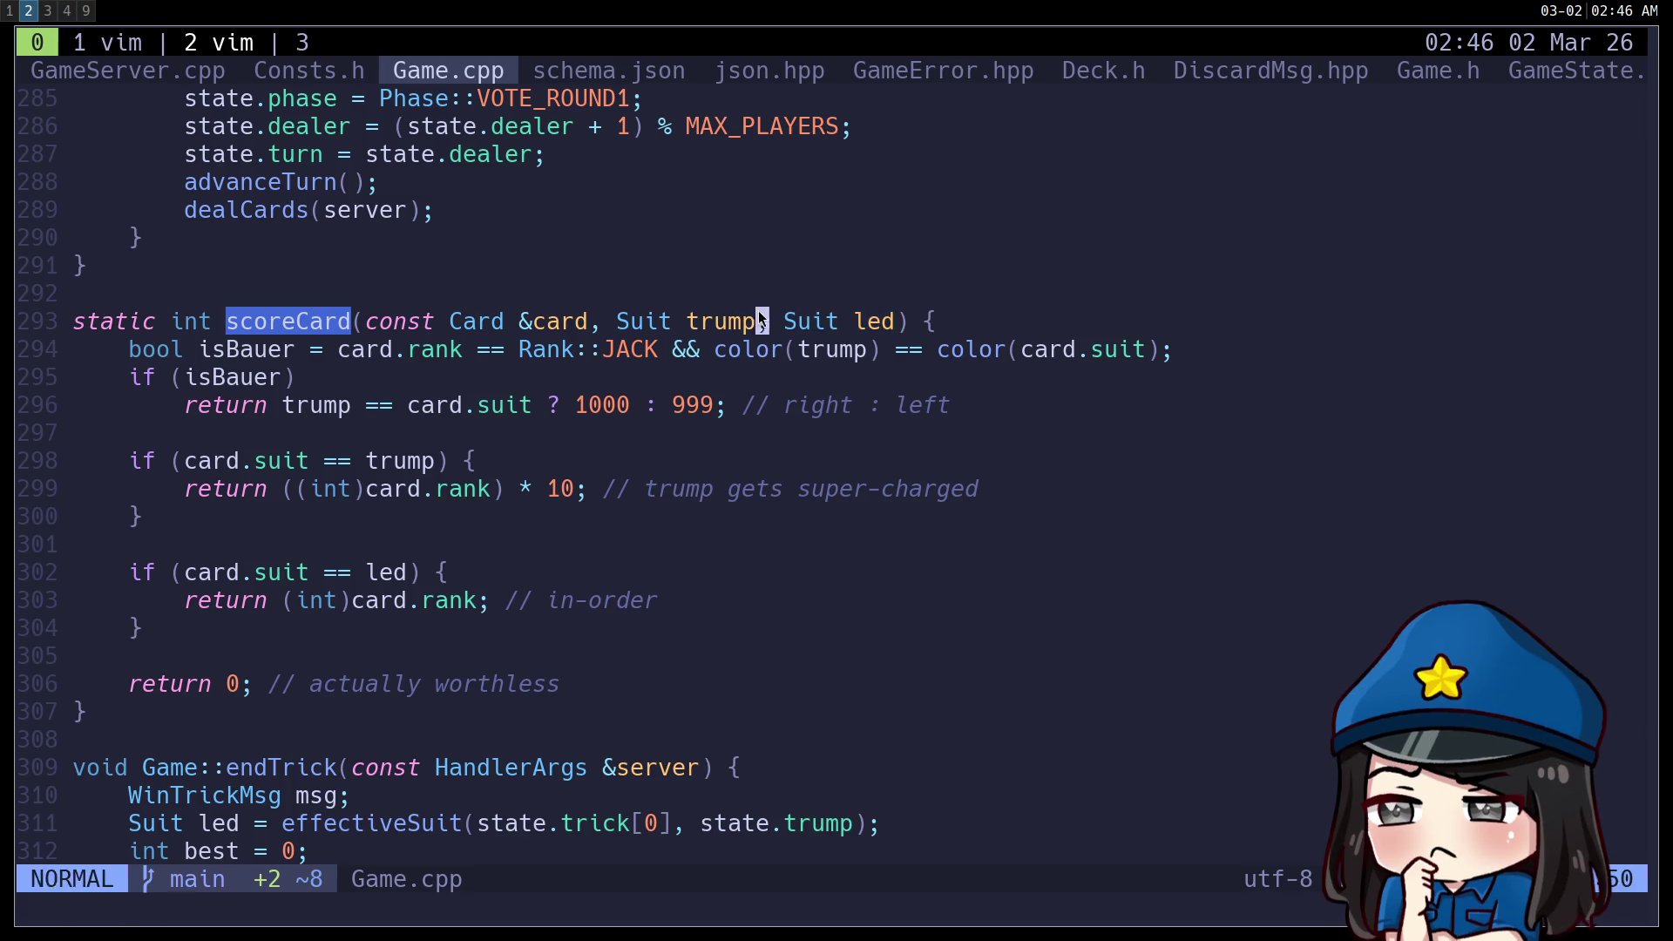
drag(758, 310, 608, 319)
click(699, 294)
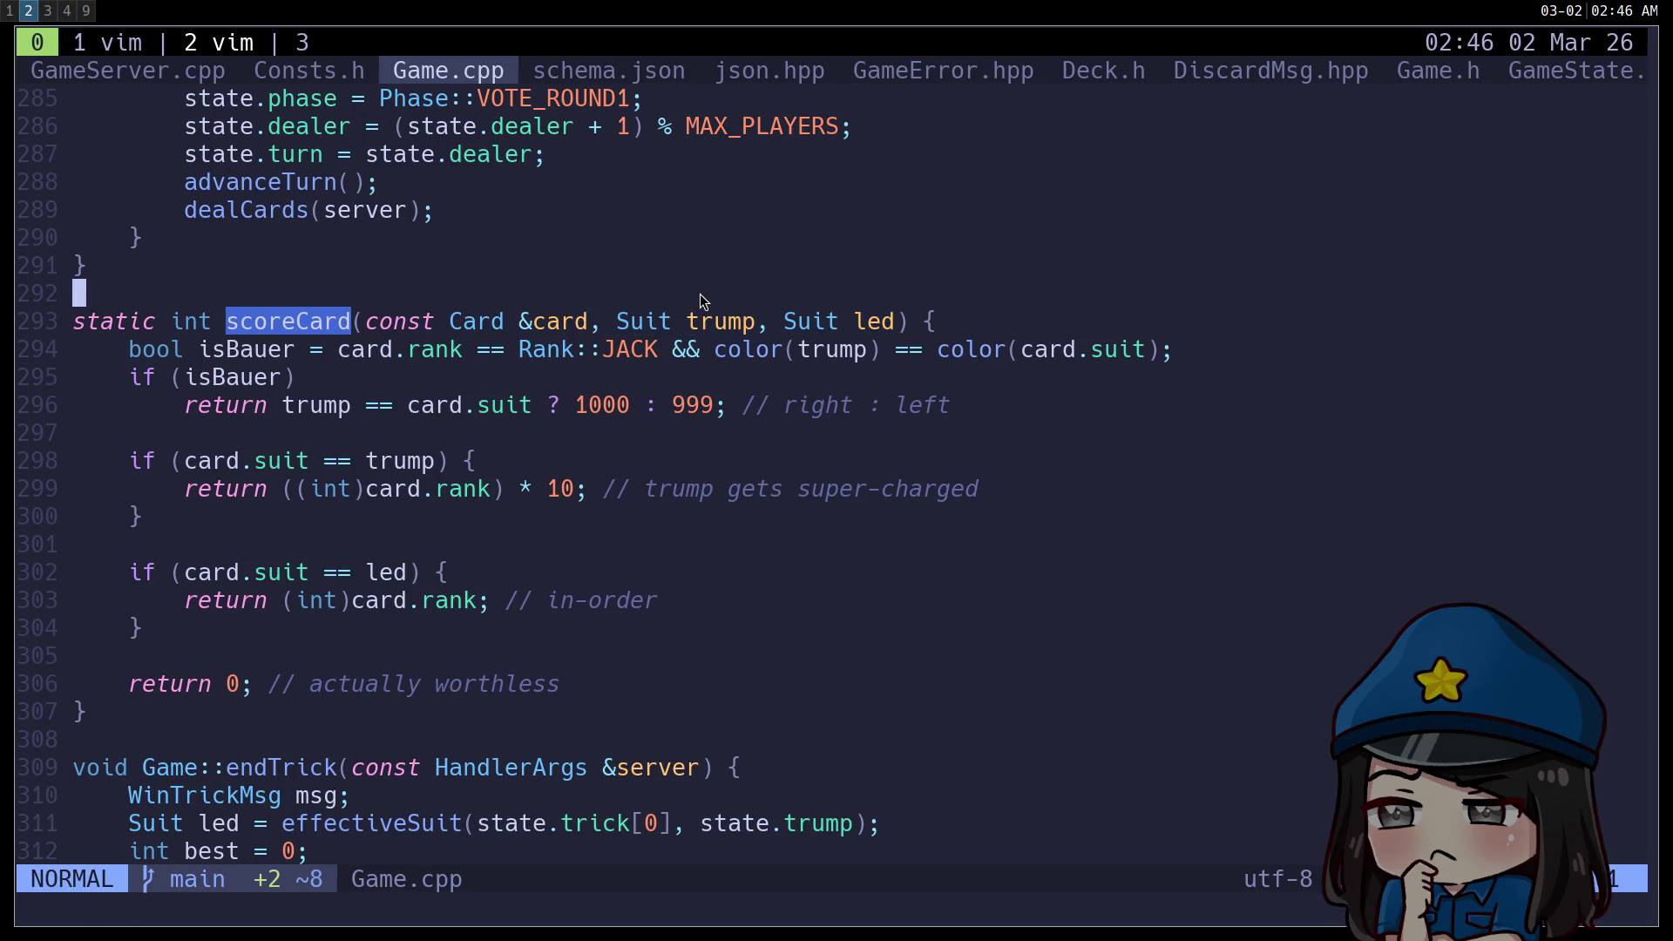
Add the comment '// nine of diamonds // diamonds // hearts' above scoreCard.
key(i)
key(Tab)
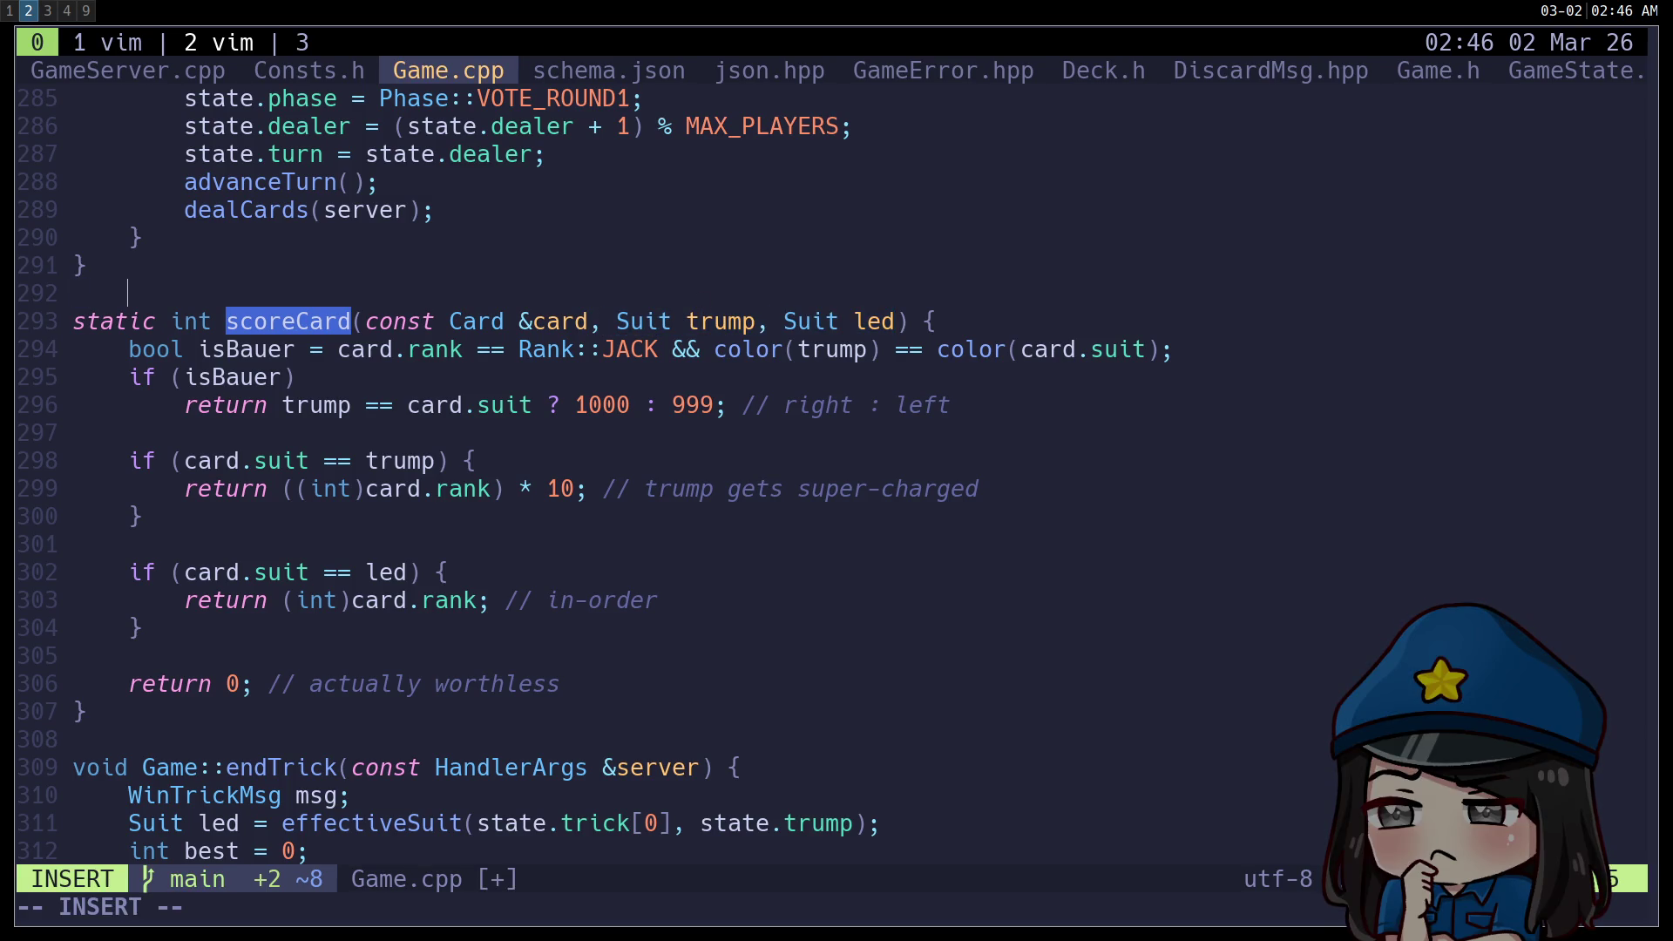
text(// diamonds   )
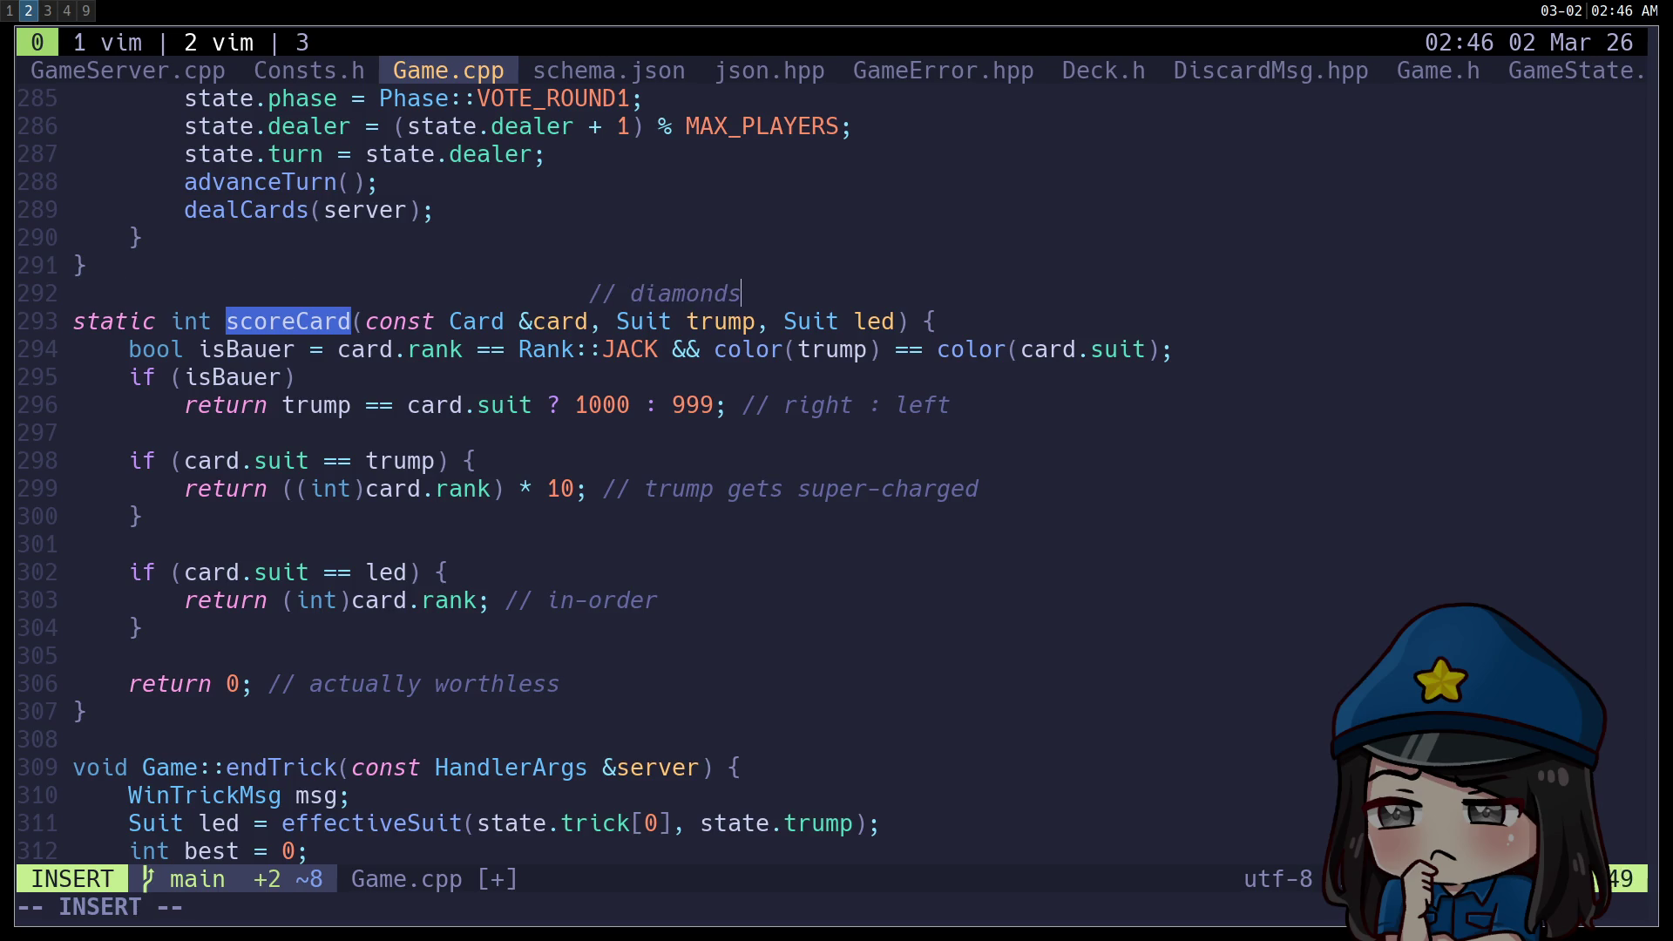
text(// hearts)
key(Escape)
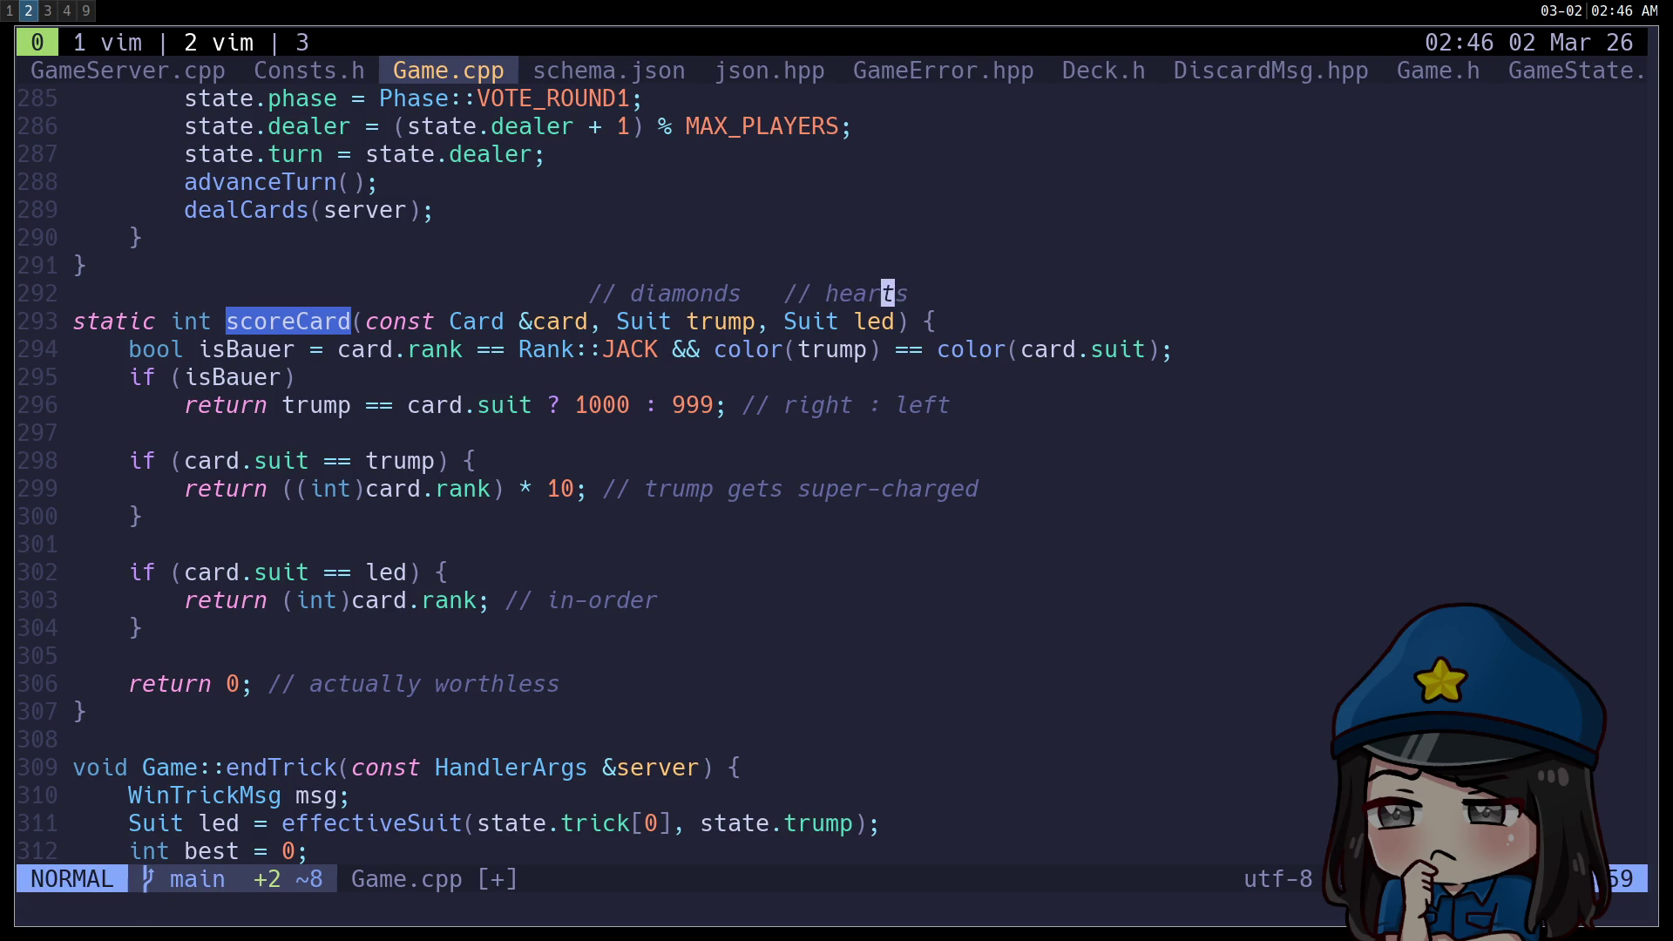
key(h)
key(h)
key(h)
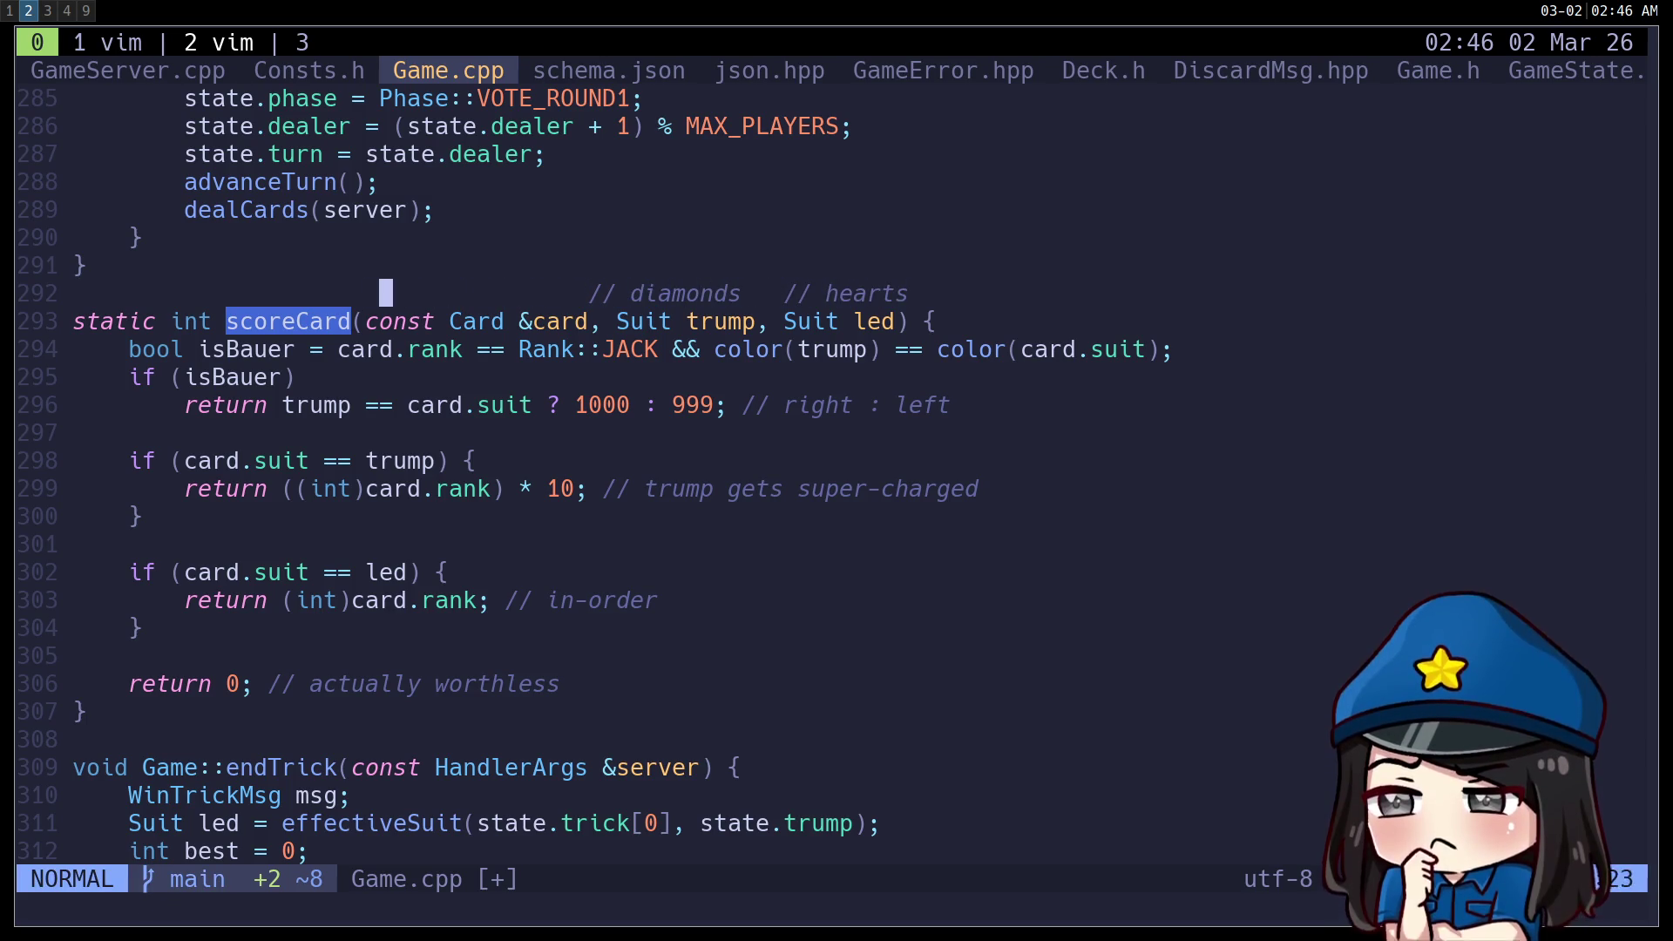
text(i//)
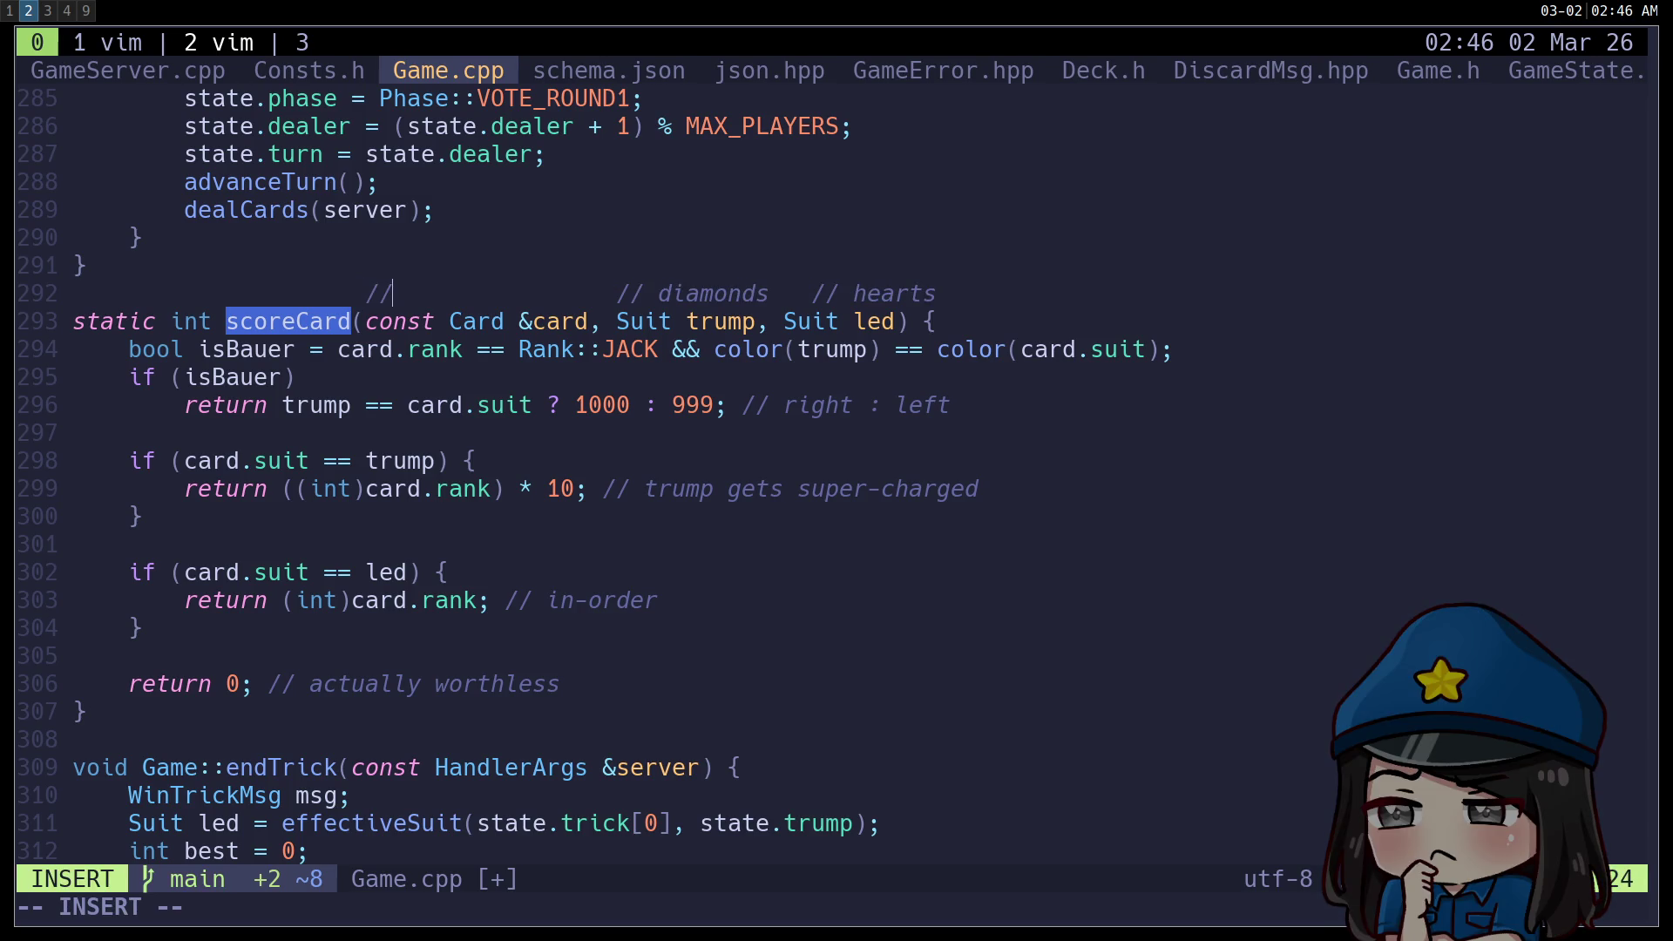
text( nine of diamon)
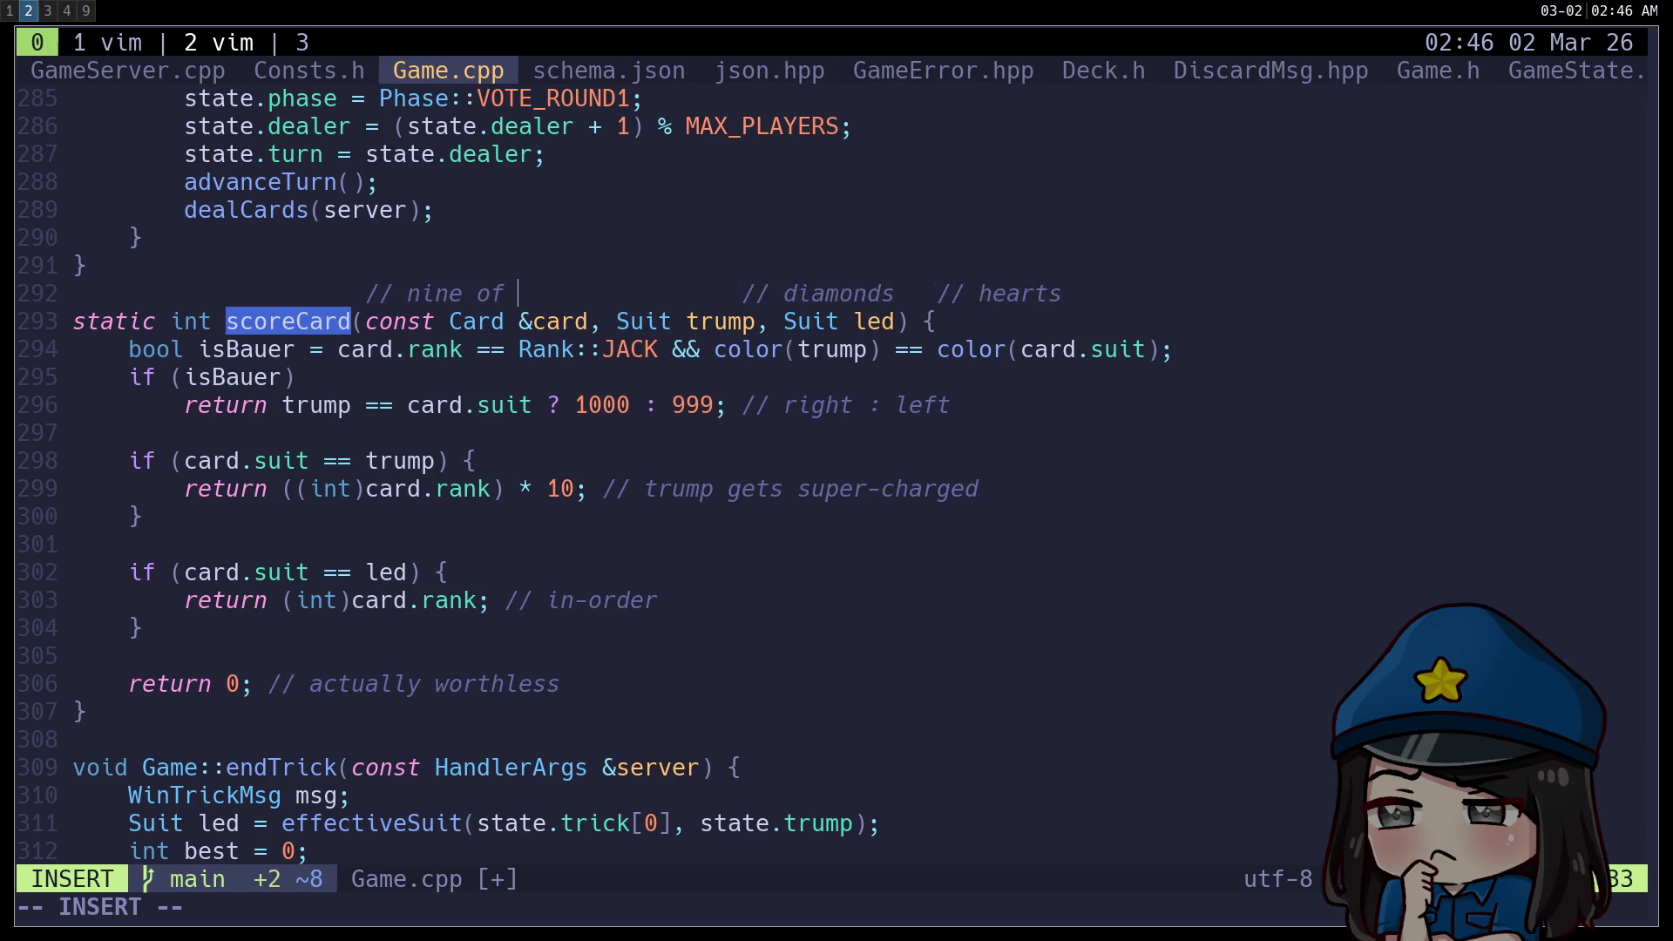
text(ds)
key(Escape)
Delete extra spaces so the comment labels sit over the card, trump and led parameters.
key(l)
key(x)
key(x)
key(x)
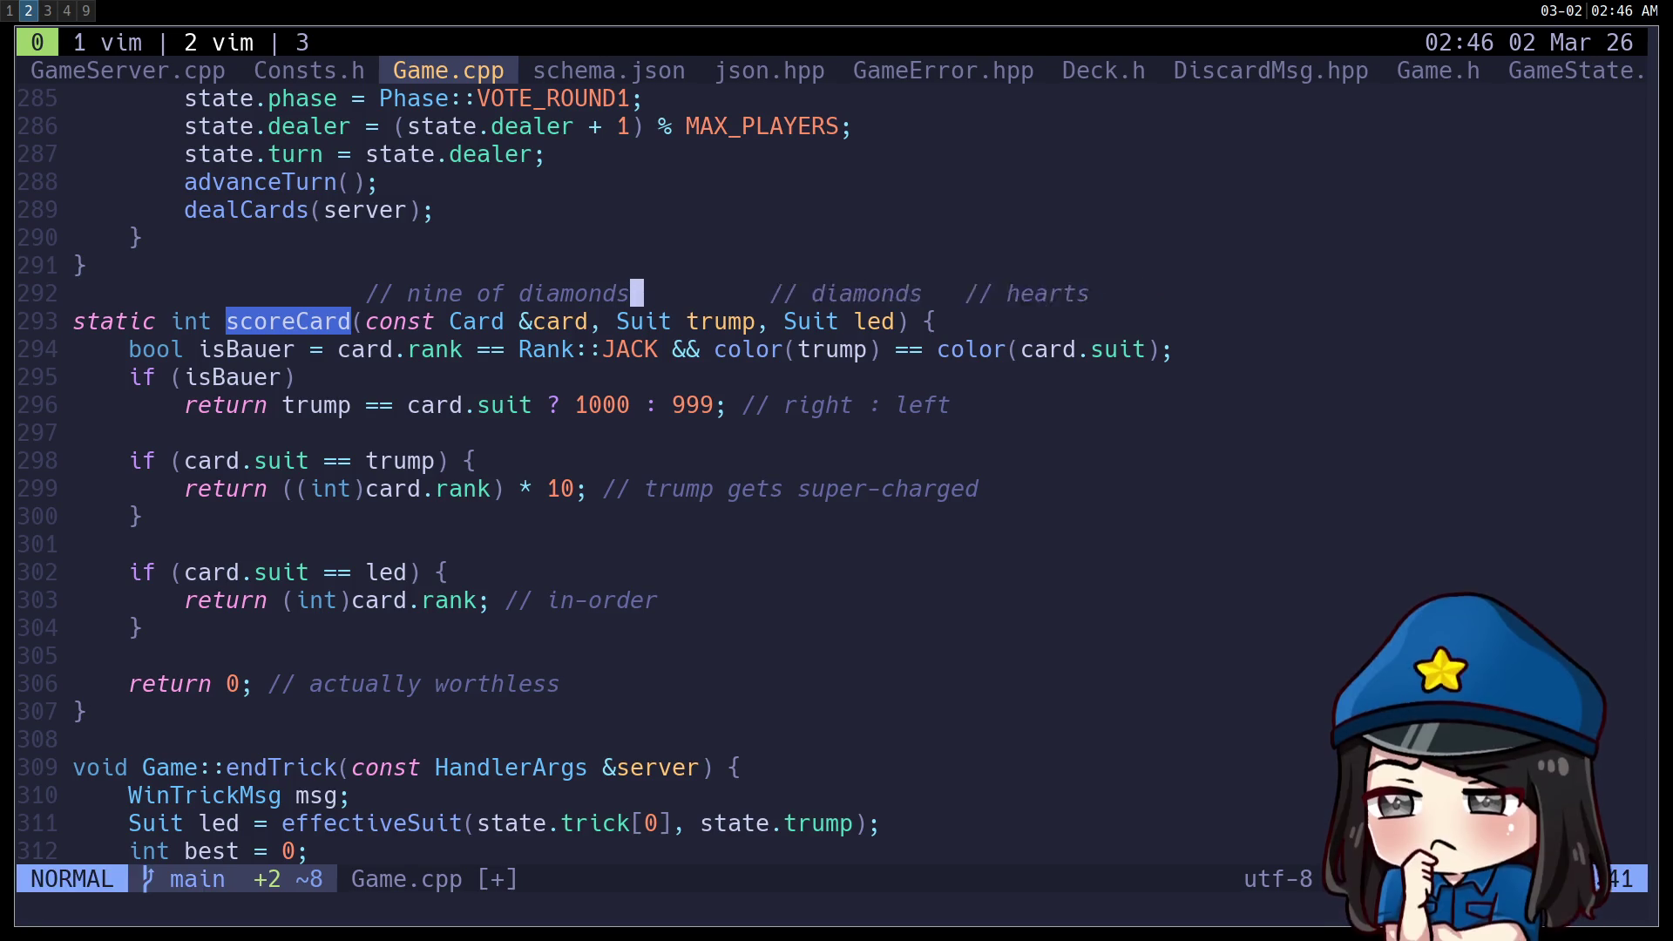
key(x)
key(x)
key(x)
key(h)
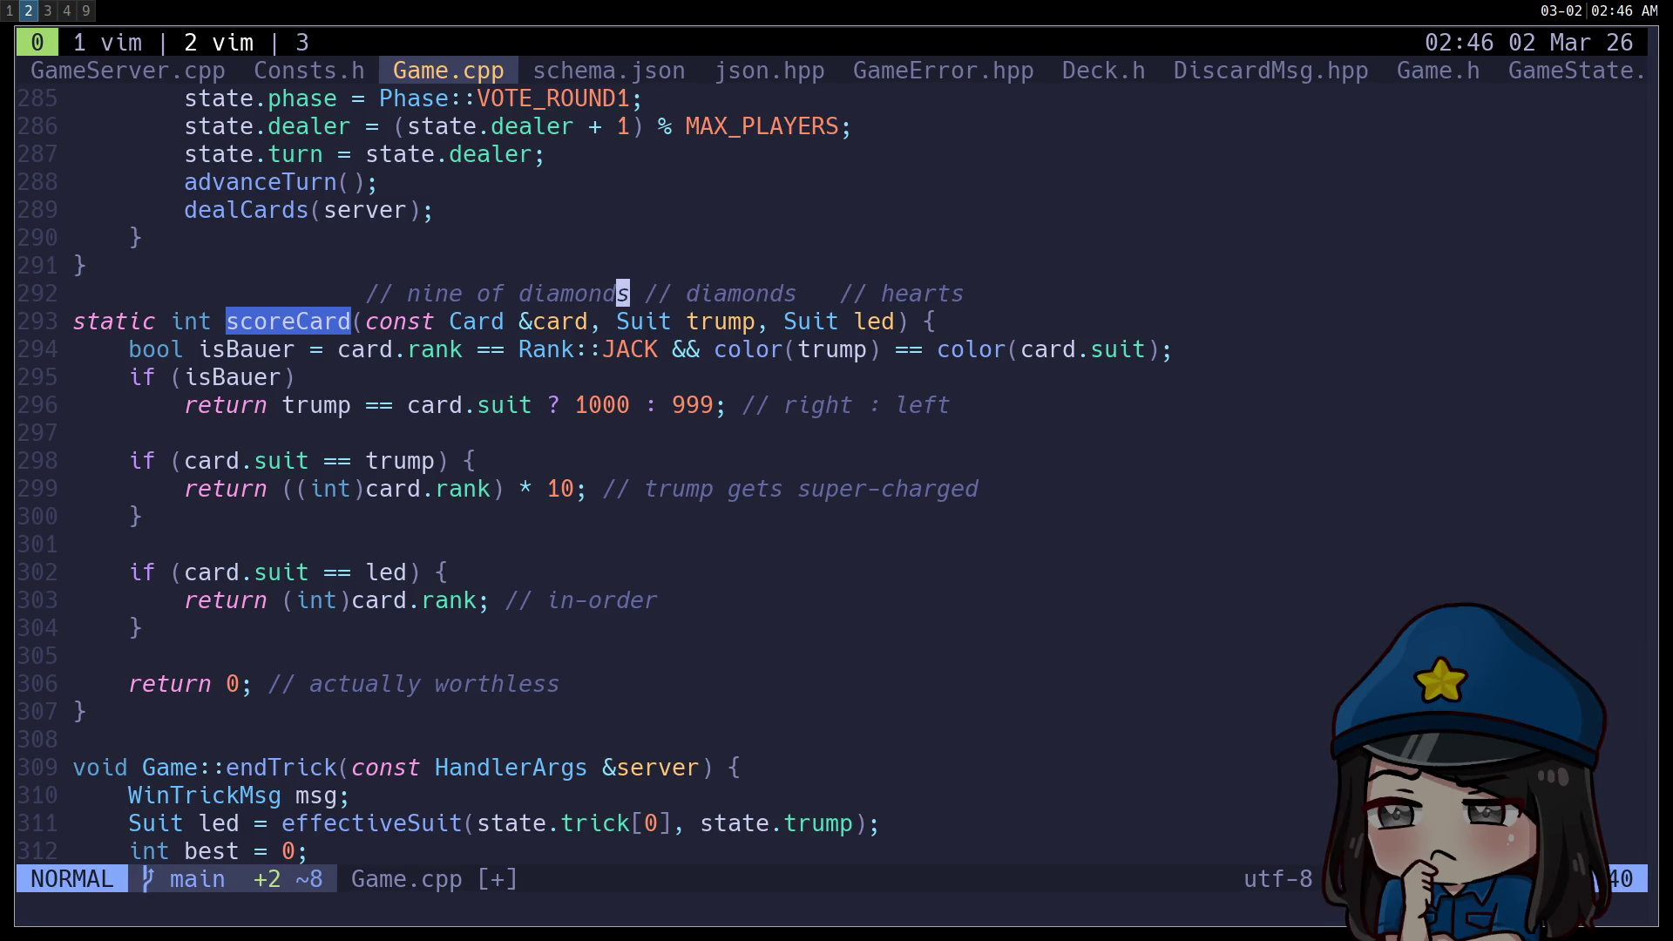
key(h)
key(h)
key(h)
key(x)
key(x)
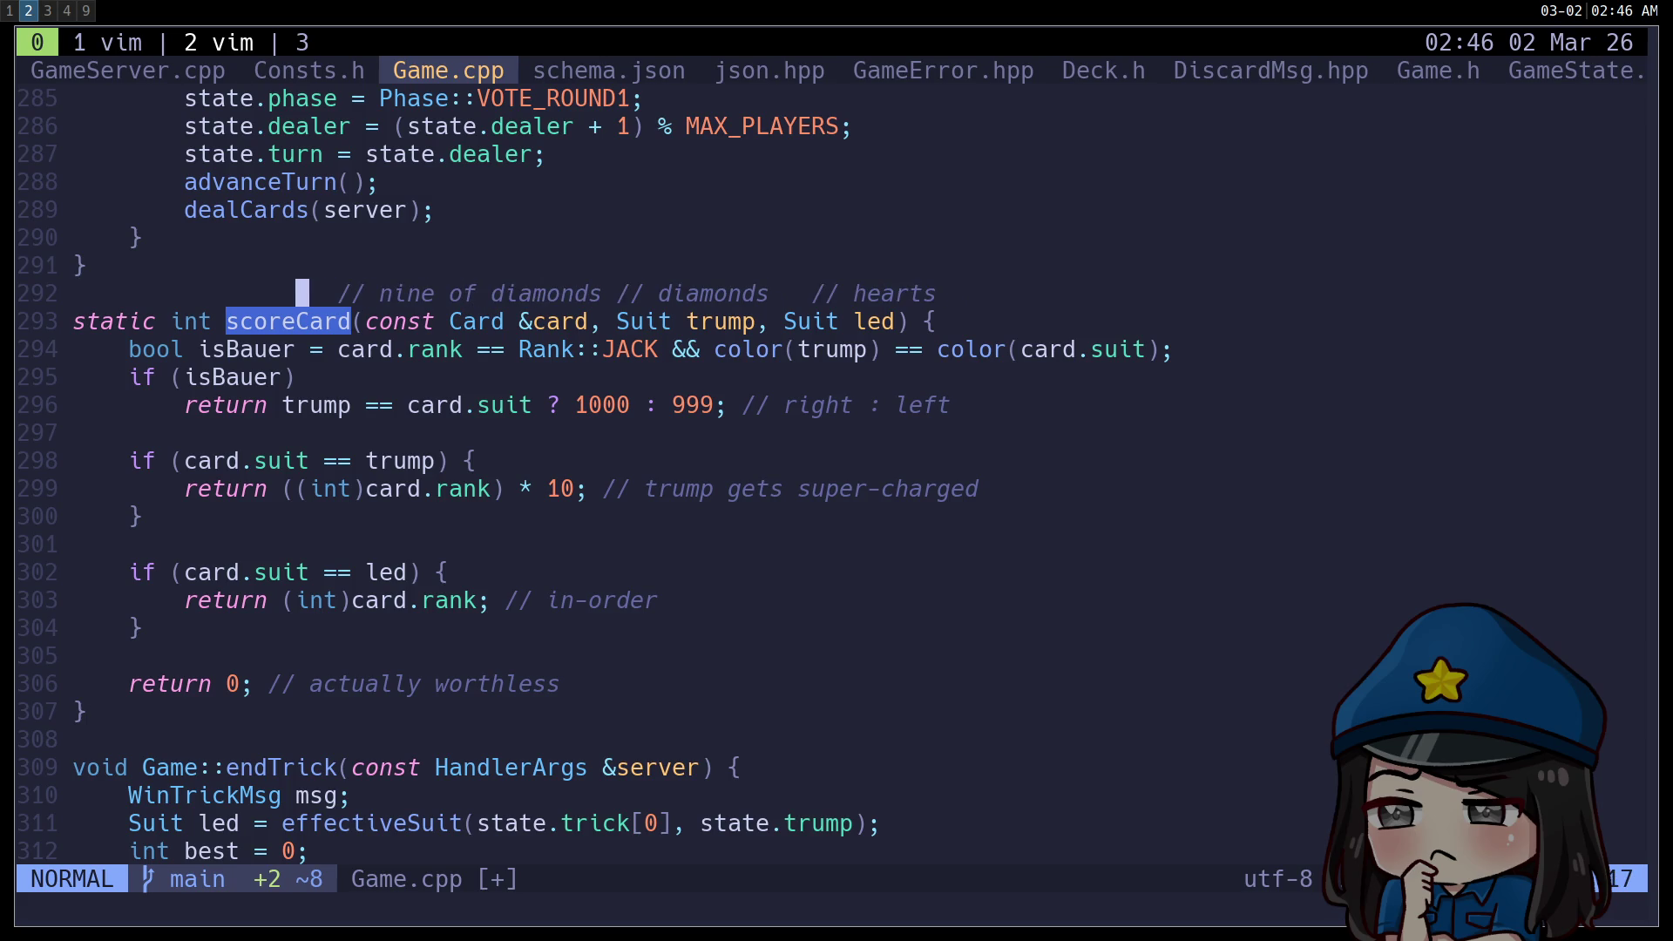
key(i)
key(Escape)
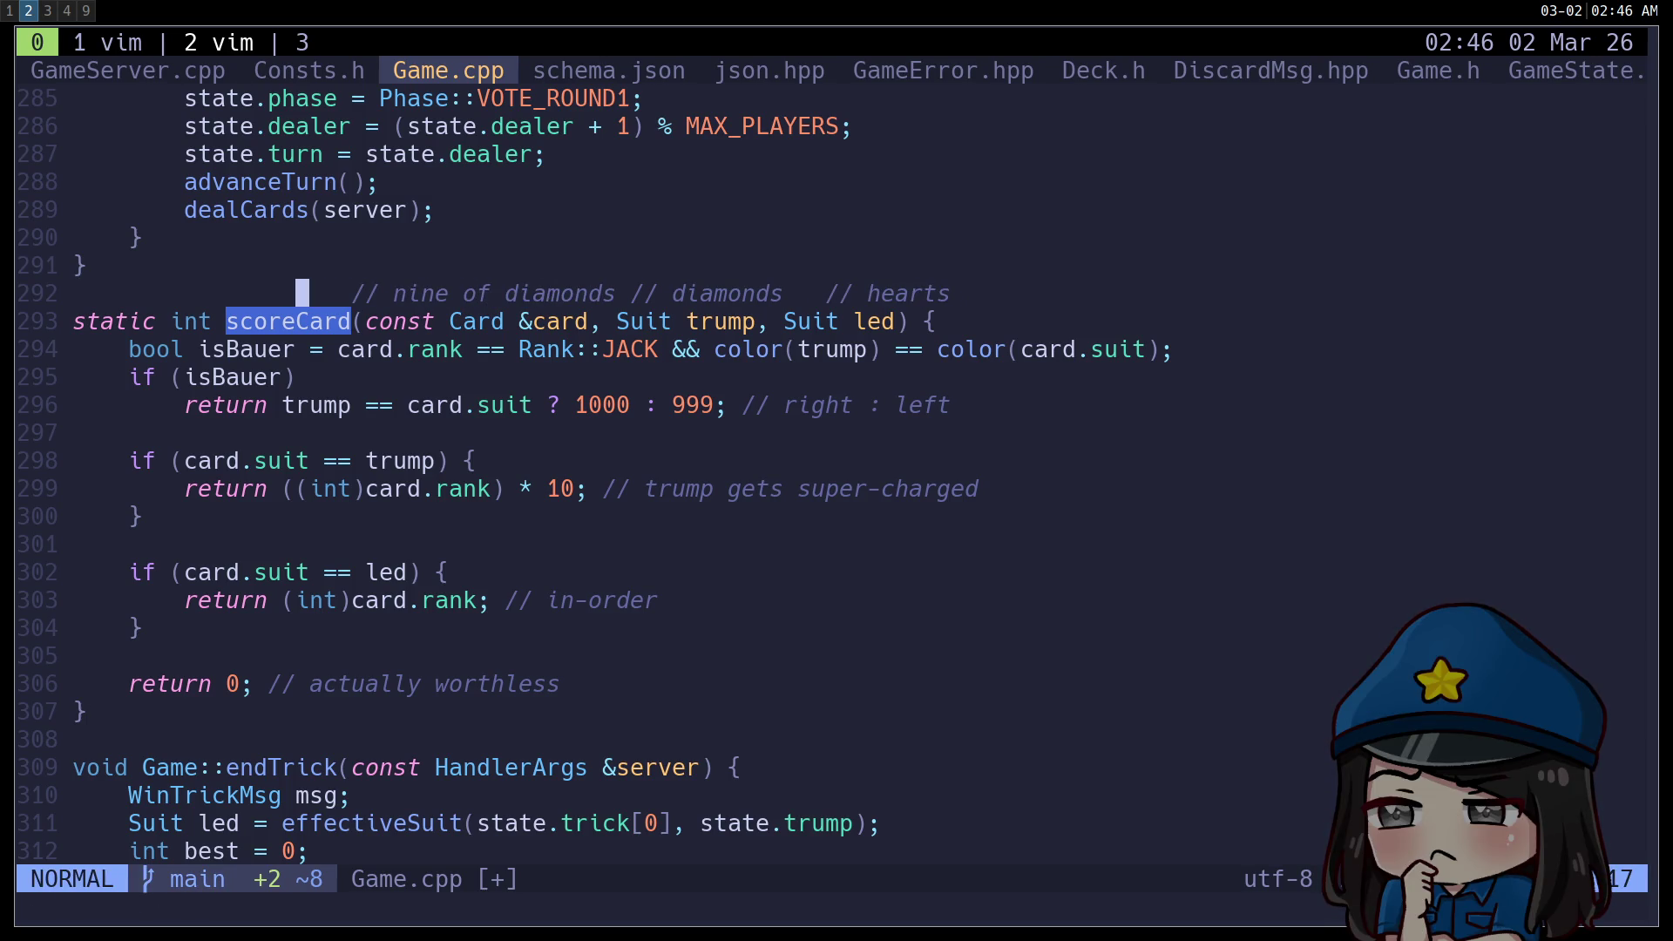
key(j)
key(j)
key(j)
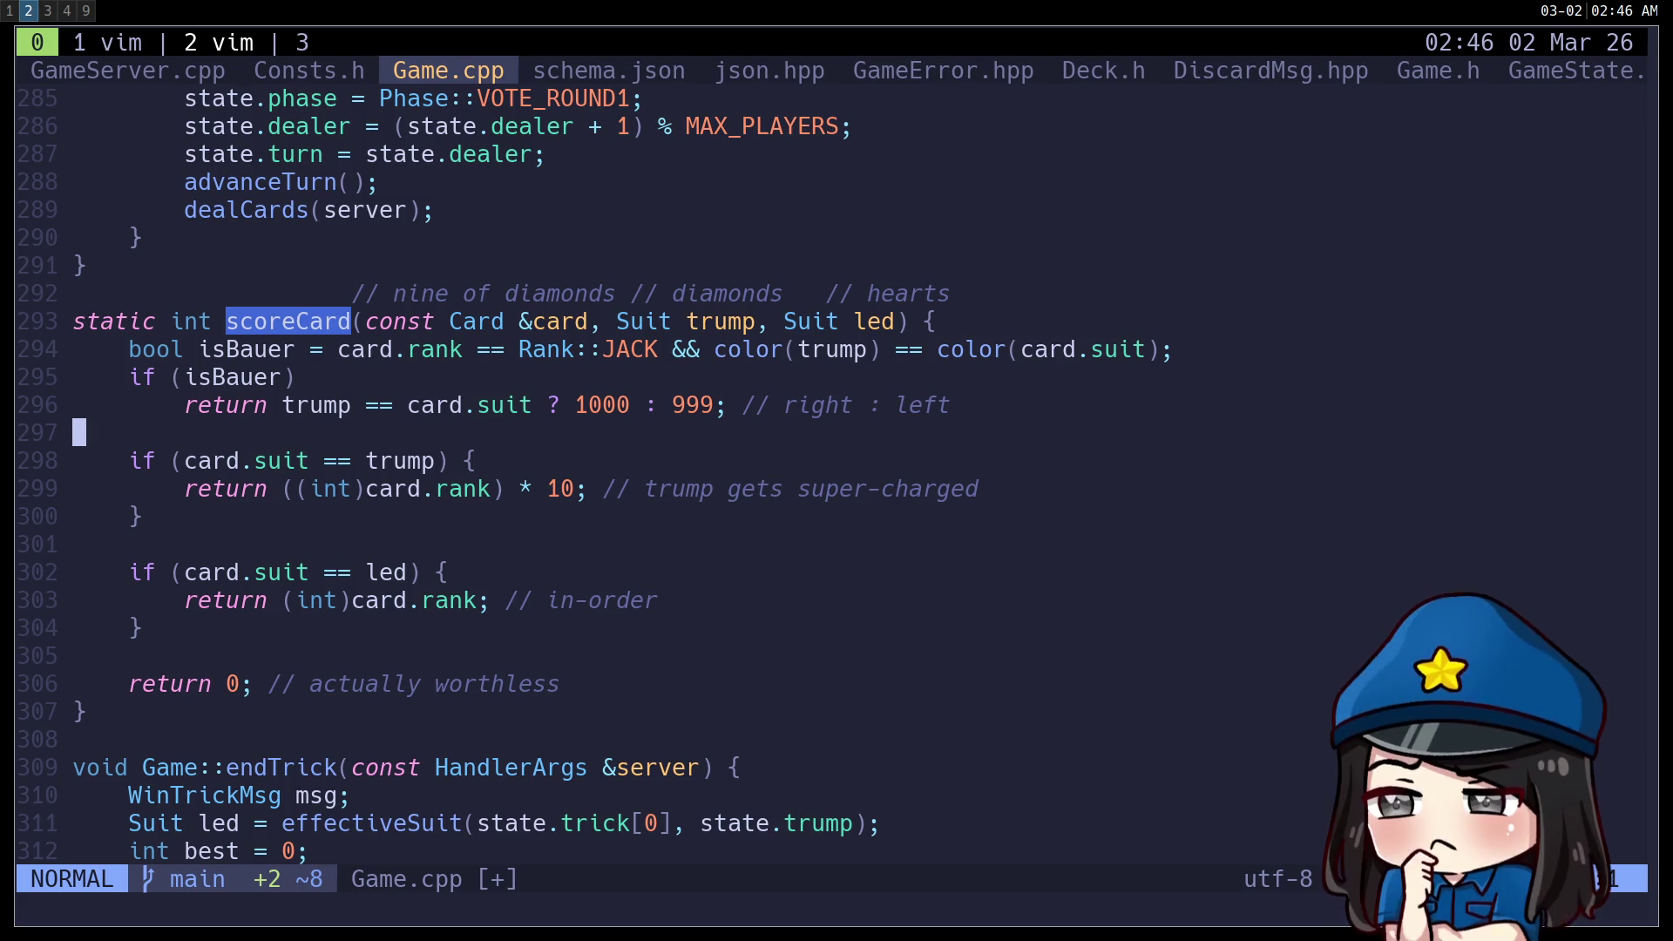
key(space)
key(f)
key(f)
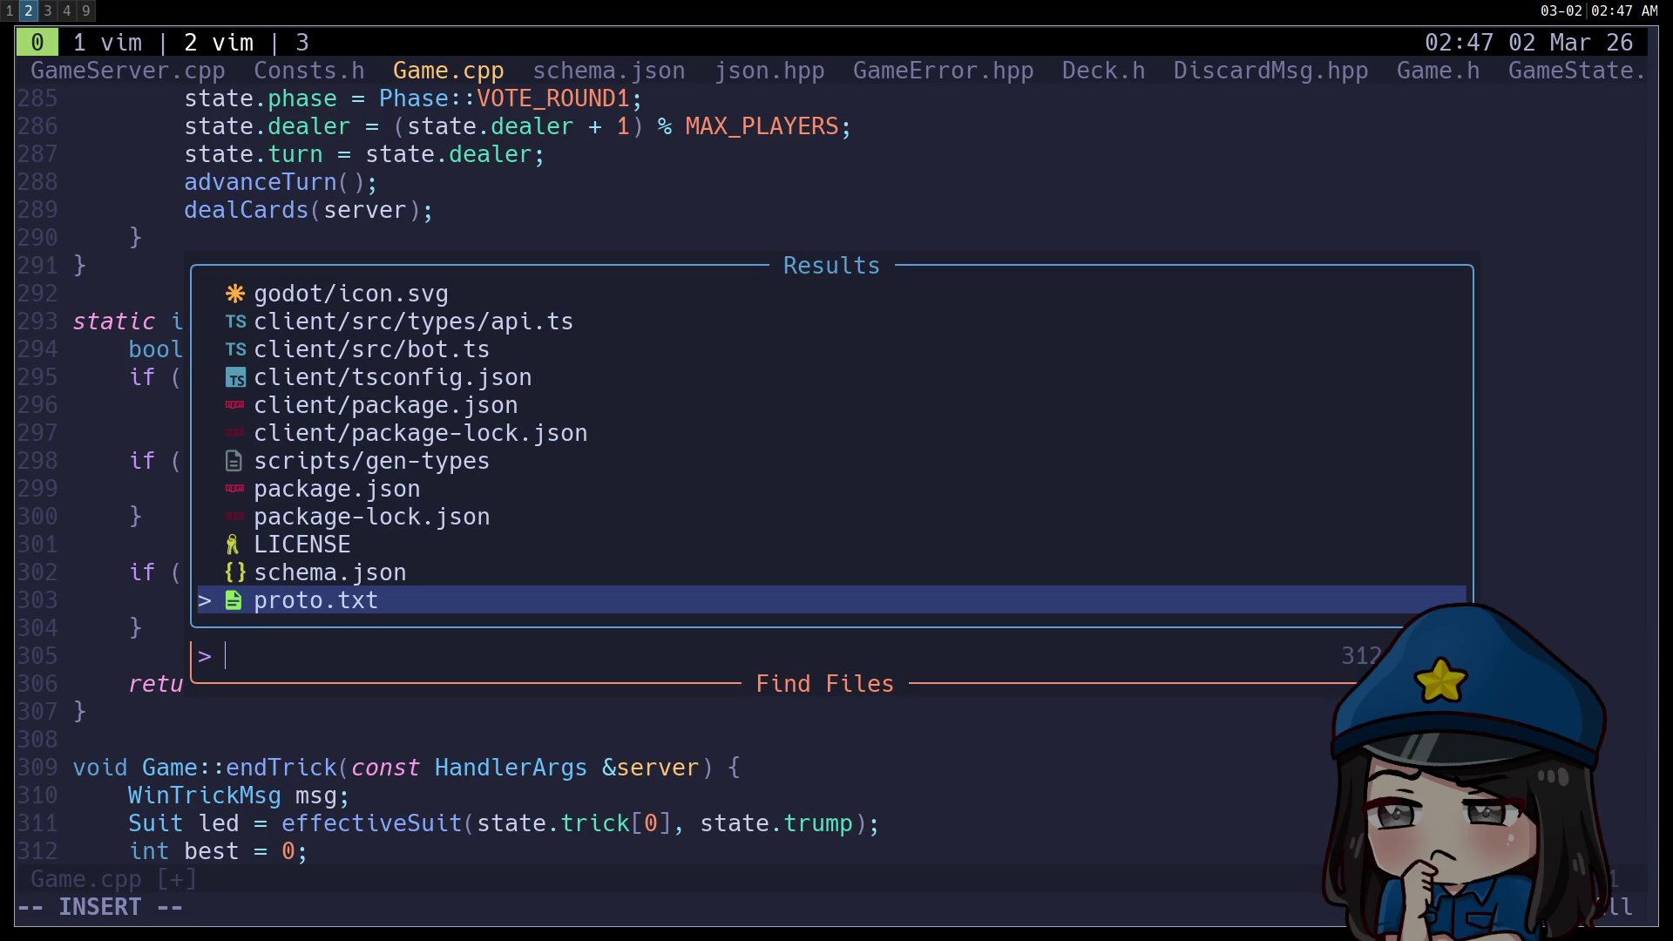
key(Escape)
key(space)
text(fgNINE)
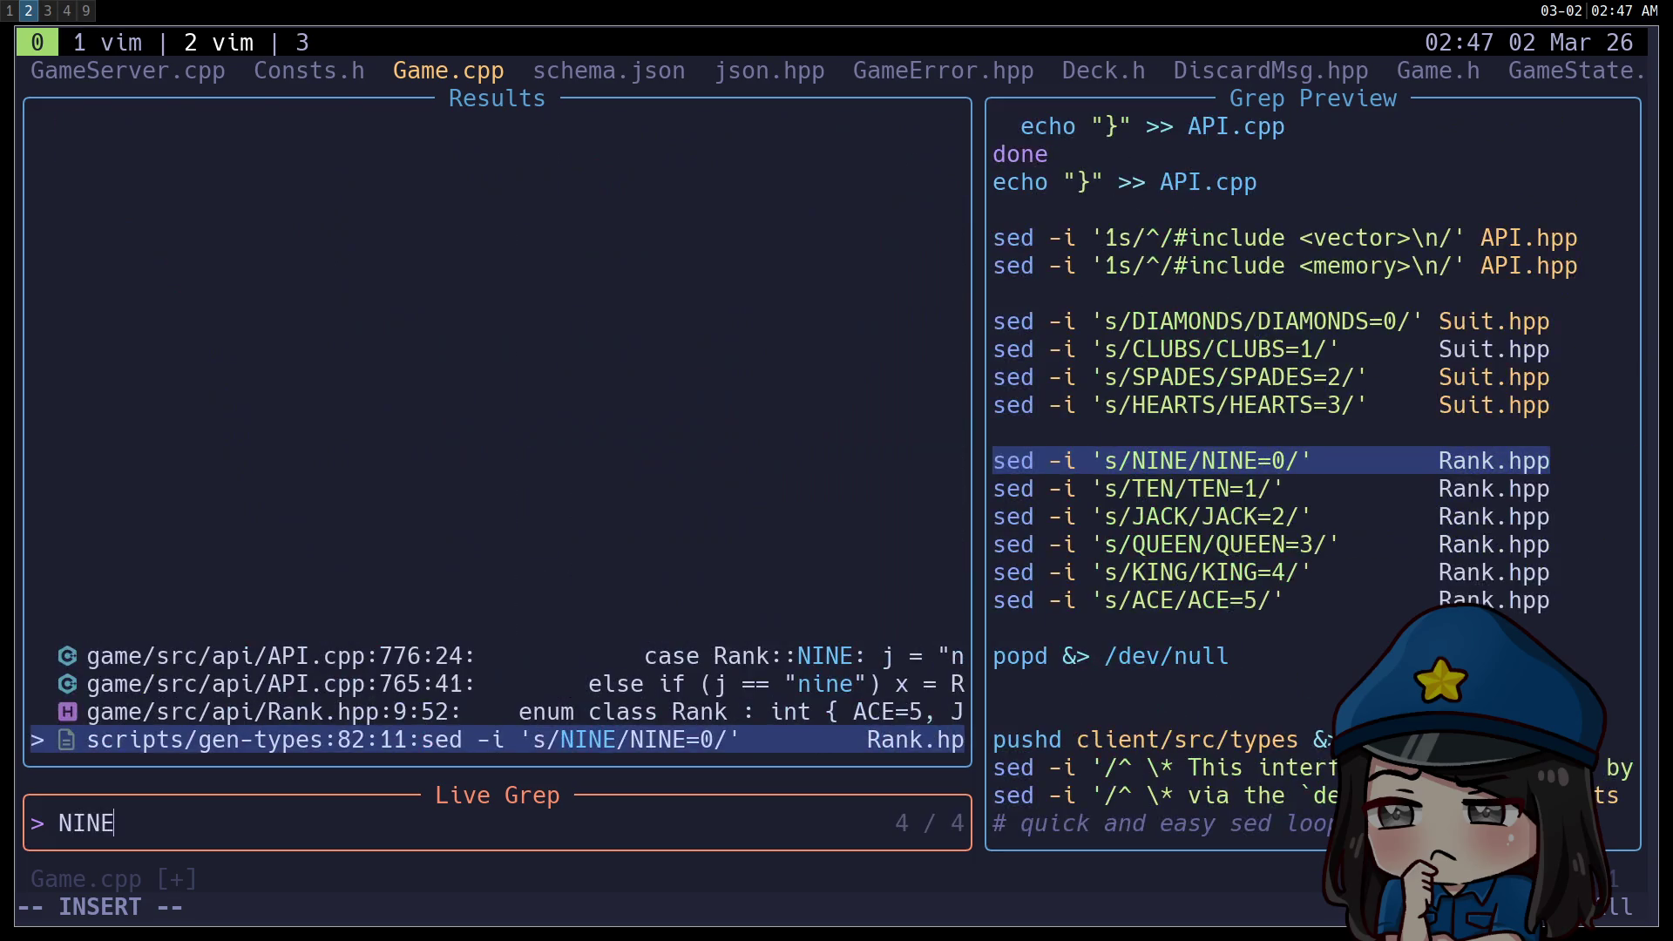
key(Return)
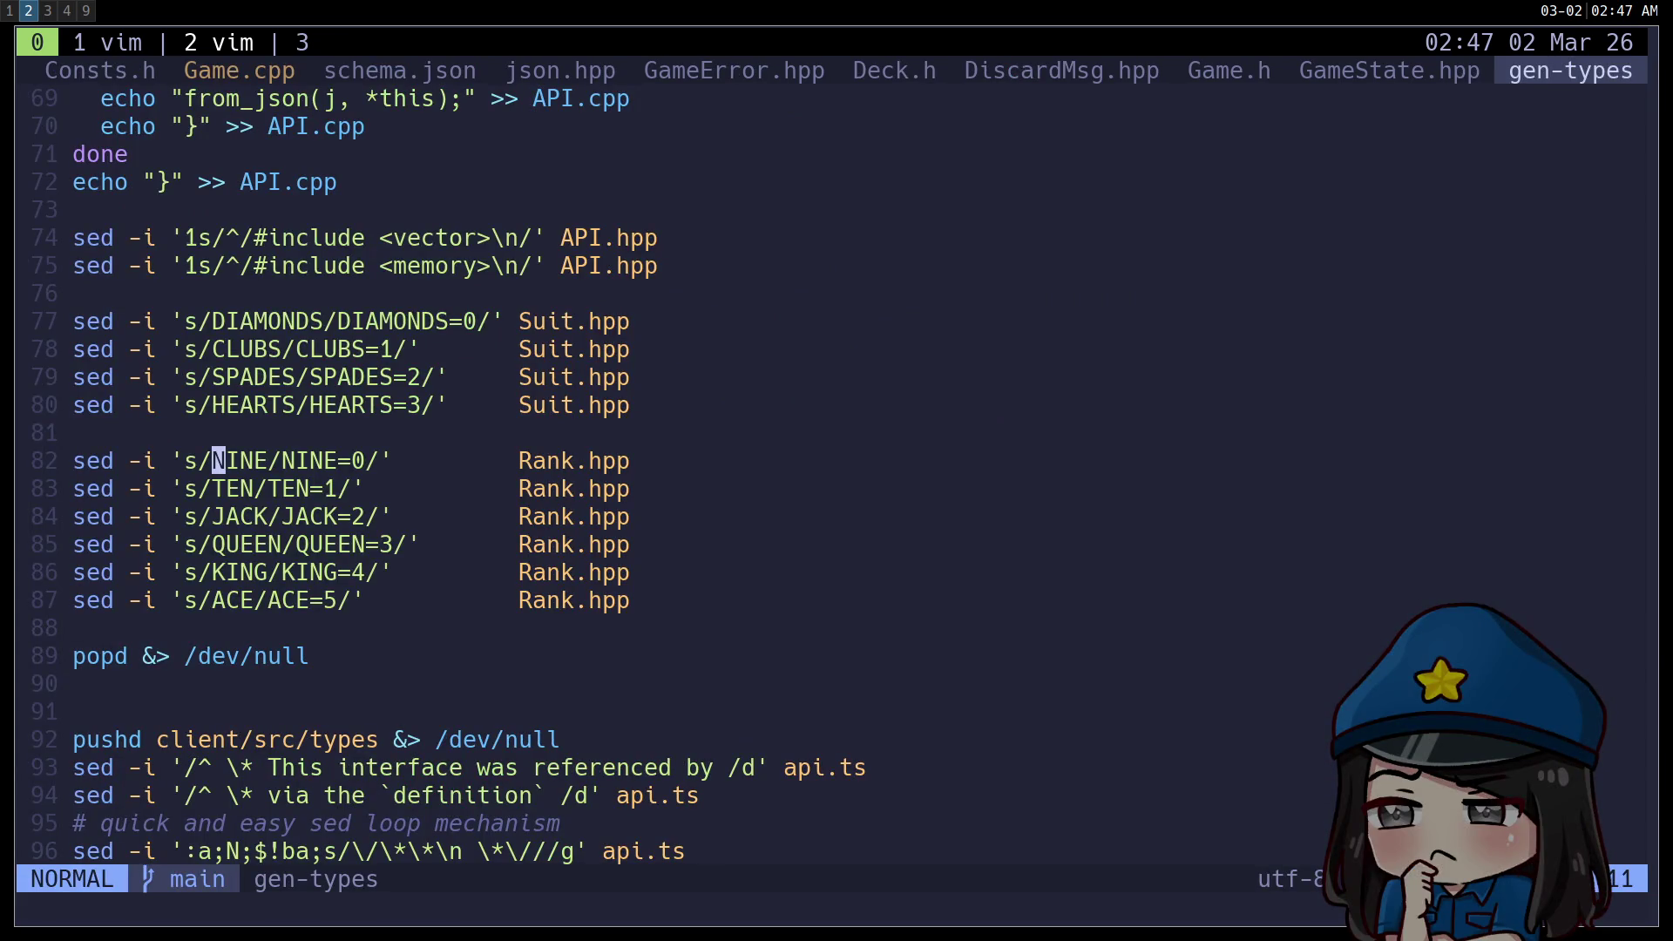
key(ctrl+o)
key(j)
key(j)
key(shift+v)
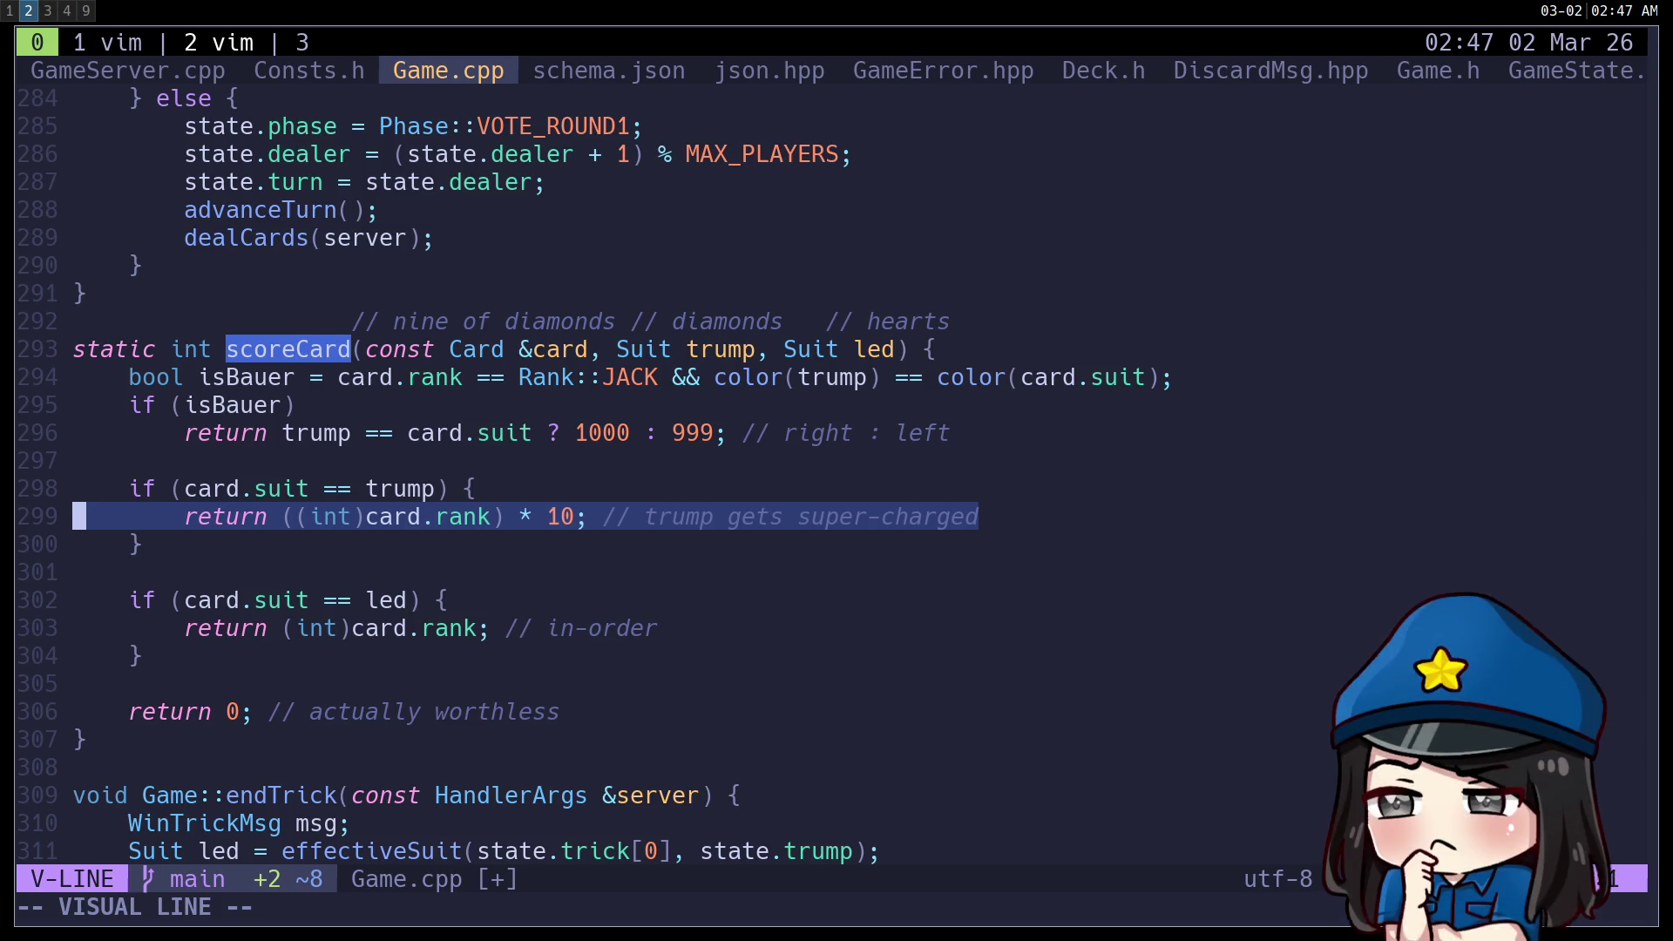
Change the trump-suit return on line 299 to use (card.rank + 1).
click(79, 544)
click(79, 516)
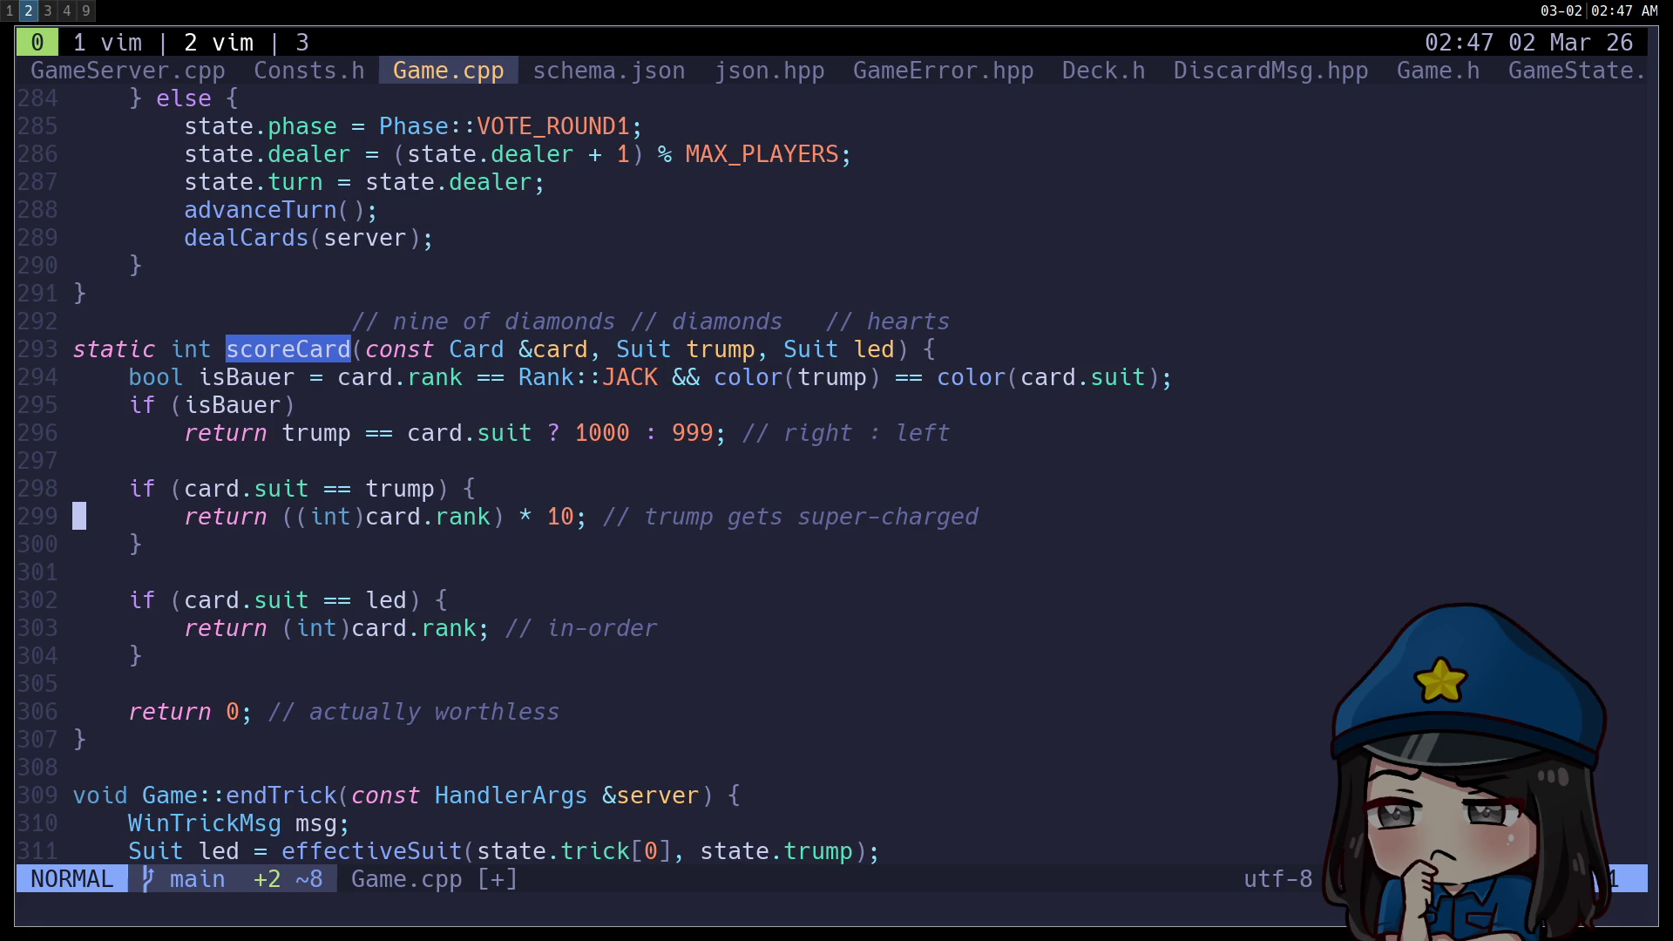
click(483, 517)
key(a)
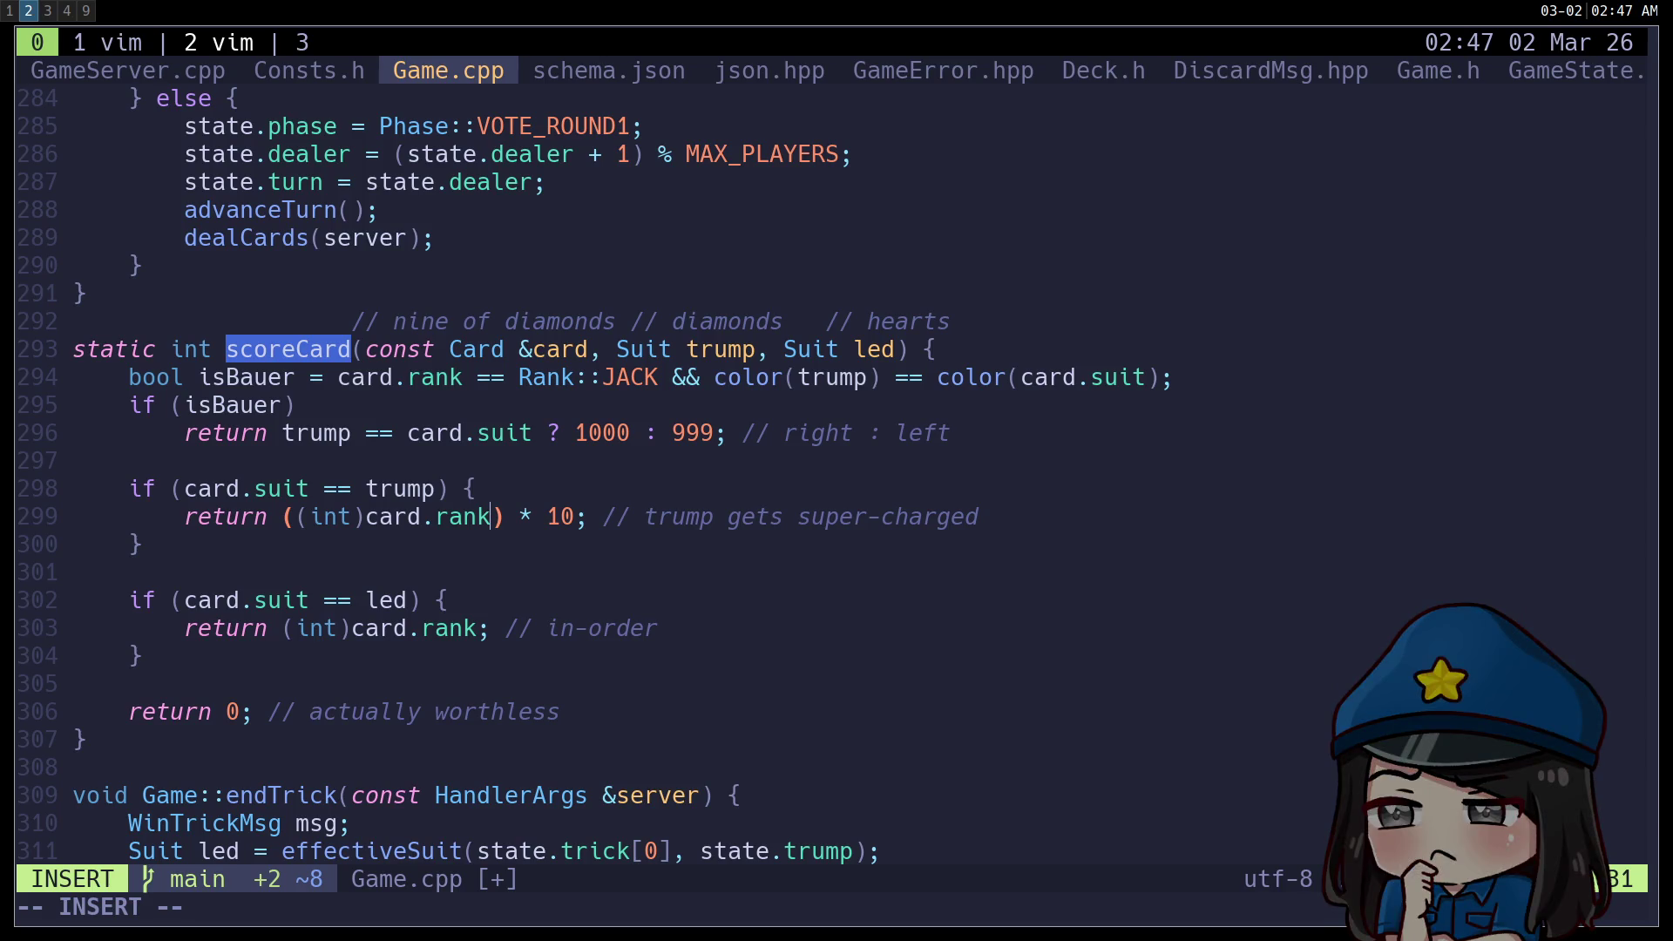
key(Escape)
text(la + 1)
key(BackSpace)
text())
key(Escape)
key(F)
key(parenleft)
text(hi()
key(Escape)
Add + 1 to card.rank in the led-suit return on line 303 with matching parentheses.
key(j)
key(k)
key(k)
key(j)
key(j)
key(k)
key(j)
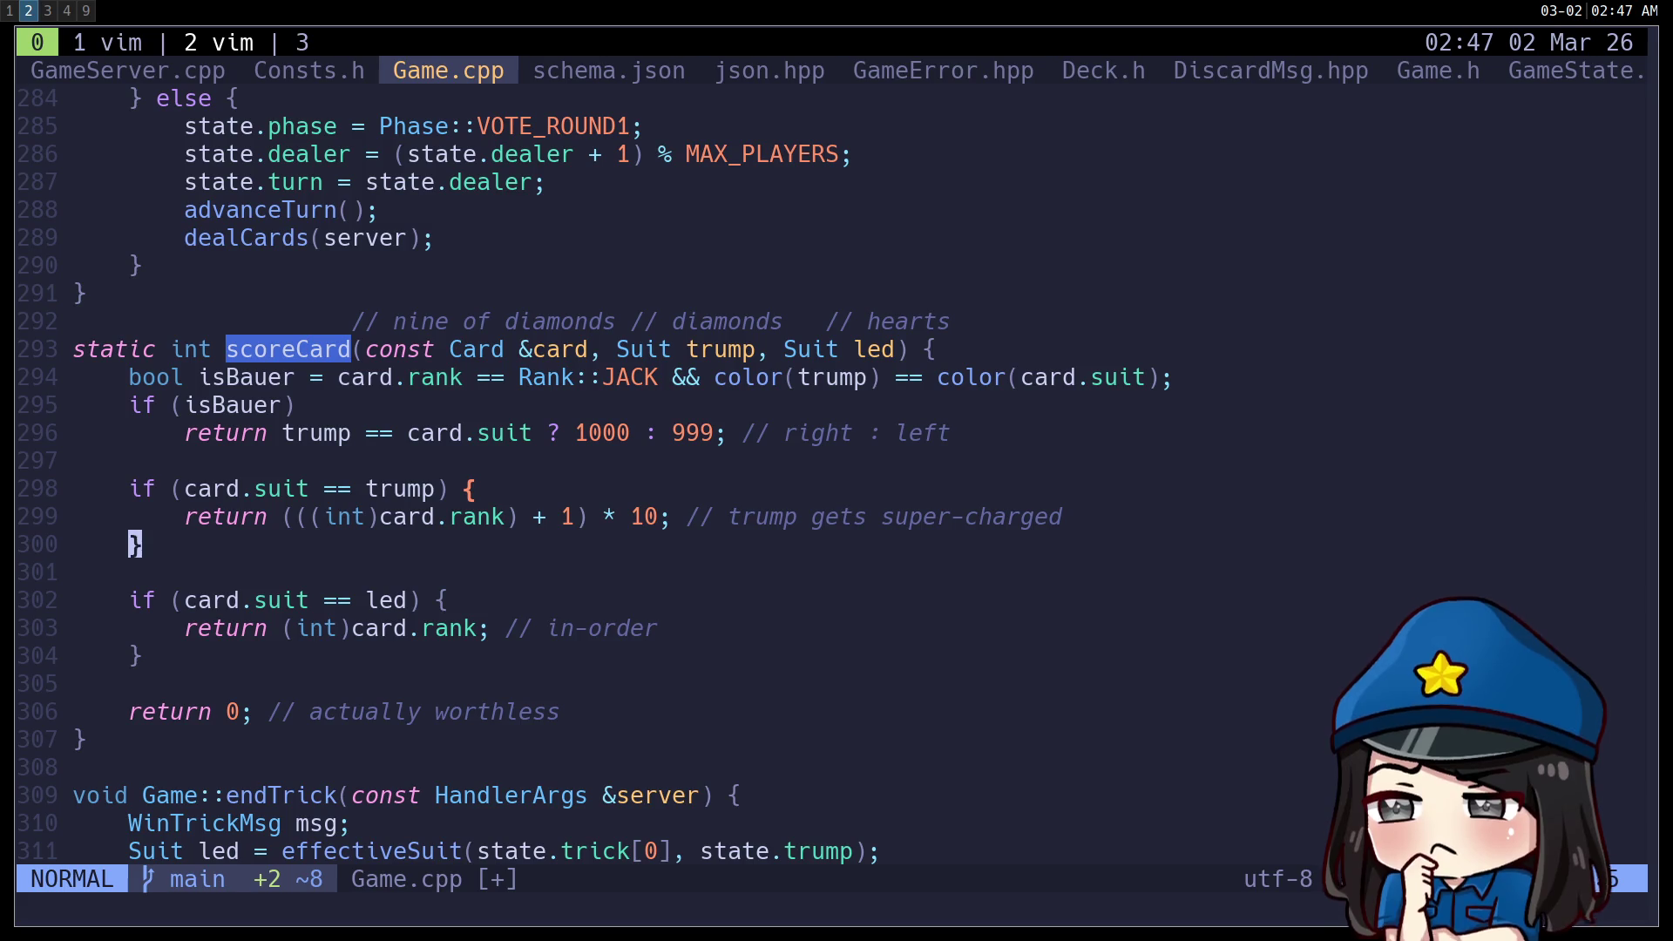
key(k)
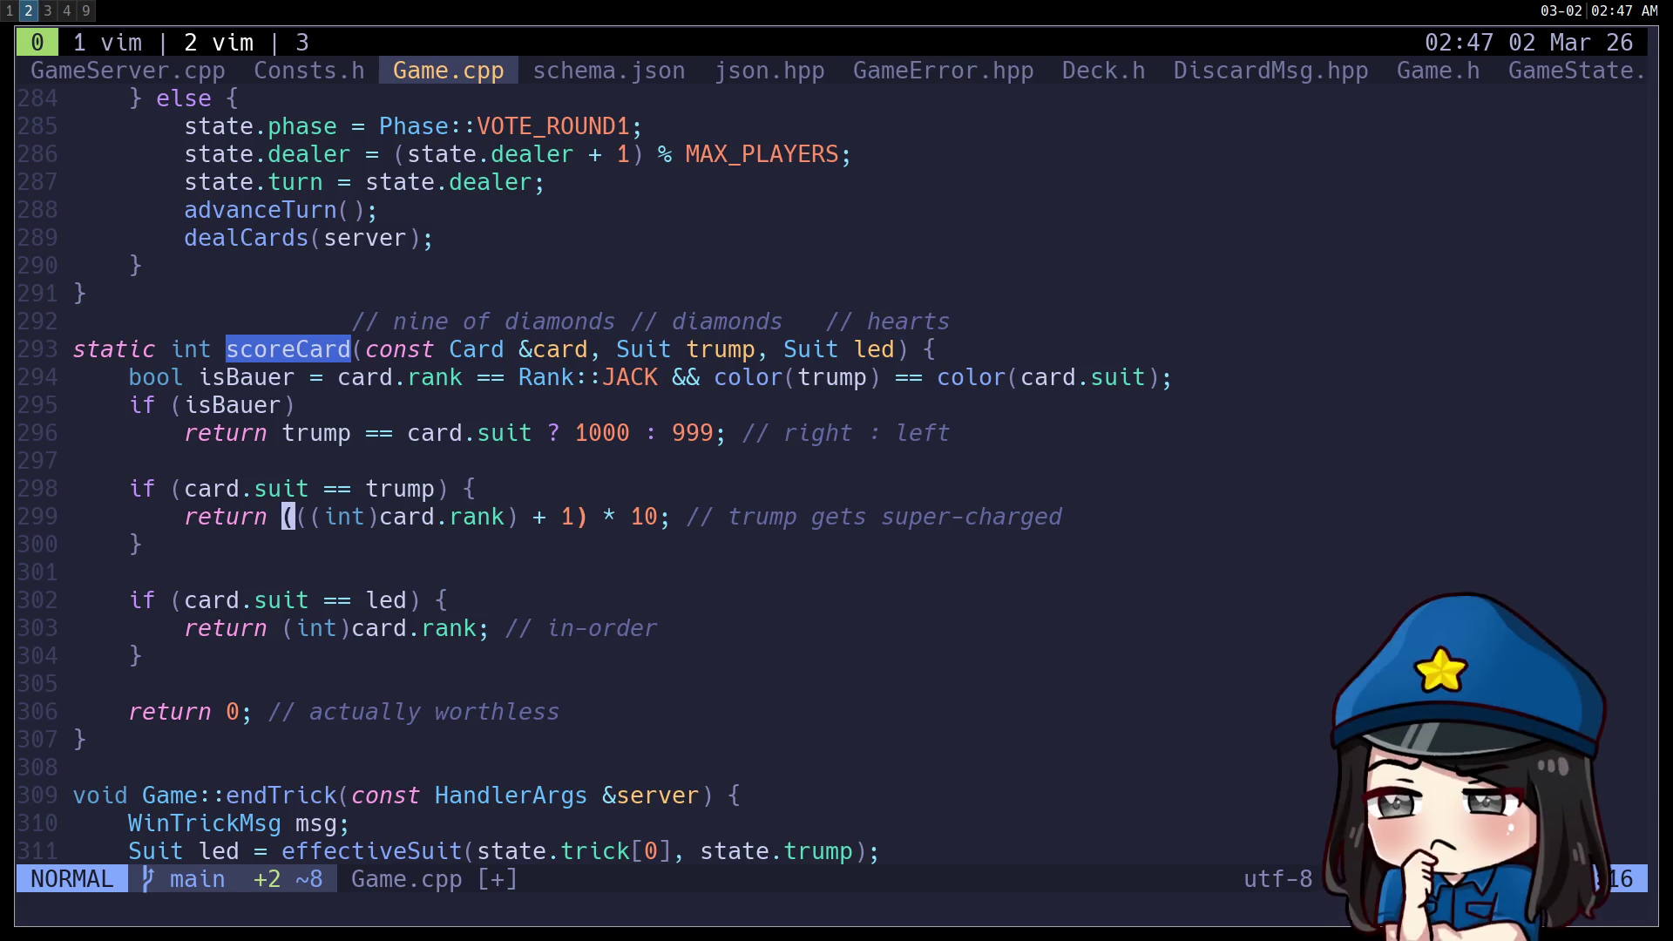
key(j)
key(j)
key(j)
key(j)
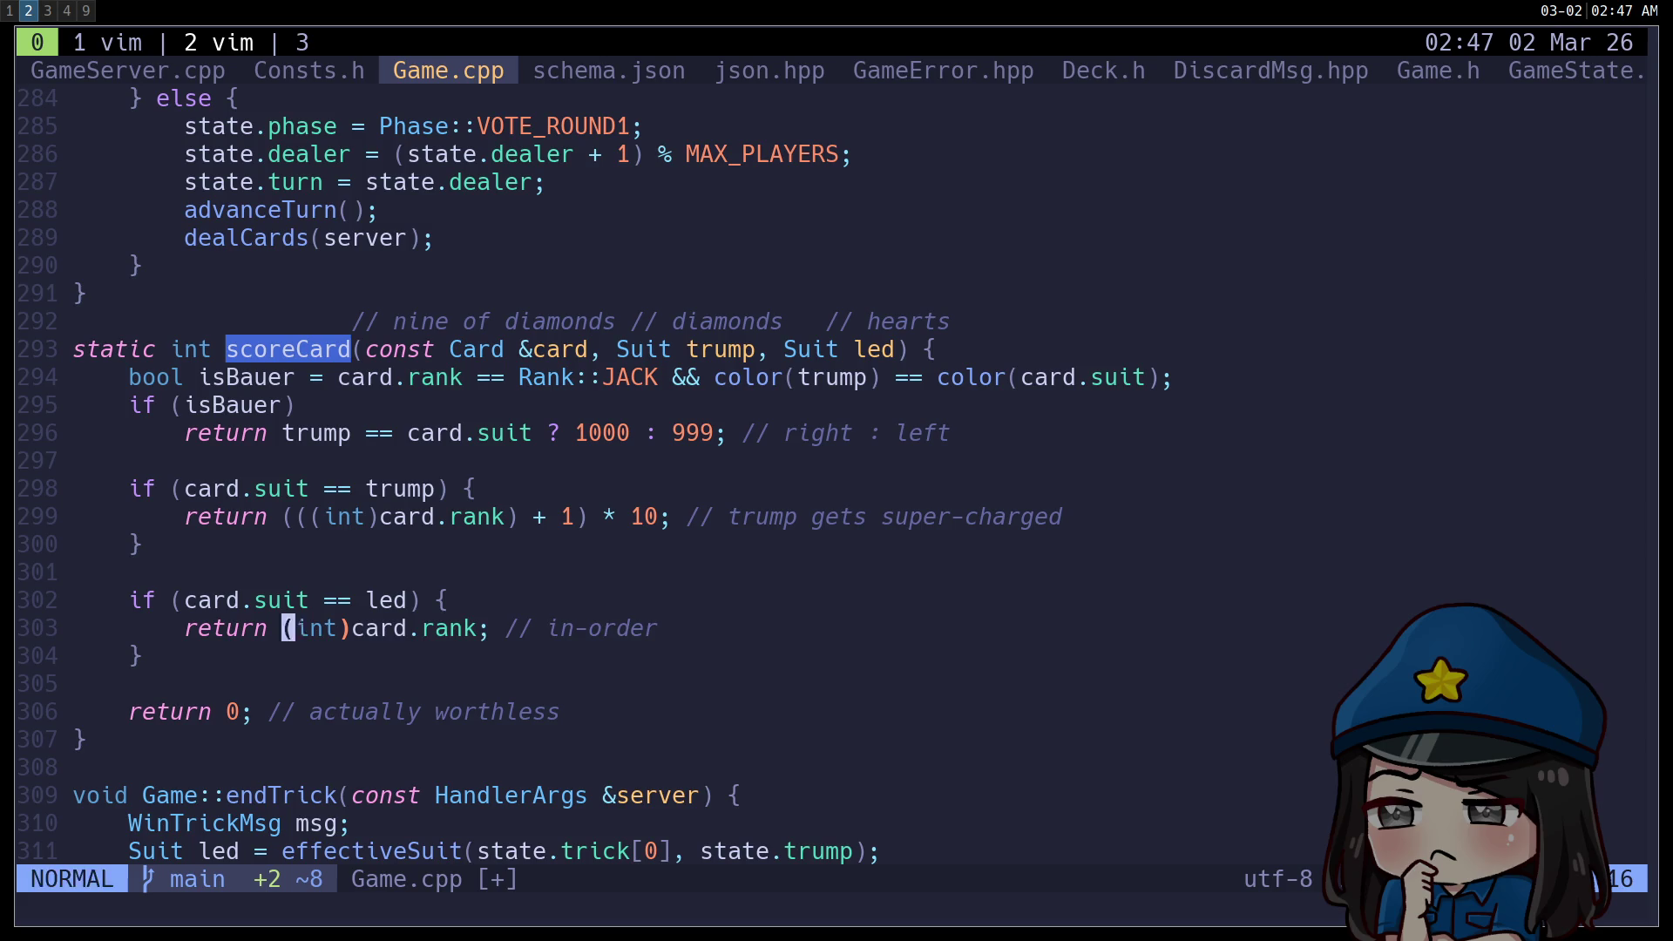
text(i()
click(650, 627)
key(Escape)
key(h)
key(h)
key(h)
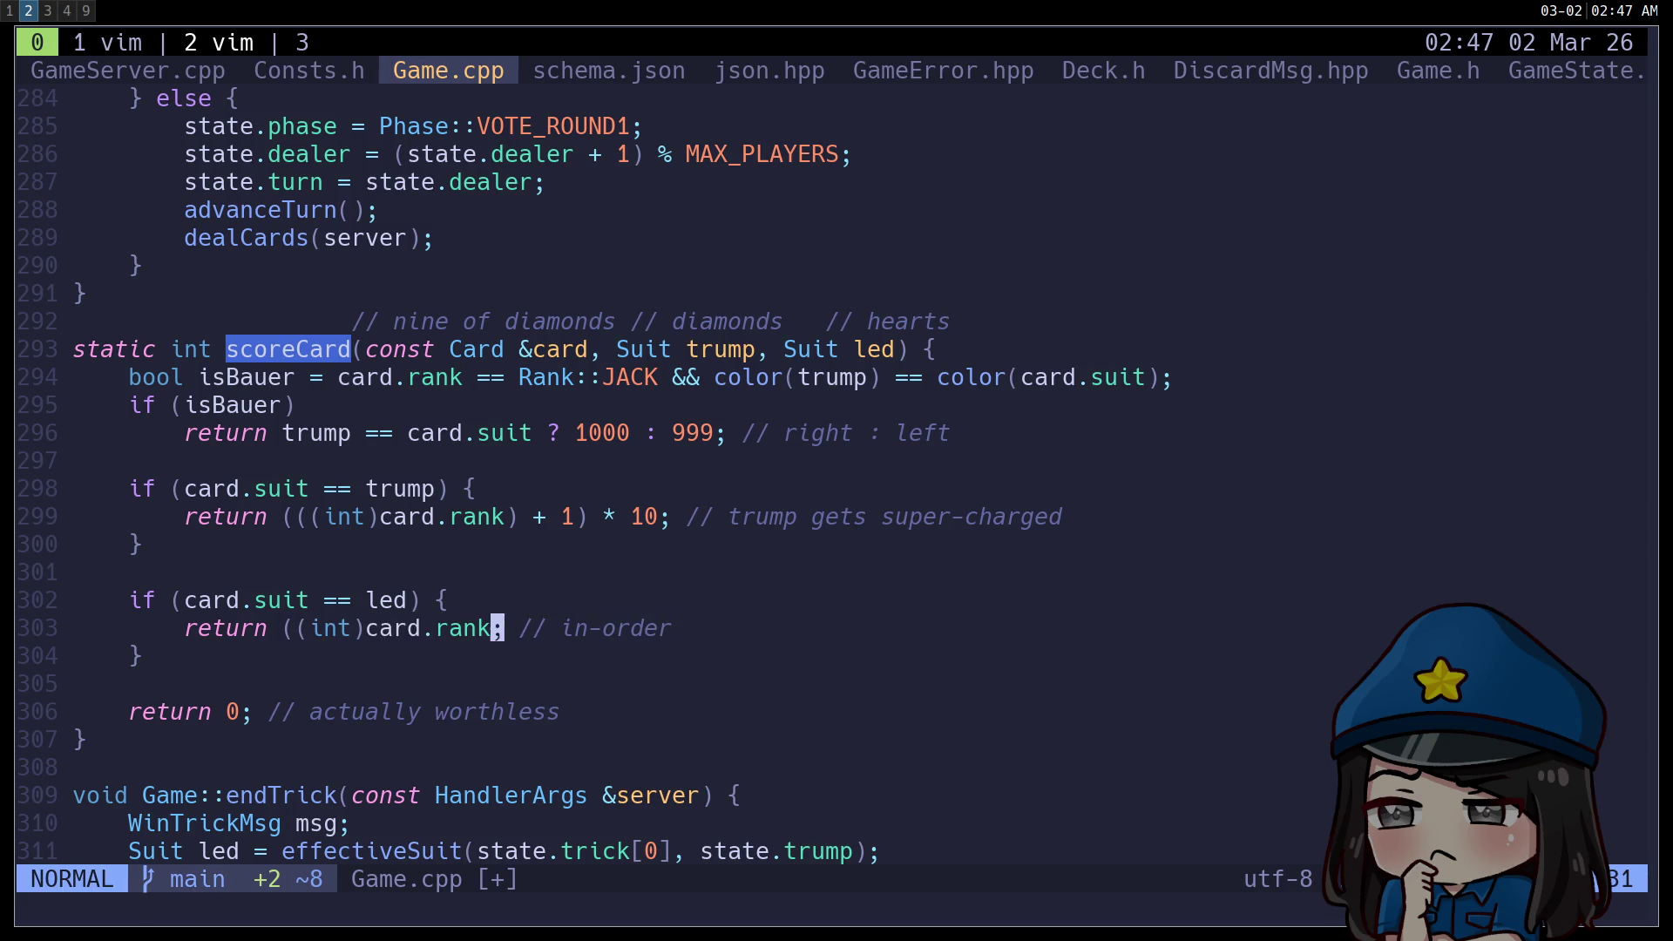
text() + 1)
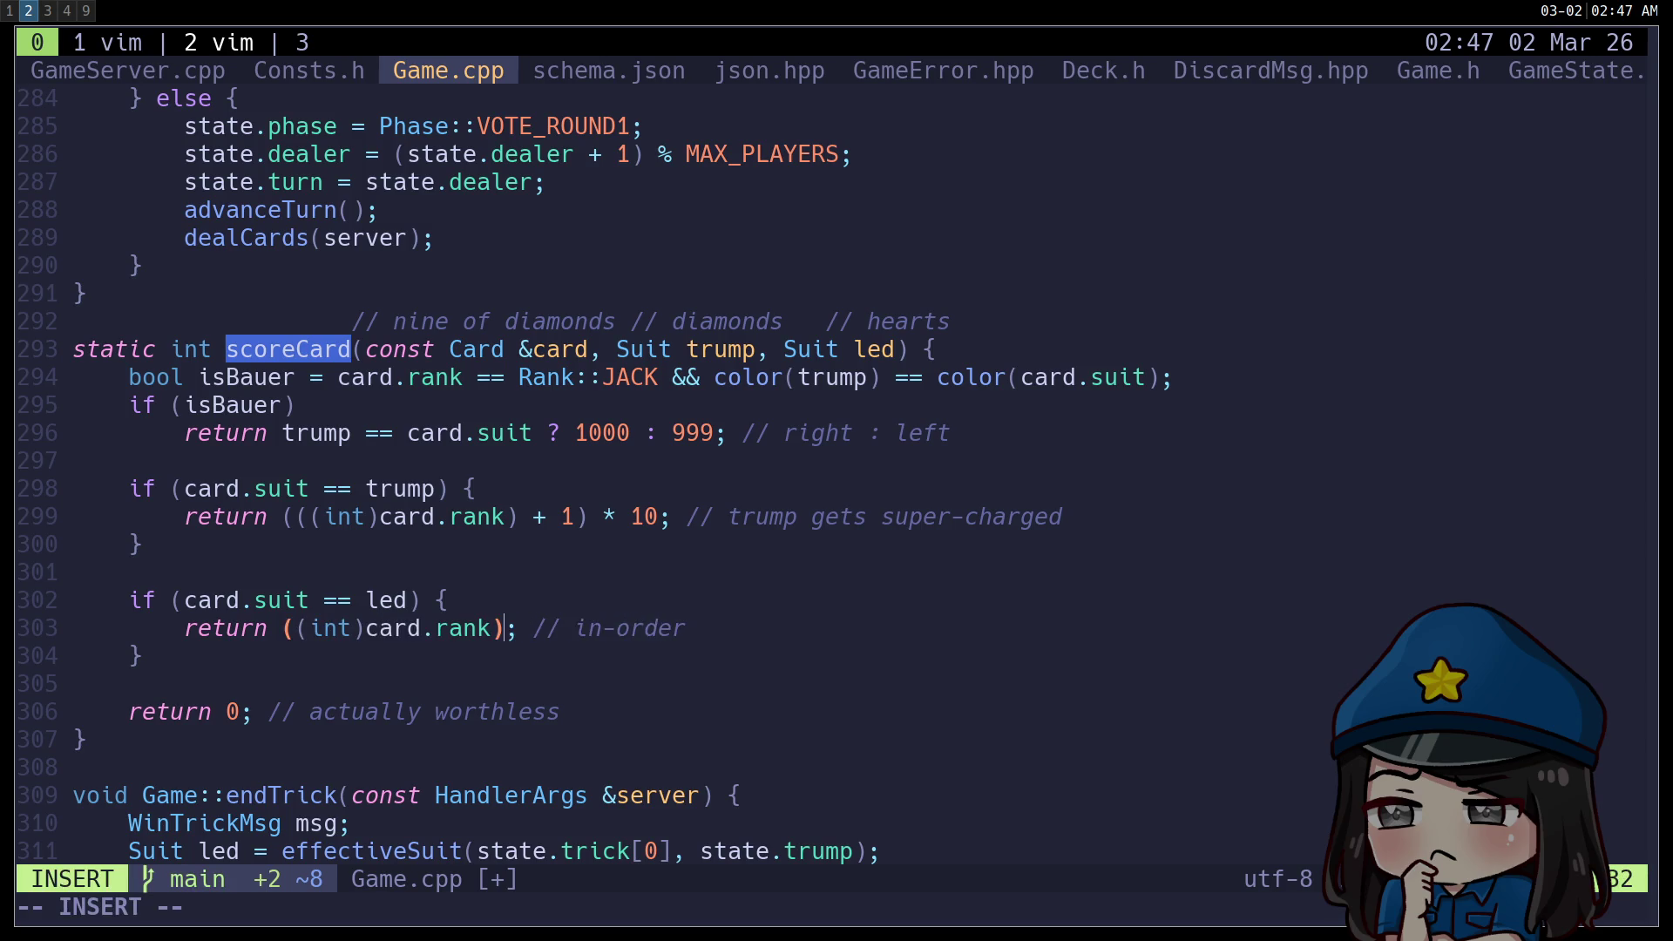
key(Escape)
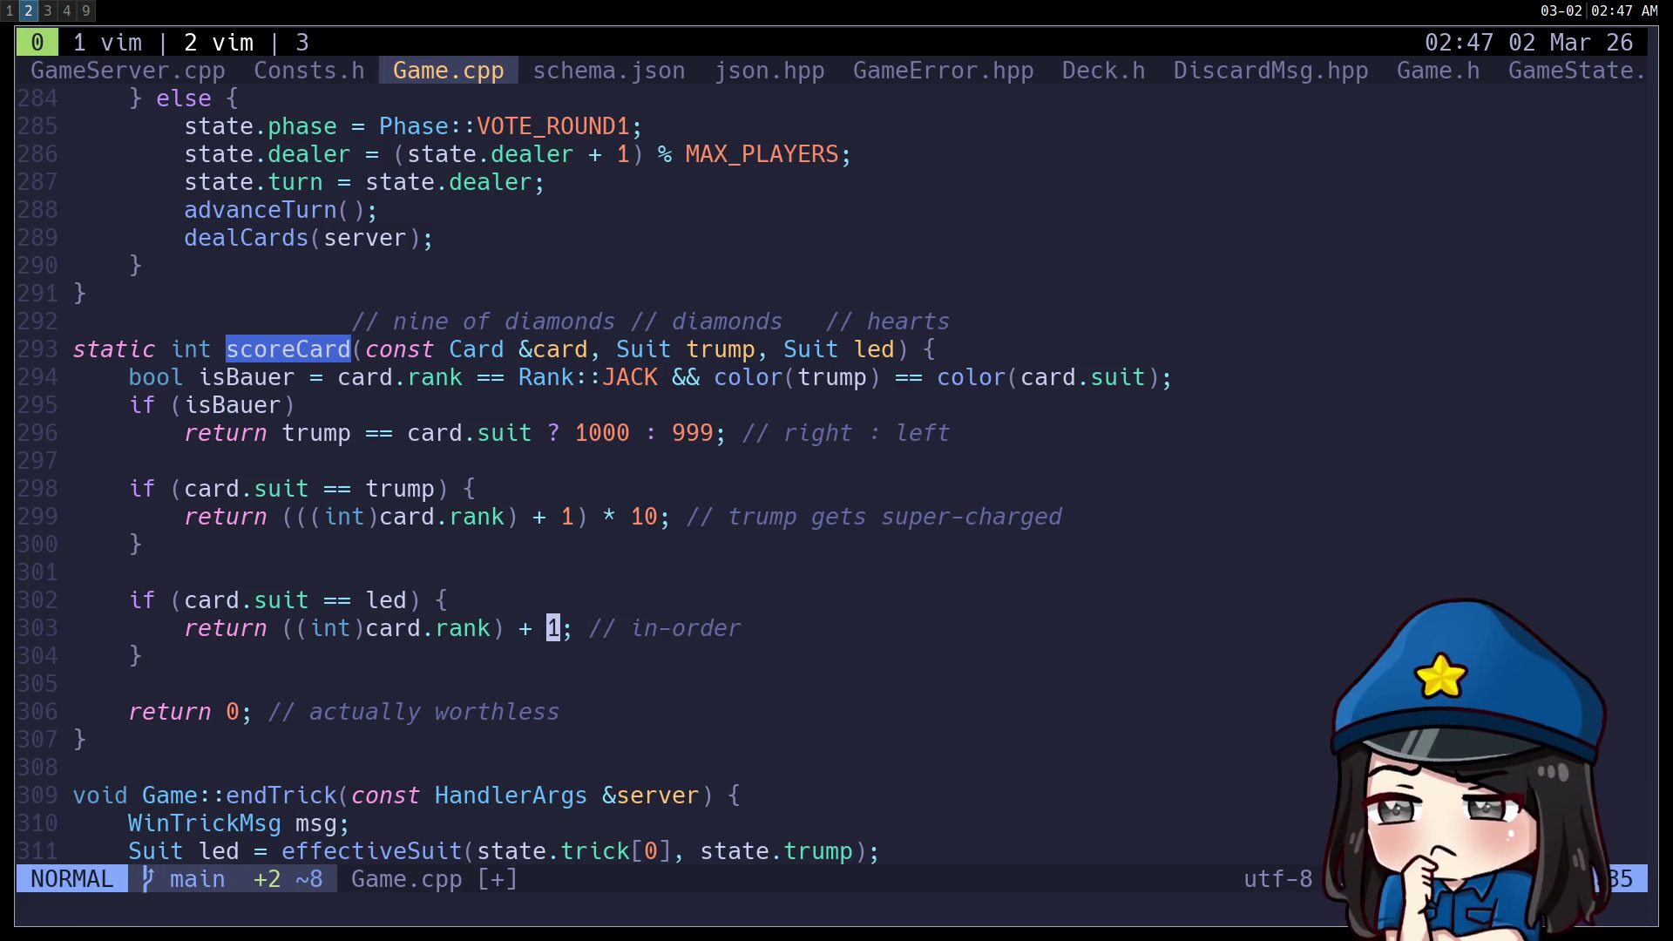
Review both edited return lines and save Game.cpp with :w.
key(j)
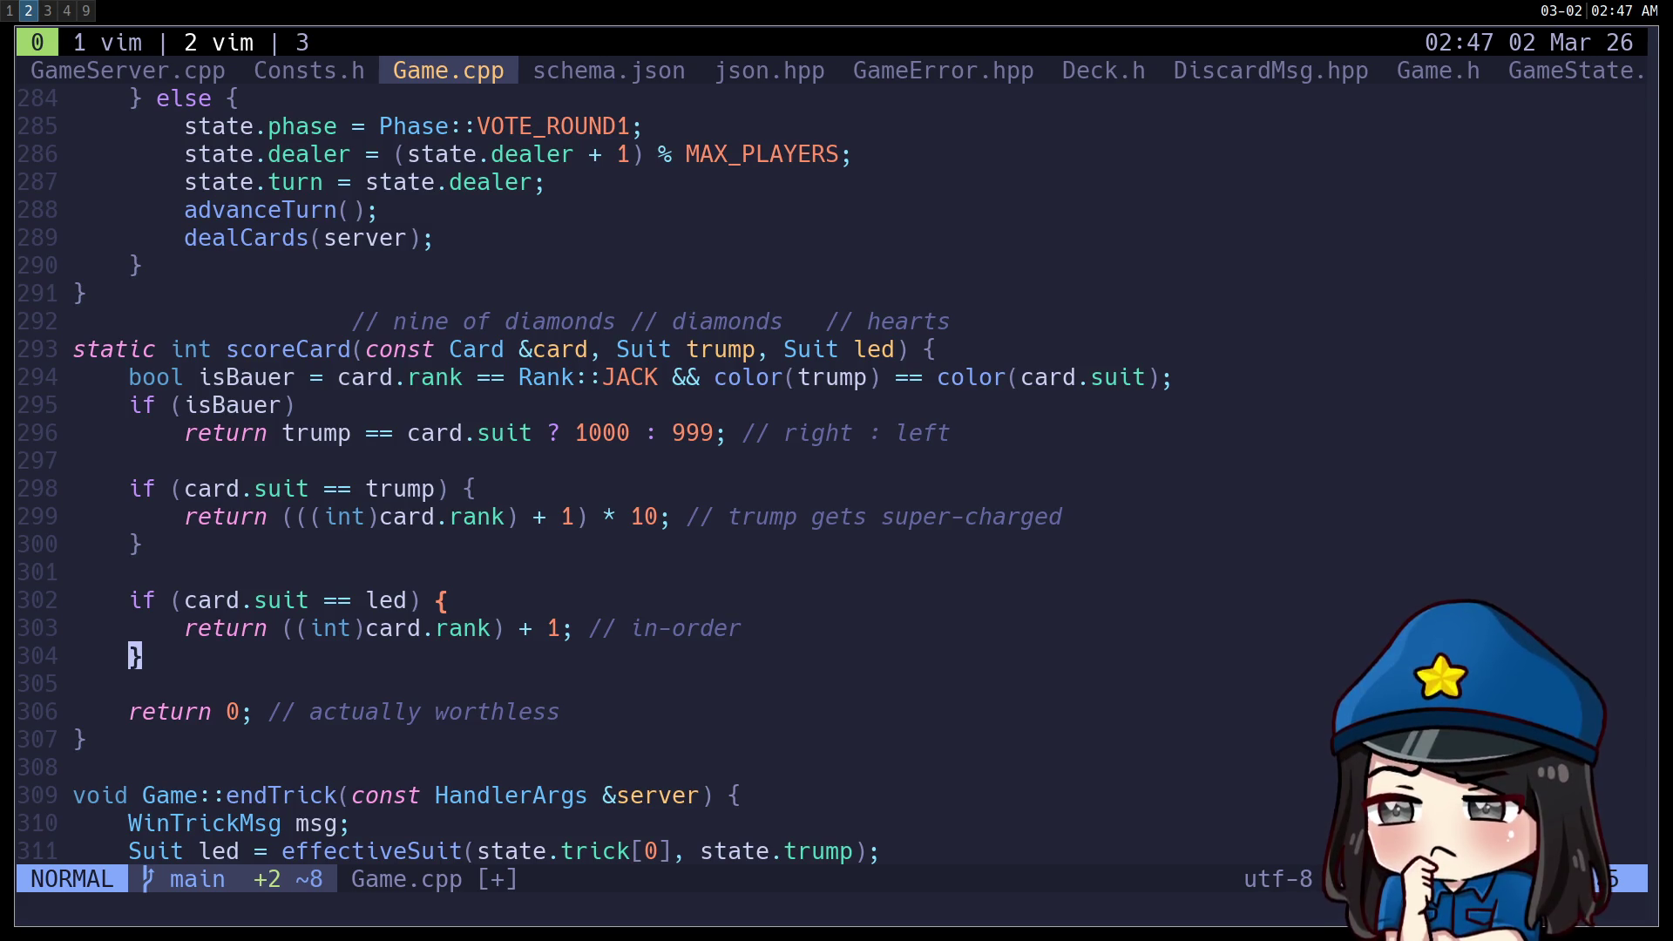
key(k)
key(k)
key(k)
key(e)
key(e)
key(e)
key(e)
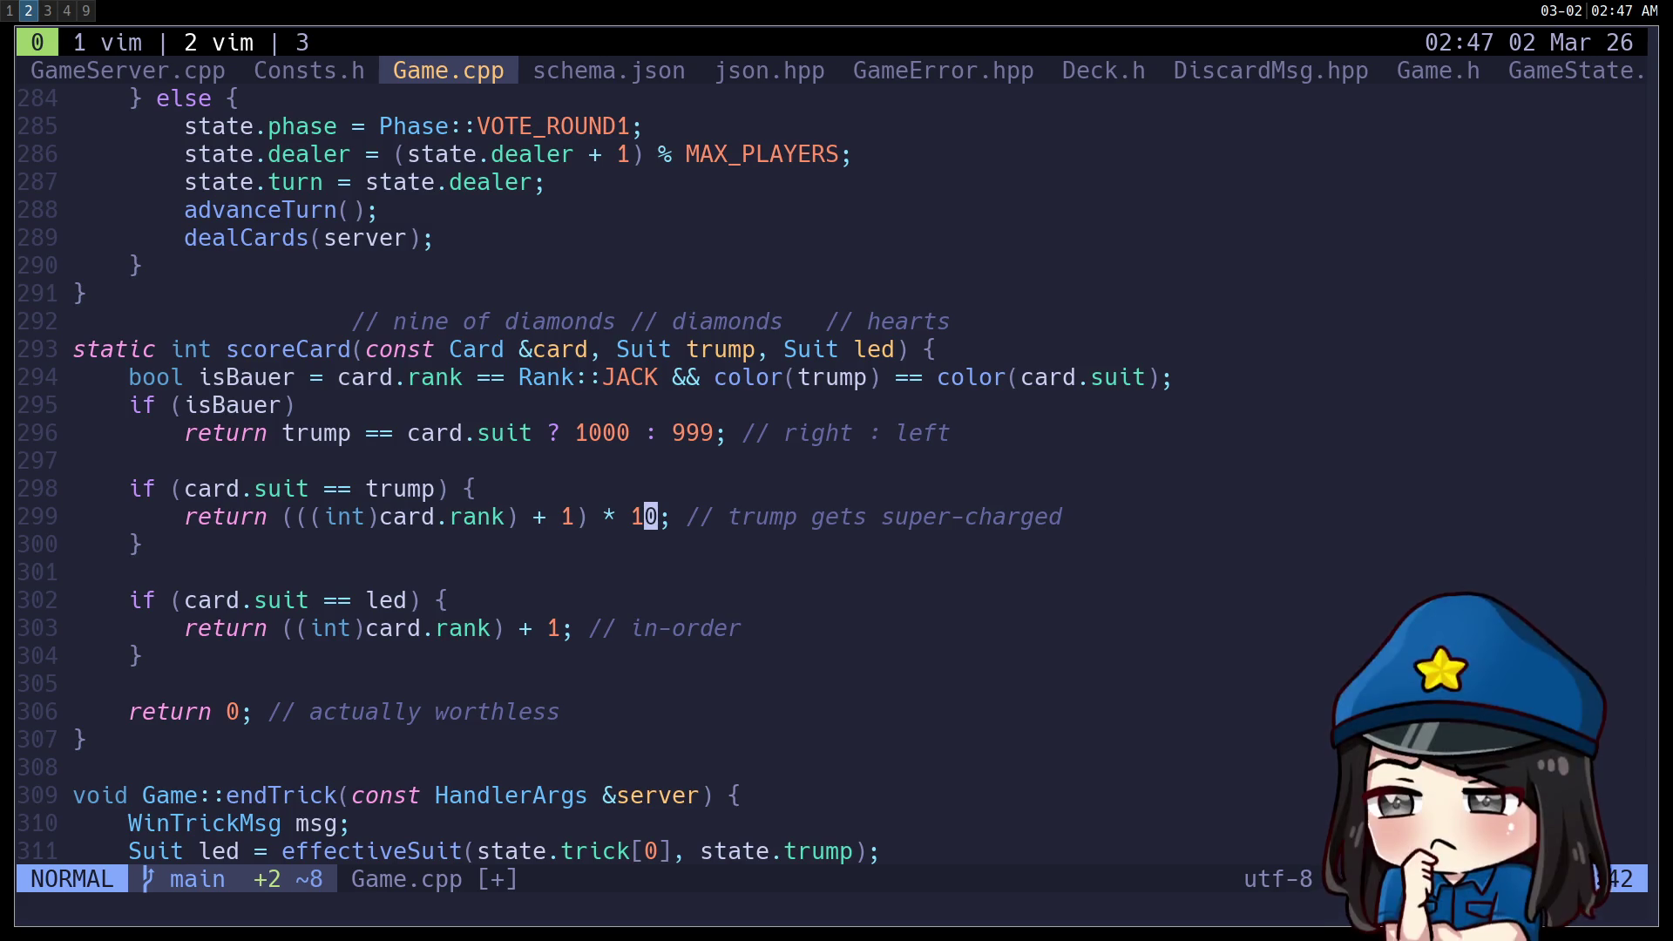
text(:w)
key(Return)
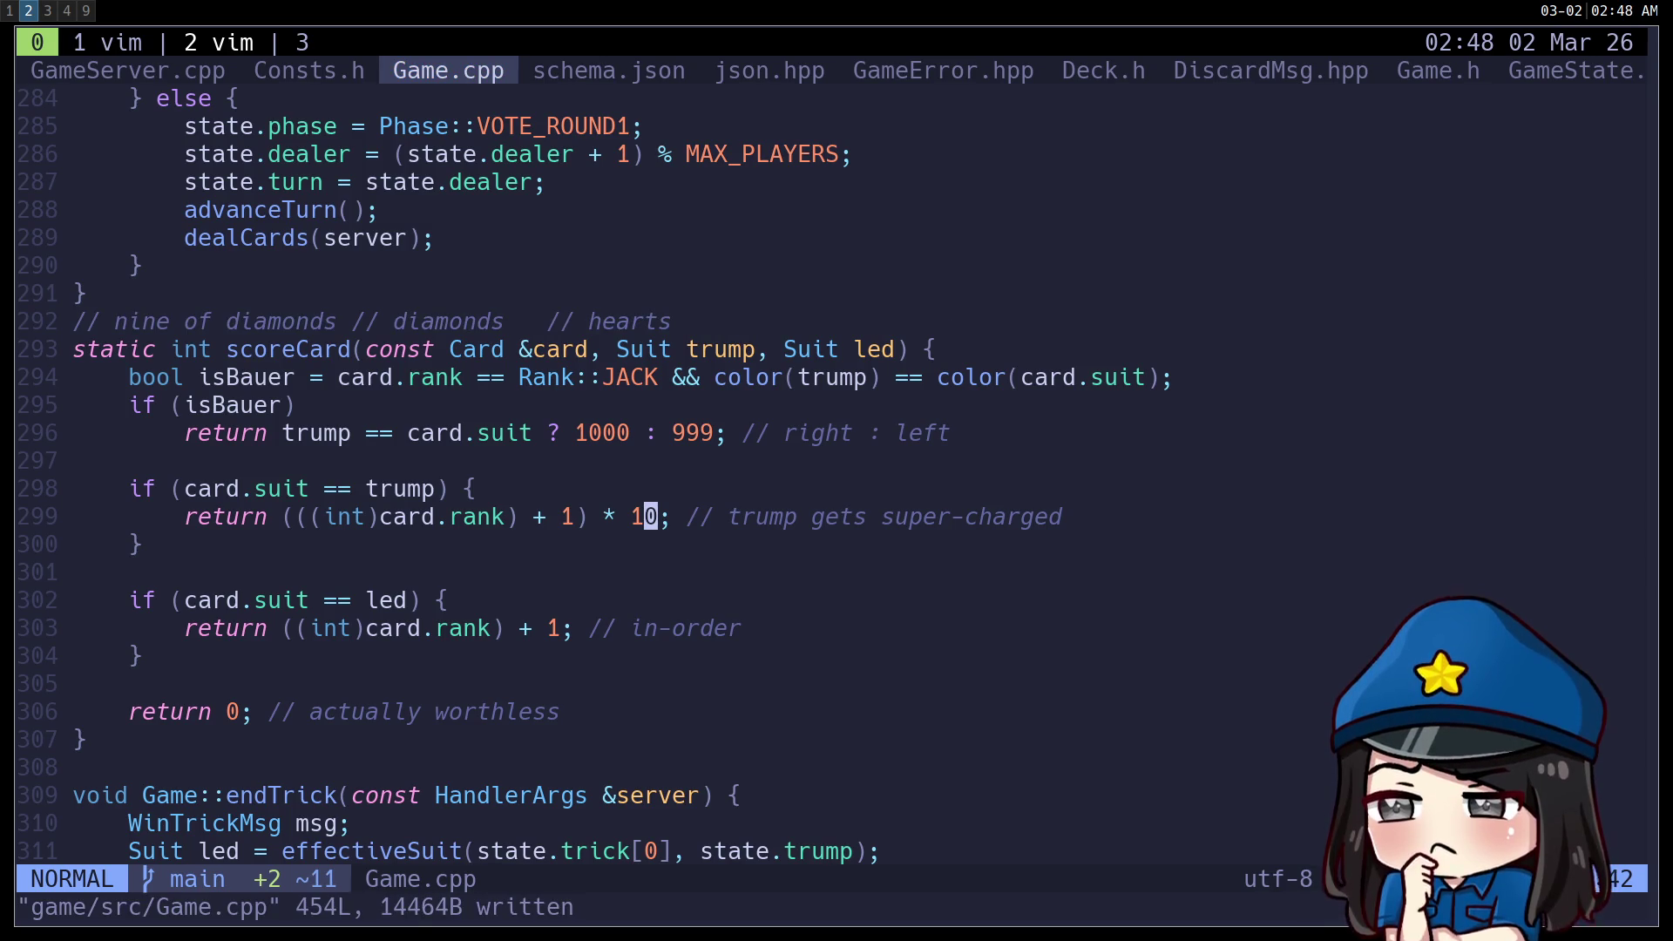
Replace the suit comment above scoreCard with a blank line and save Game.cpp.
key(k)
key(k)
key(k)
key(d)
key(d)
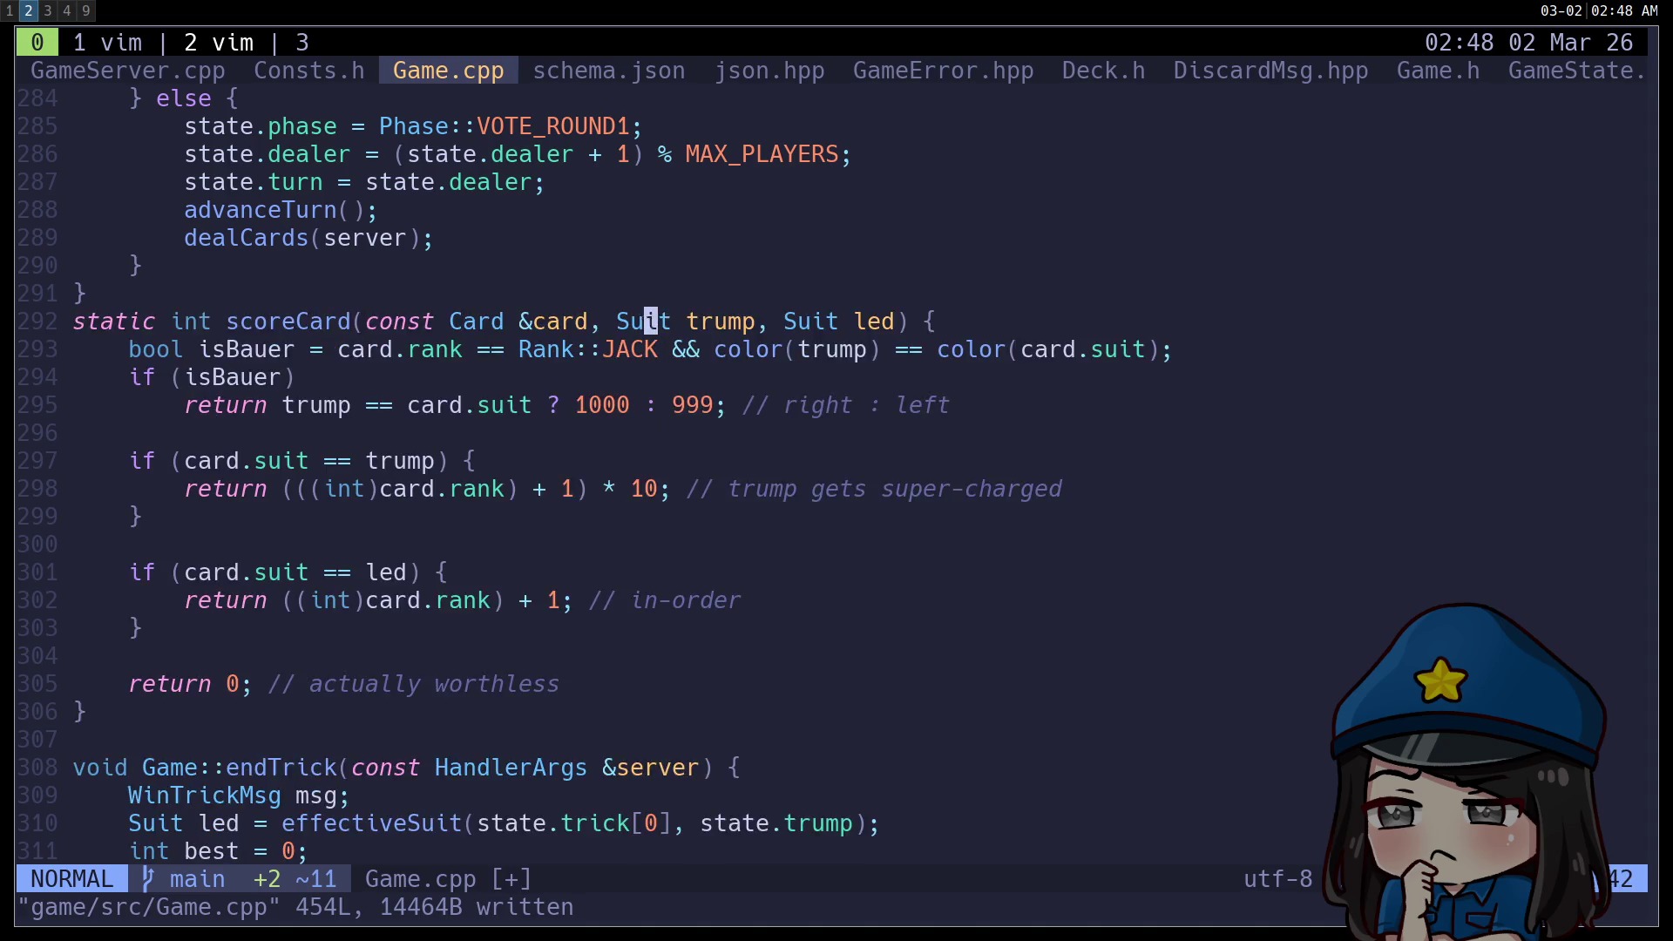
key(O)
key(Escape)
text(:w)
key(Return)
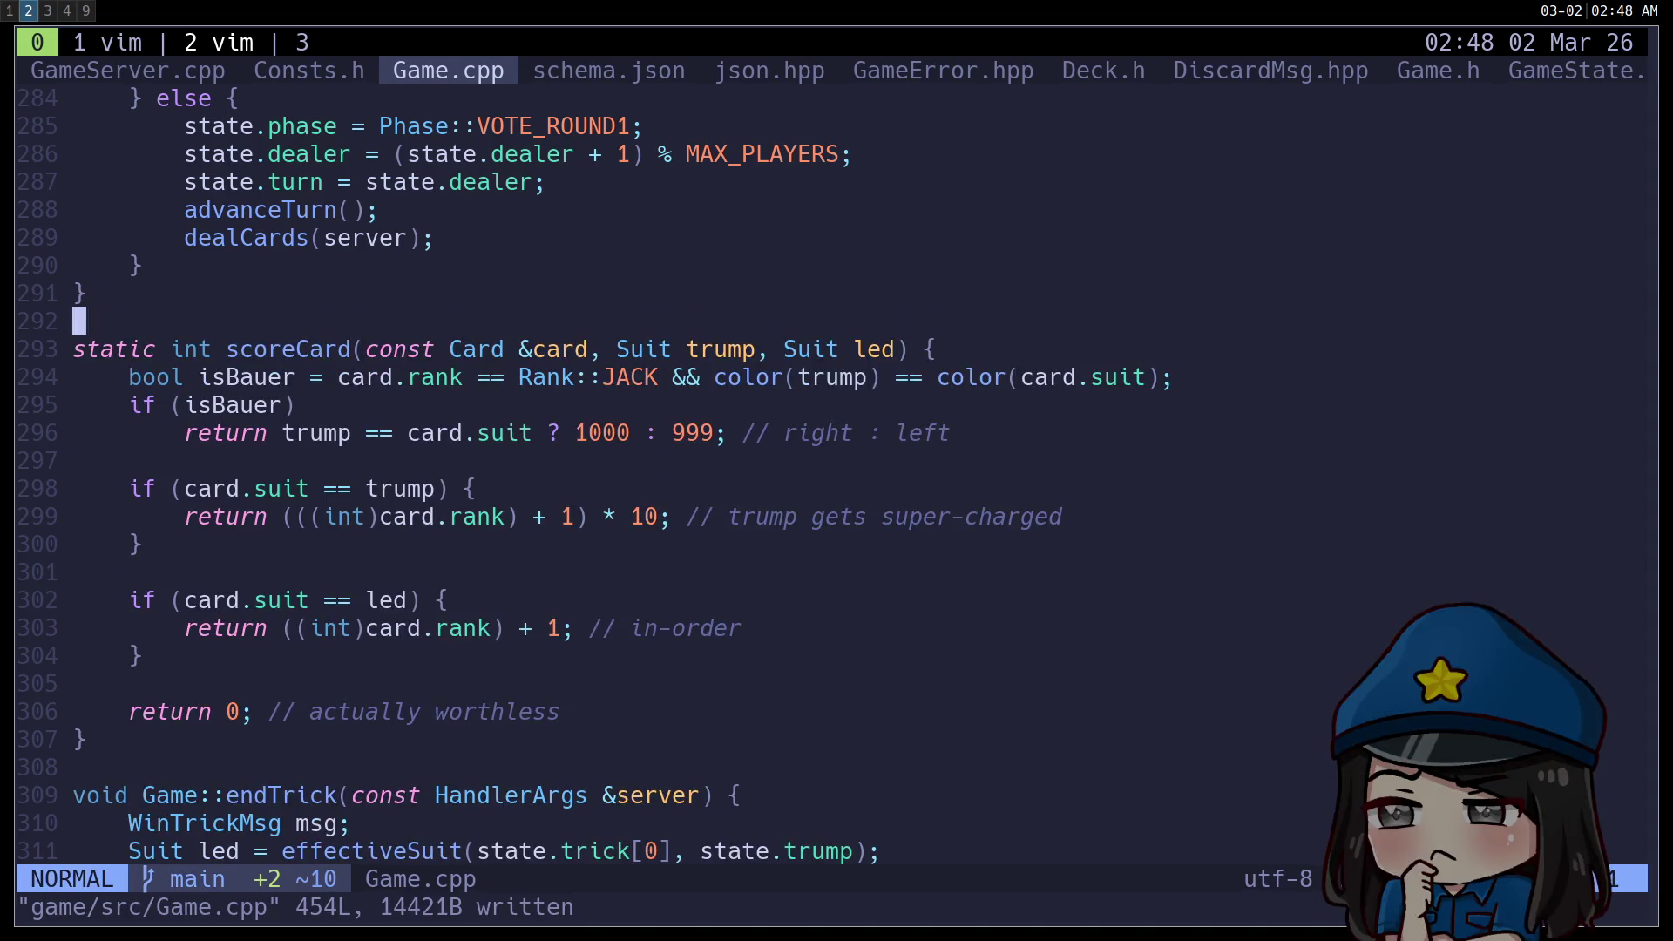
Review the trump return line and its condition in scoreCard.
key(j)
key(j)
key(j)
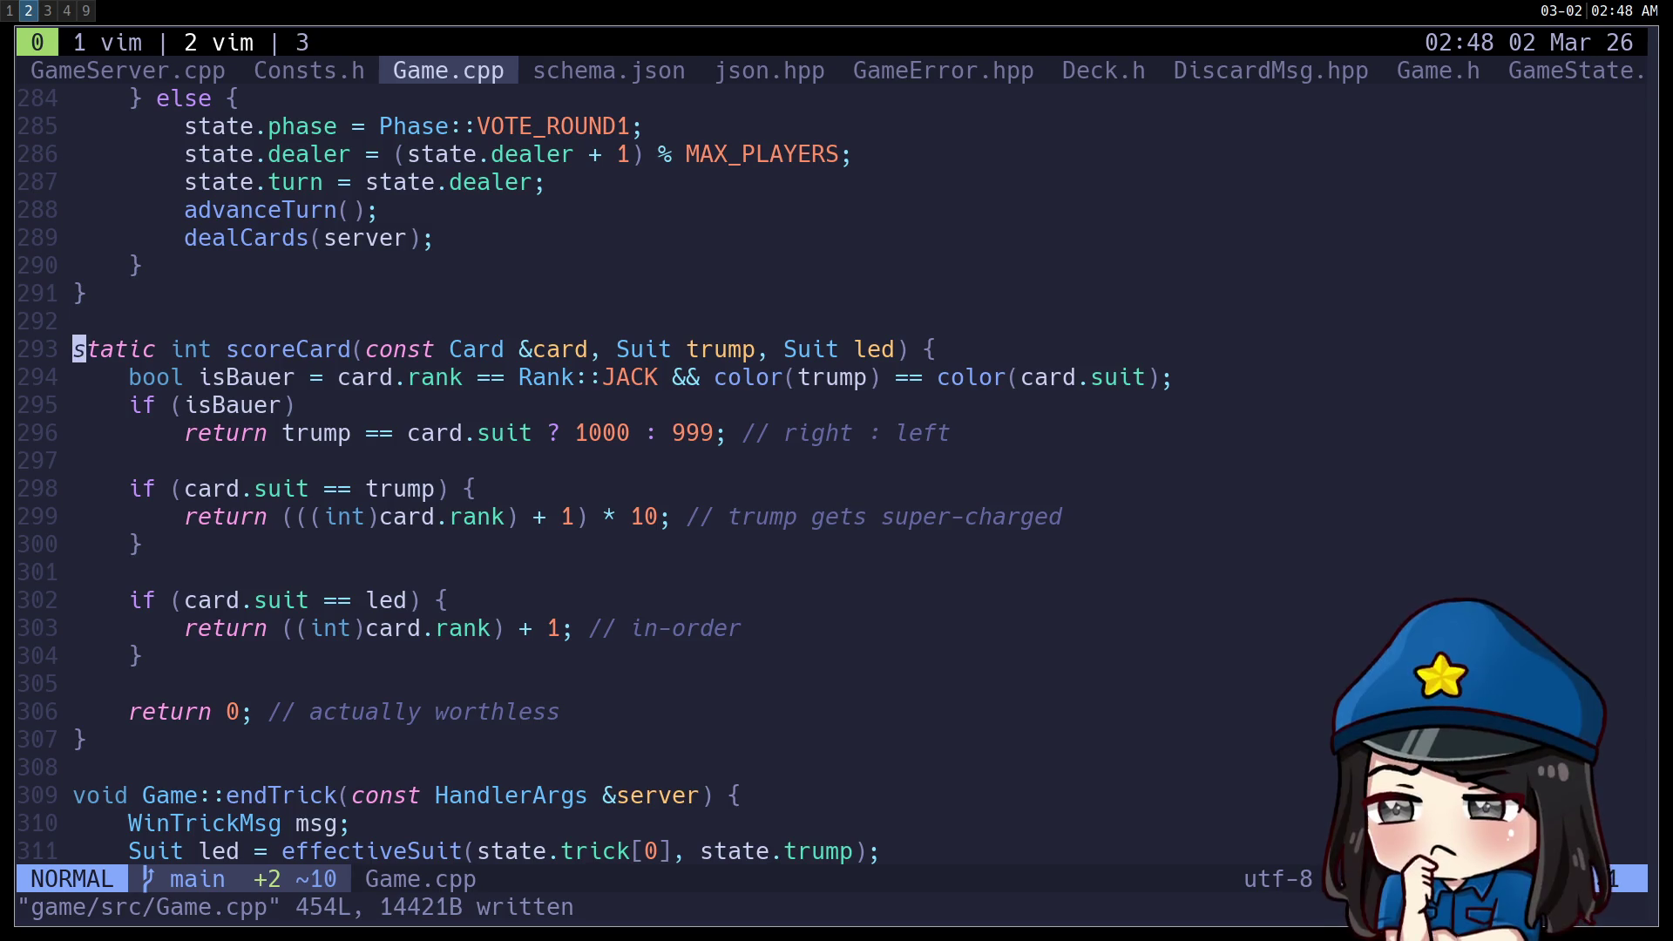
key(k)
key(k)
key(k)
key(V)
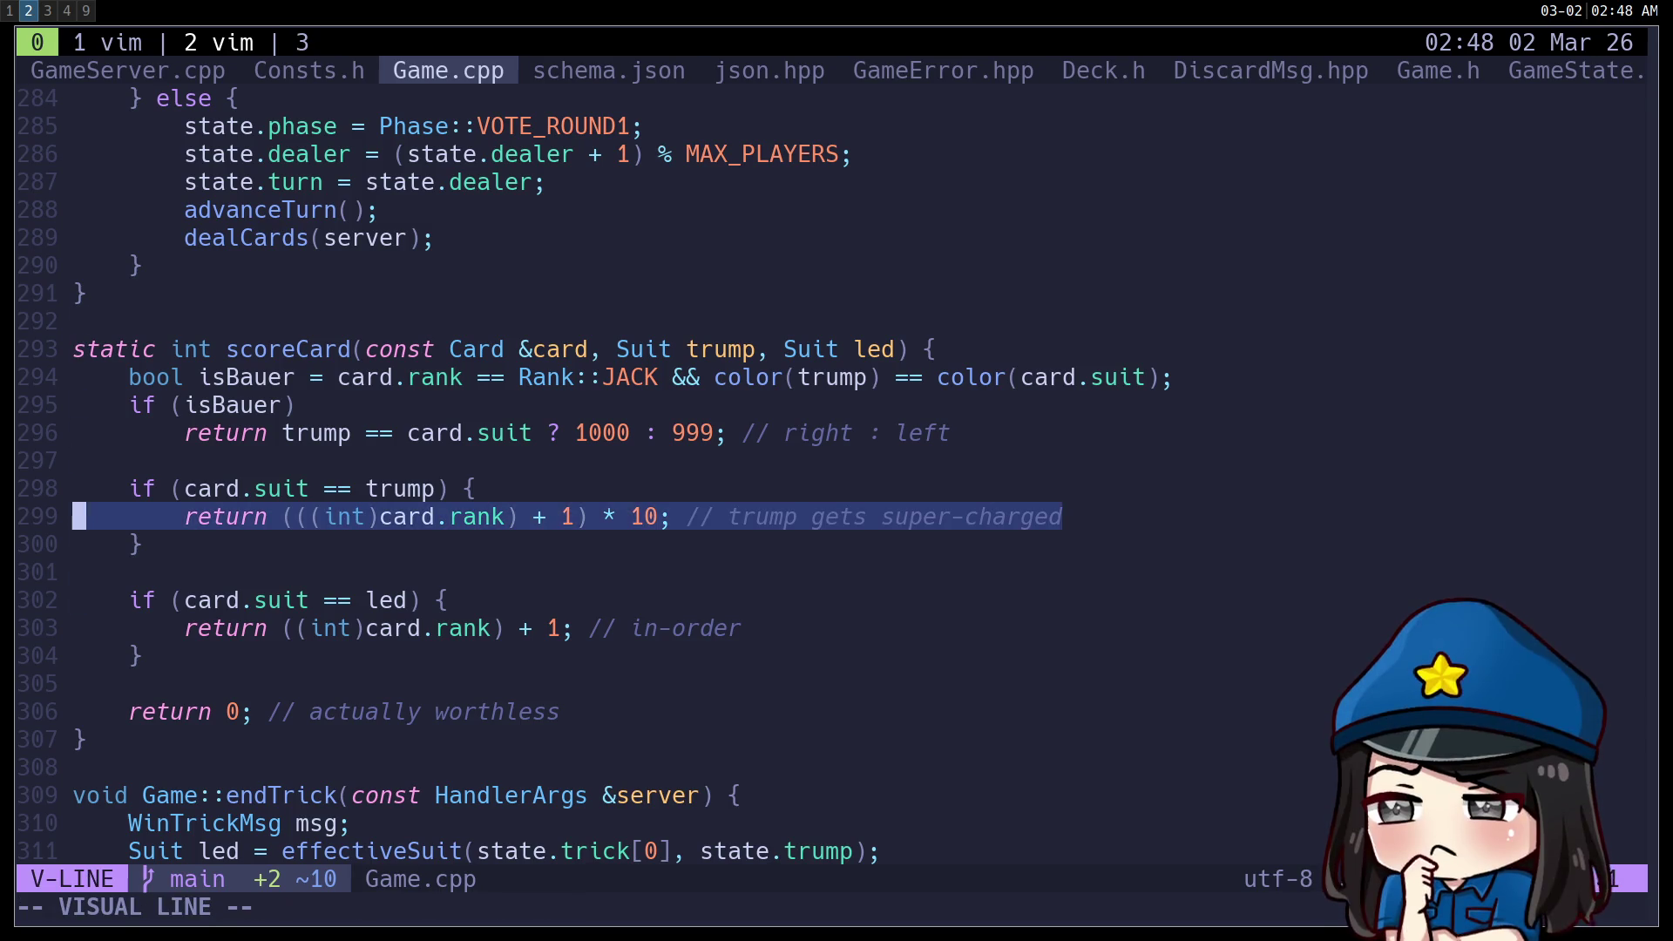
key(k)
key(j)
key(v)
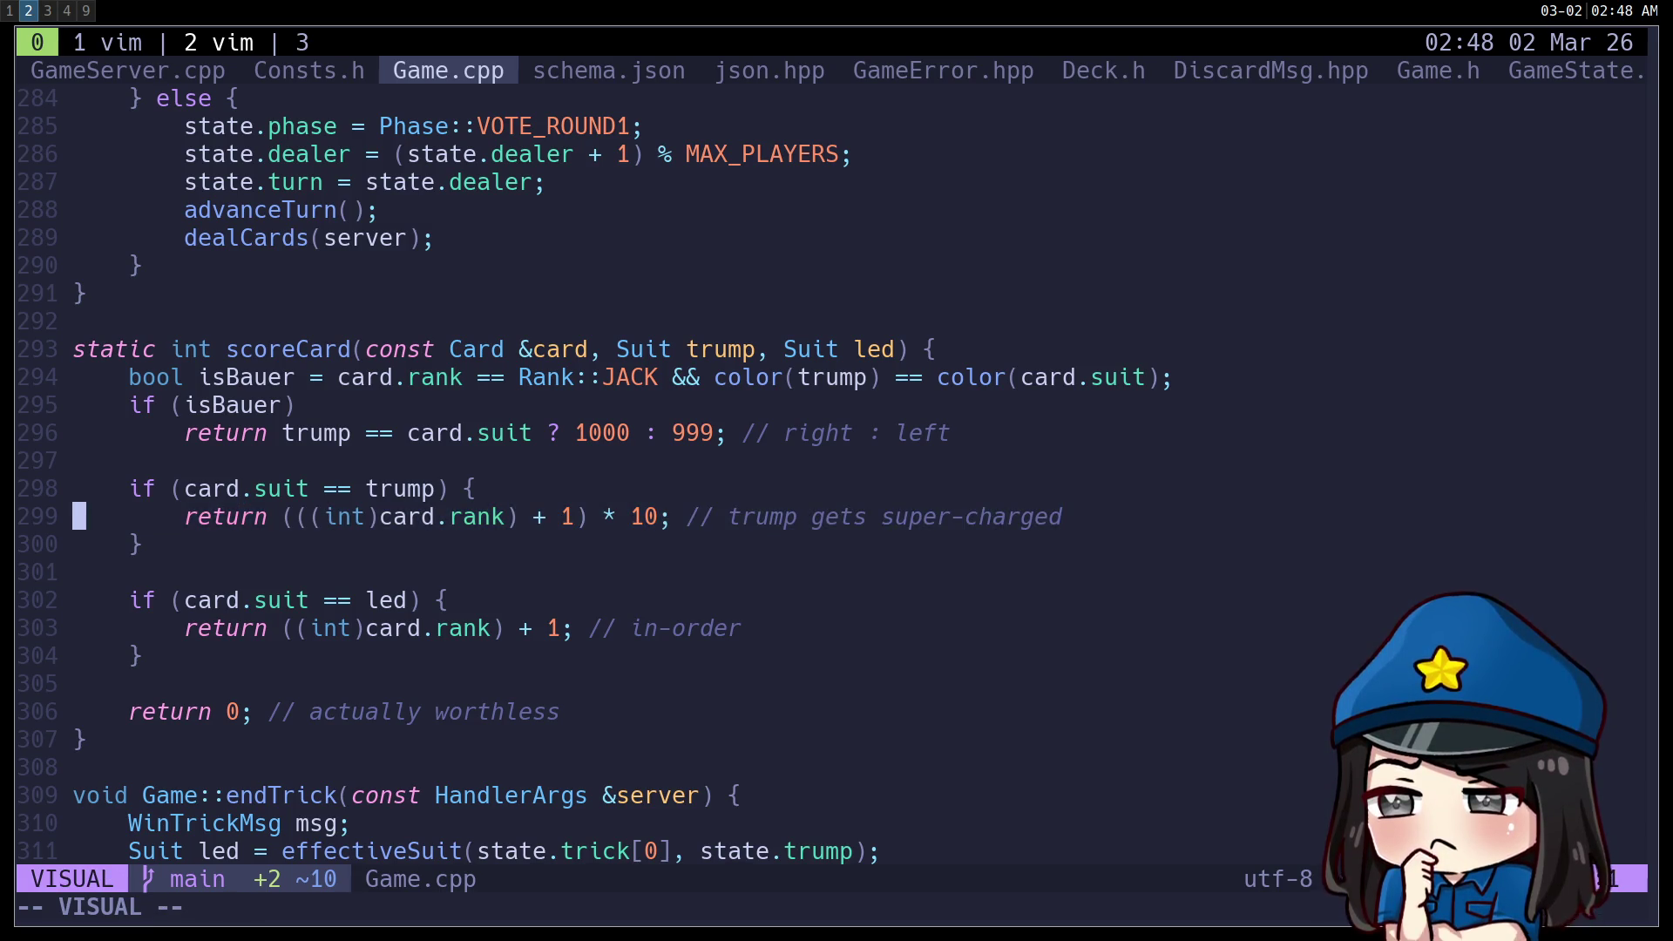
key(V)
key(Escape)
key(V)
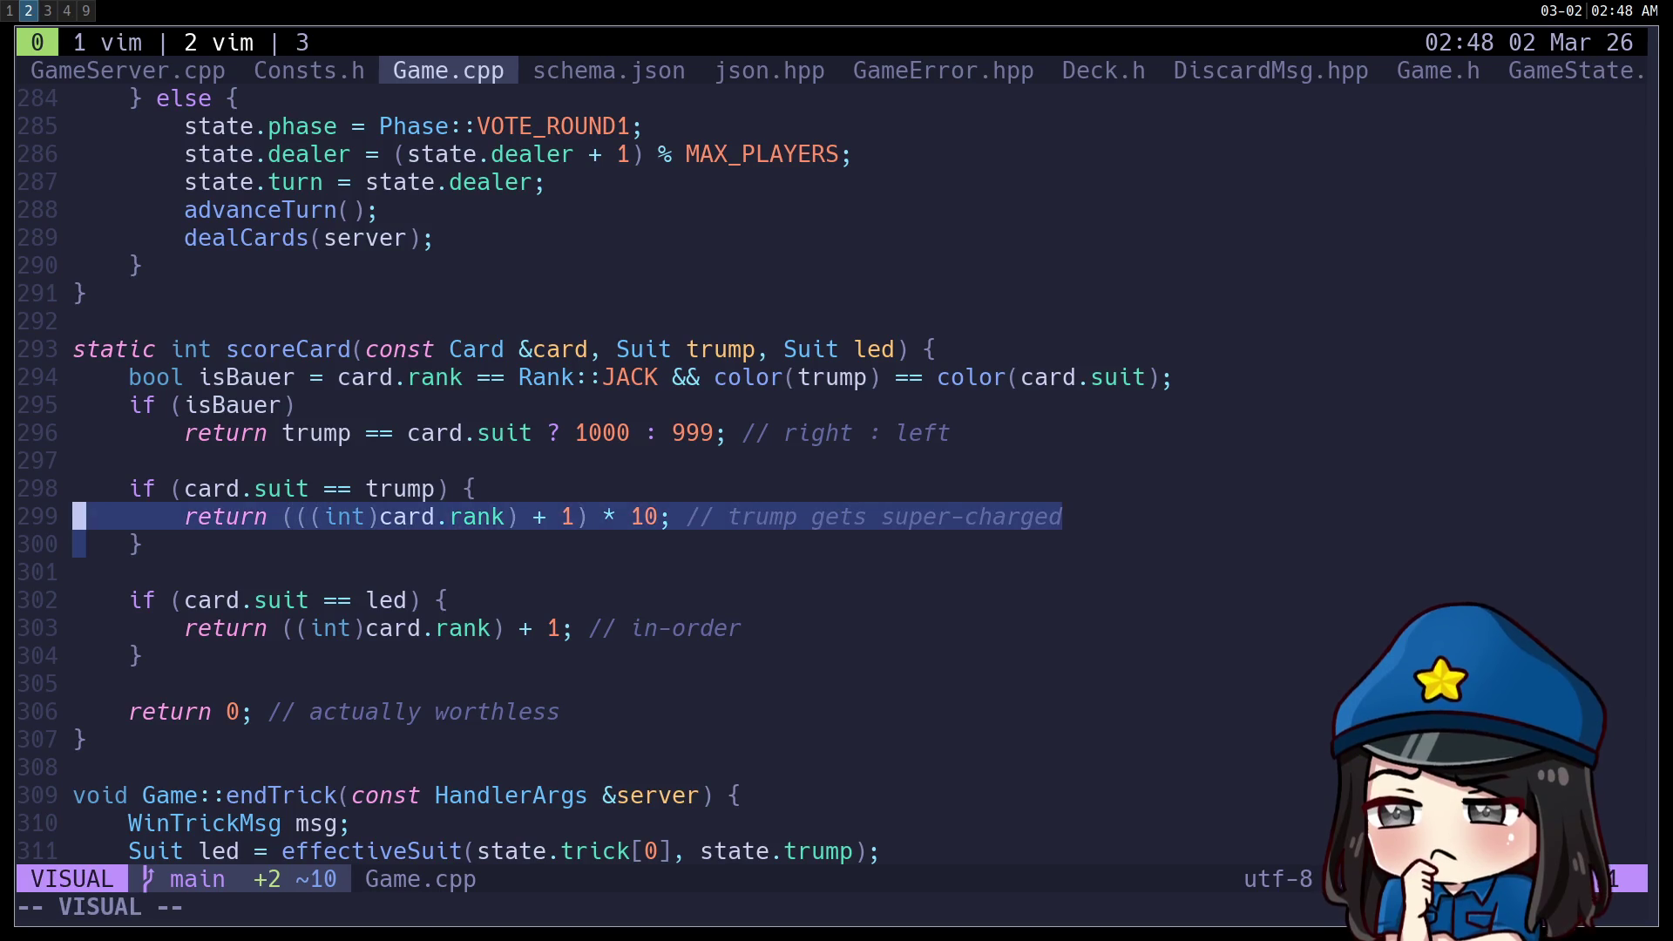
key(Escape)
Review the Bauer return line near the scoreCard header.
key(k)
key(k)
key(k)
key(k)
key(j)
key(k)
key(k)
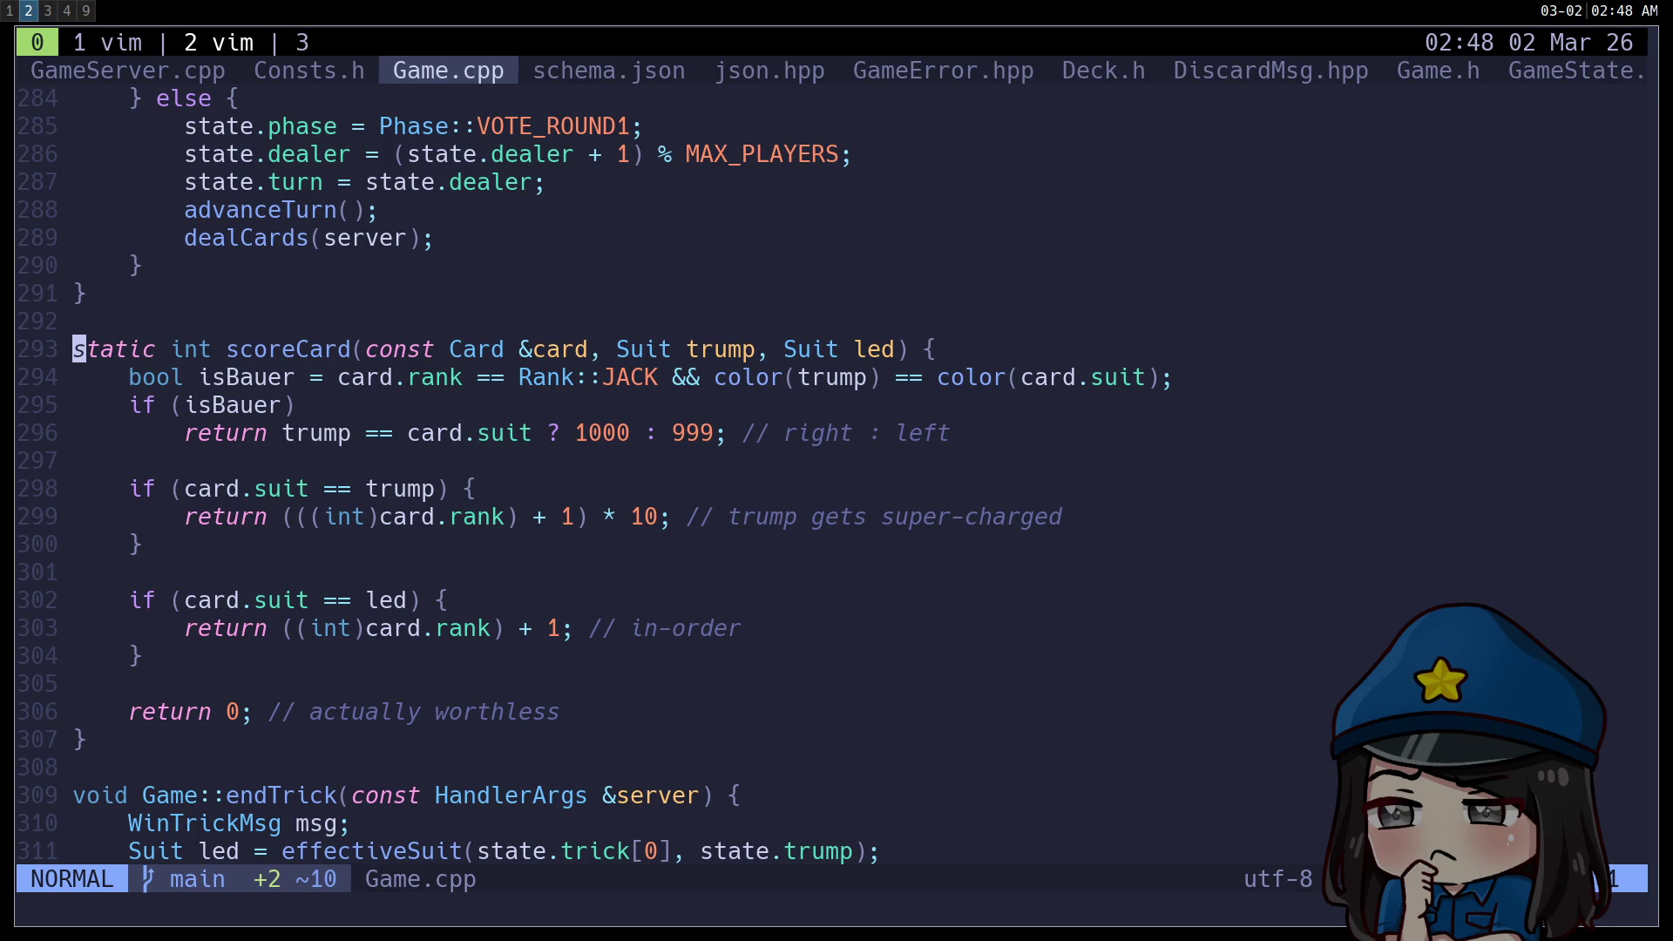
key(j)
key(j)
key(j)
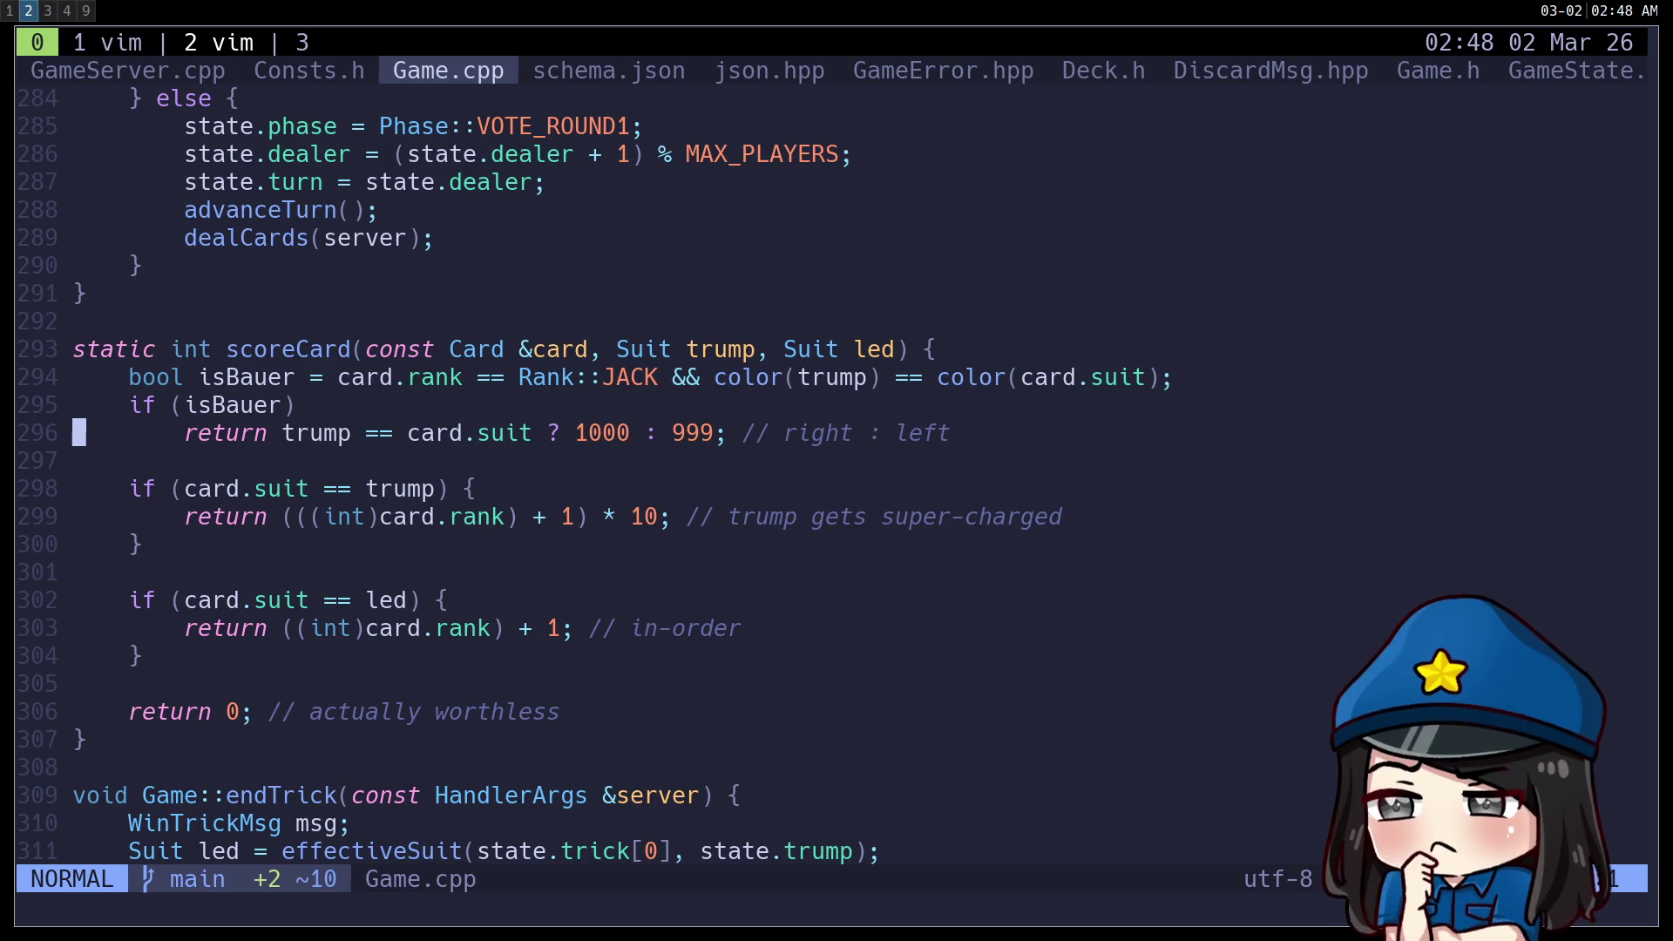
key(V)
key(Escape)
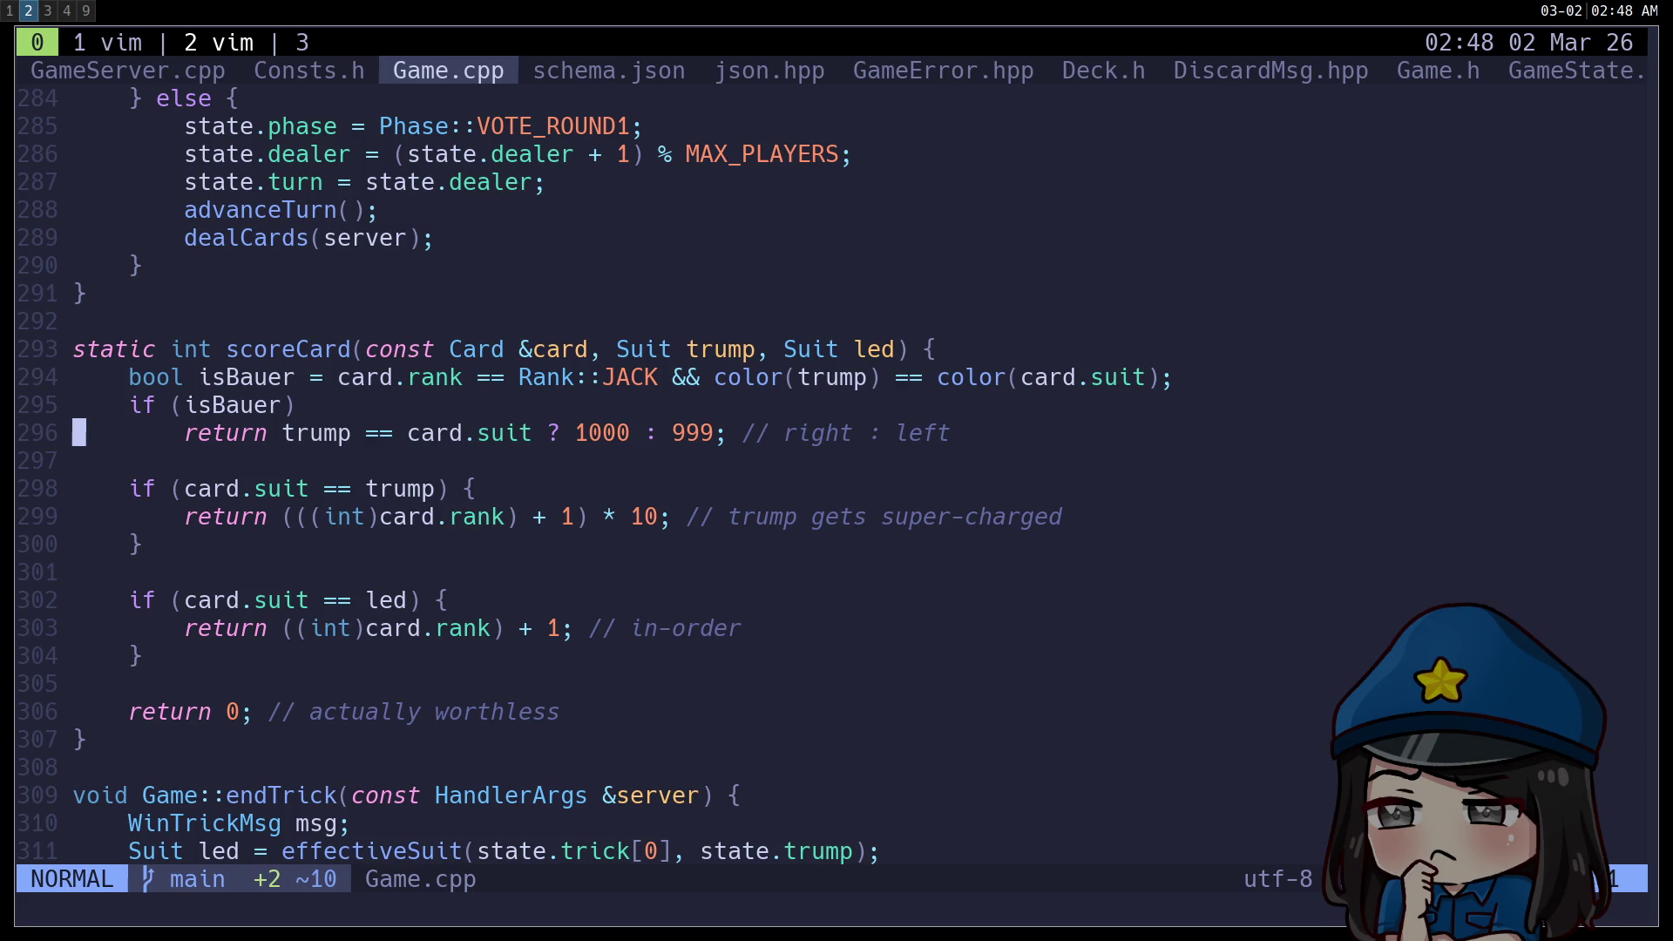
key(V)
key(v)
key(Escape)
key(j)
key(j)
key(j)
key(j)
key(j)
key(j)
key(j)
key(j)
Check the right-hand terminal panes in tmux window 1, then return to Game.cpp in window 2.
key(k)
key(k)
key(k)
key(k)
key(k)
key(k)
key(ctrl+b)
key(1)
key(ctrl+b)
key(Right)
key(ctrl+b)
key(Down)
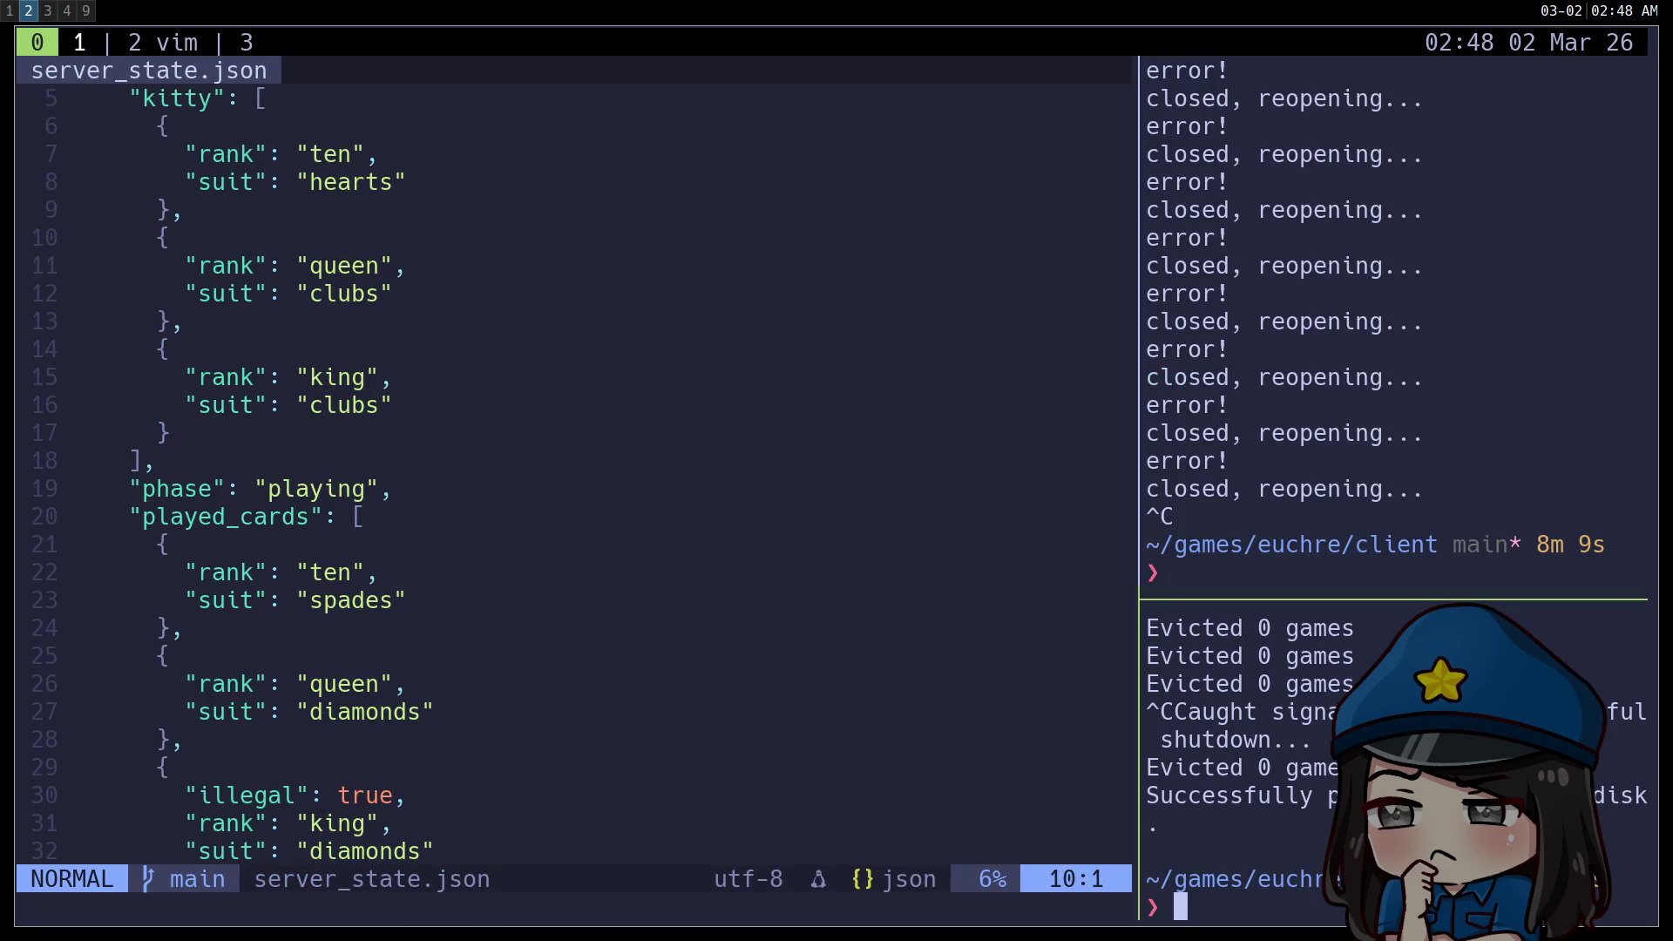
key(ctrl+b)
key(2)
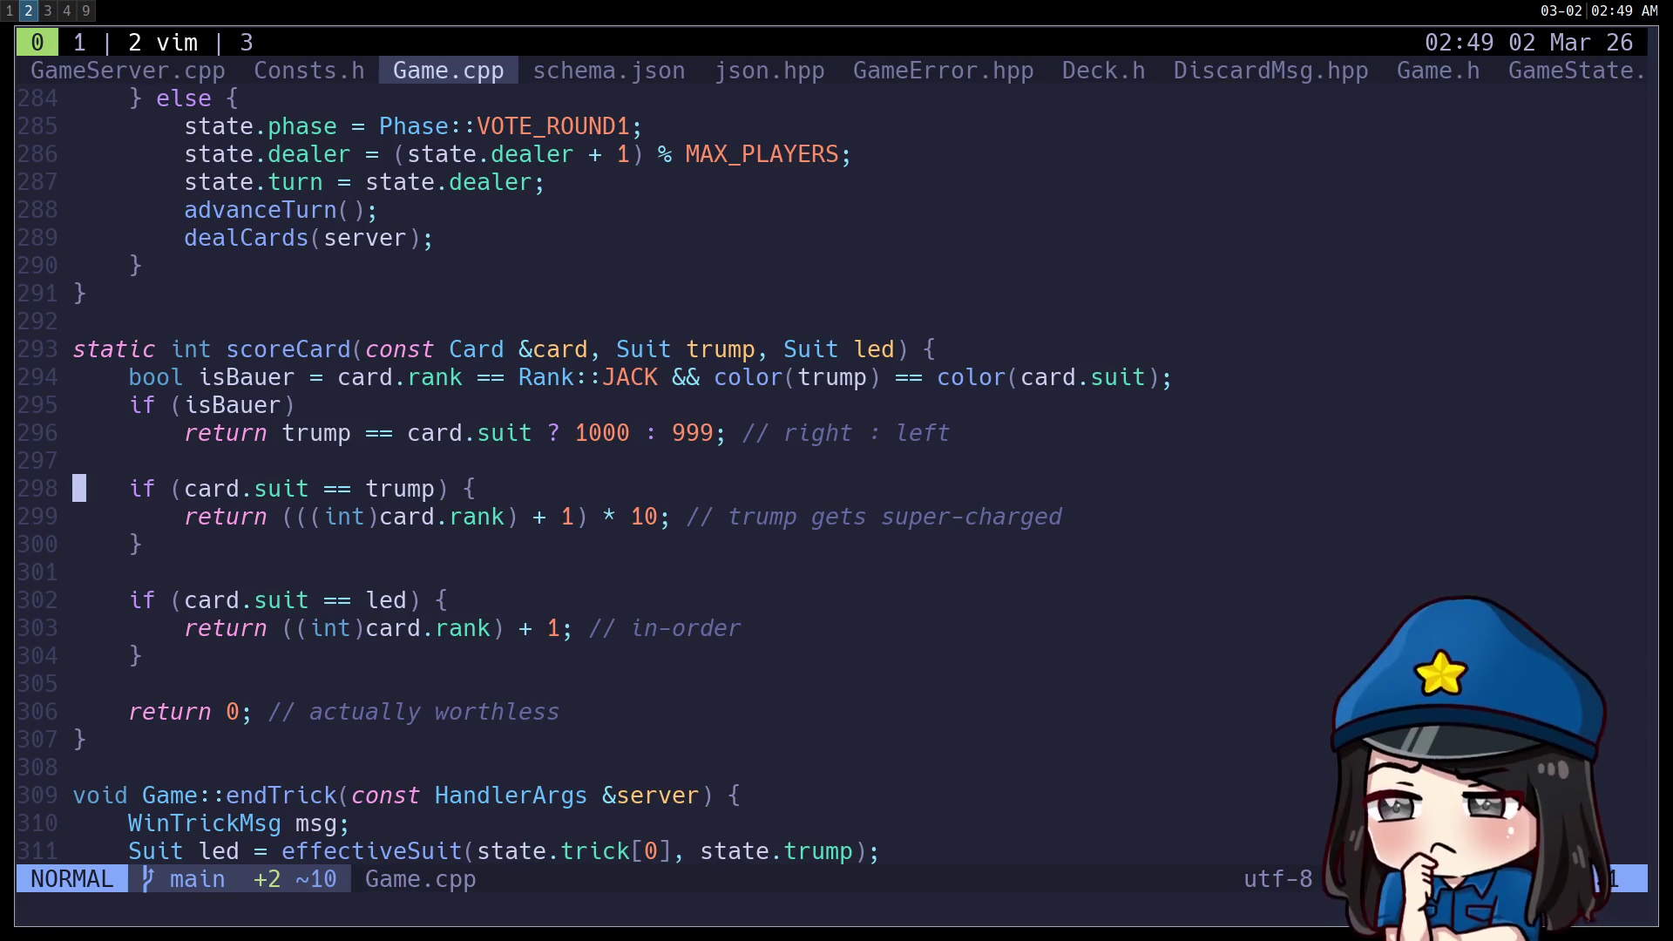
Switch to the browser and bring up the Wikipedia Euchre article.
key(super+1)
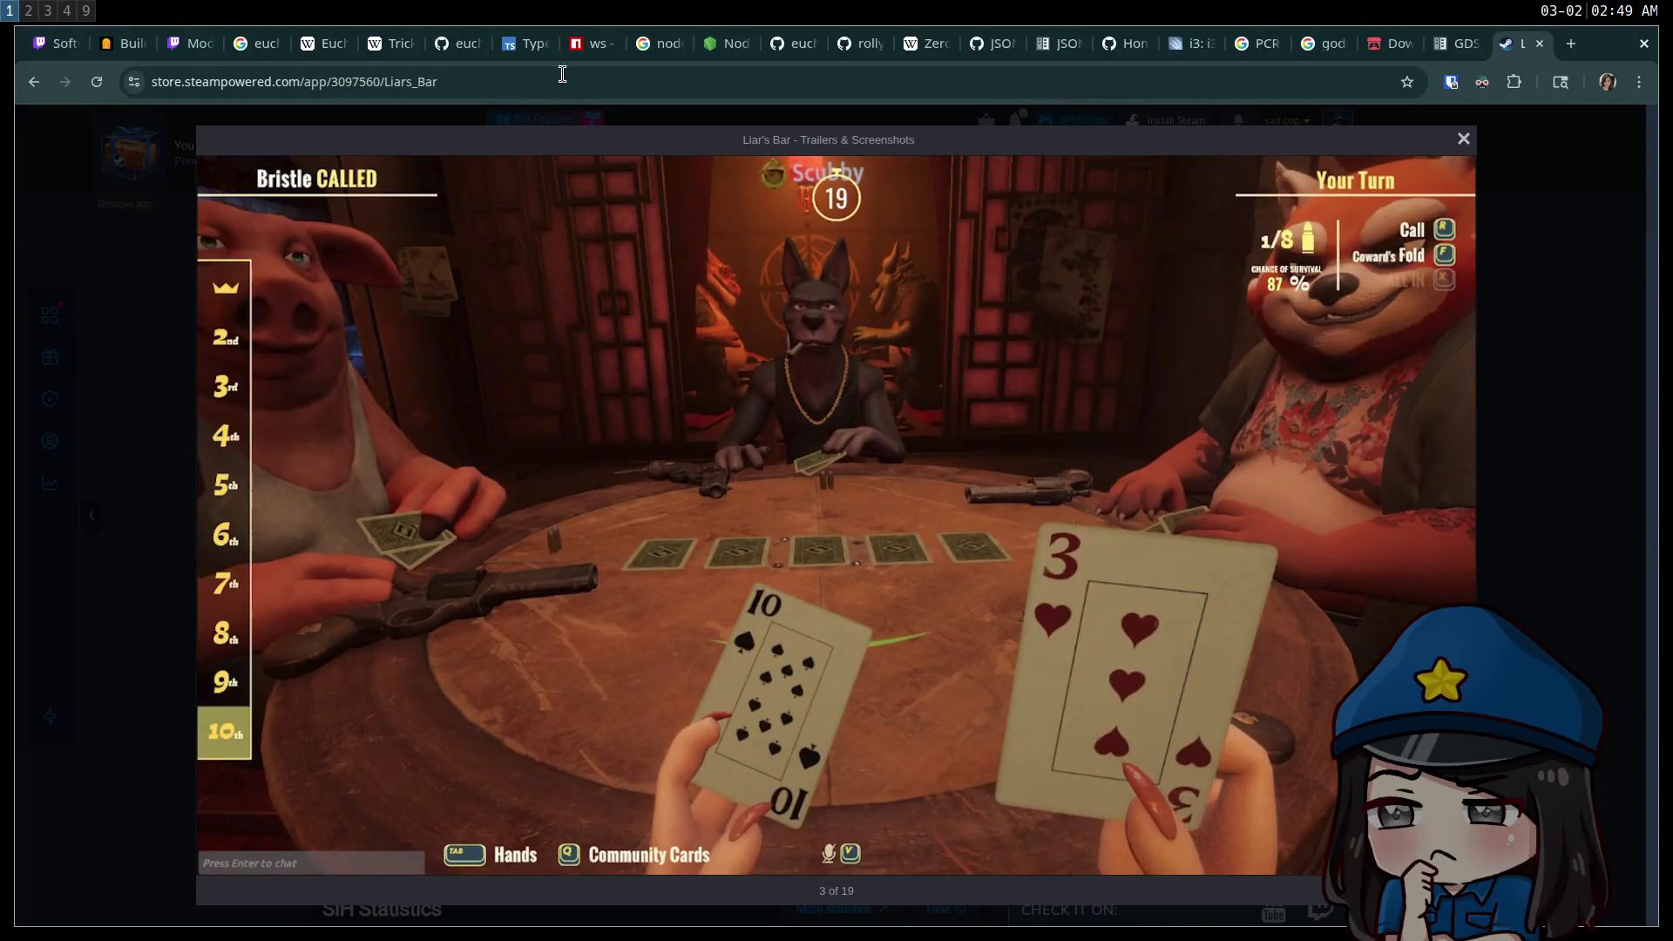
click(309, 44)
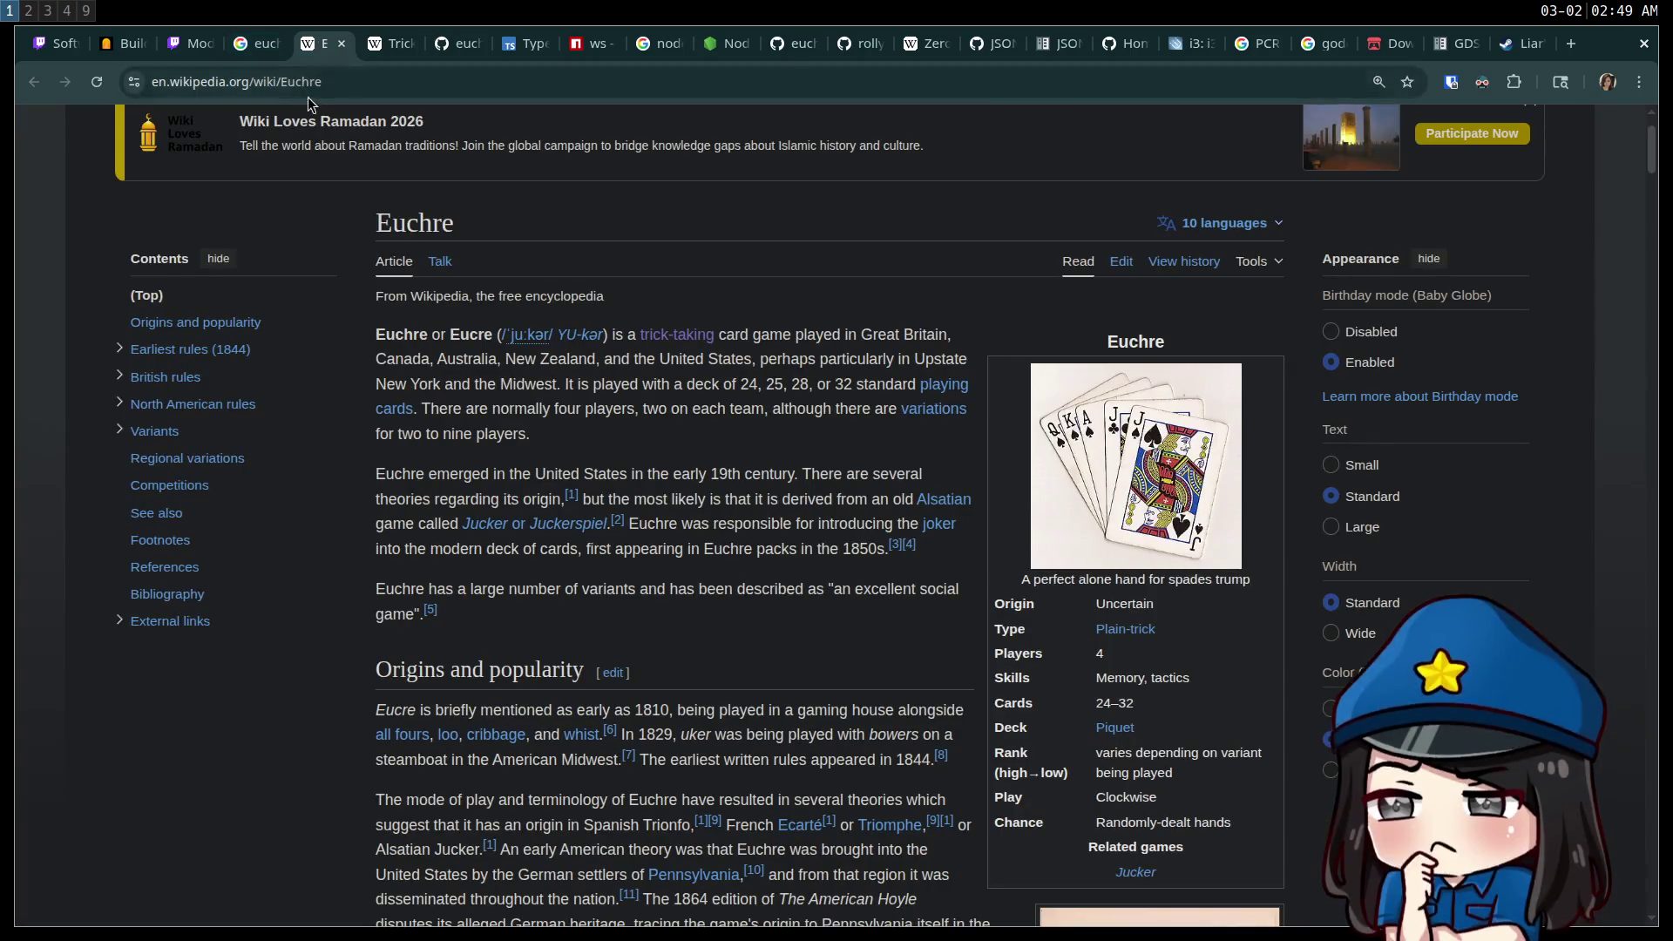
click(305, 90)
click(312, 190)
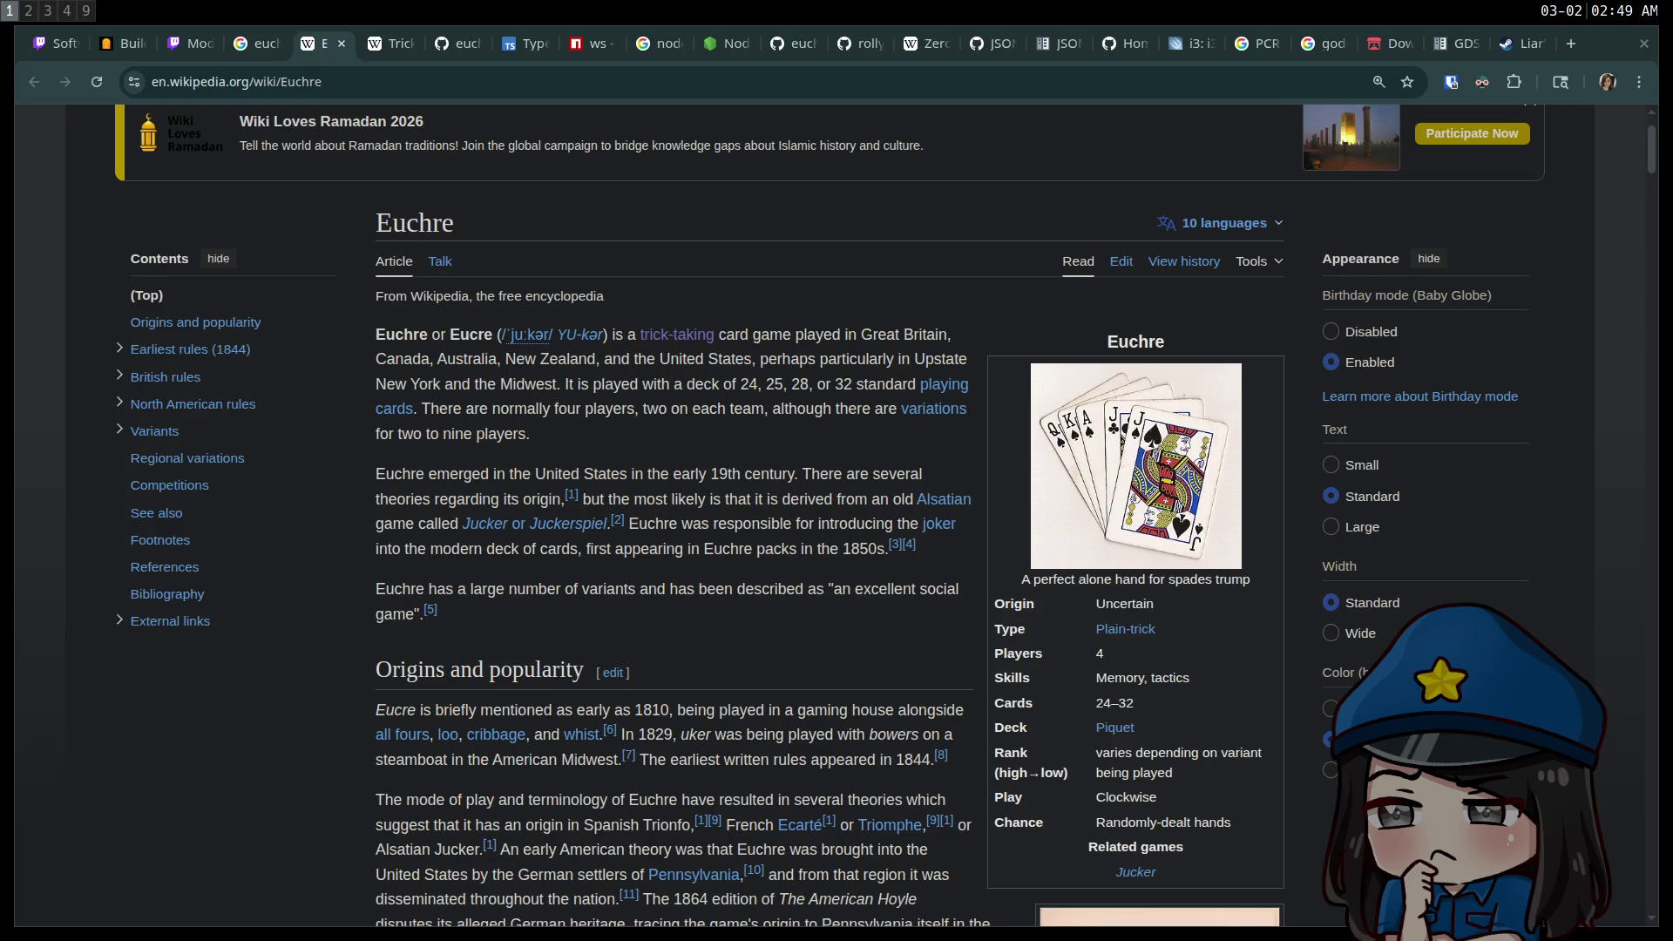
key(ctrl+l)
click(225, 787)
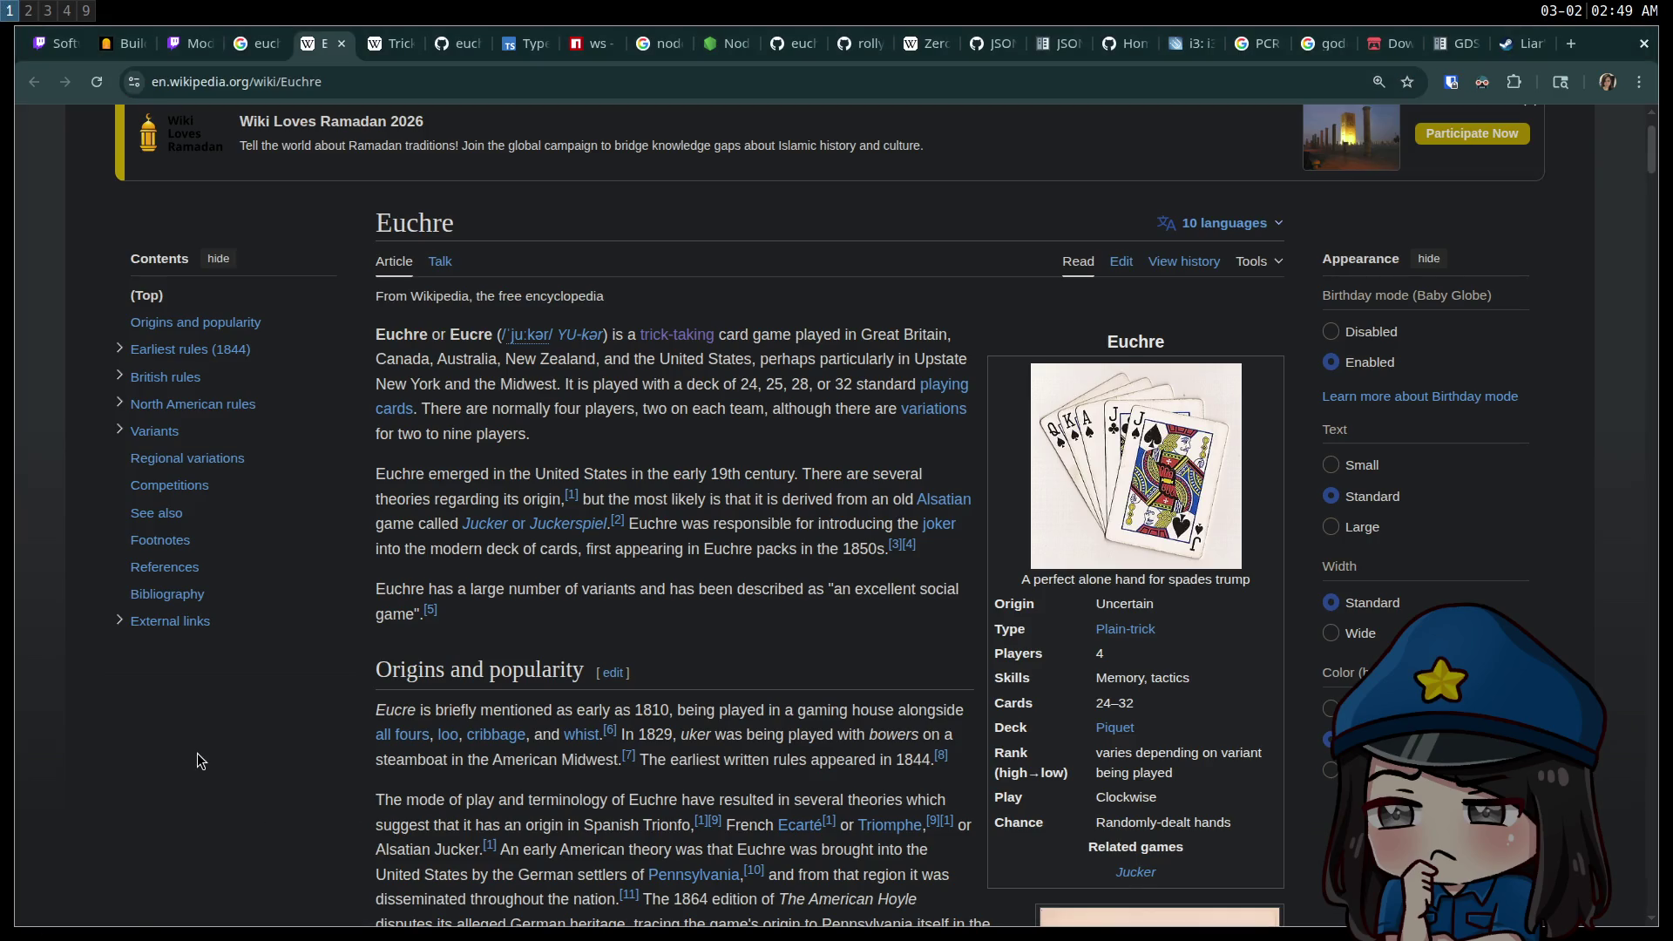
Search the Euchre article for 'popularity' and read about its late 19th century spread.
scroll(197, 753, down, 2)
double_click(529, 456)
key(ctrl+f)
key(Return)
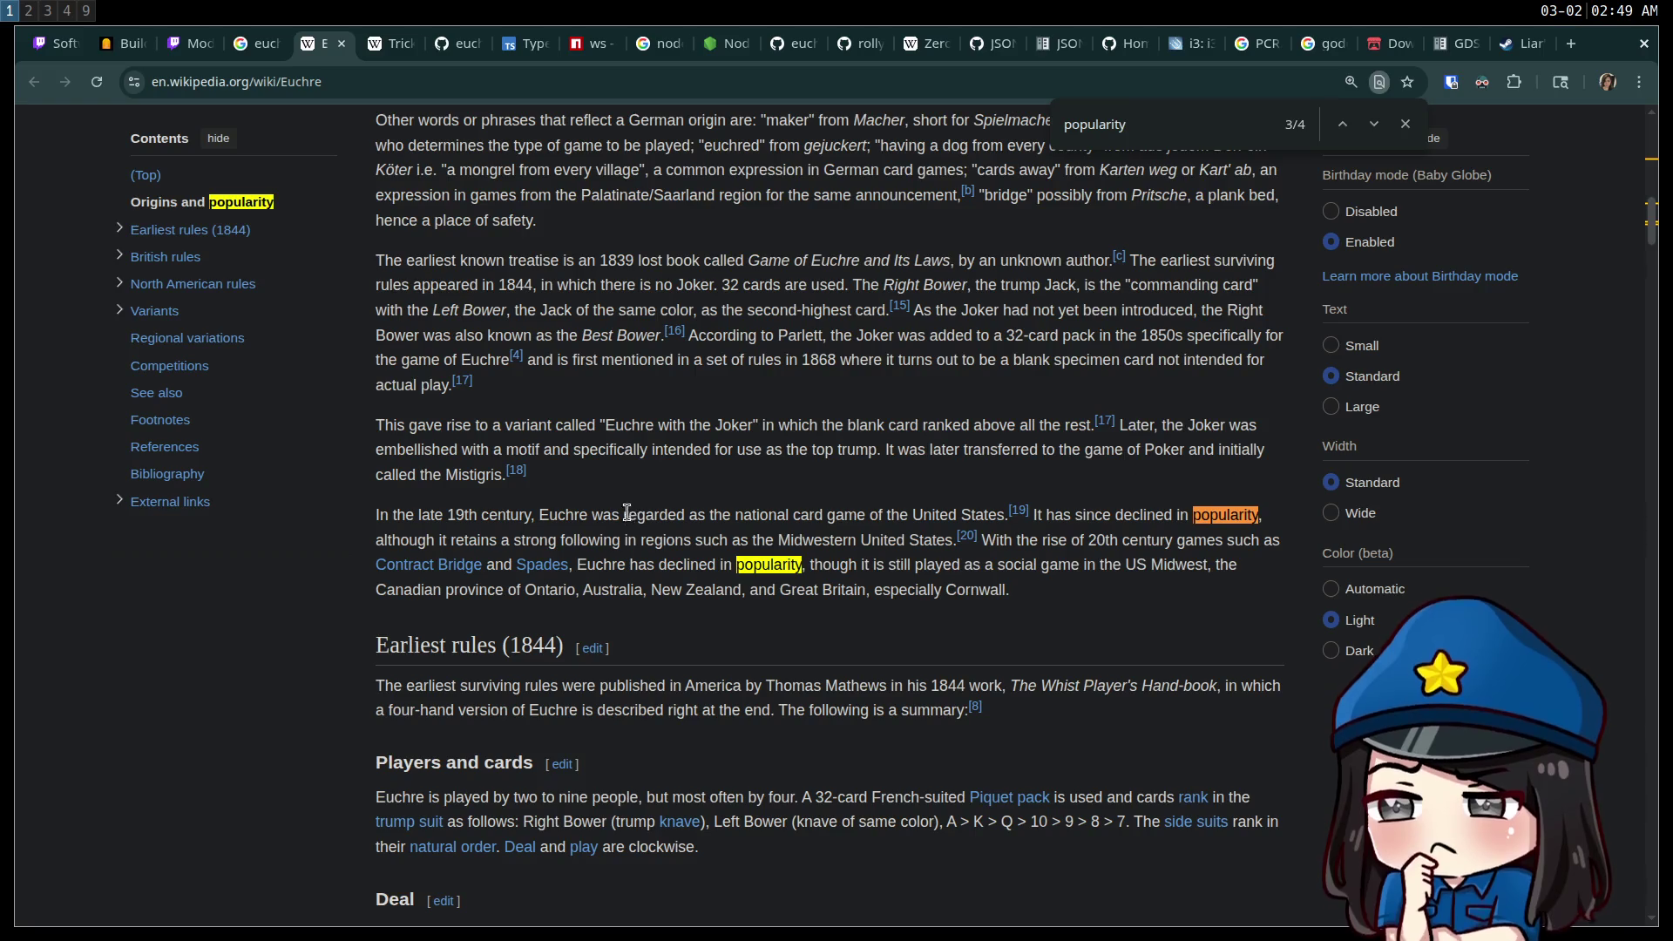
mouse_move(419, 514)
mouse_down()
mouse_move(688, 516)
mouse_move(384, 516)
mouse_move(1006, 516)
mouse_move(915, 514)
mouse_up()
click(862, 516)
click(925, 514)
Google '500 card game' in a new tab and open its Wikipedia article, noting the 33–63 card count.
key(ctrl+t)
text(500 card )
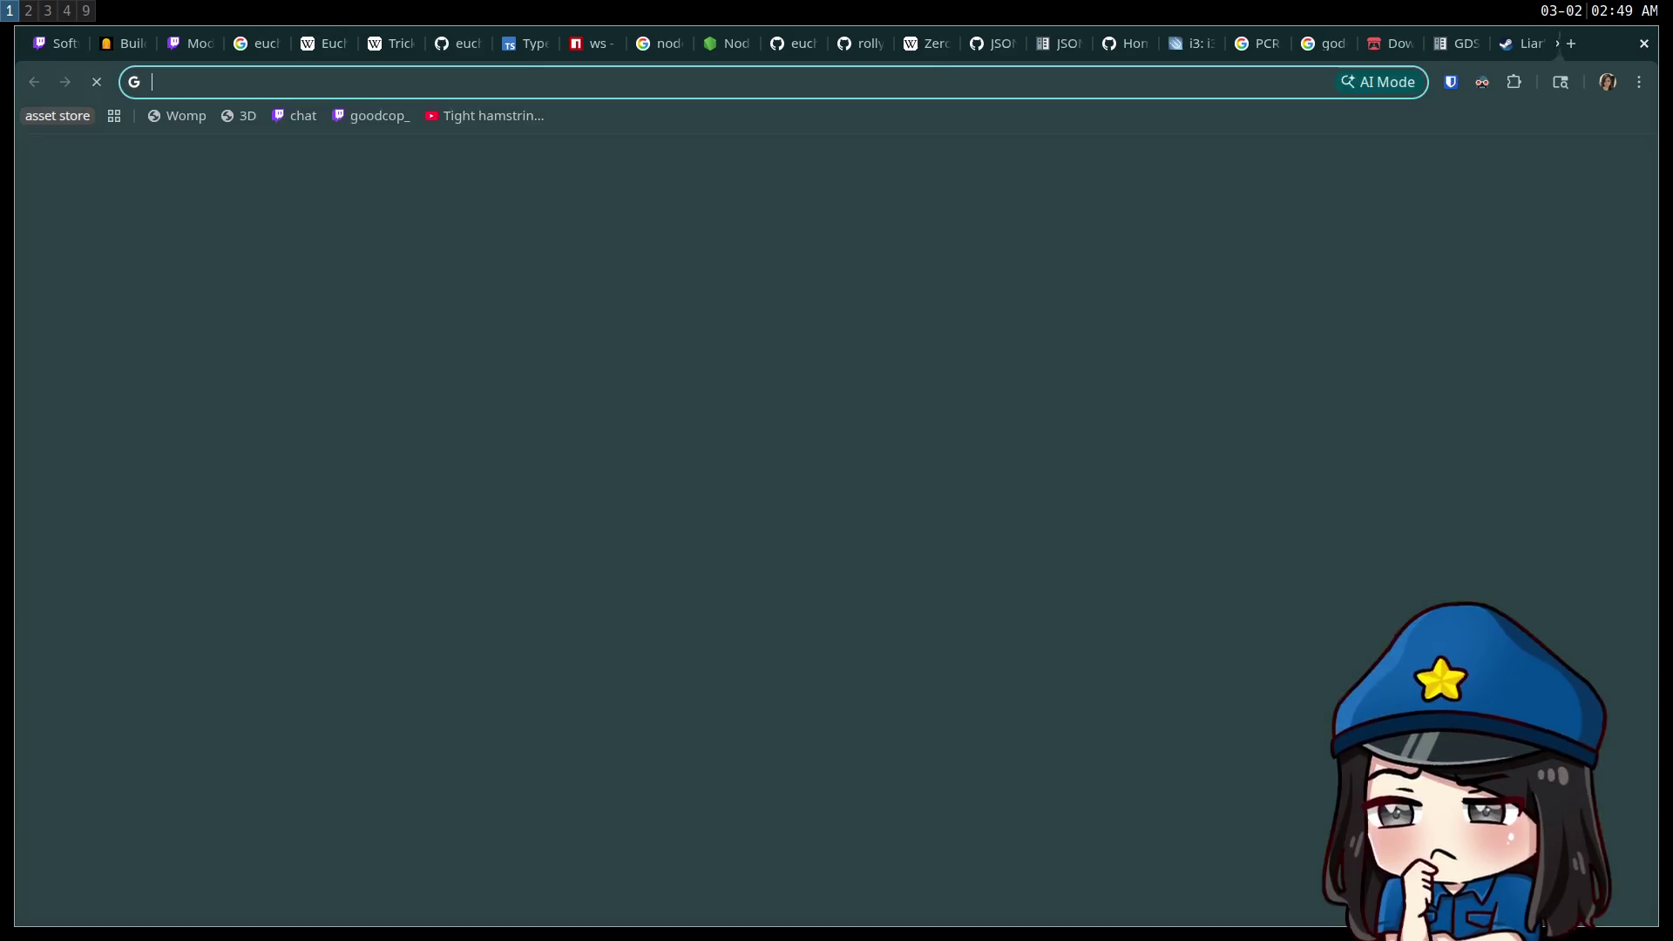
text(game)
key(Return)
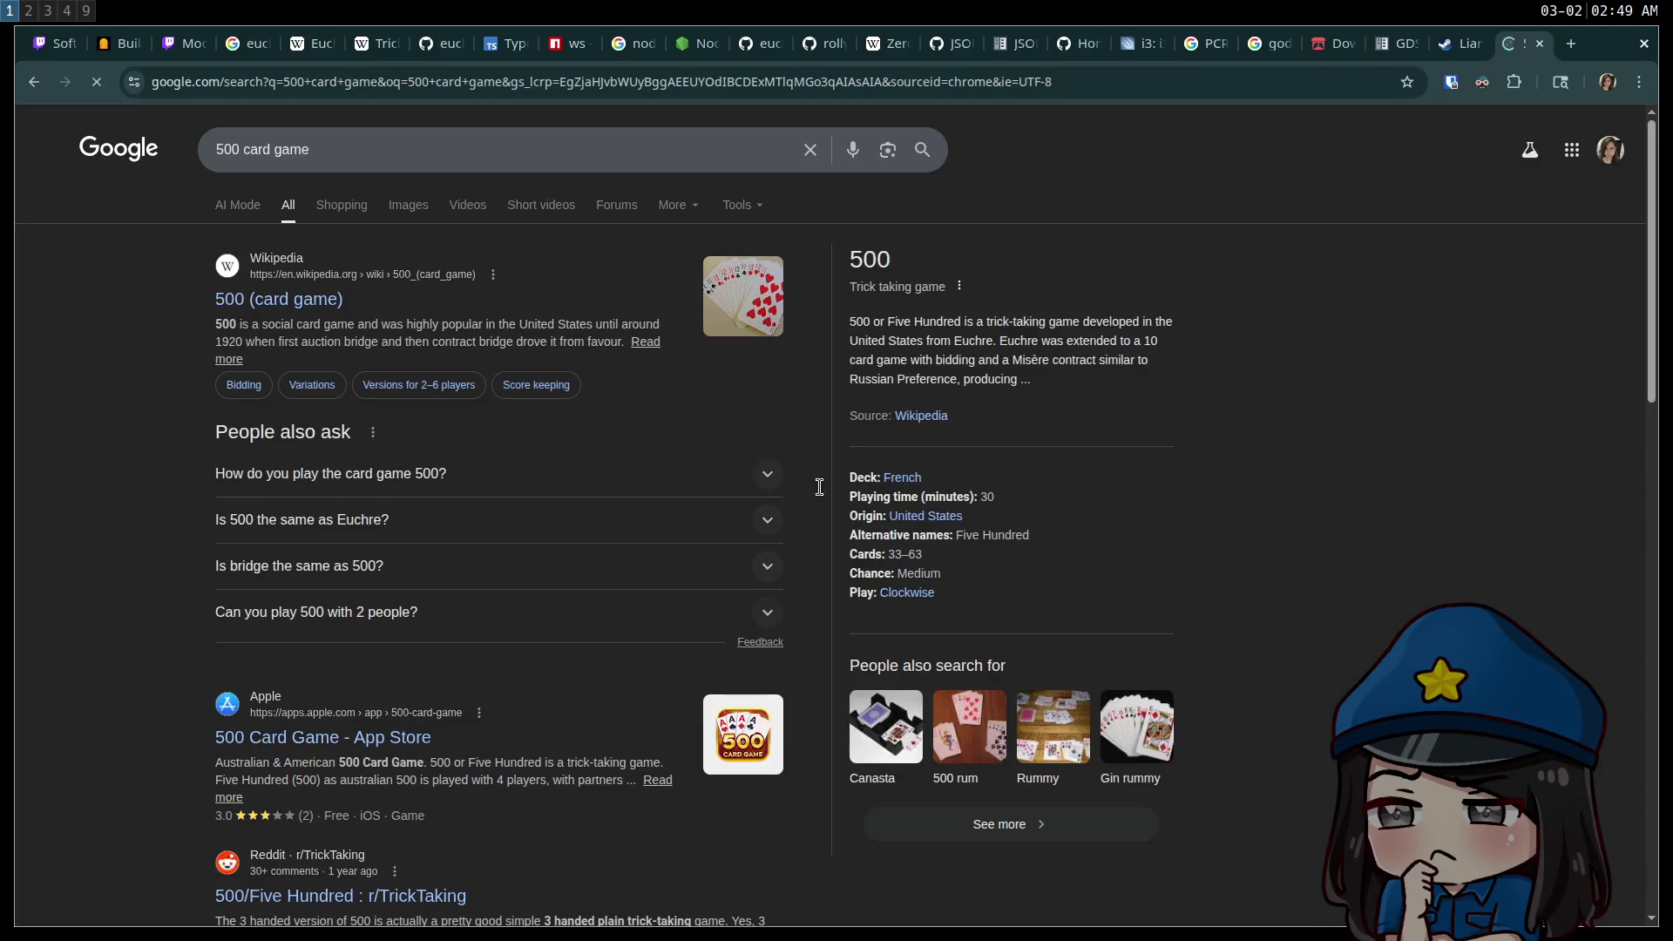
click(315, 310)
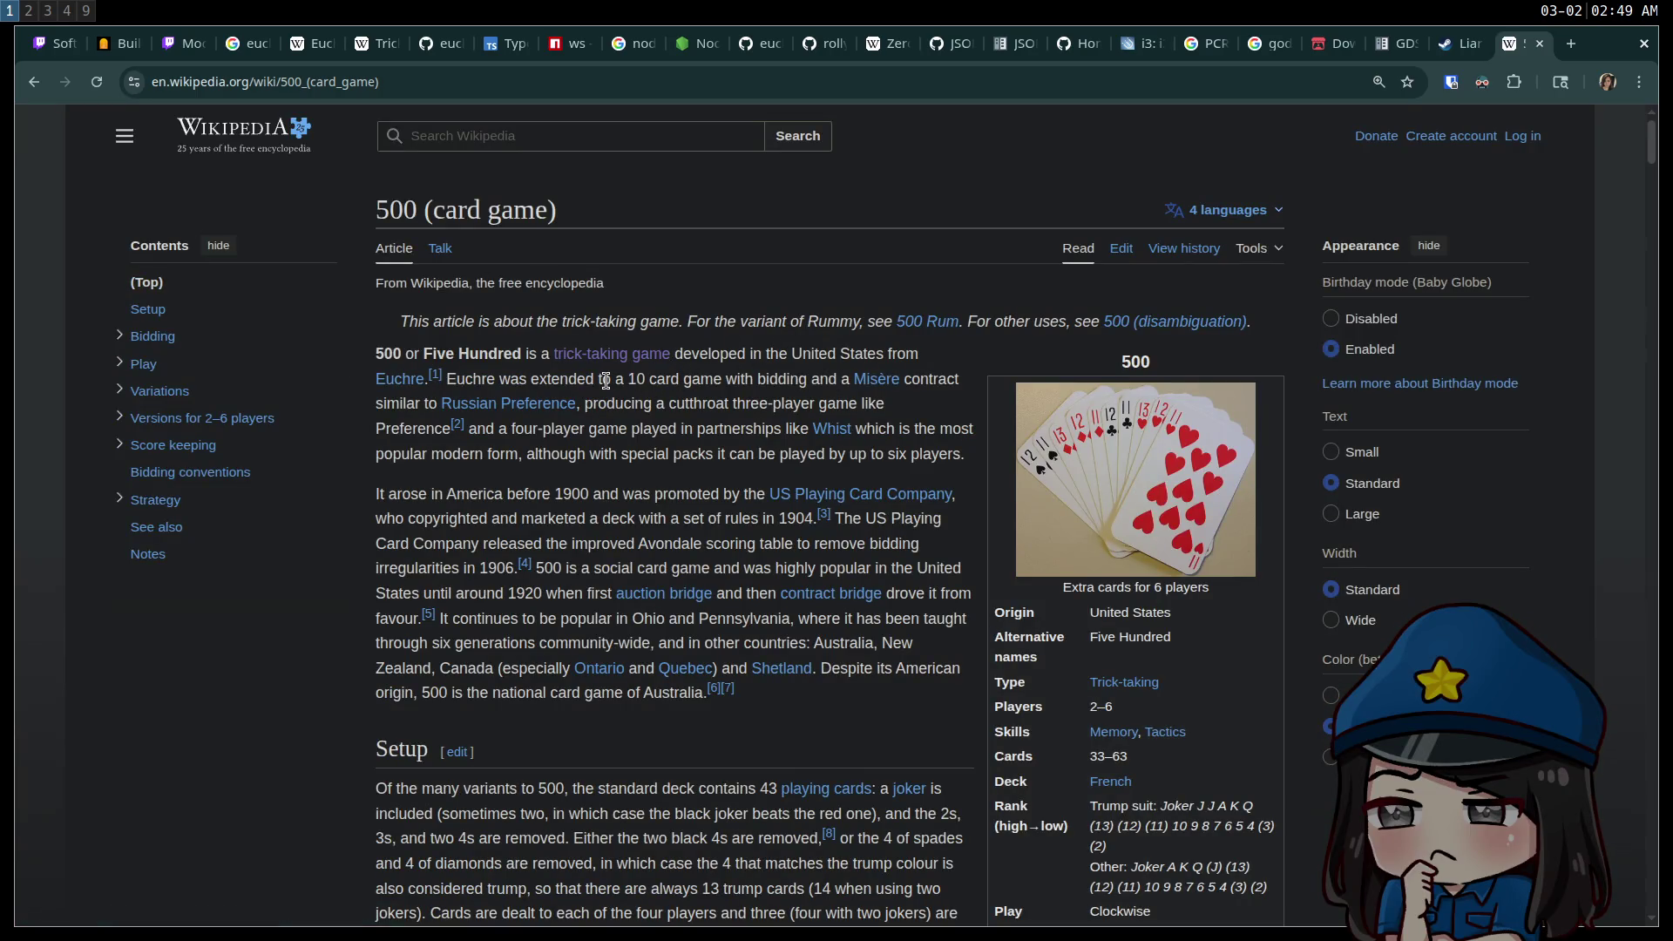
drag(644, 380, 690, 374)
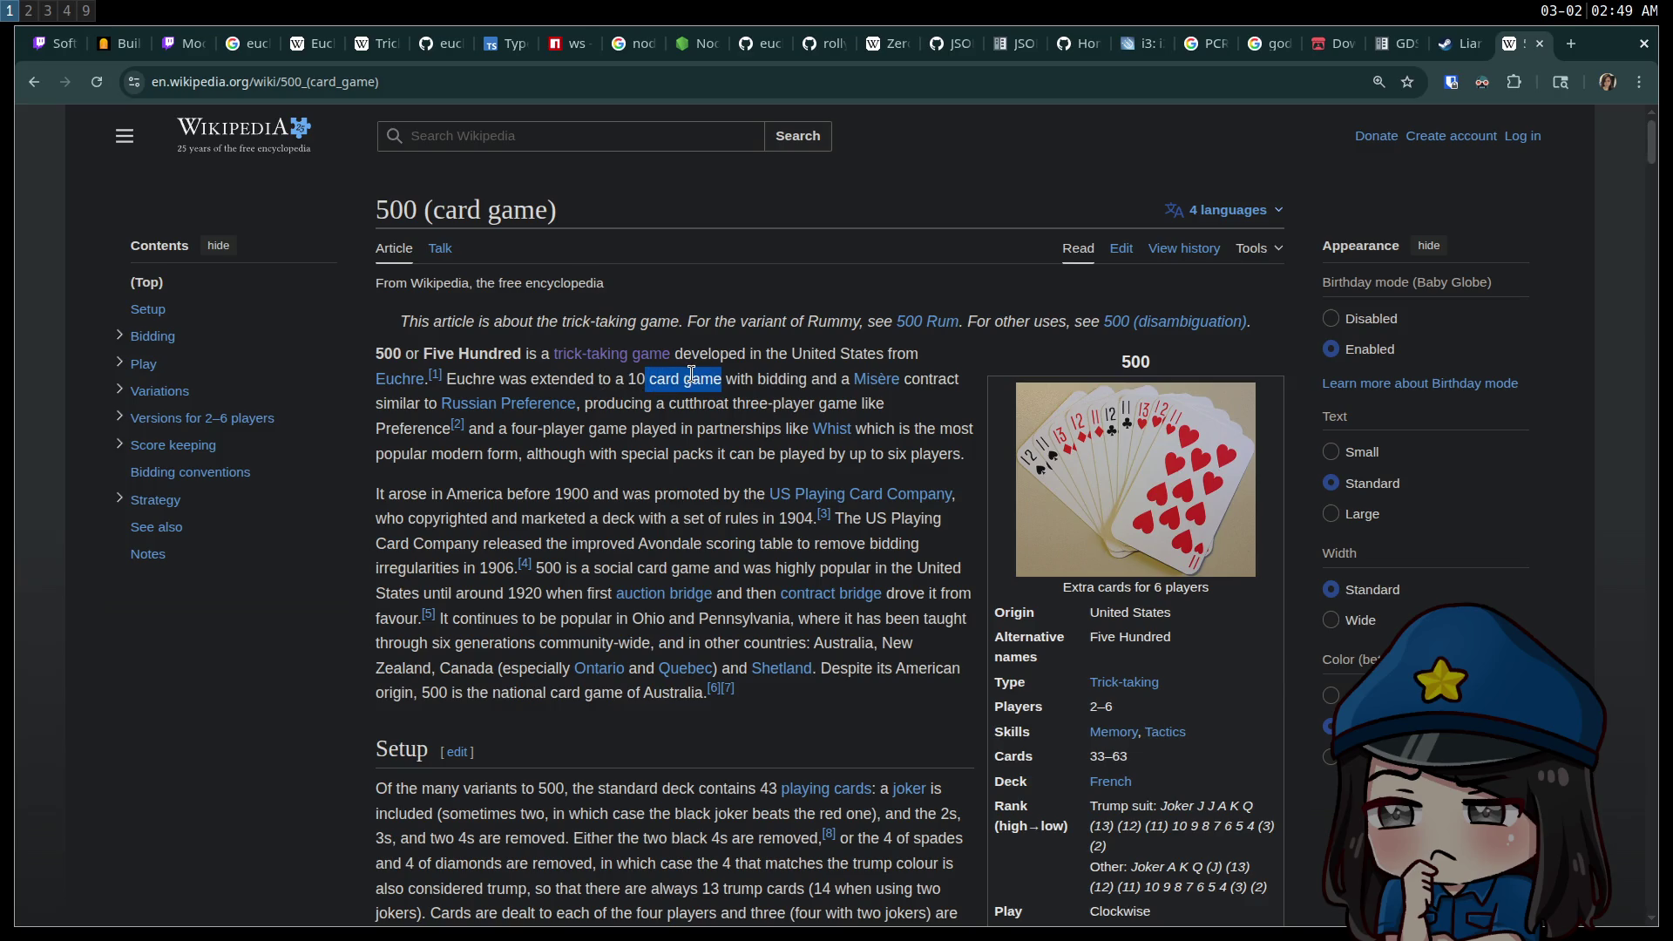
click(755, 380)
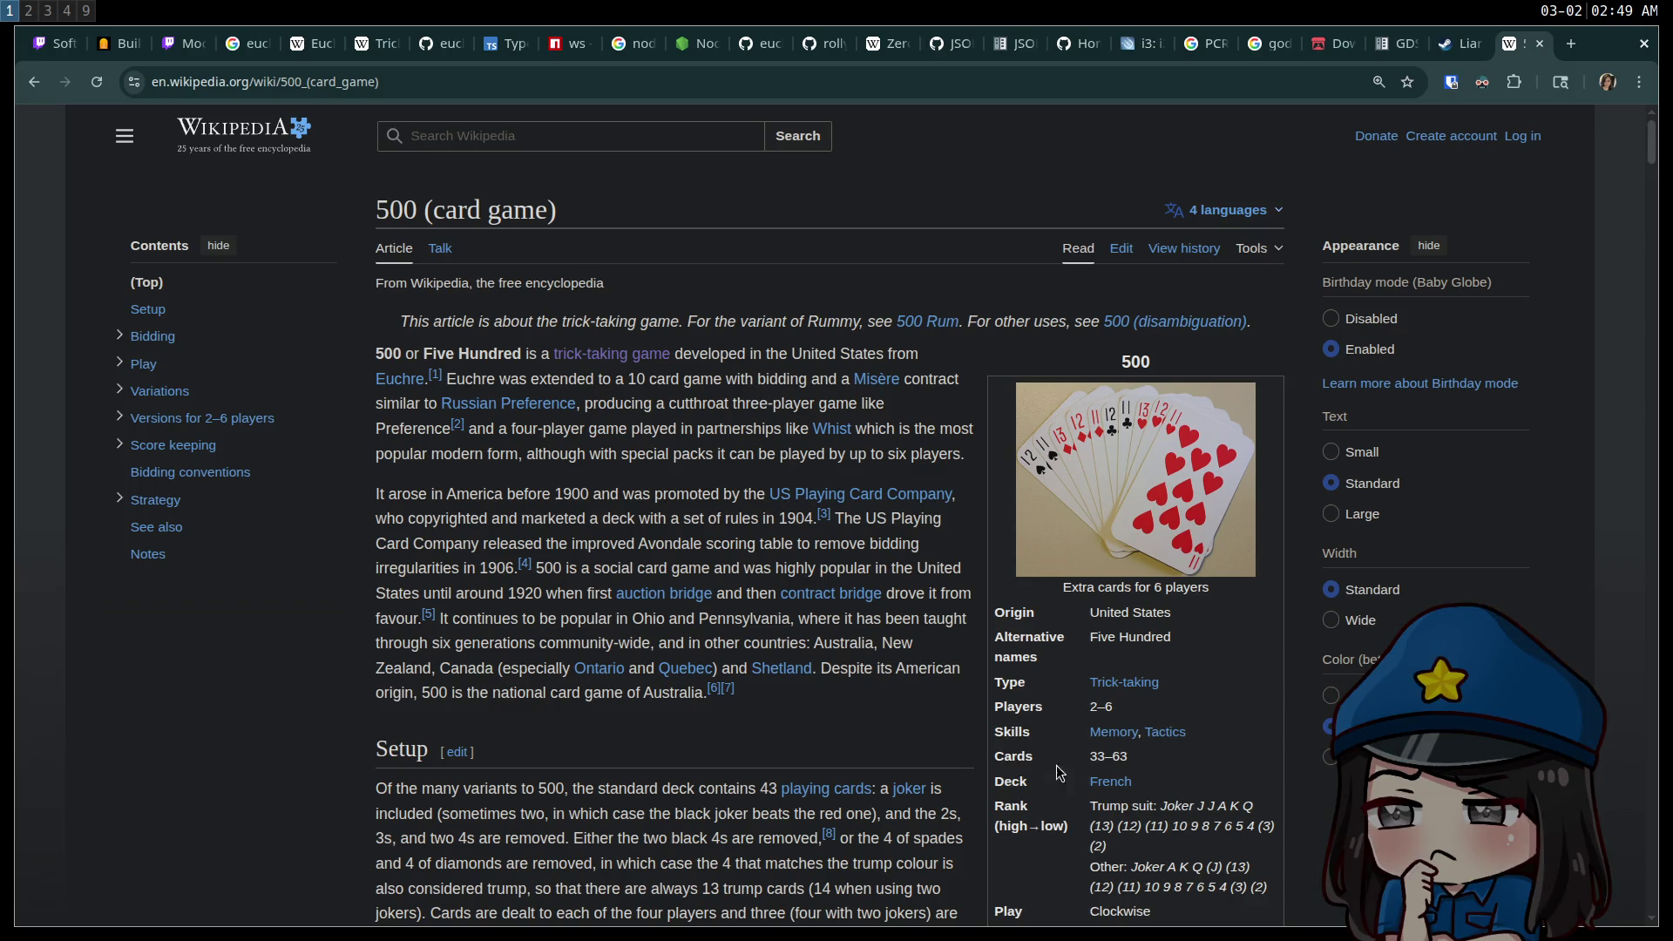
triple_click(1120, 755)
click(1124, 756)
Scroll through the rules of the 500 (card game) article.
scroll(609, 531, down, 5)
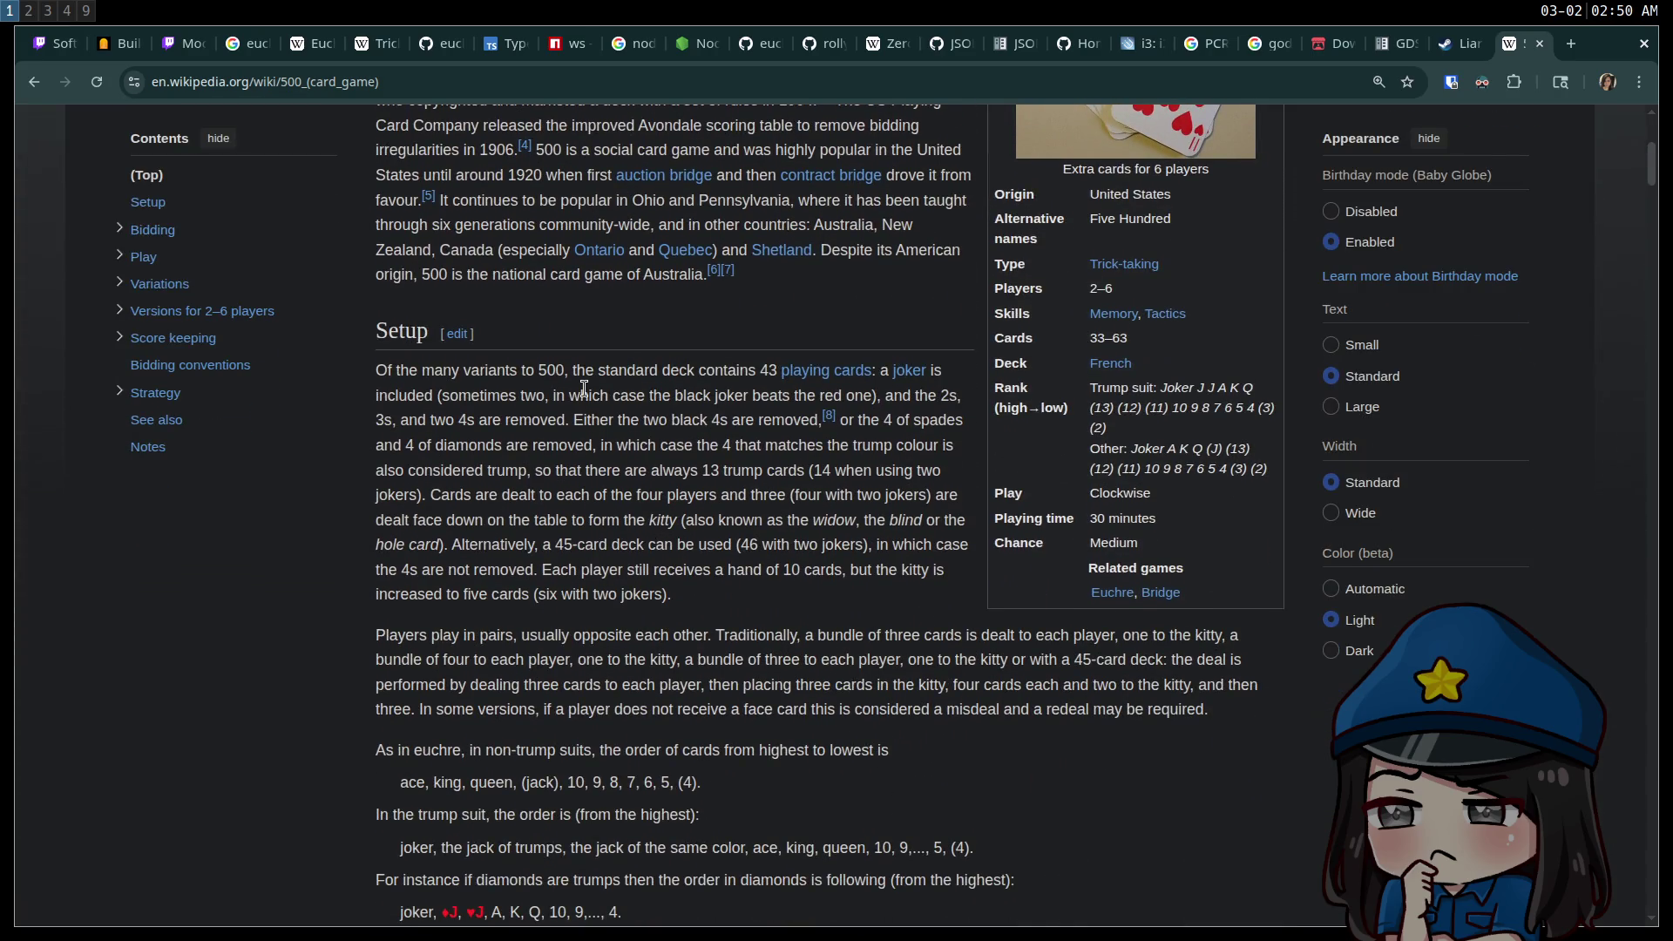
scroll(584, 390, down, 3)
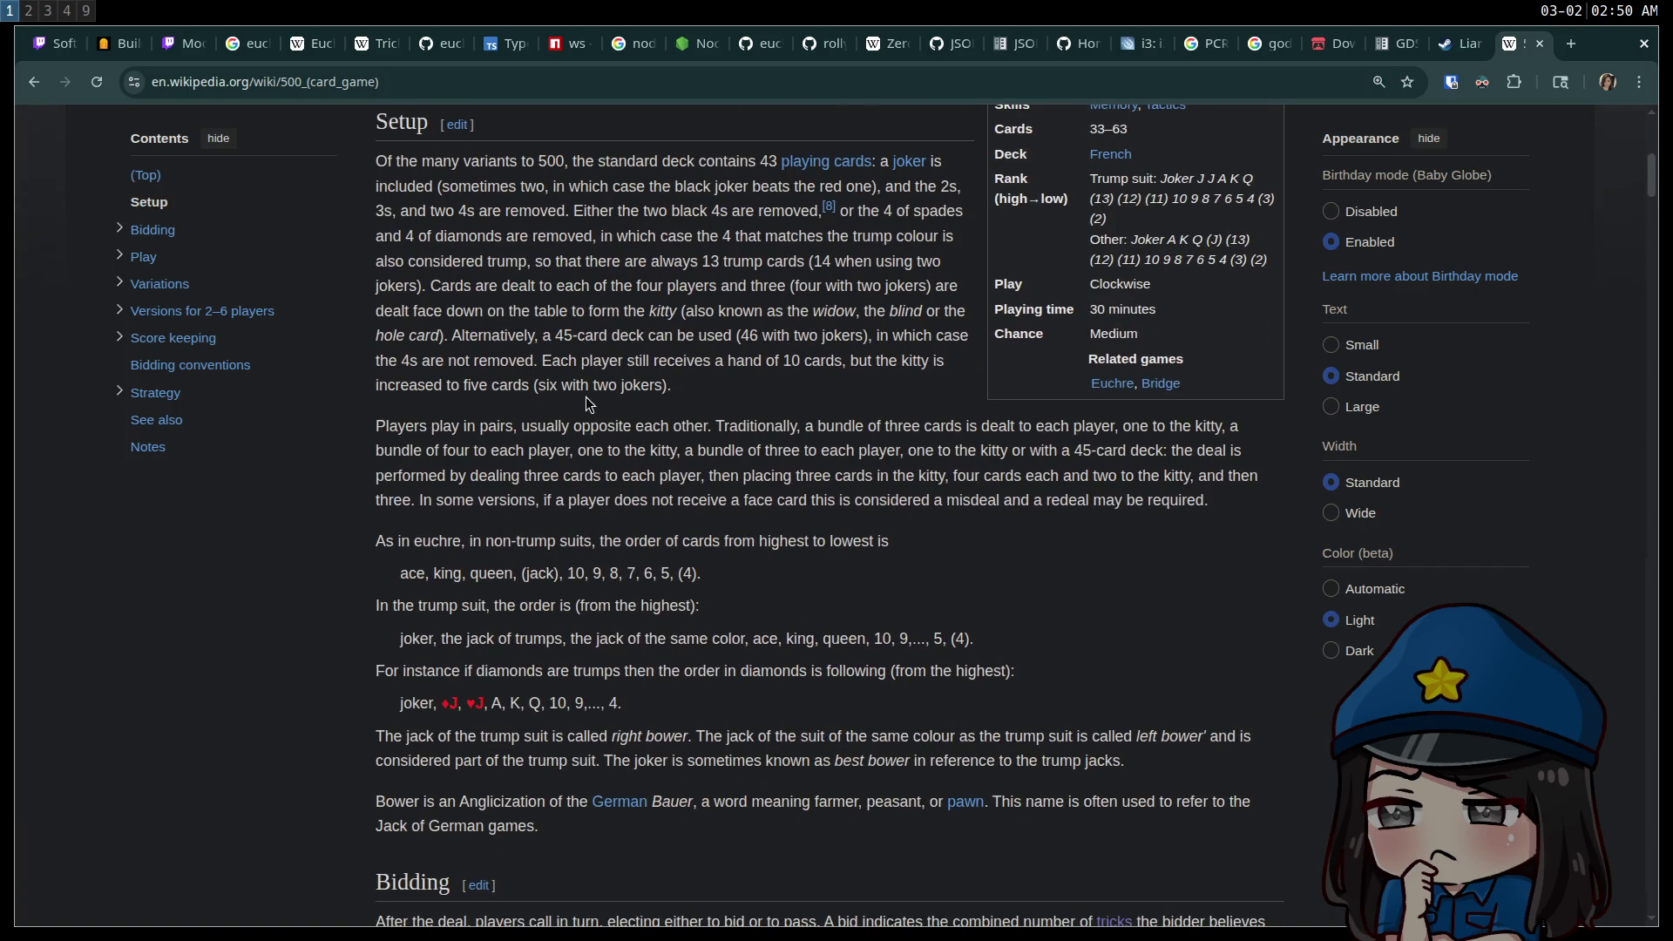
scroll(601, 427, up, 8)
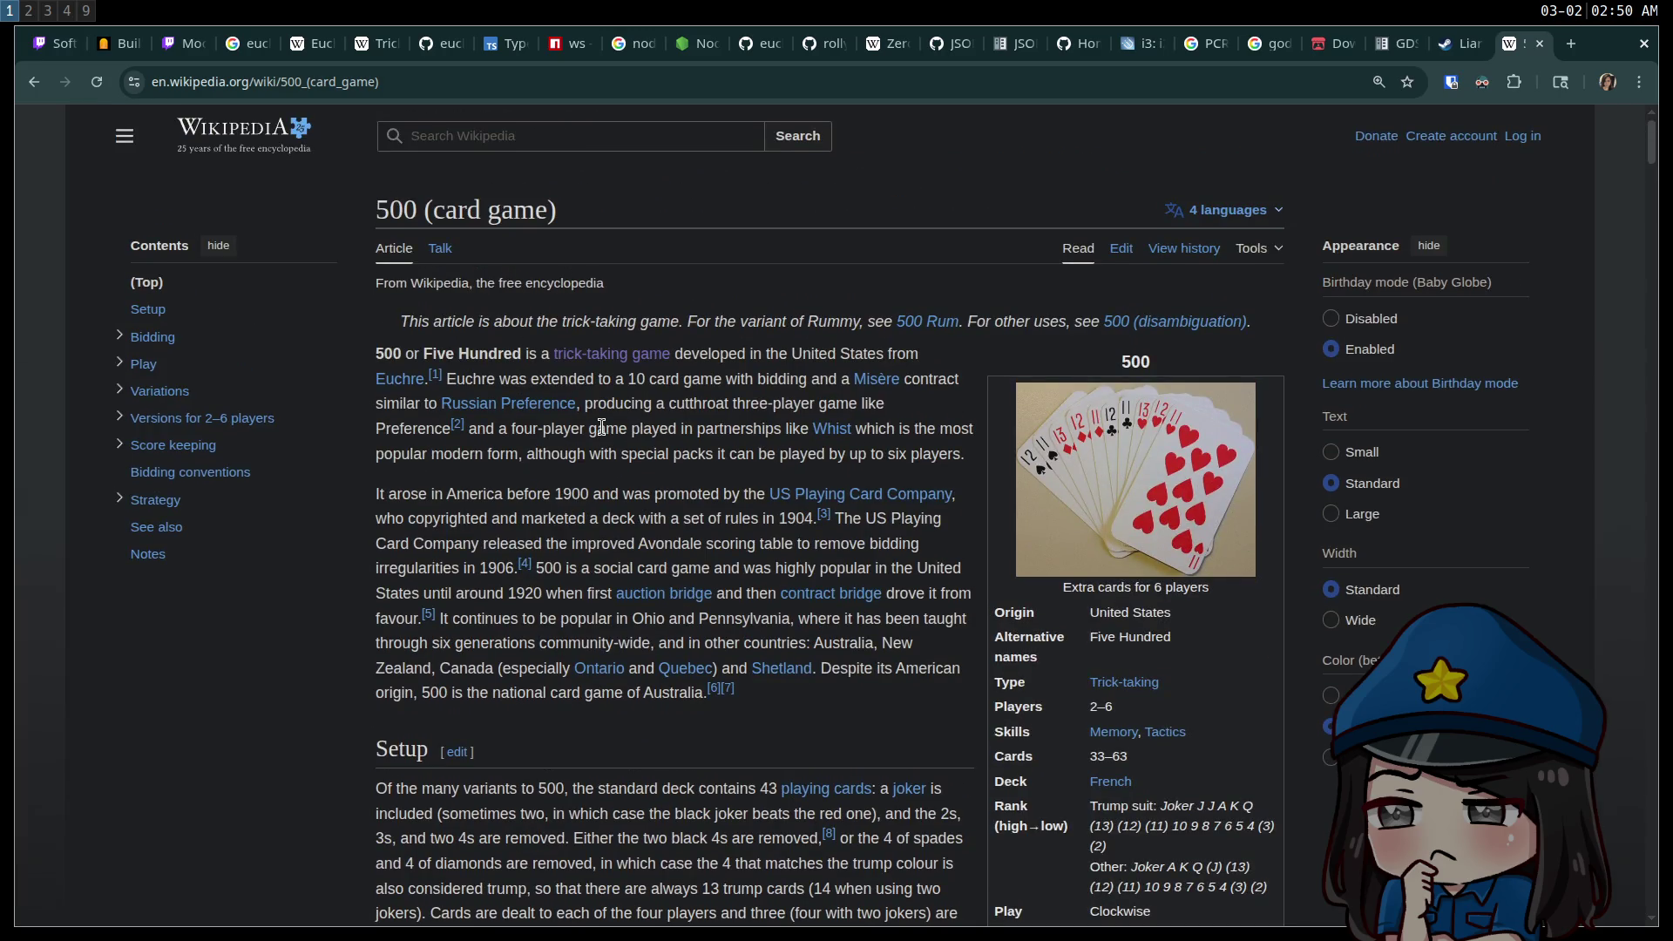
scroll(601, 427, down, 4)
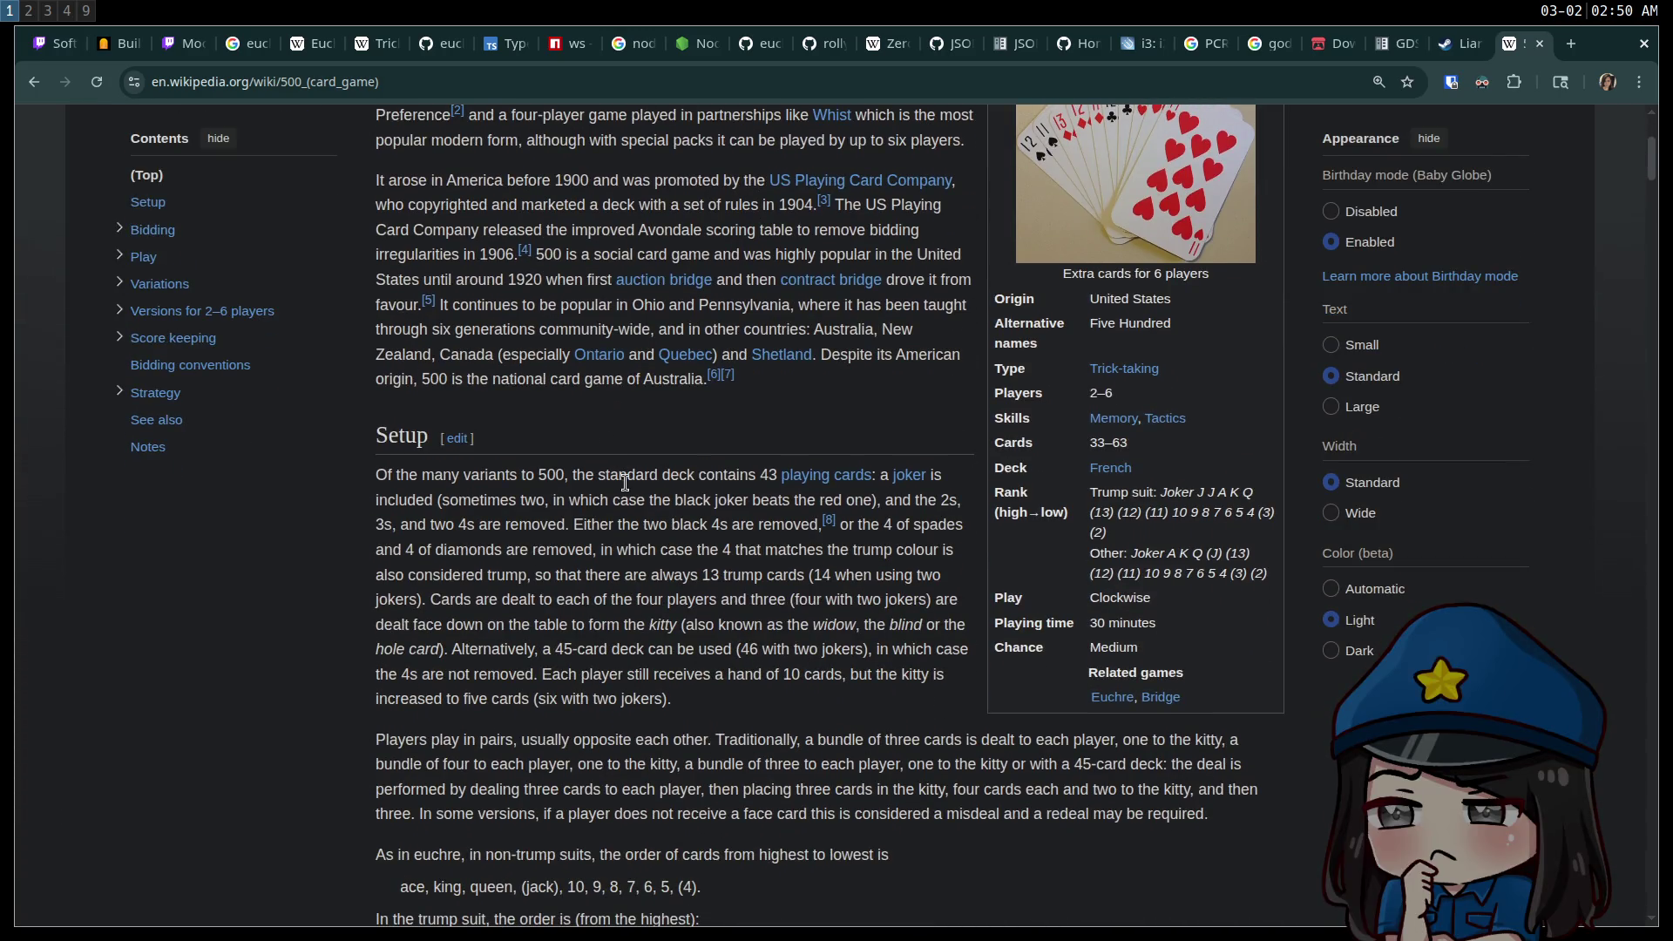
scroll(638, 510, up, 3)
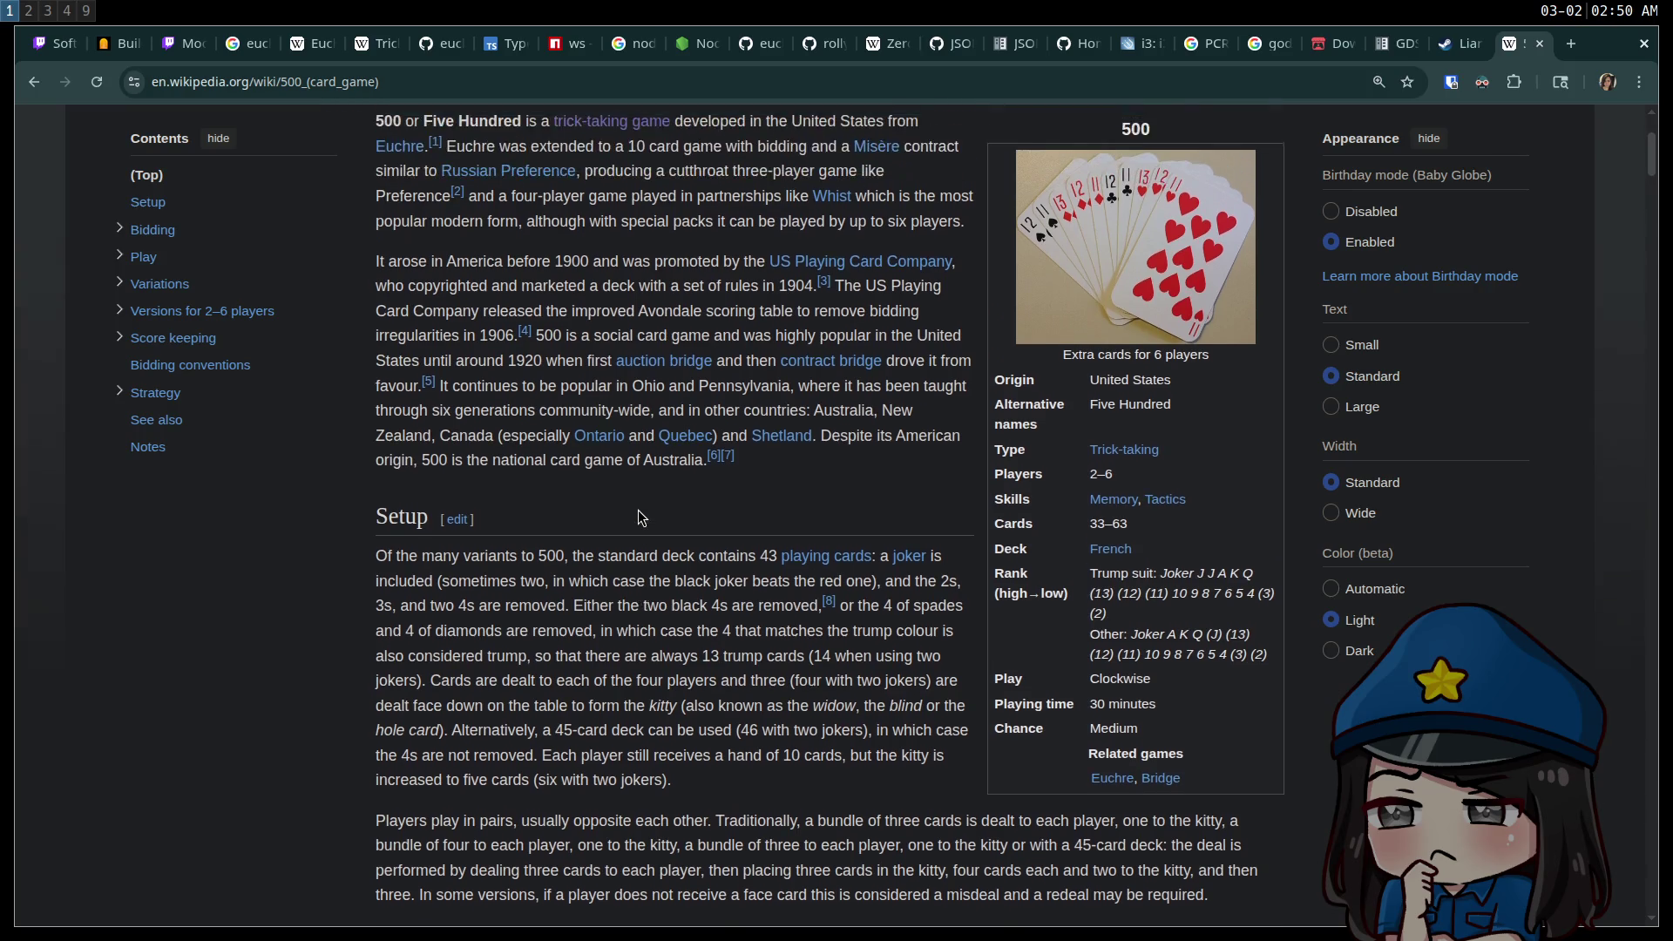
scroll(640, 514, down, 8)
scroll(643, 520, down, 7)
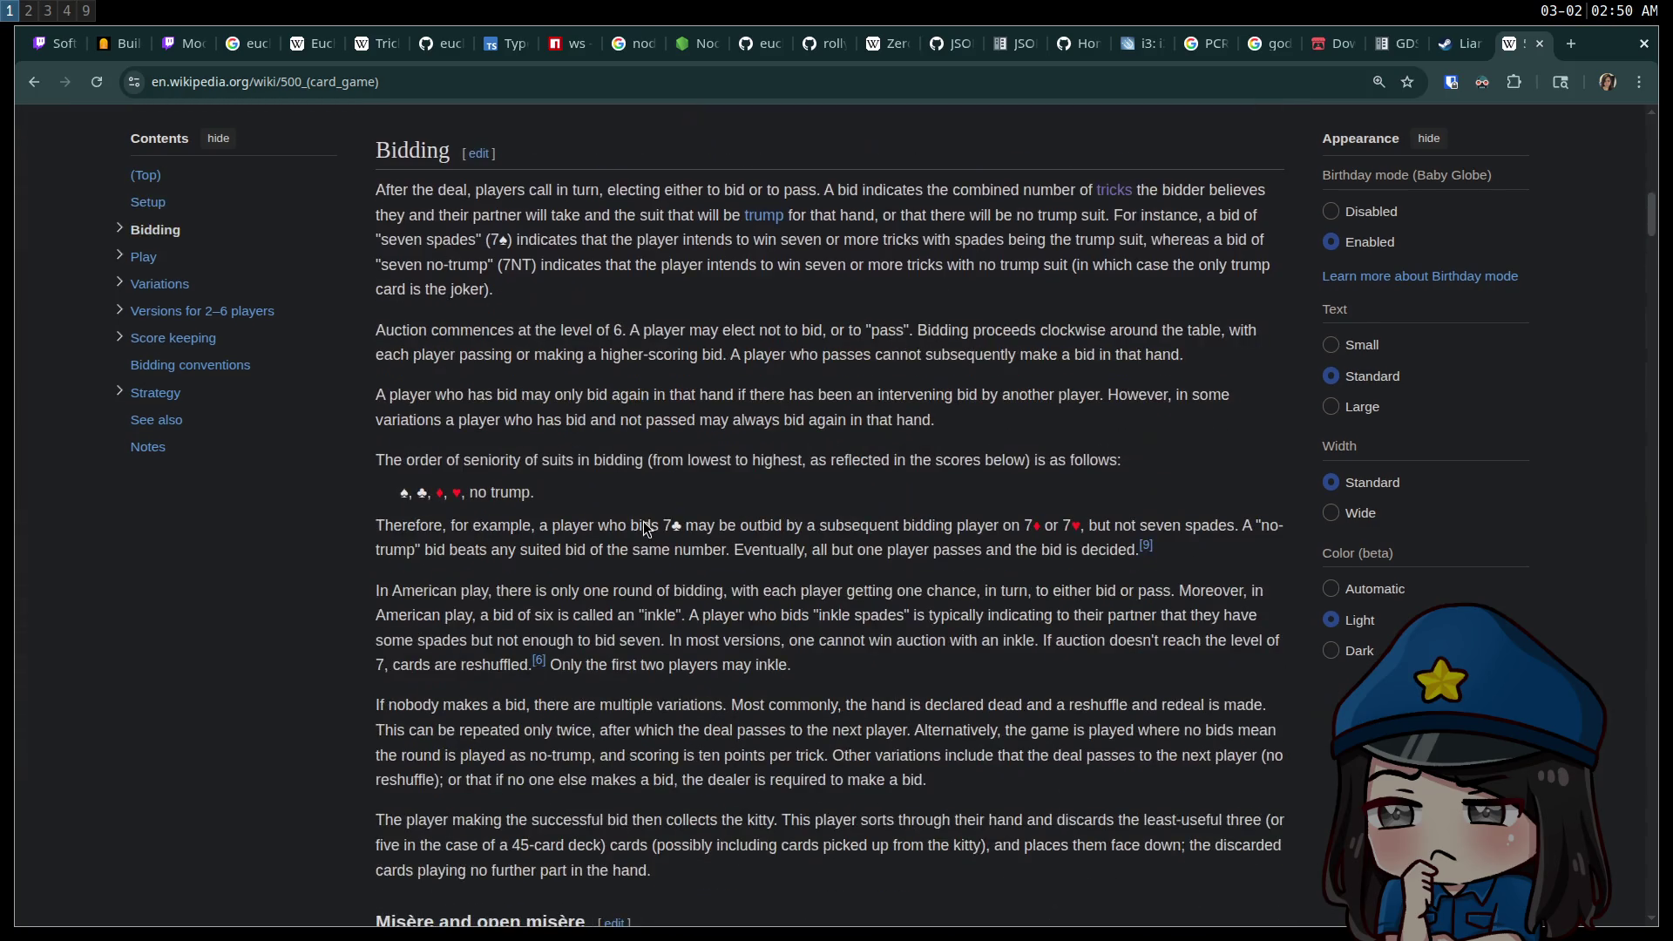
scroll(642, 523, down, 8)
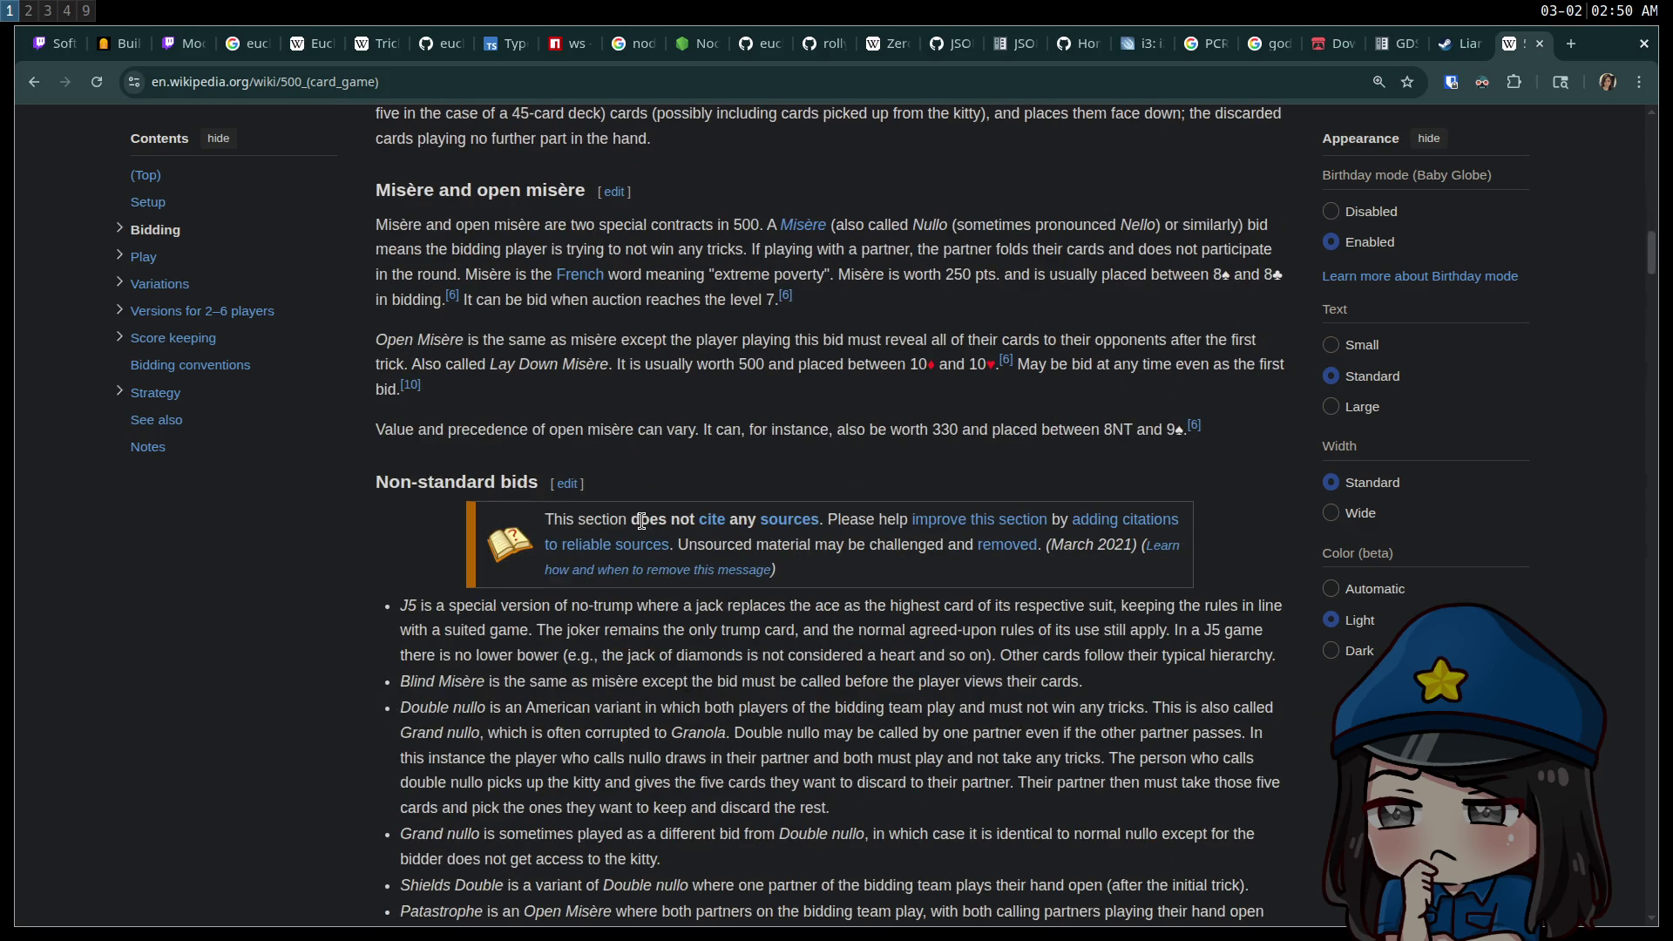
scroll(641, 521, down, 10)
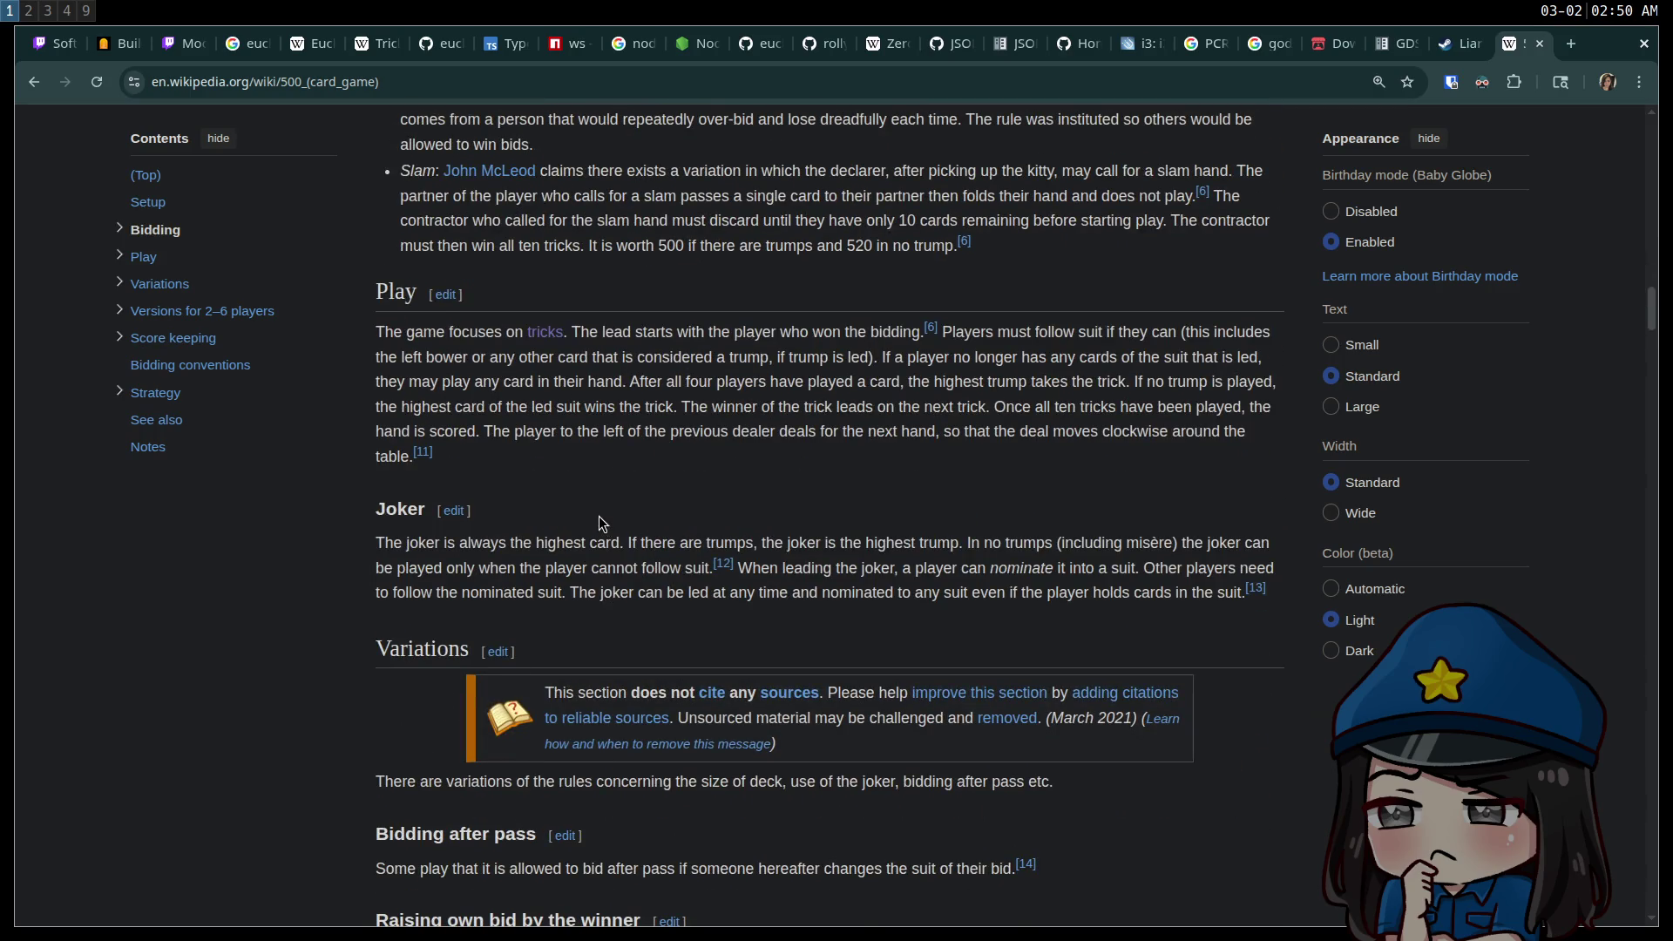
key(super+2)
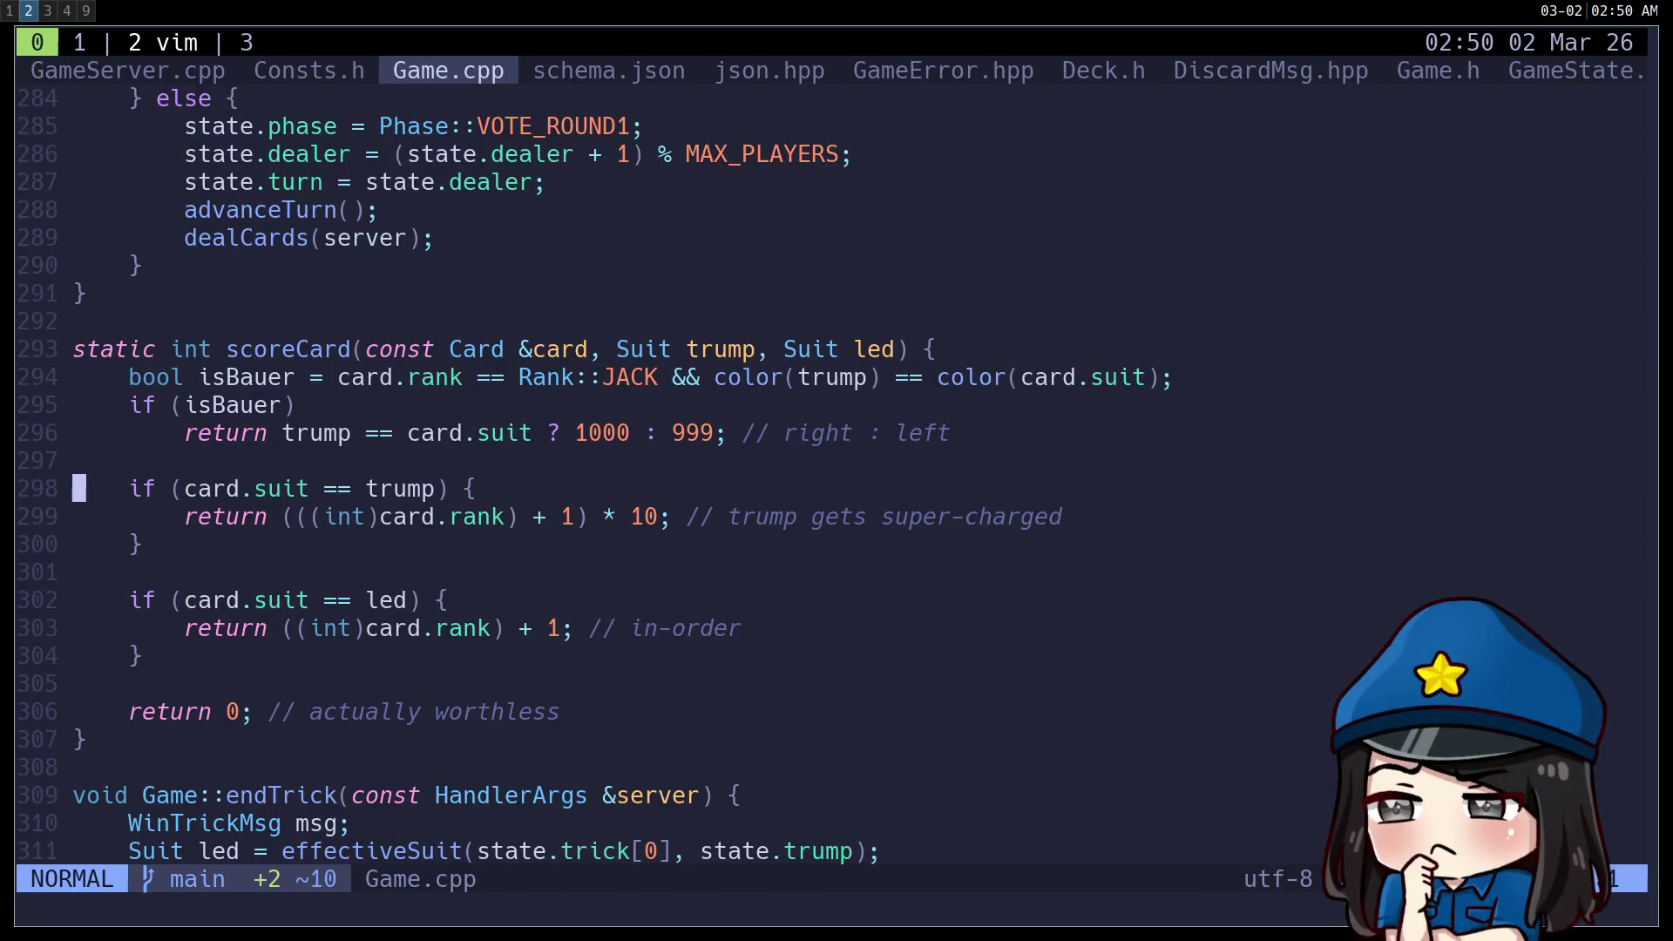
Stop and rerun ./run-server to rebuild, then relaunch the bots with the watch-and-reload command.
click(952, 541)
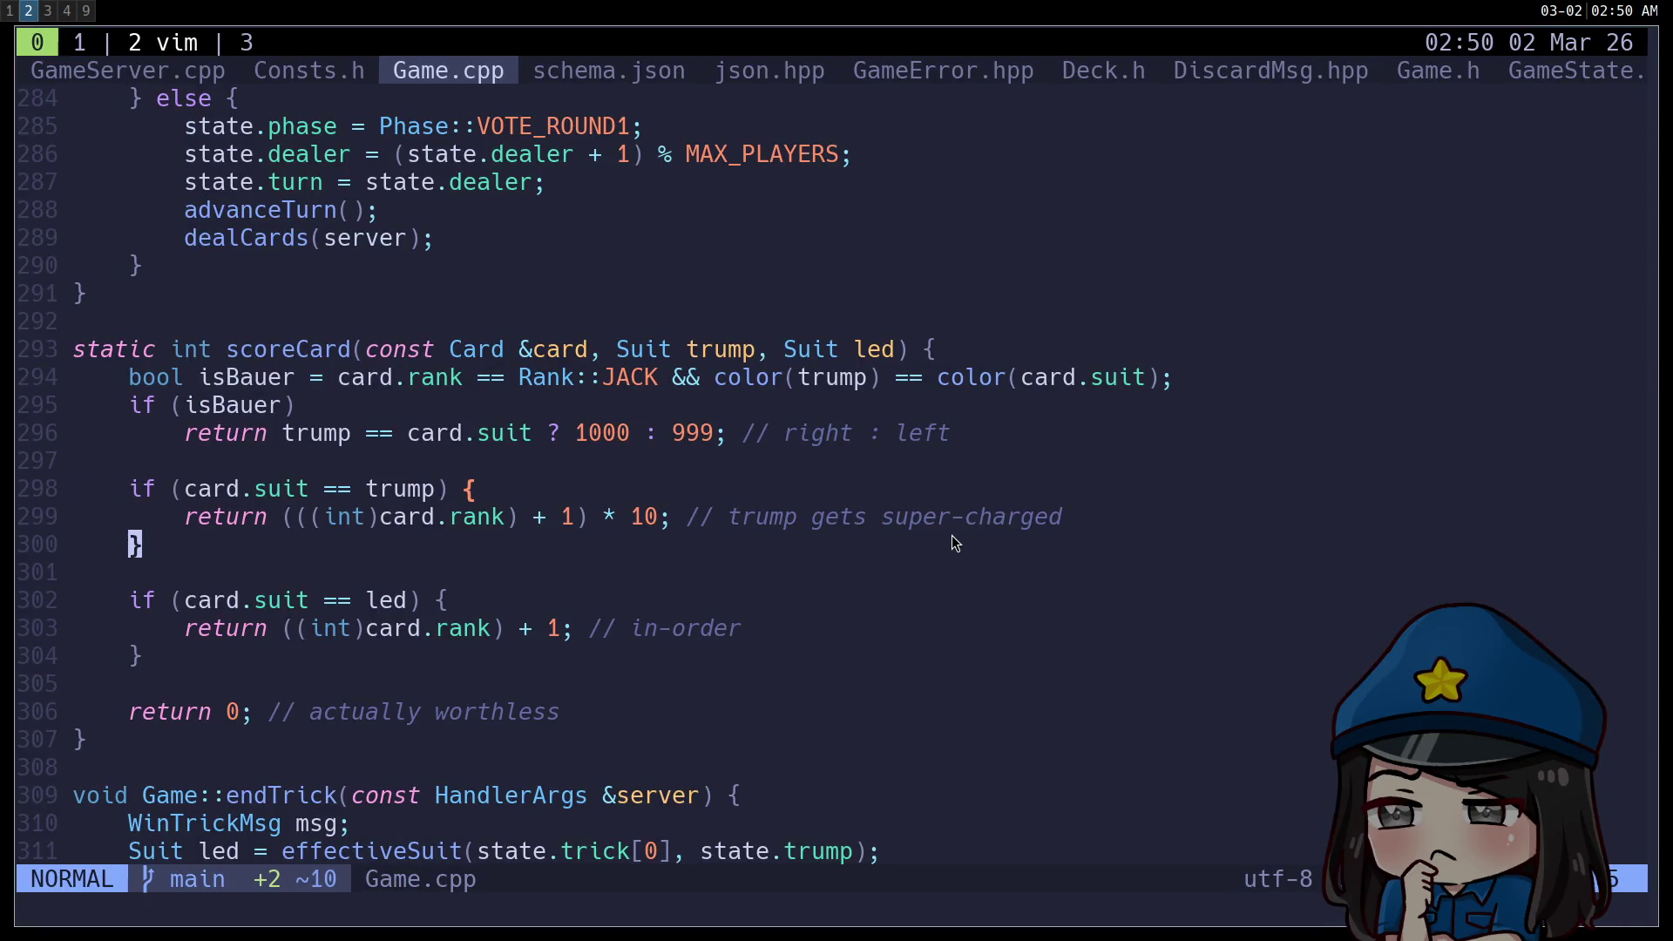
key(ctrl+b)
key(1)
key(ctrl+c)
key(Up)
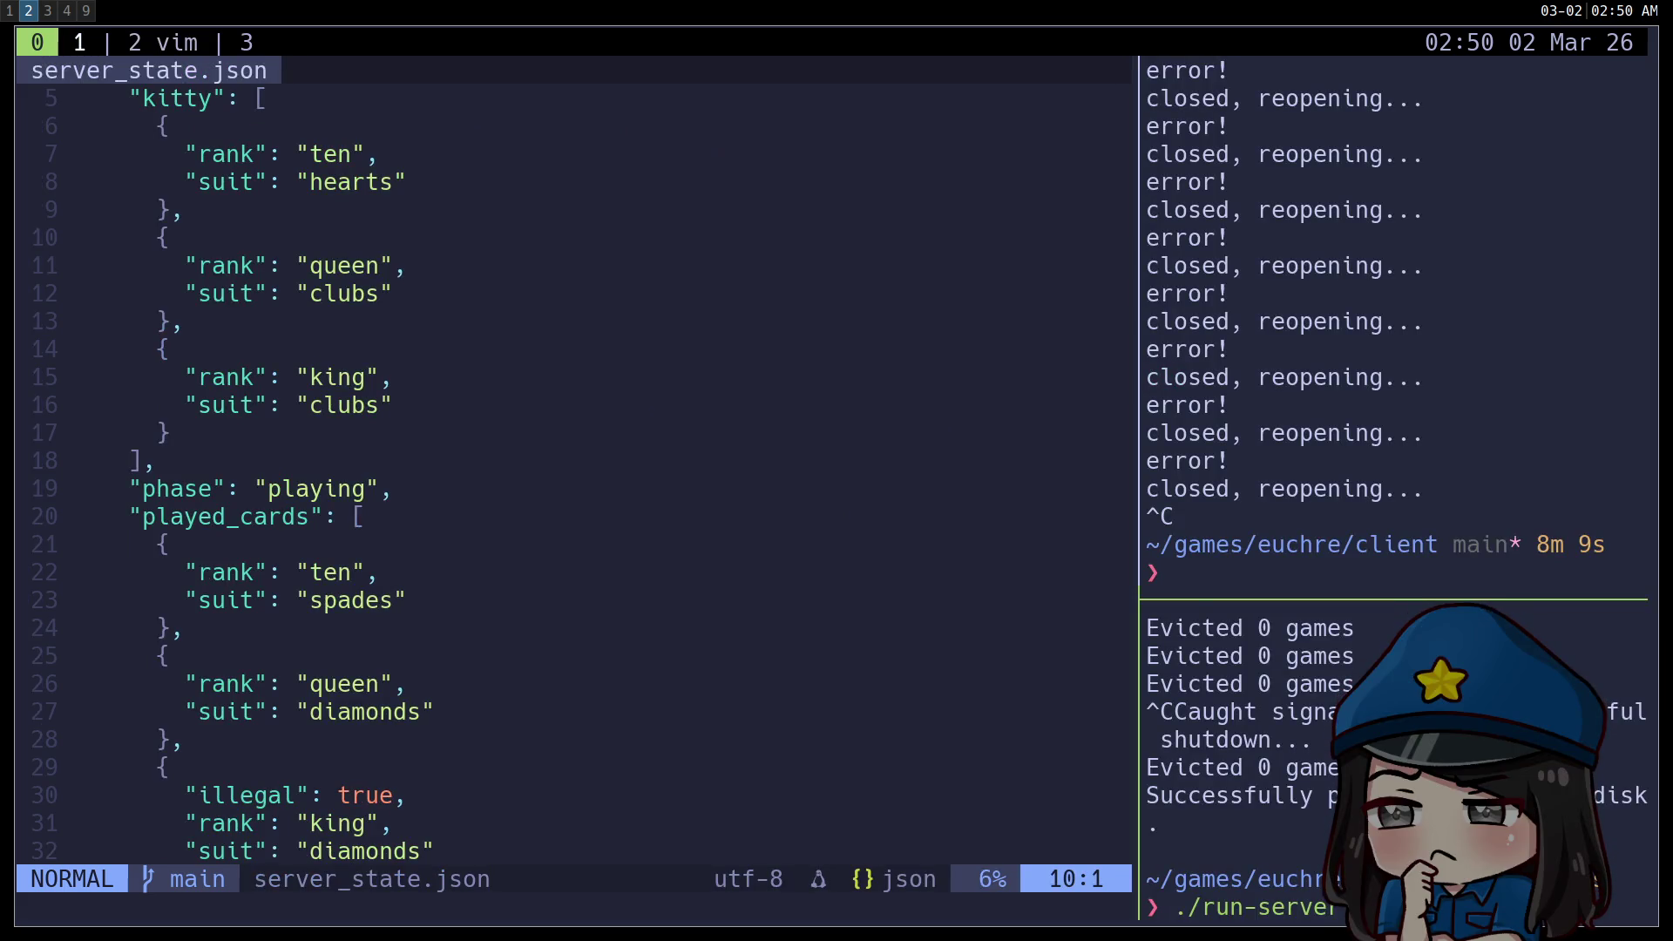
key(Return)
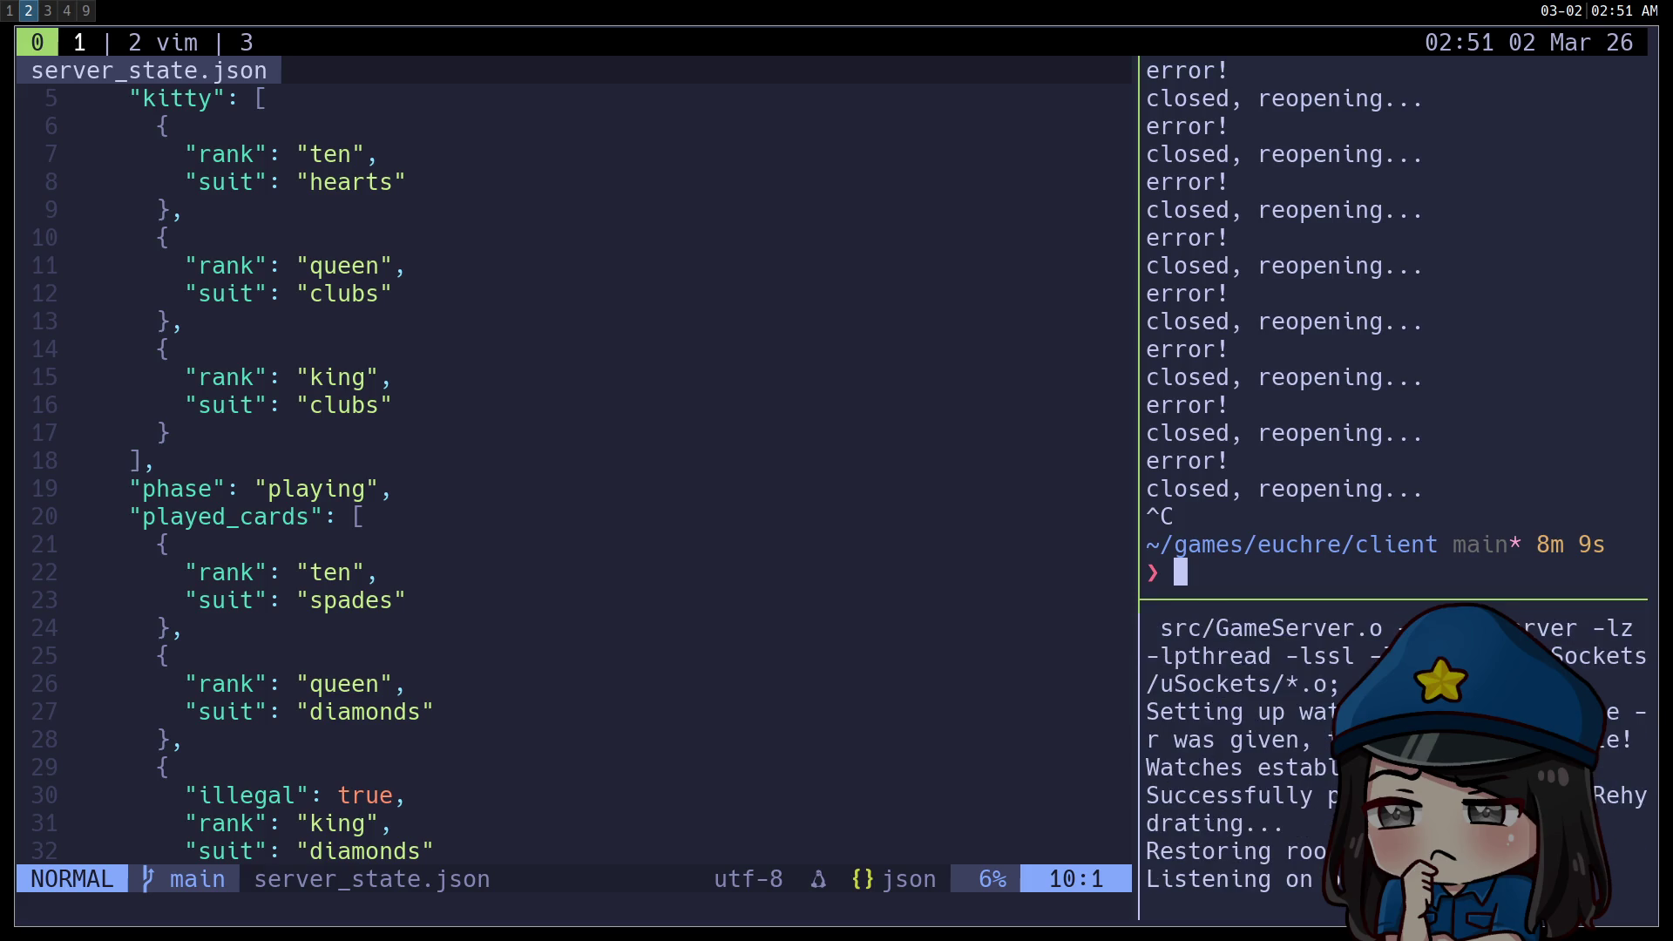
key(Up)
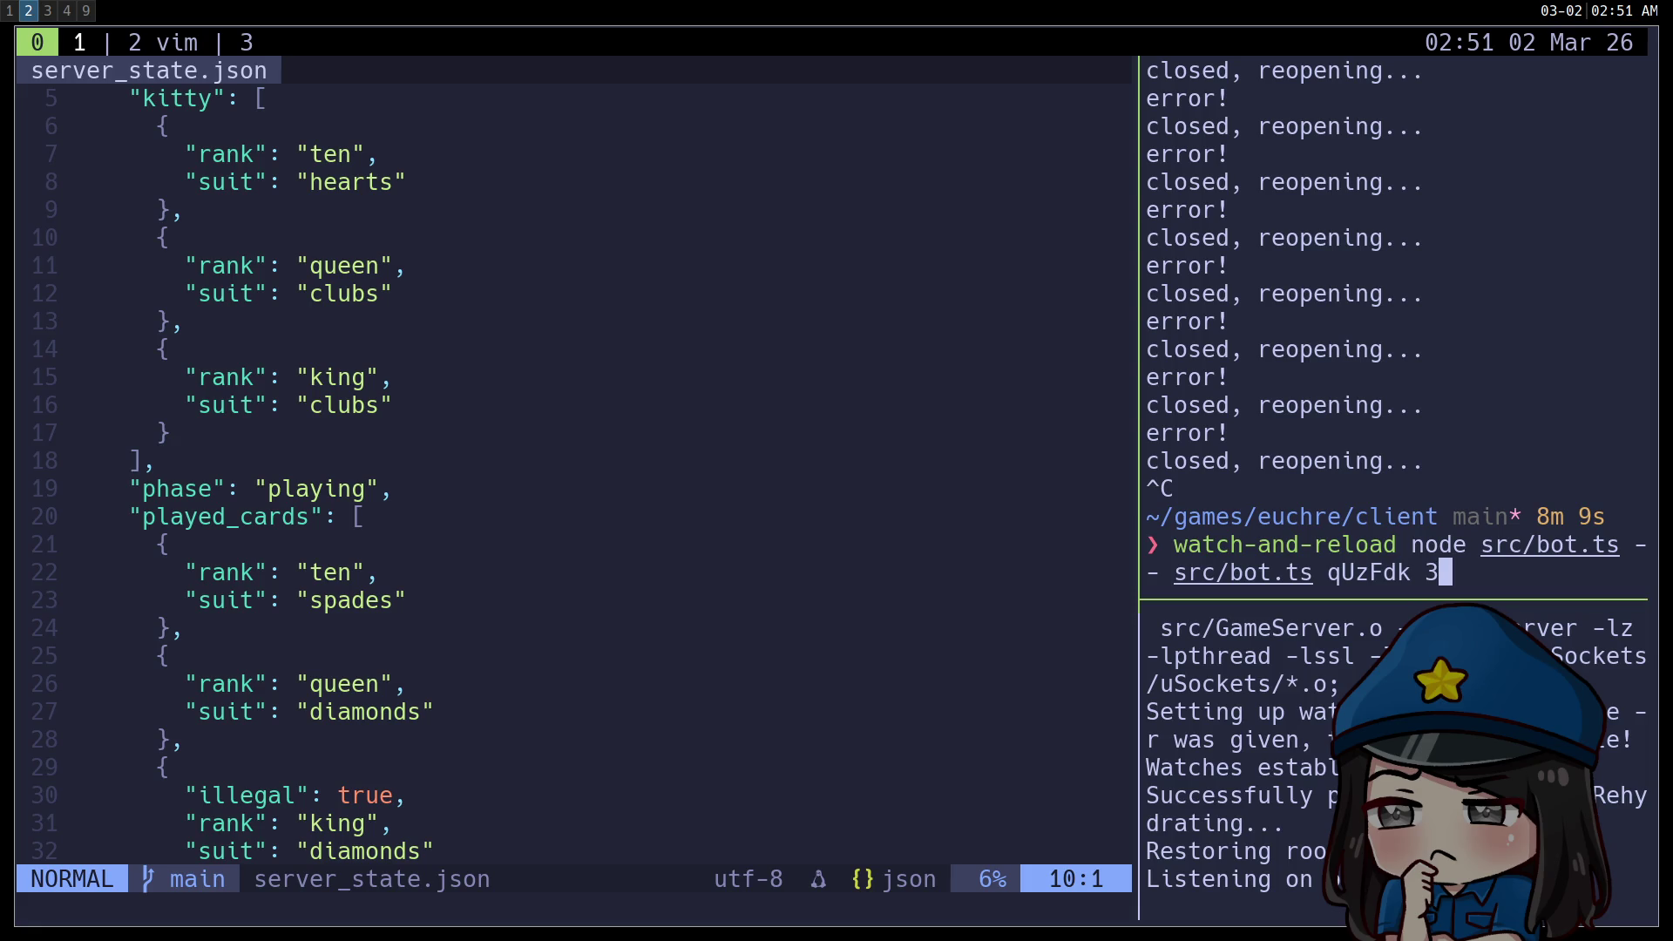
key(Return)
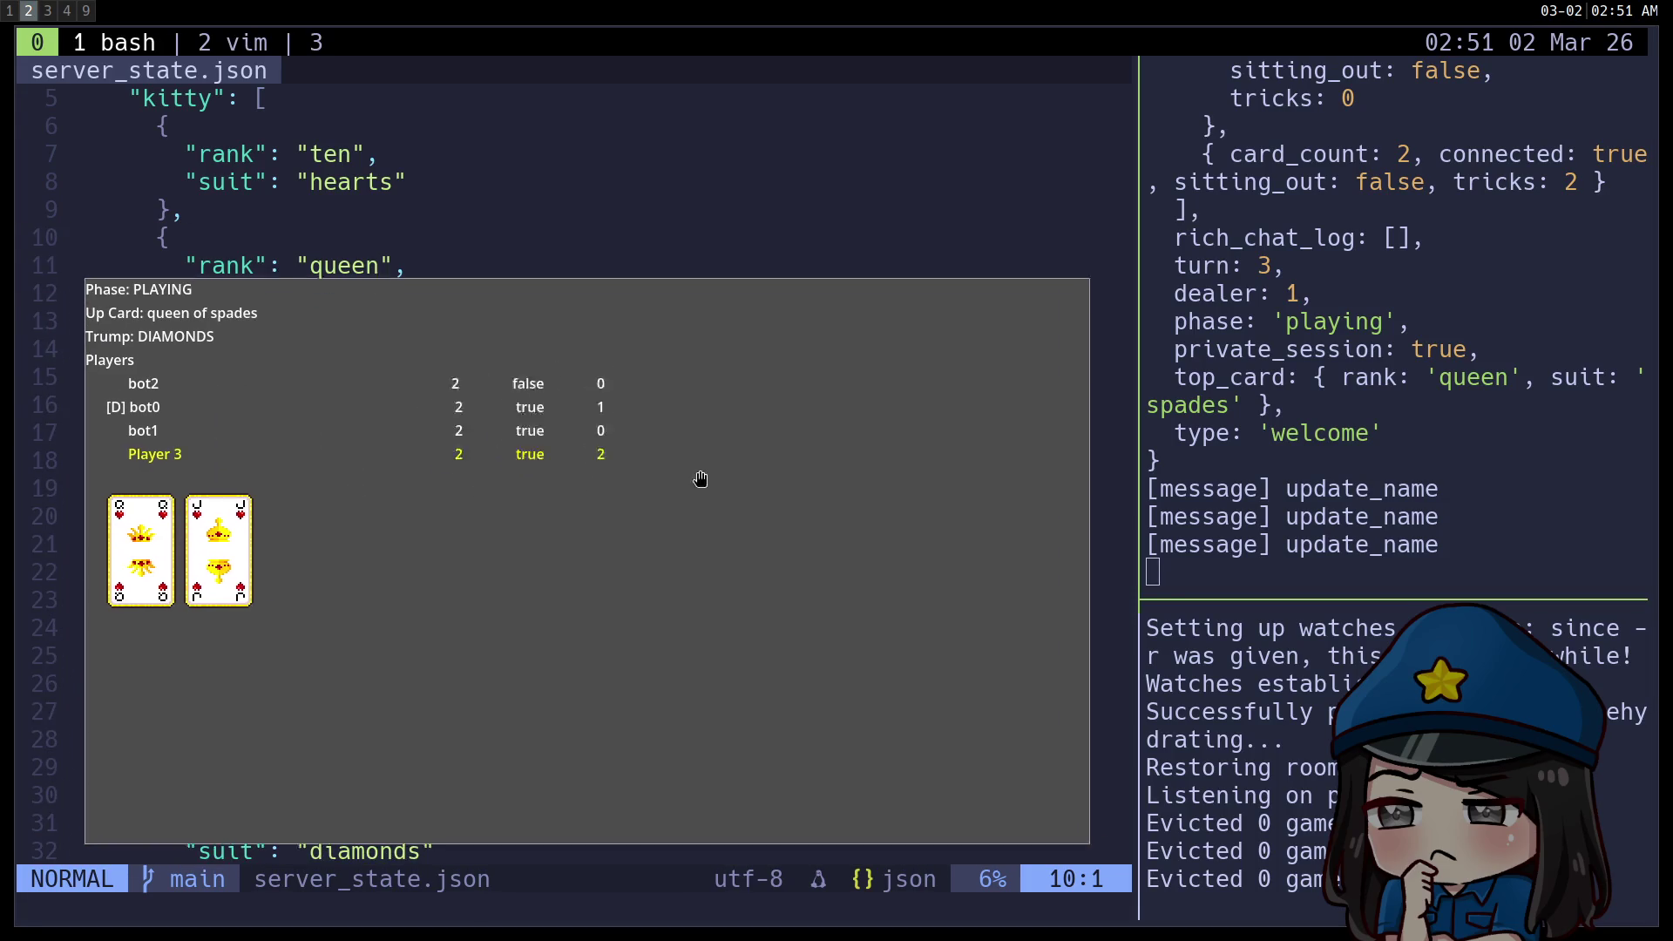
Play the jack then queen of hearts to finish the game at scores 2 and 10.
drag(688, 485, 793, 411)
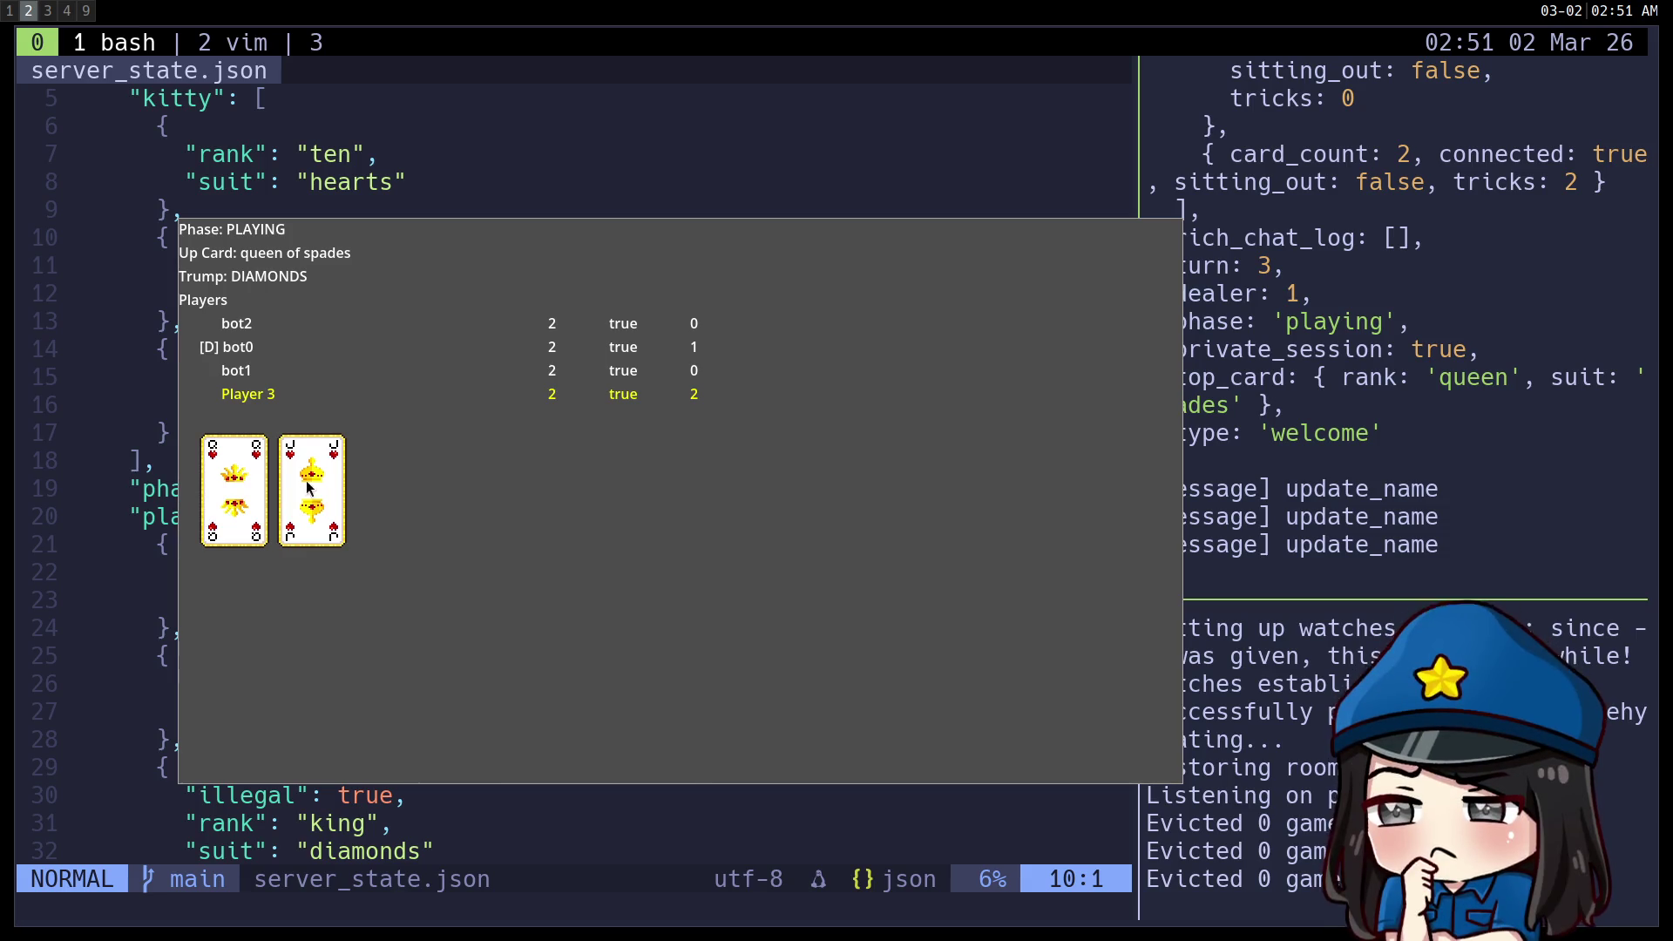
click(322, 504)
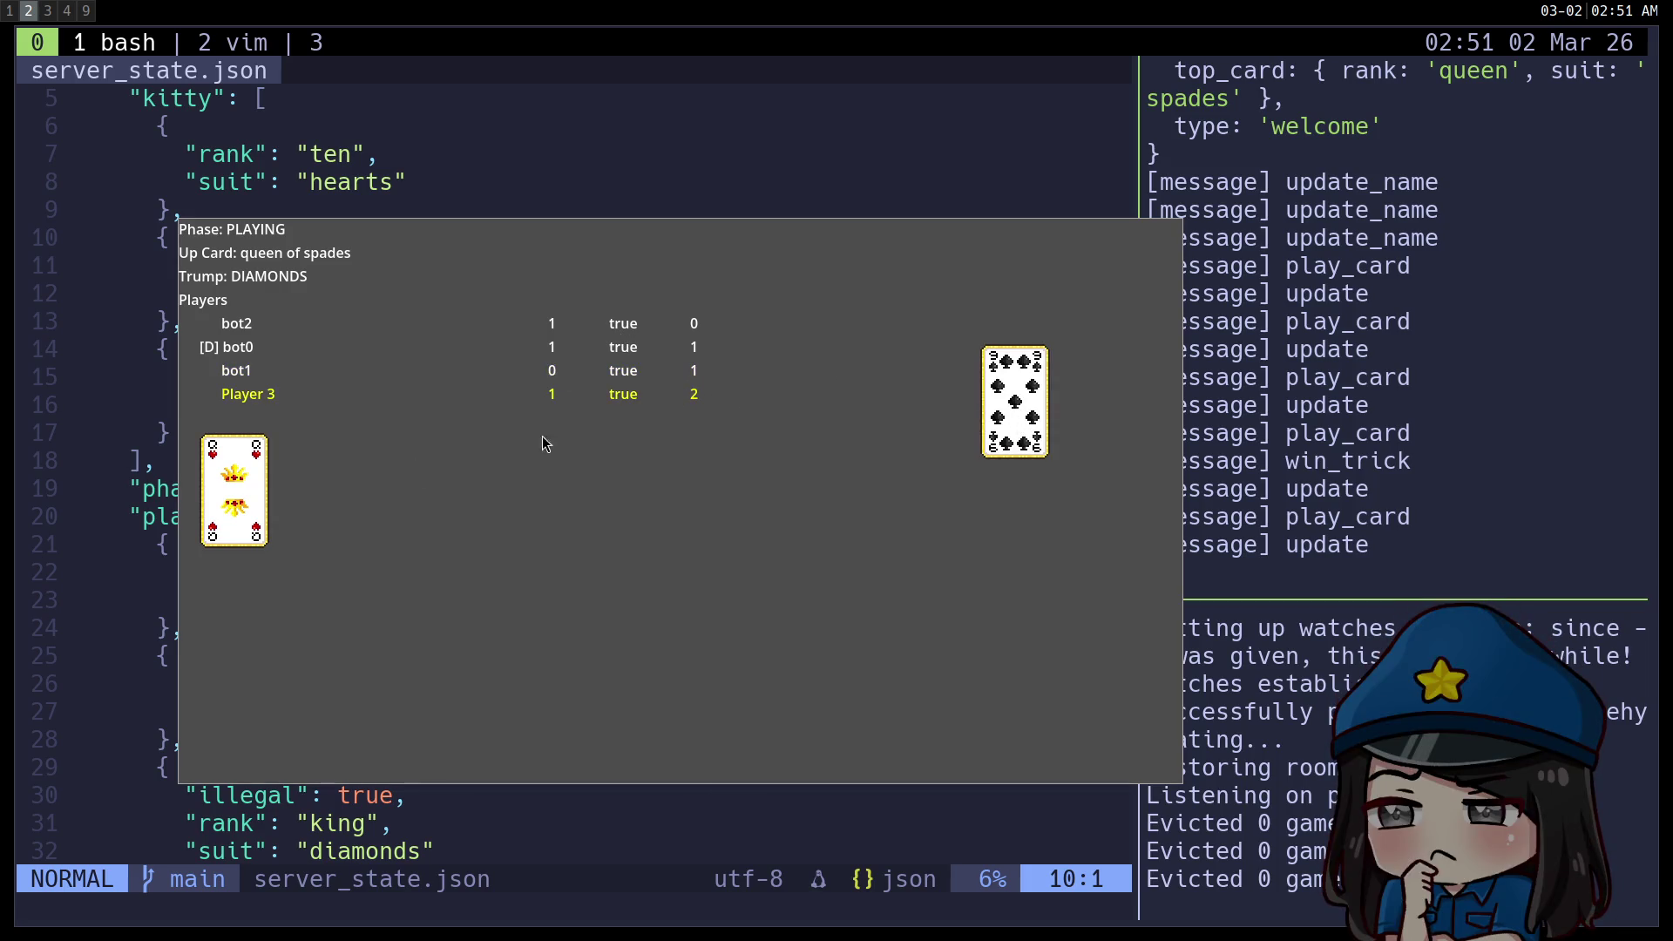
click(232, 492)
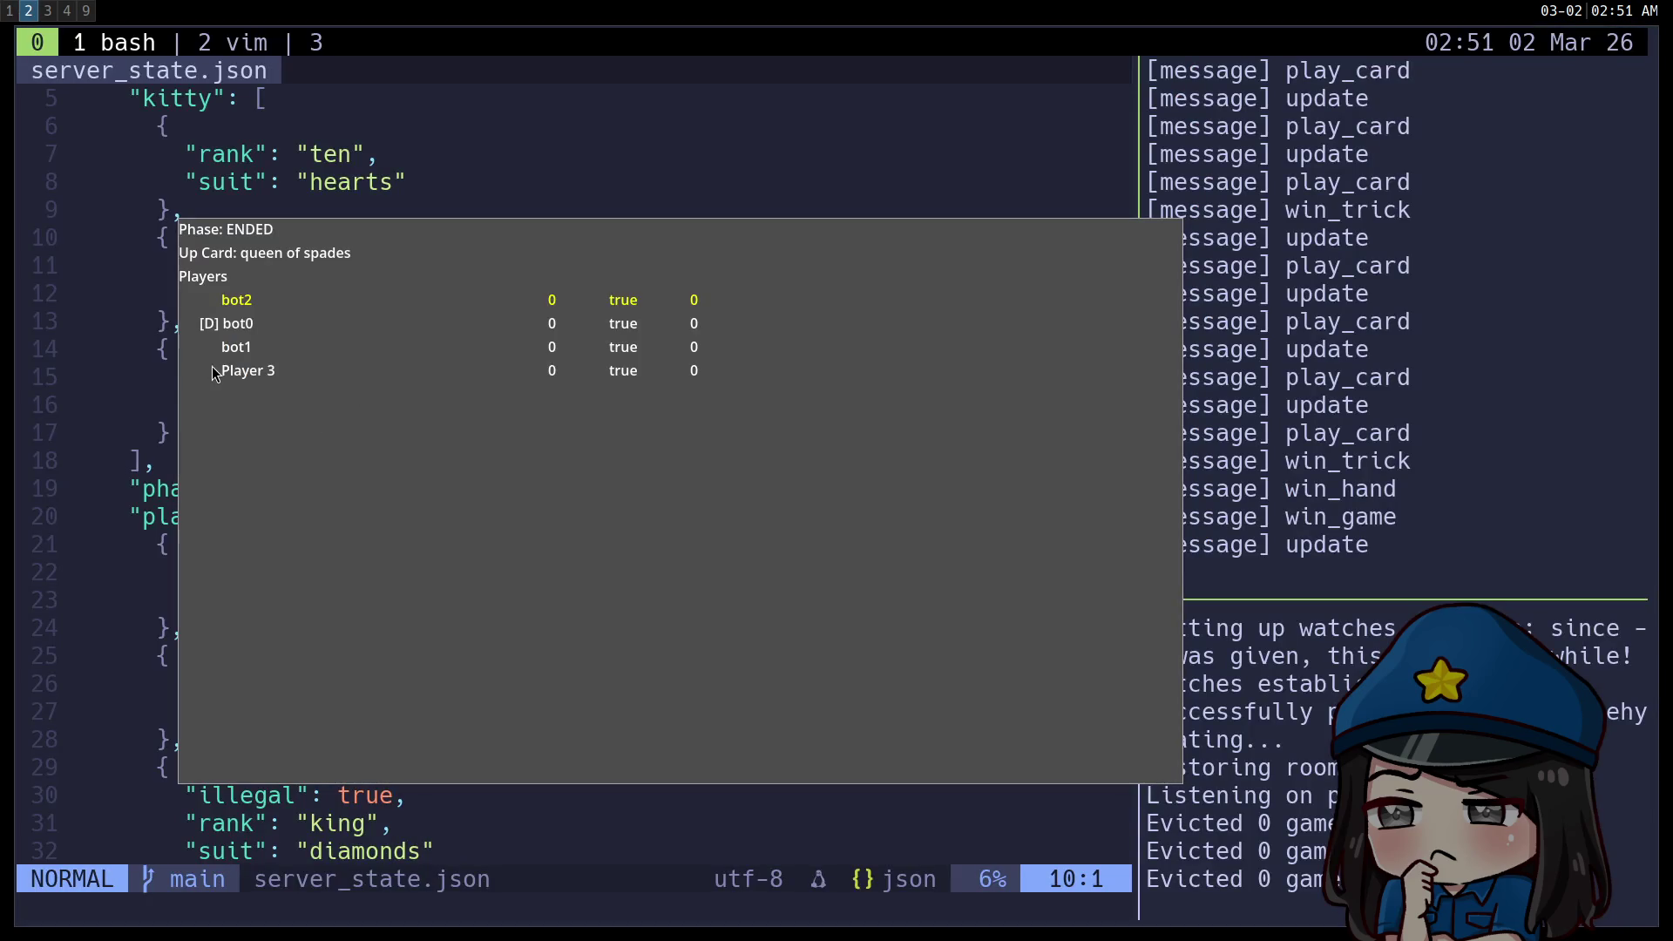
key(super+3)
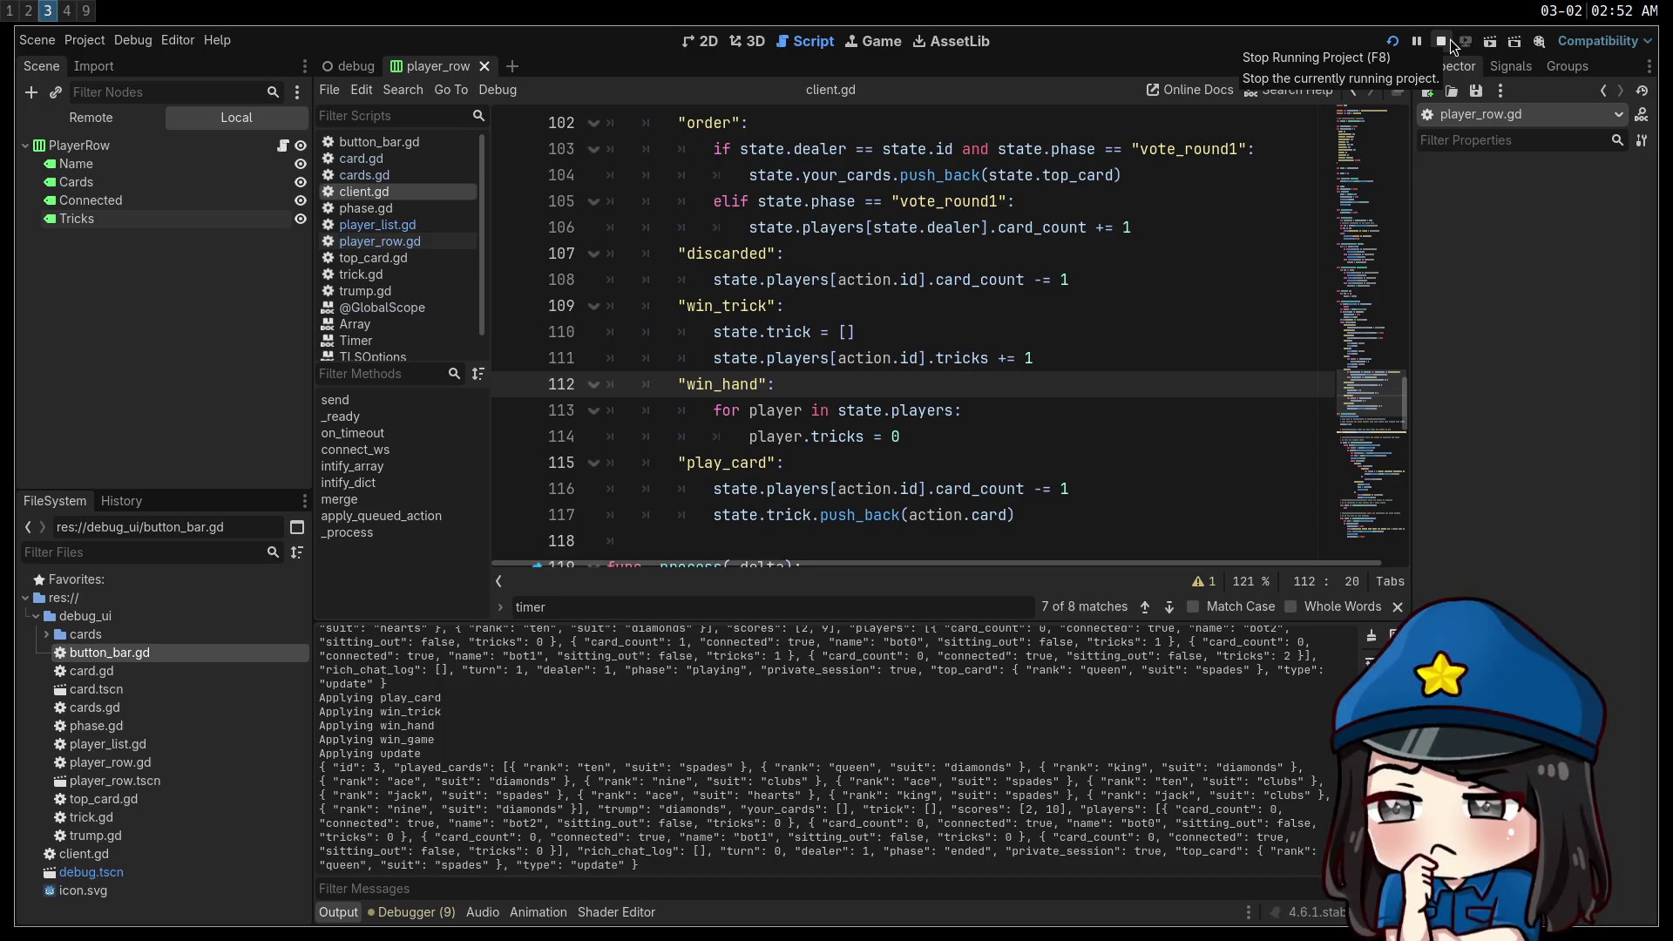
Stop the game and duplicate the Lobby button bar in debug.tscn, naming it Ended.
click(1451, 46)
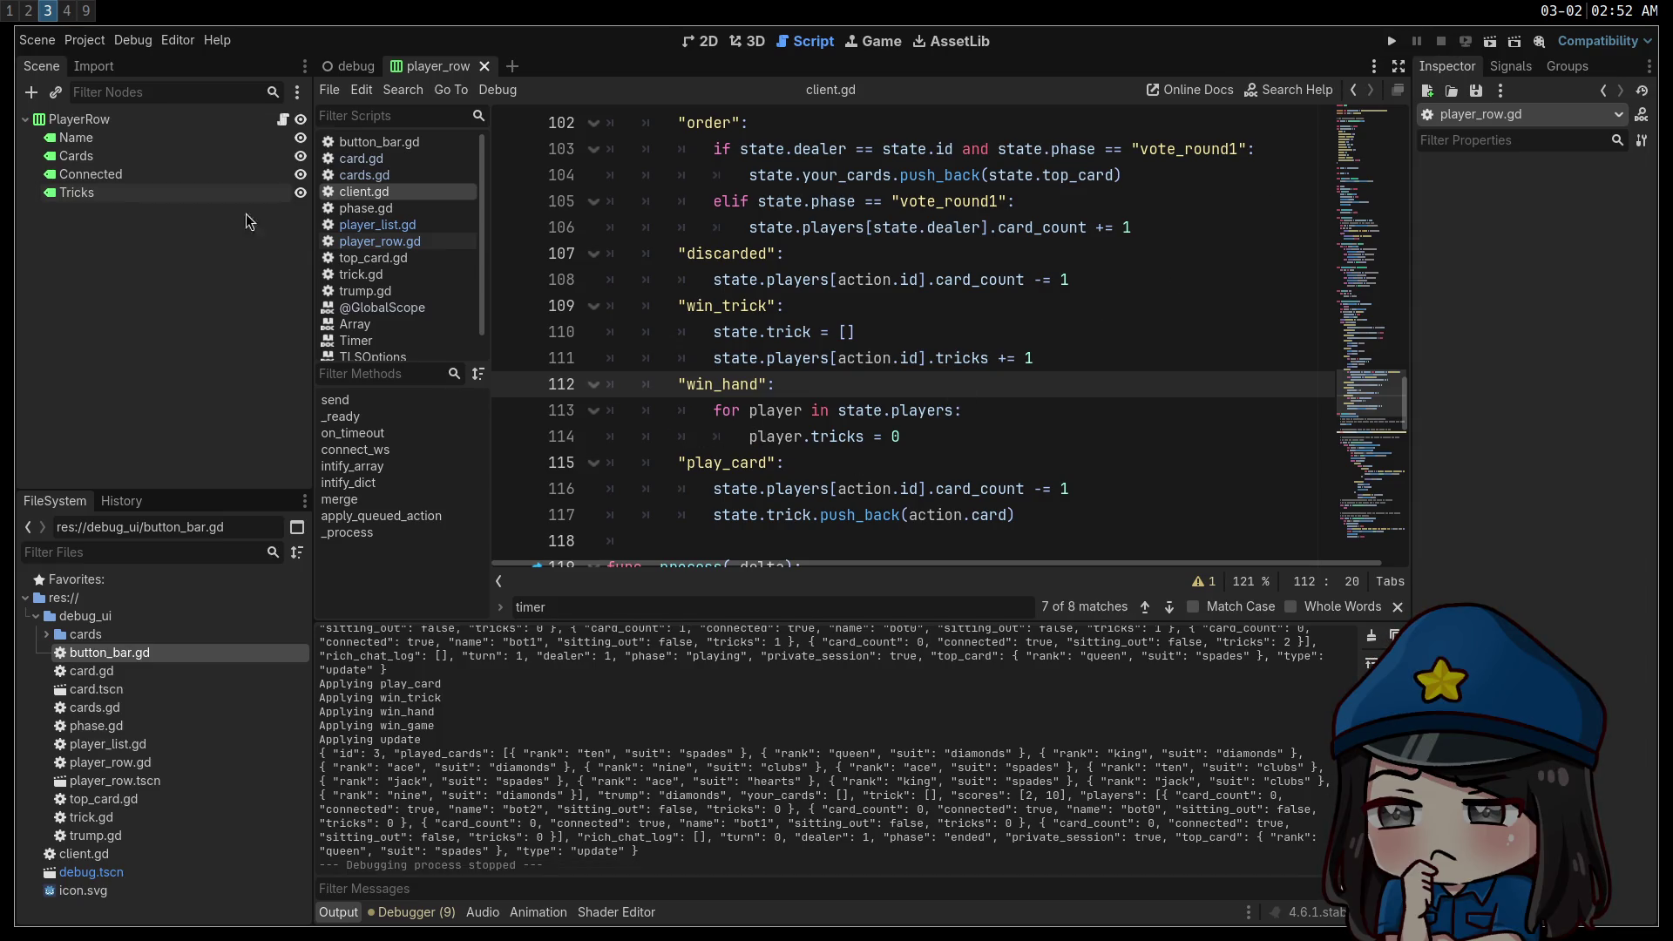
click(356, 67)
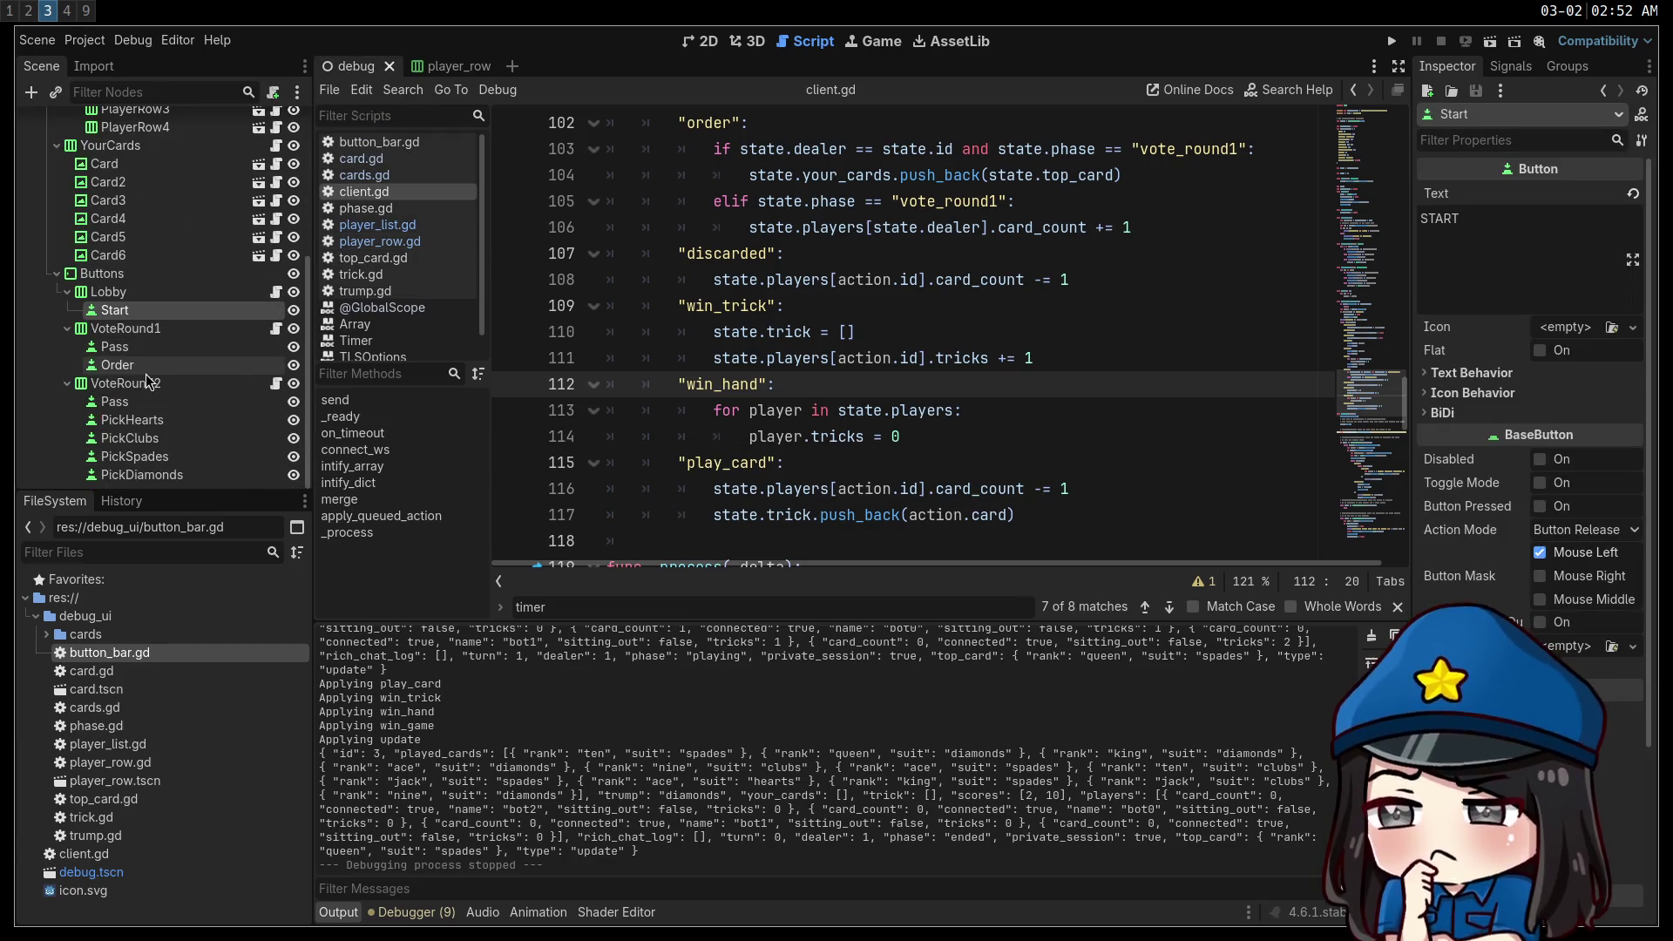
scroll(144, 388, down, 2)
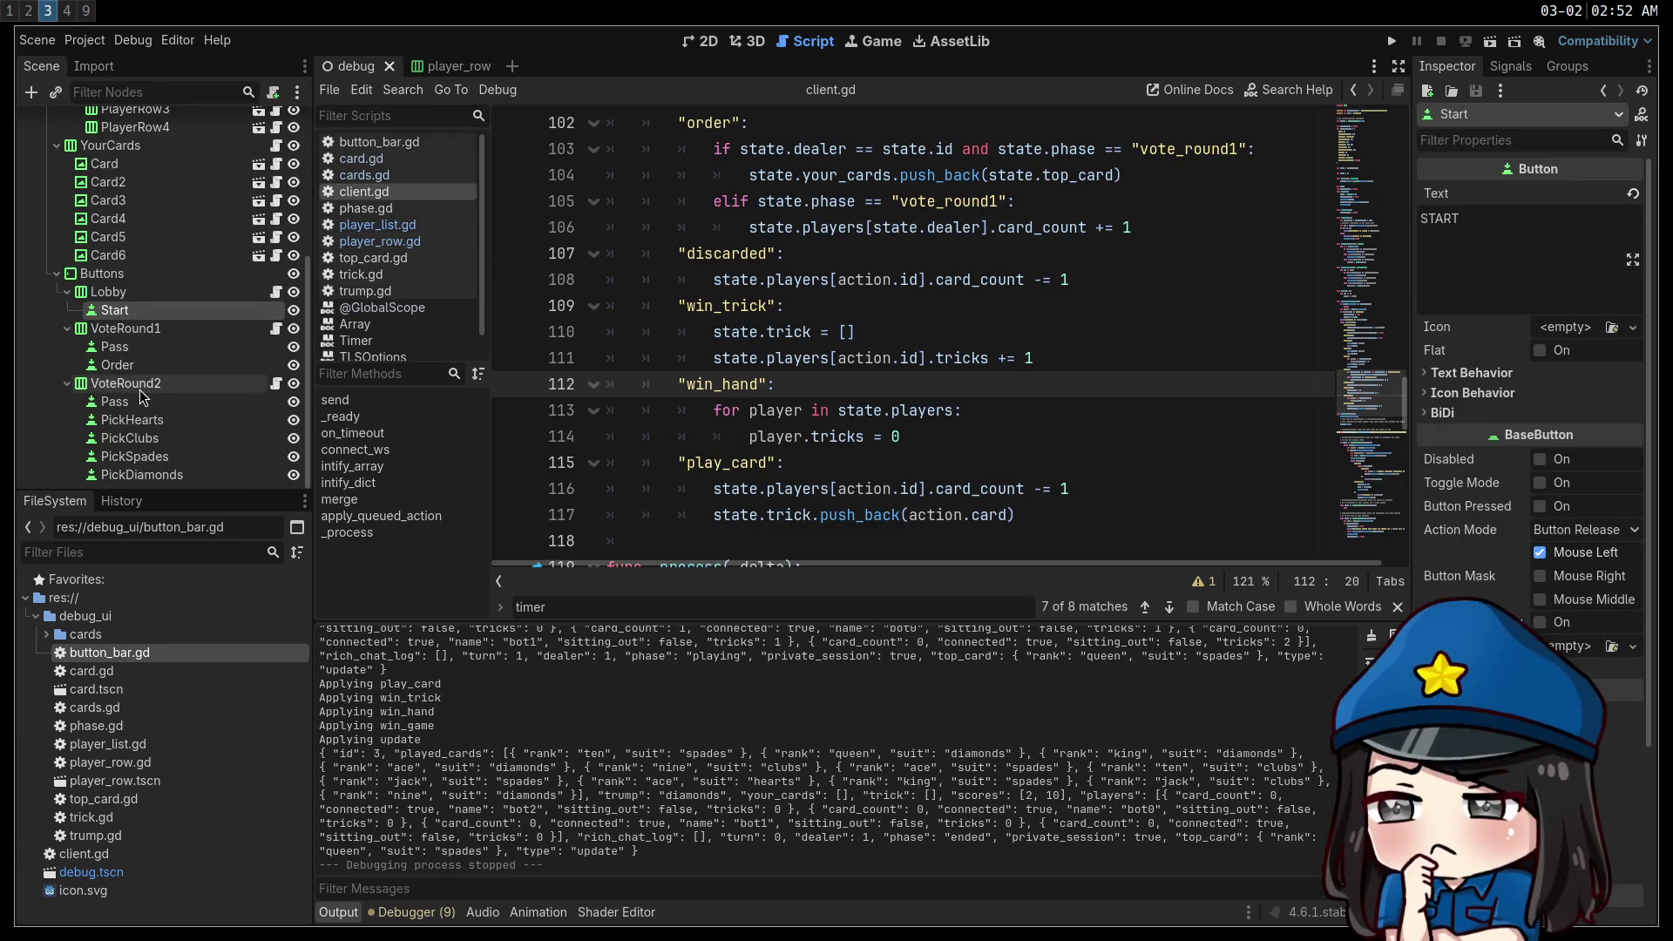
click(124, 295)
key(ctrl+d)
key(F2)
text(Ended)
key(Return)
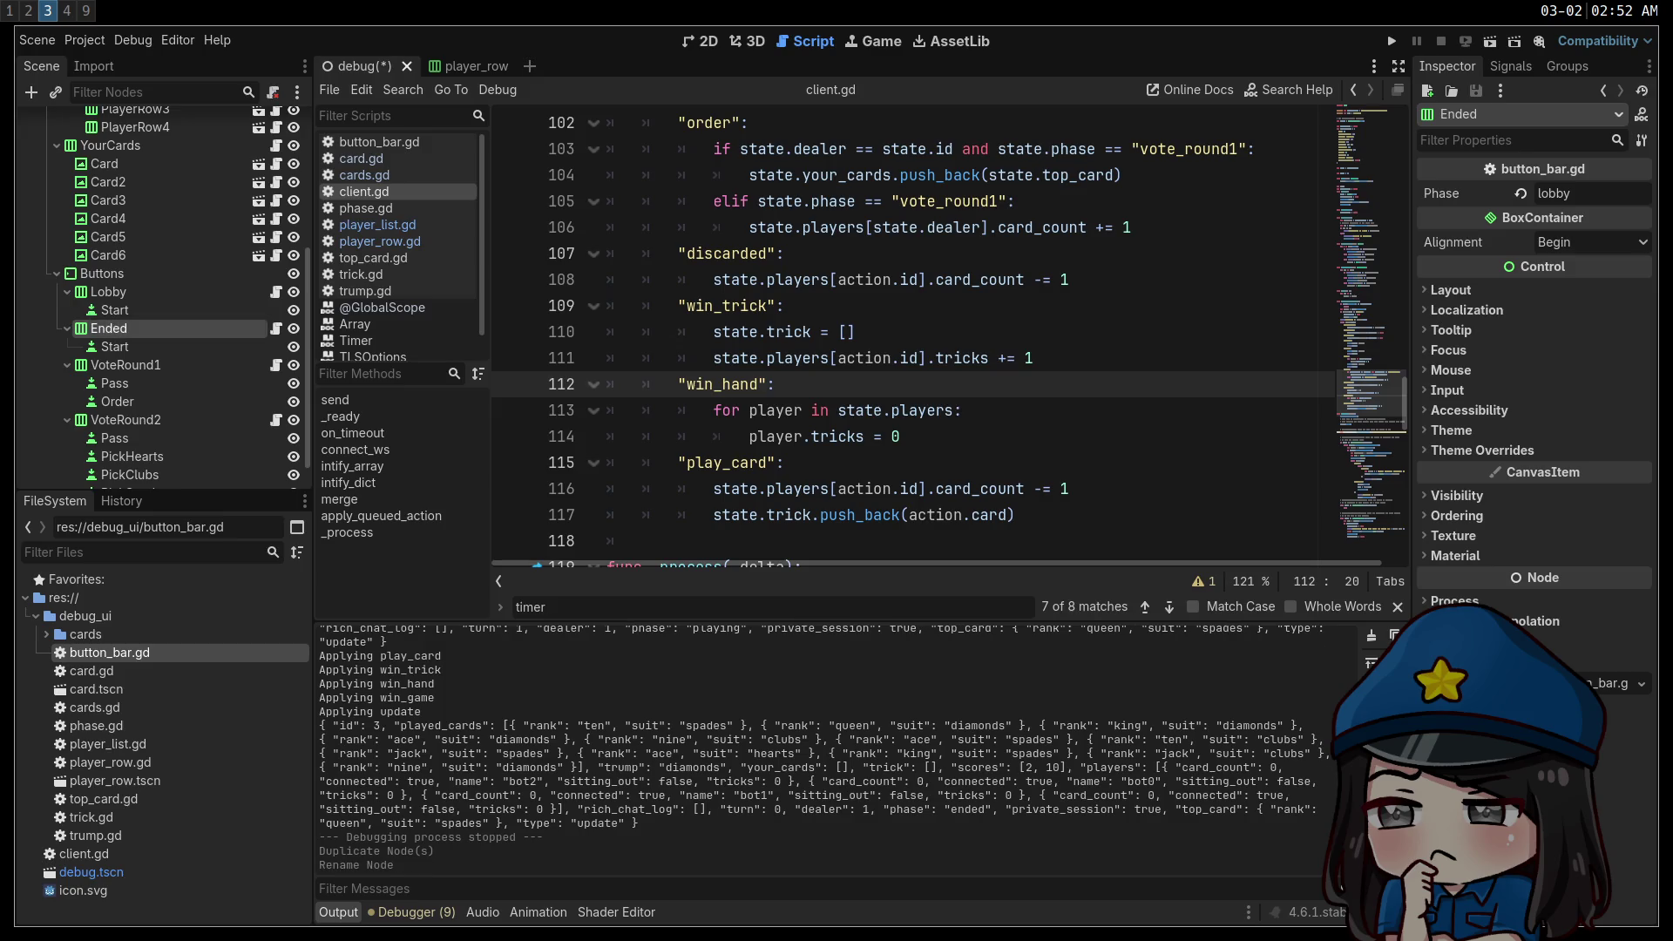
Set the Ended bar's Phase to ended and save the debug scene.
double_click(1607, 196)
text(ended)
key(Return)
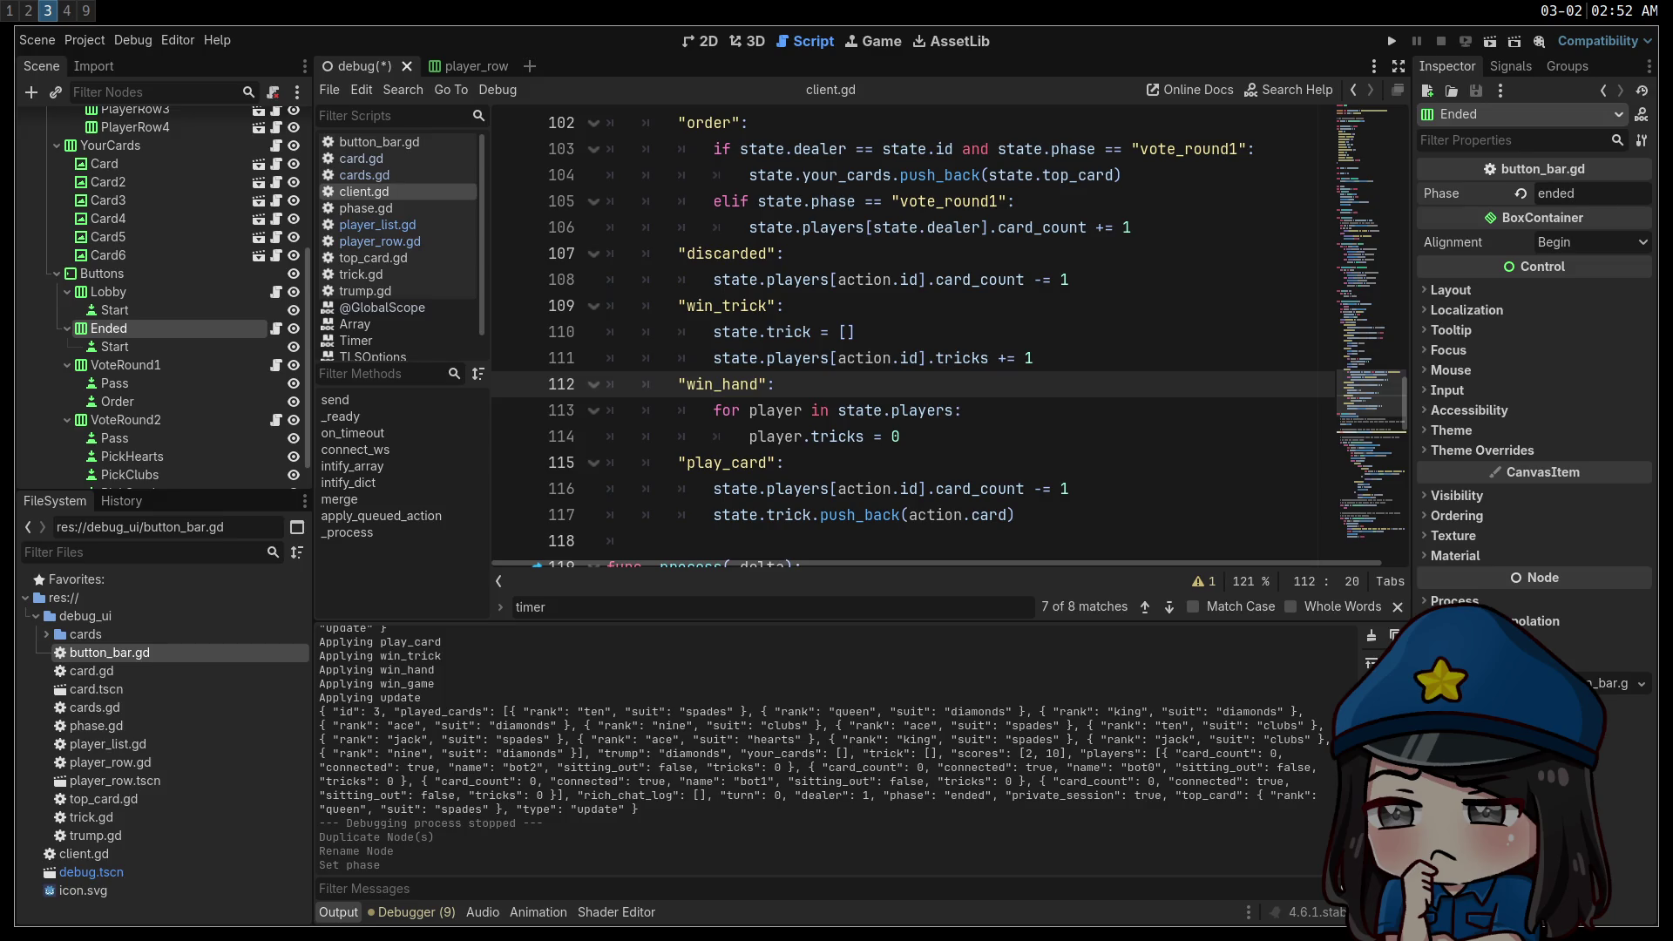
click(845, 436)
key(ctrl+s)
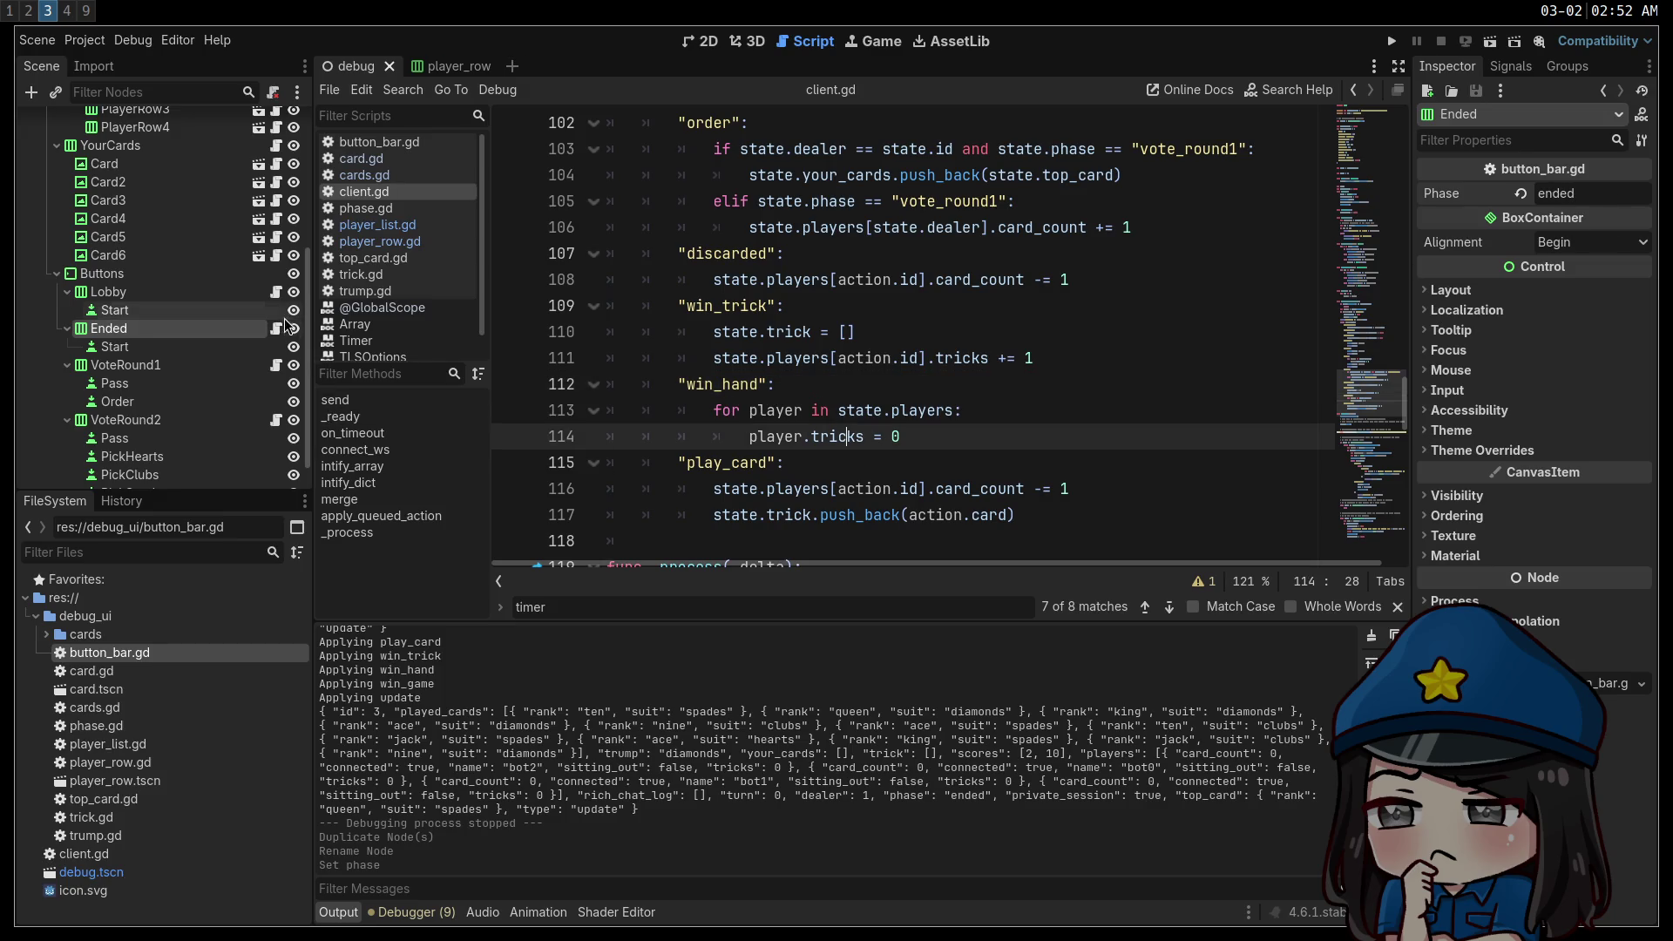
Add 'and phase != "ended"' to the hide condition in button_bar.gd and run the project.
click(277, 310)
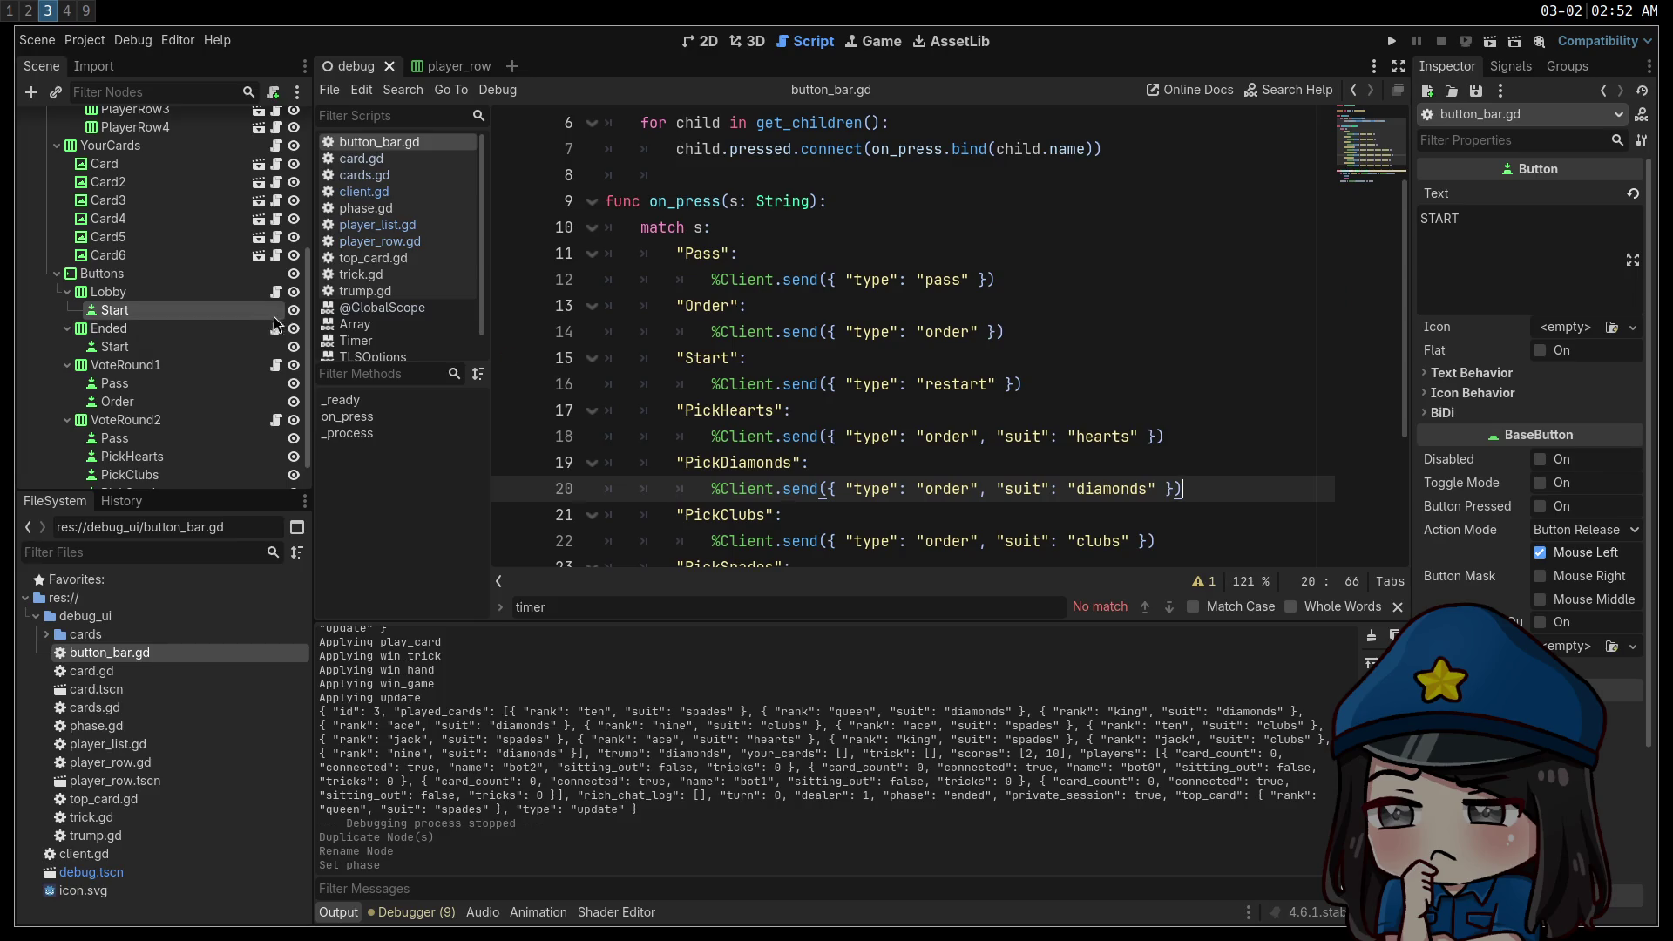
scroll(908, 374, down, 1)
scroll(907, 374, down, 2)
click(819, 449)
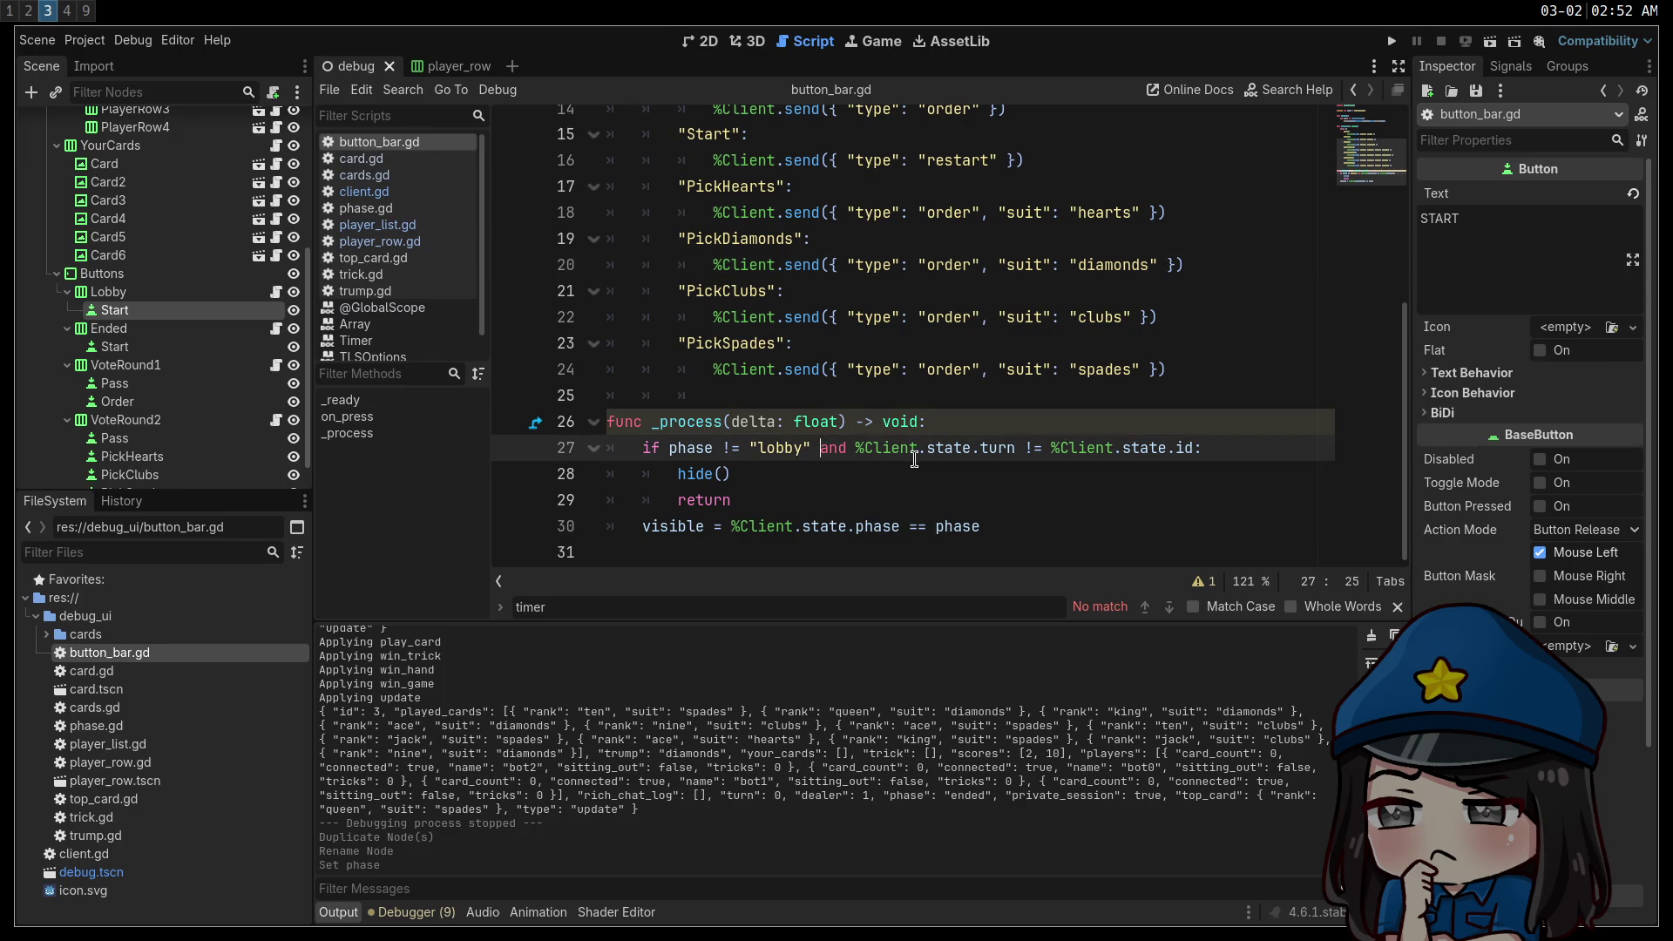
text(and phase != "e)
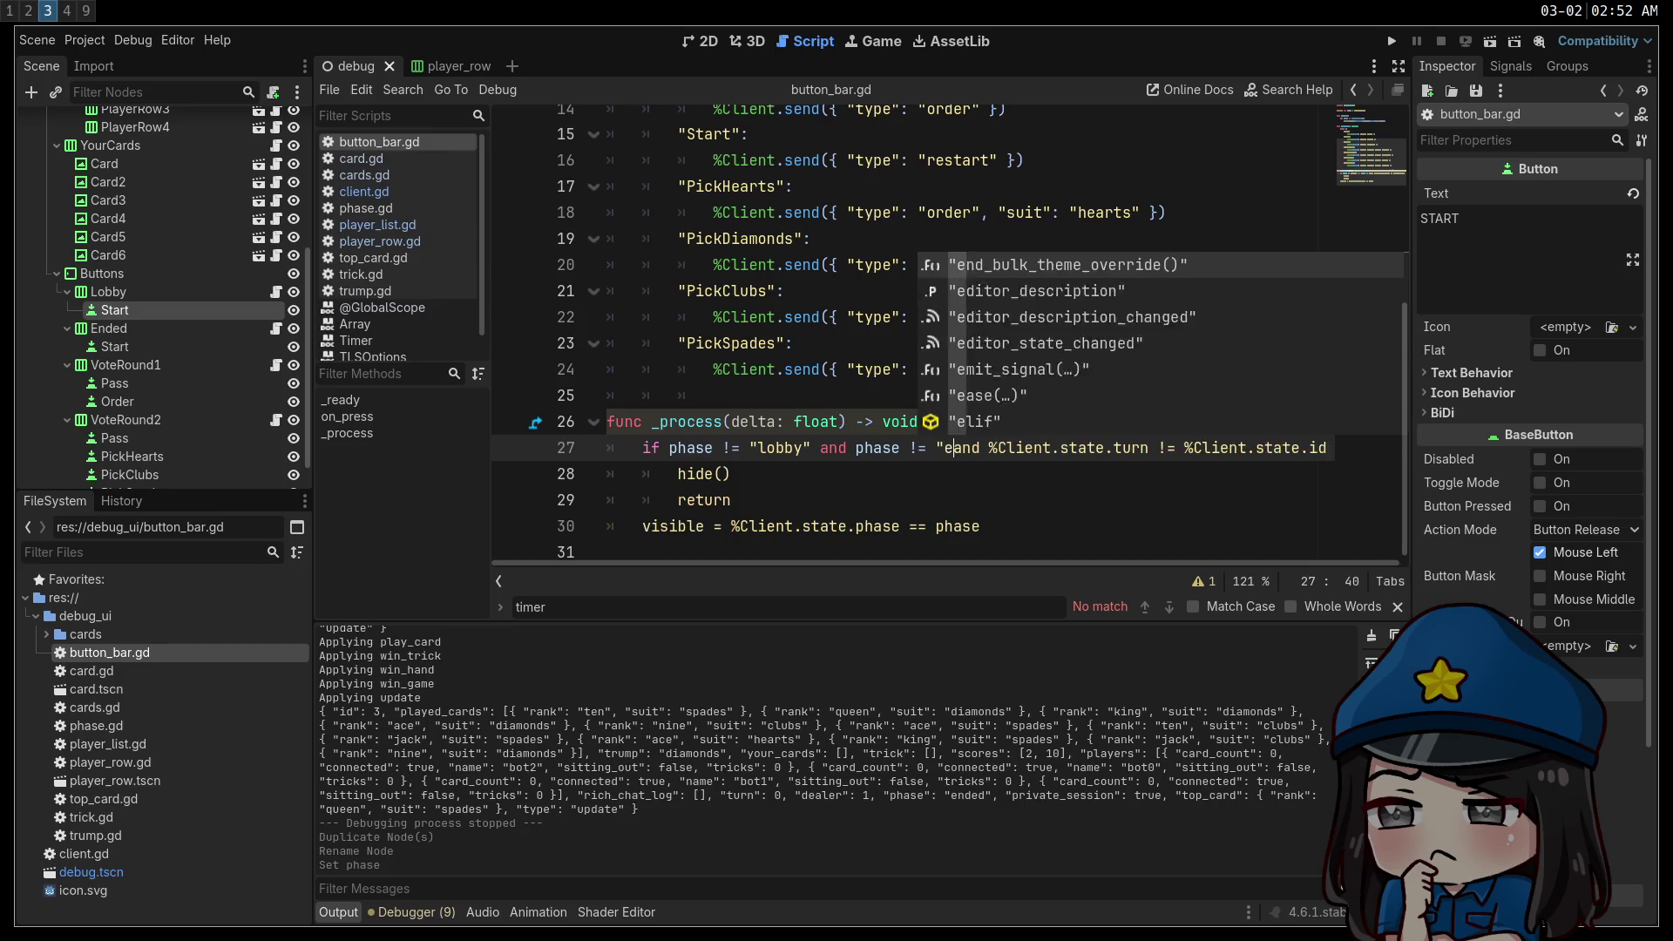
text(nded")
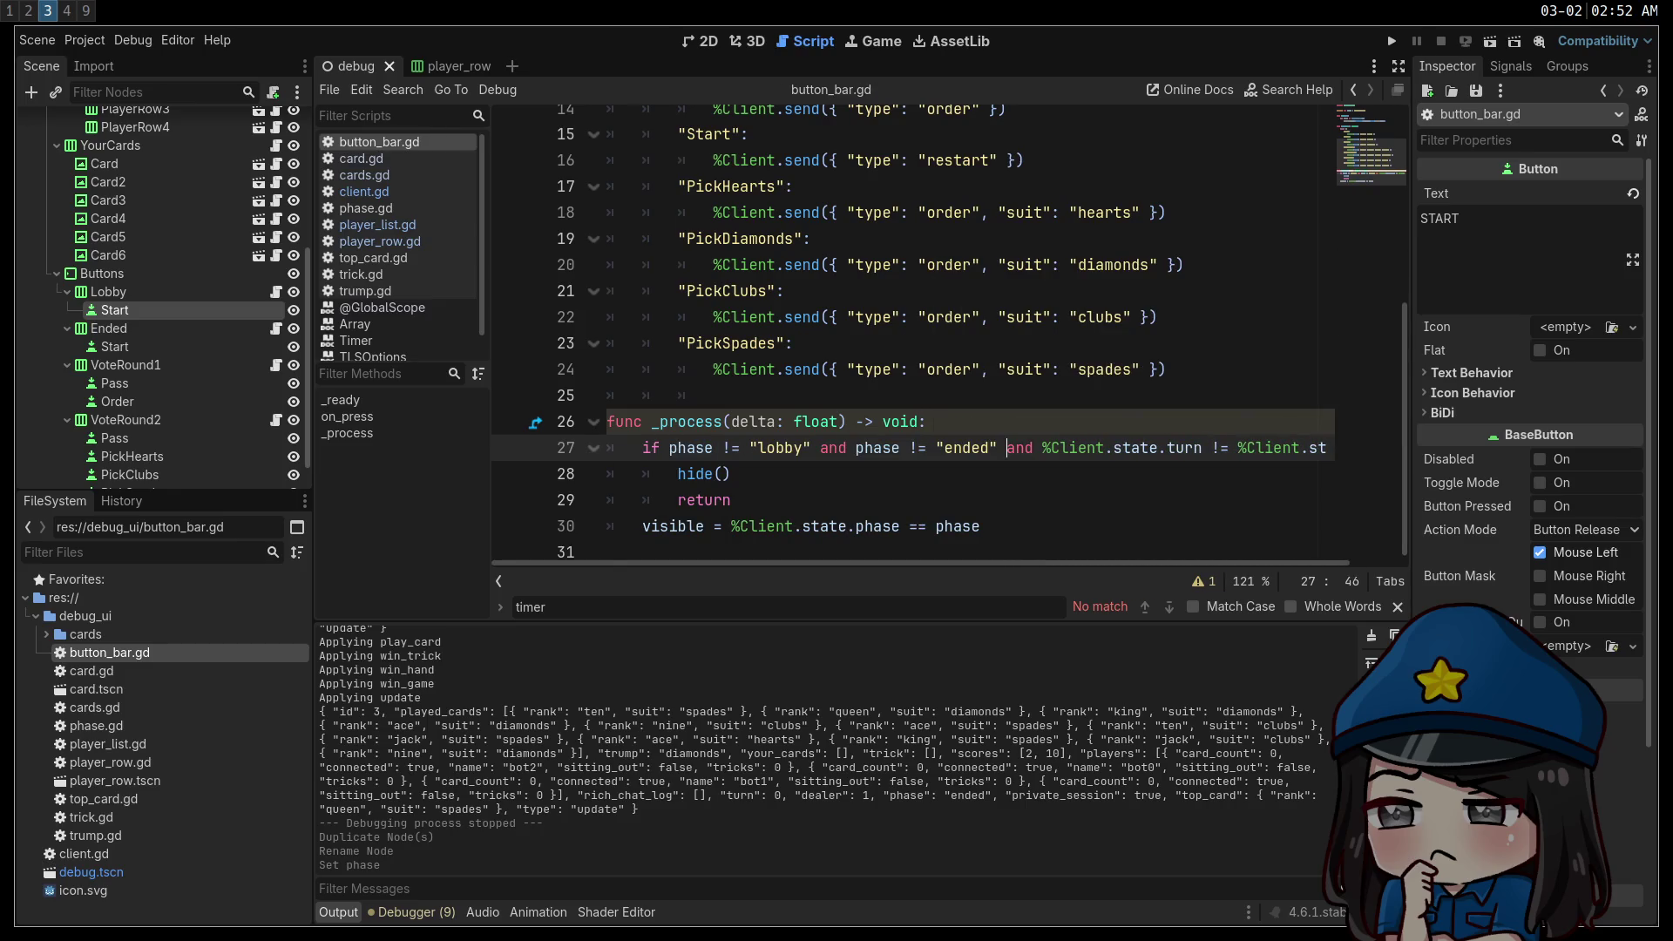
click(1391, 41)
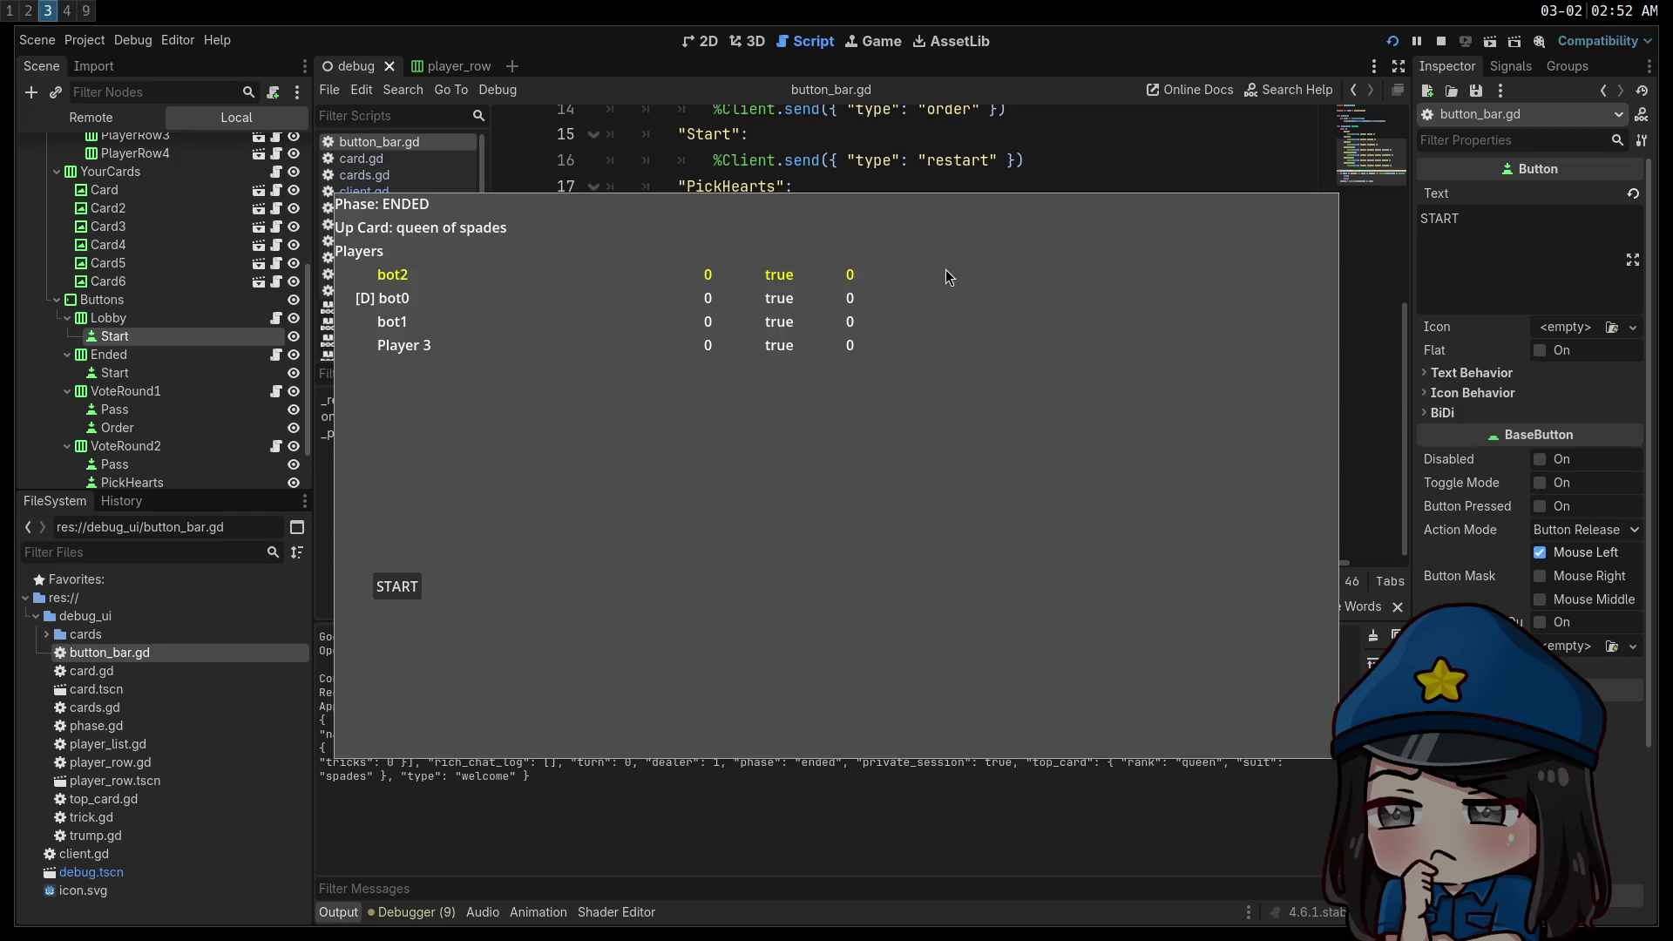
Press START to deal a fresh hand into VOTE_ROUND1, then stop the run.
click(388, 588)
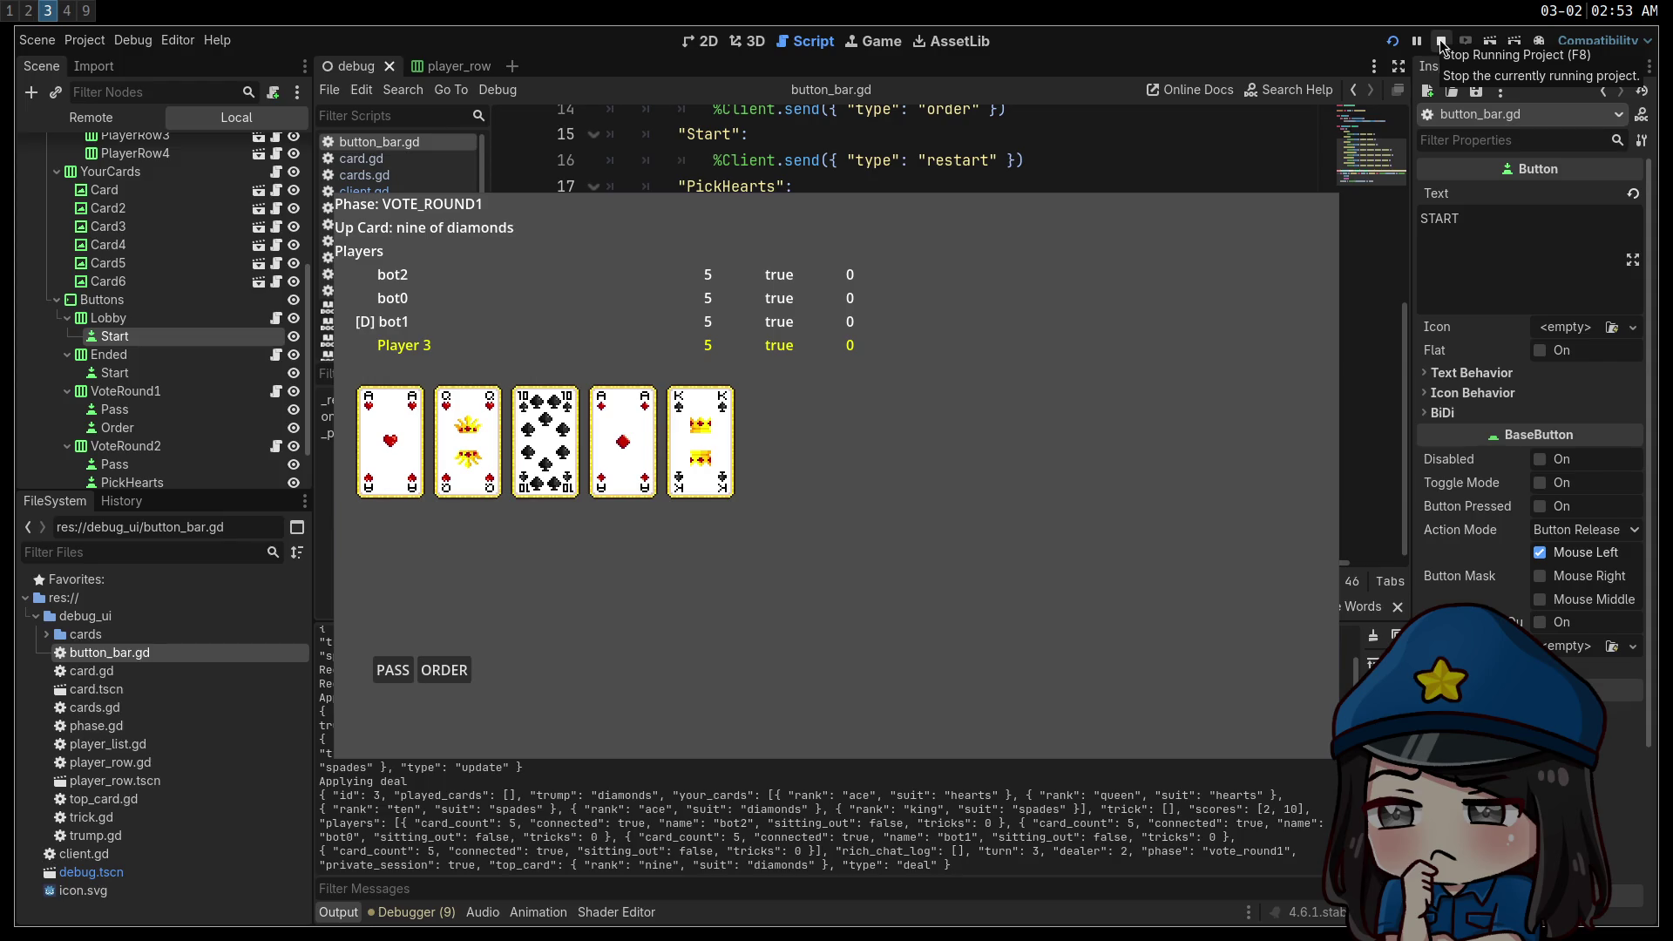
click(1442, 44)
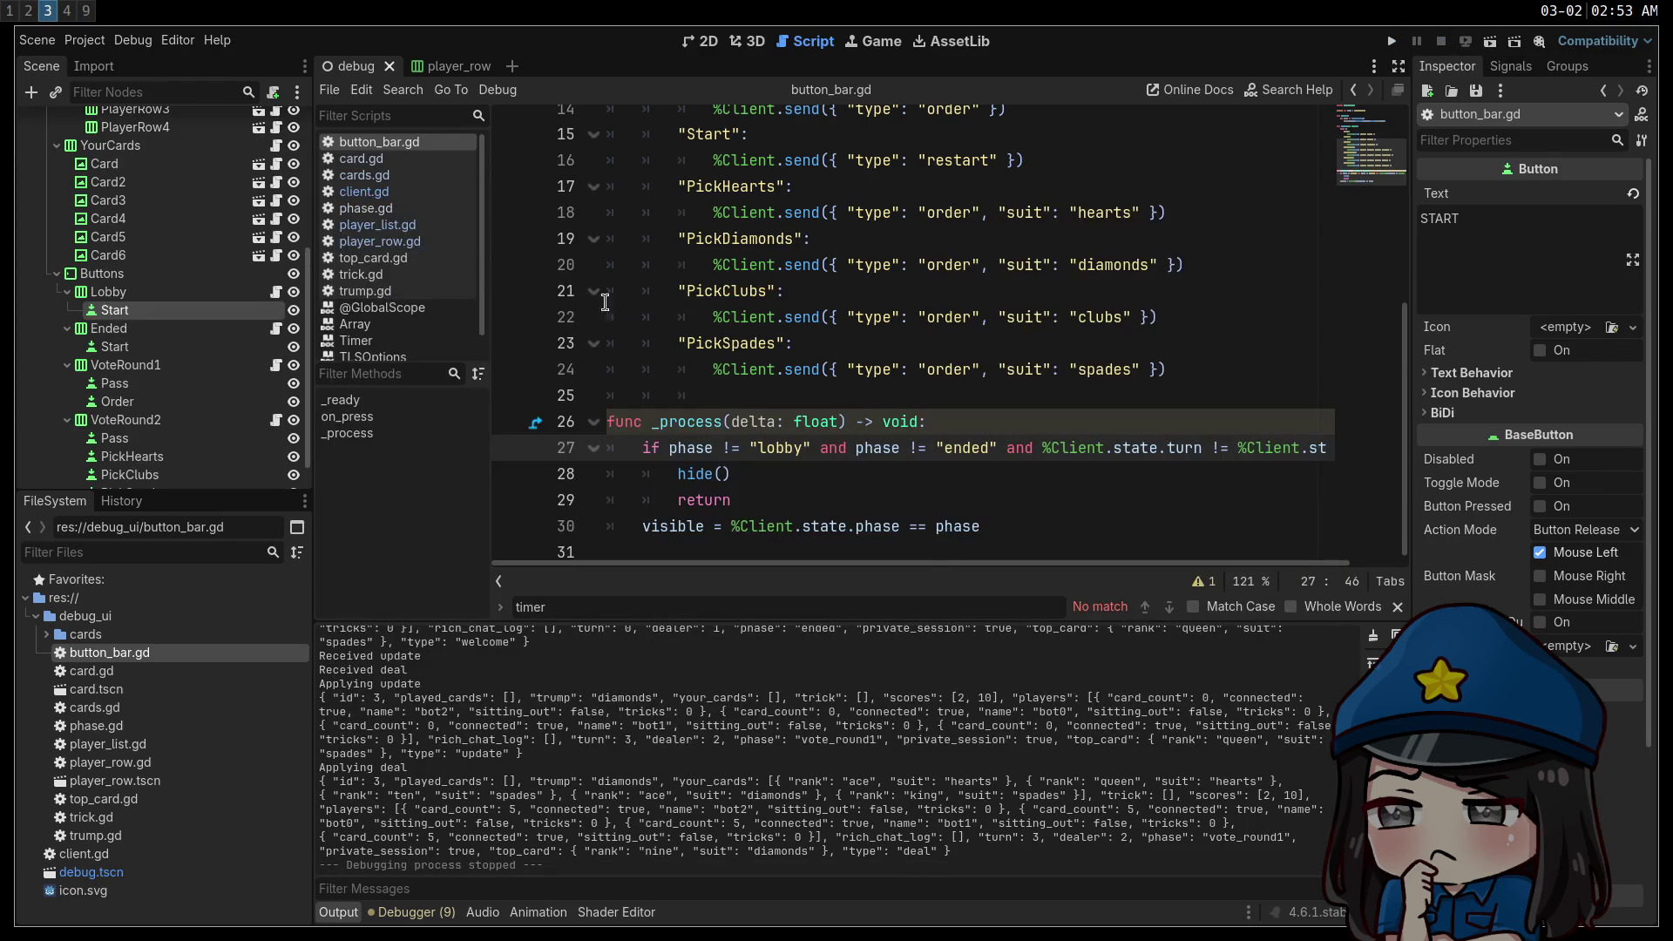
Add a "restart" case after "discarded" in client.gd setting state.scores = [0, 0], and save.
click(363, 192)
scroll(947, 412, up, 1)
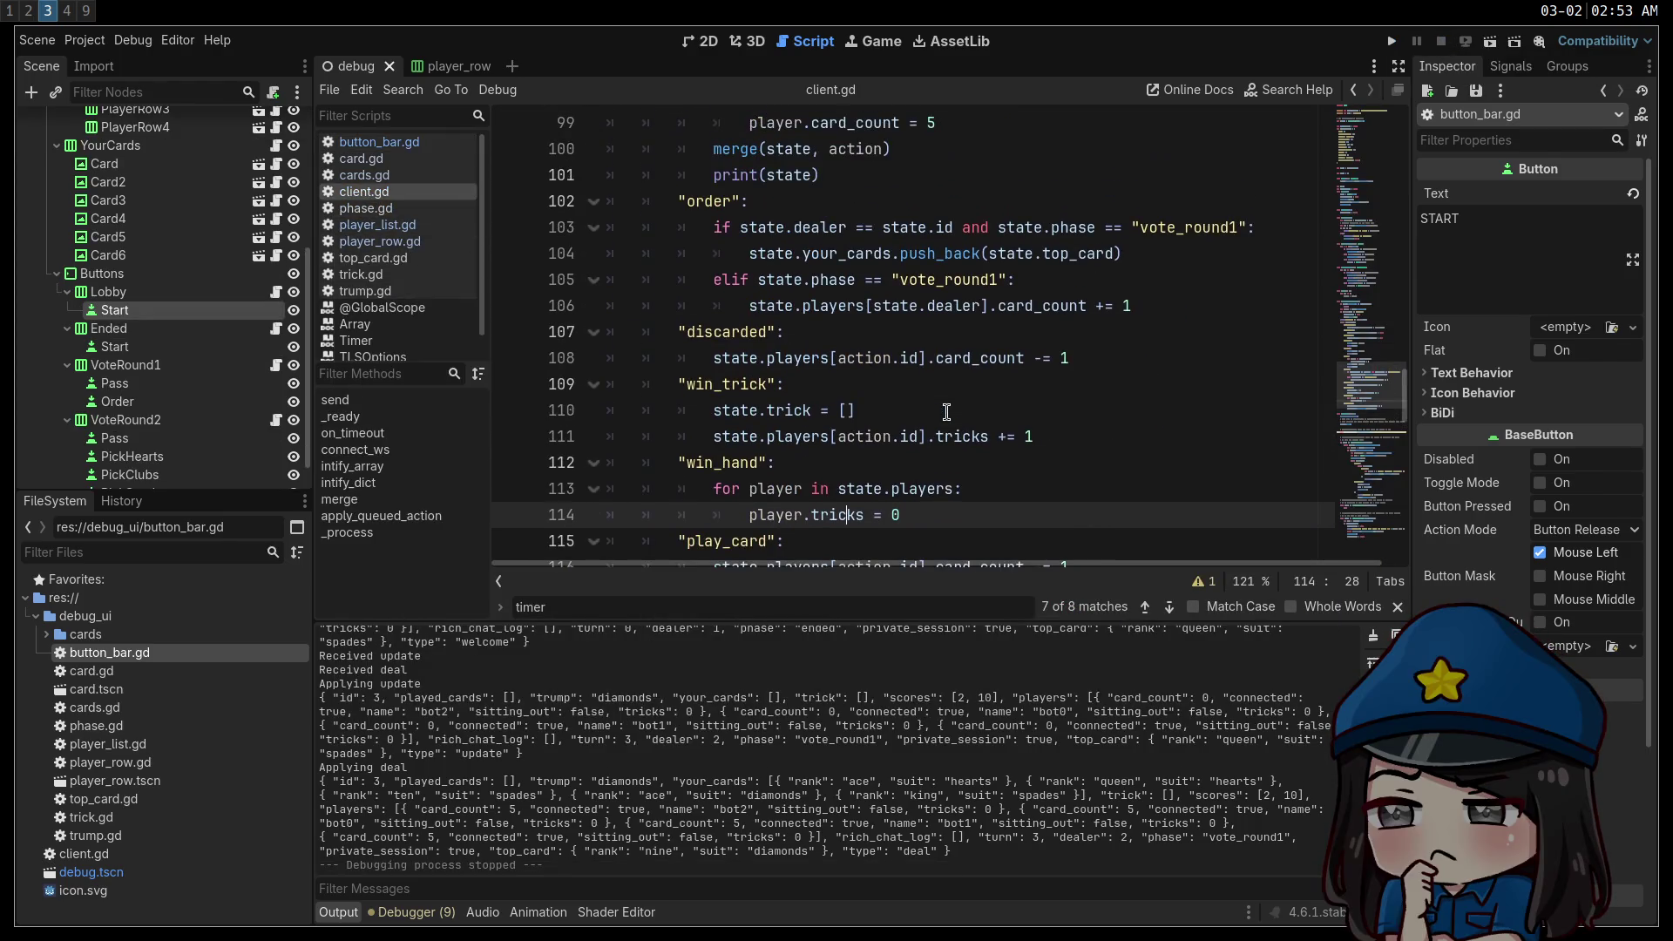
click(1130, 356)
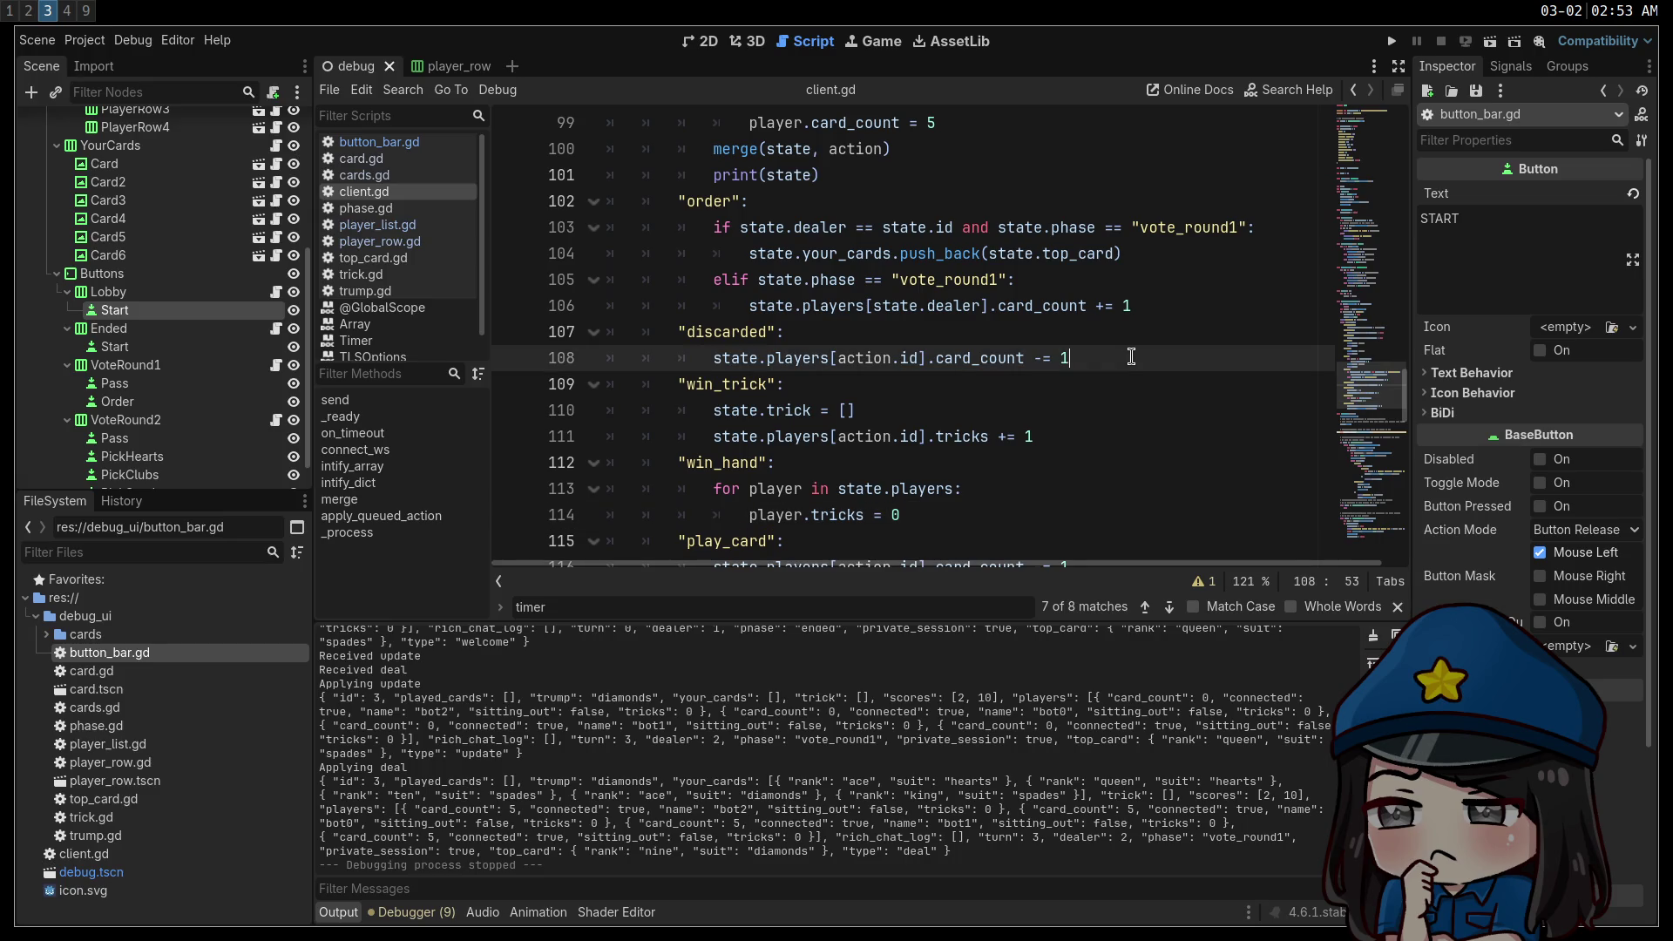
key(Return)
key(BackSpace)
text("restart":)
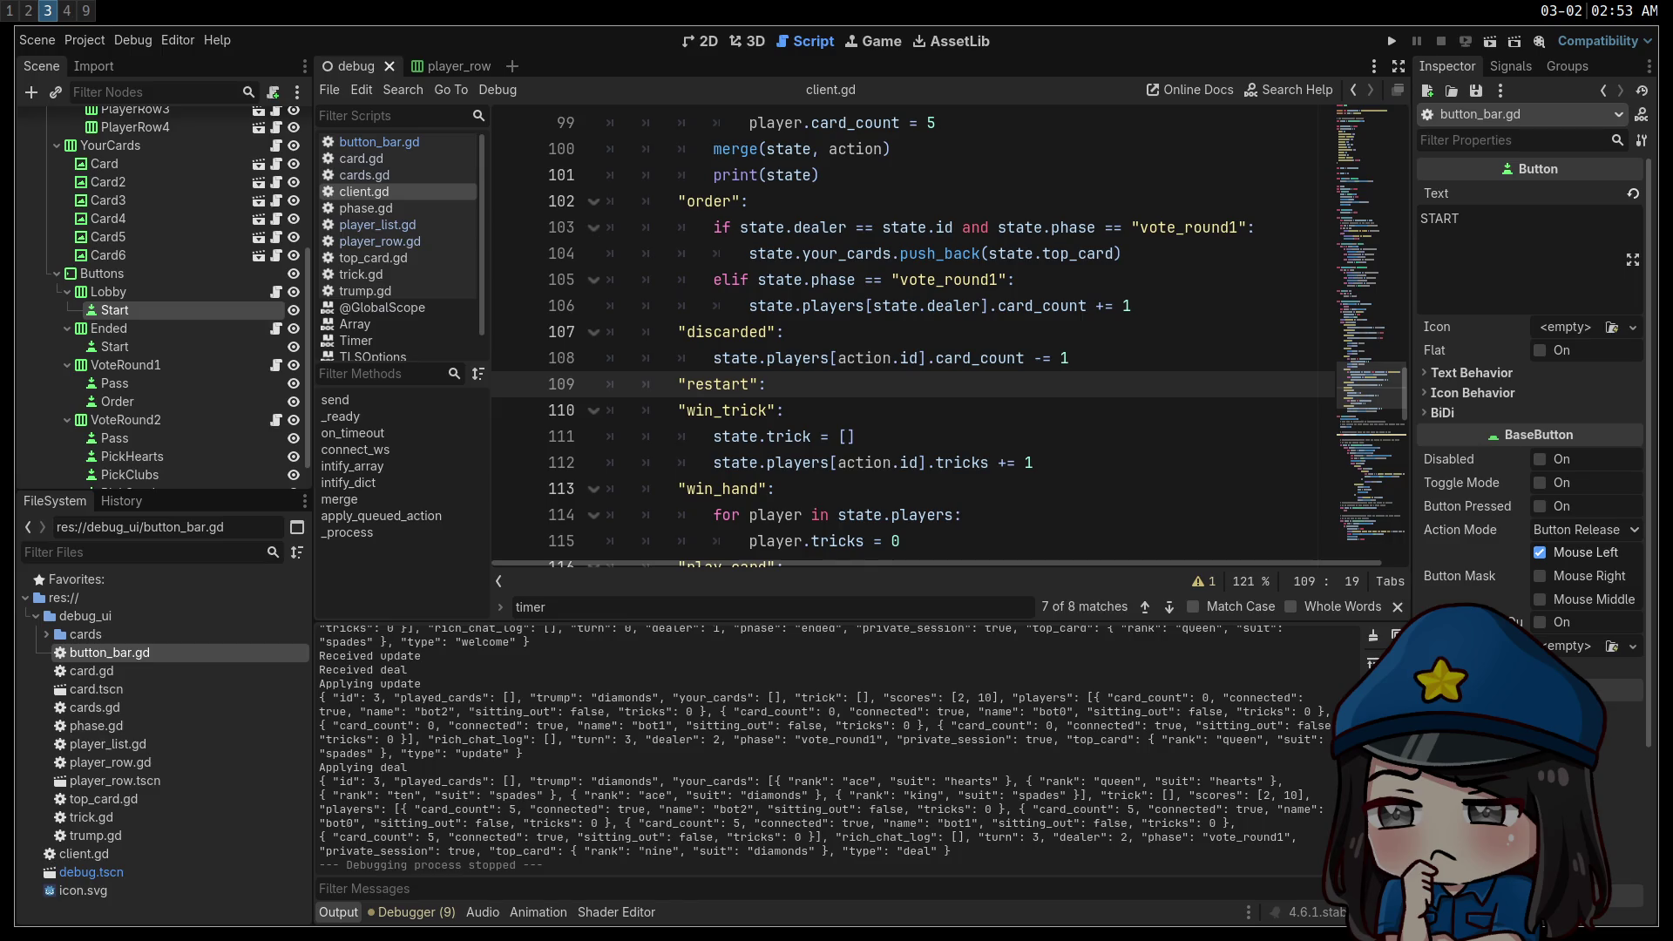
key(Return)
text(state.scores =)
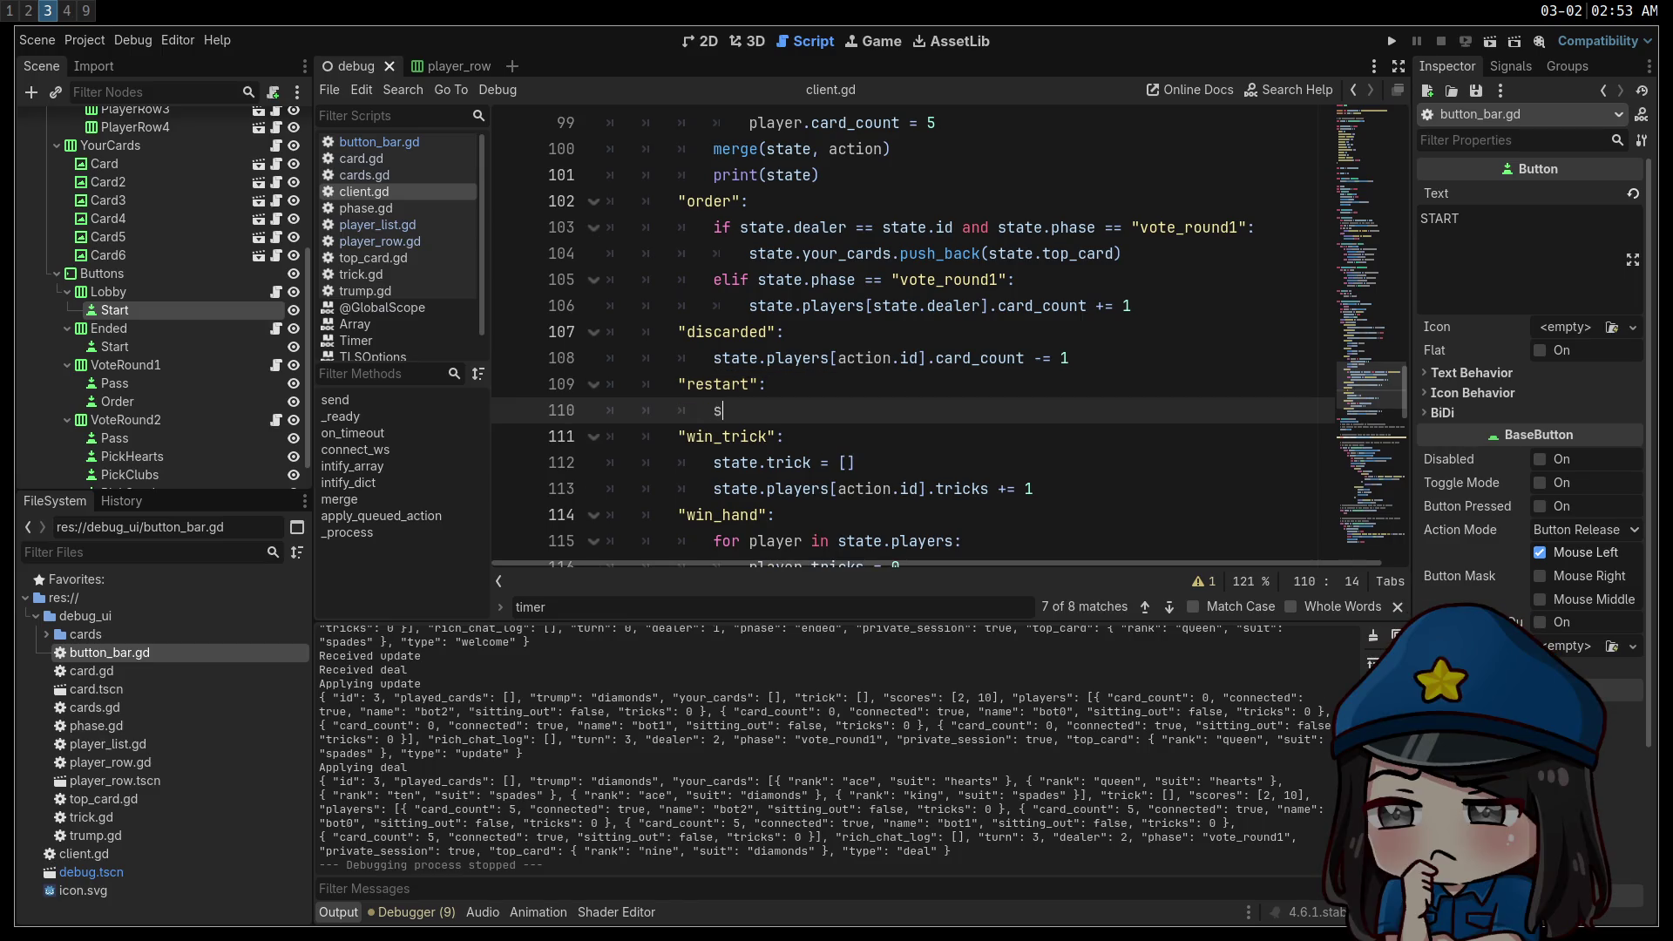
text( [0, 0])
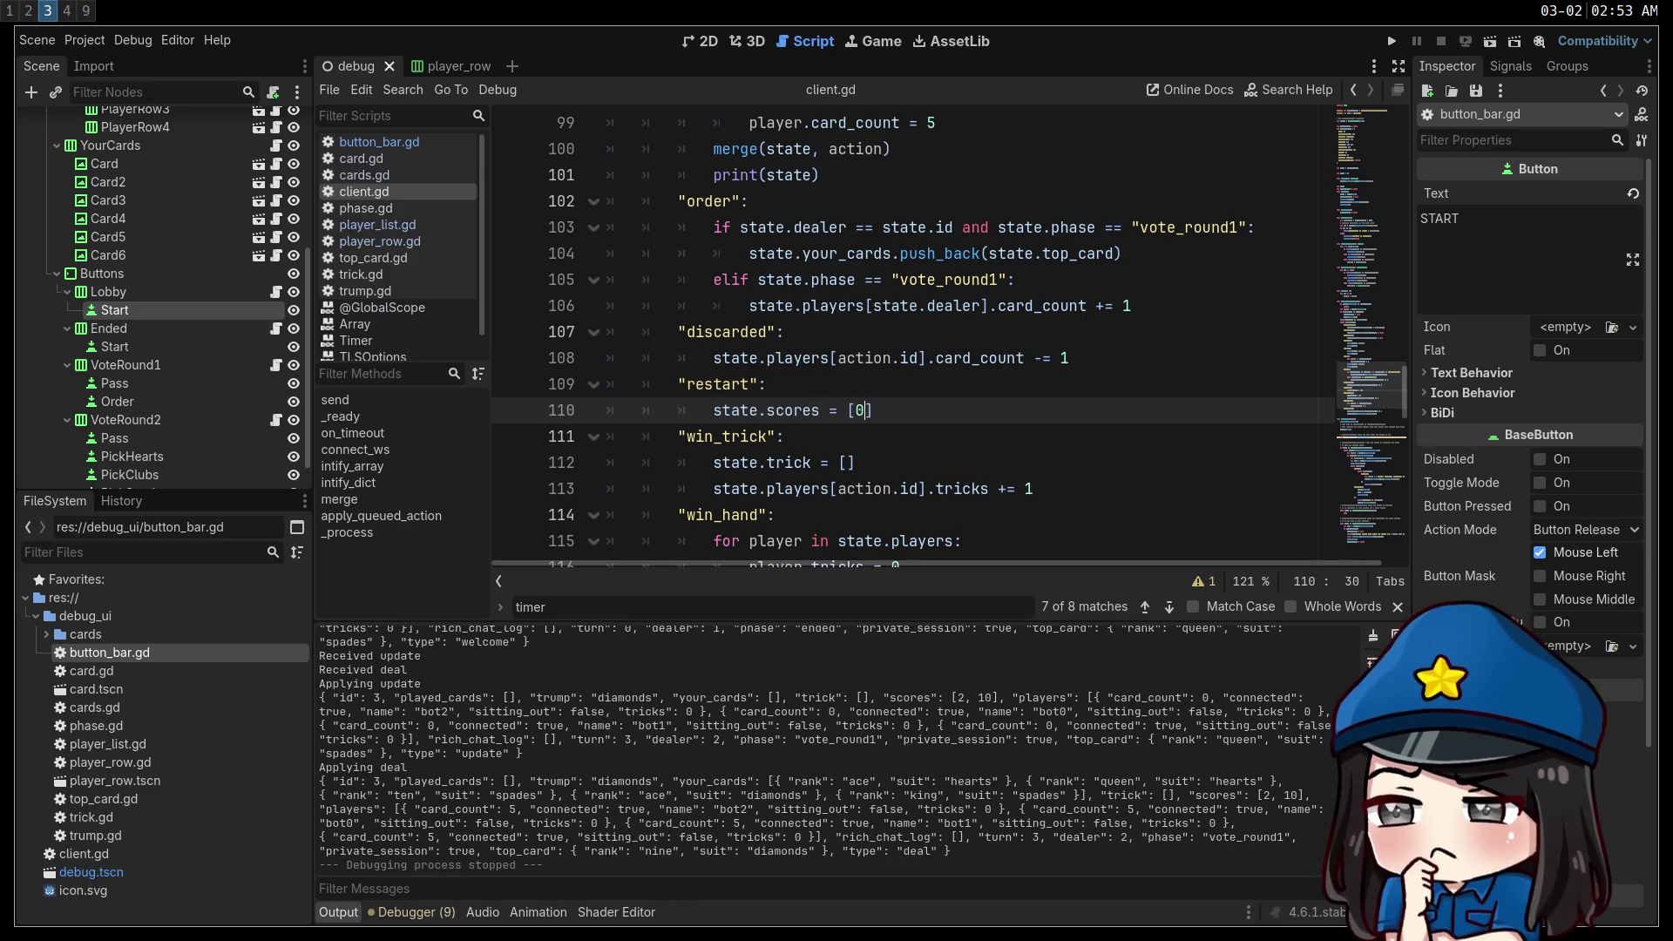
key(ctrl+s)
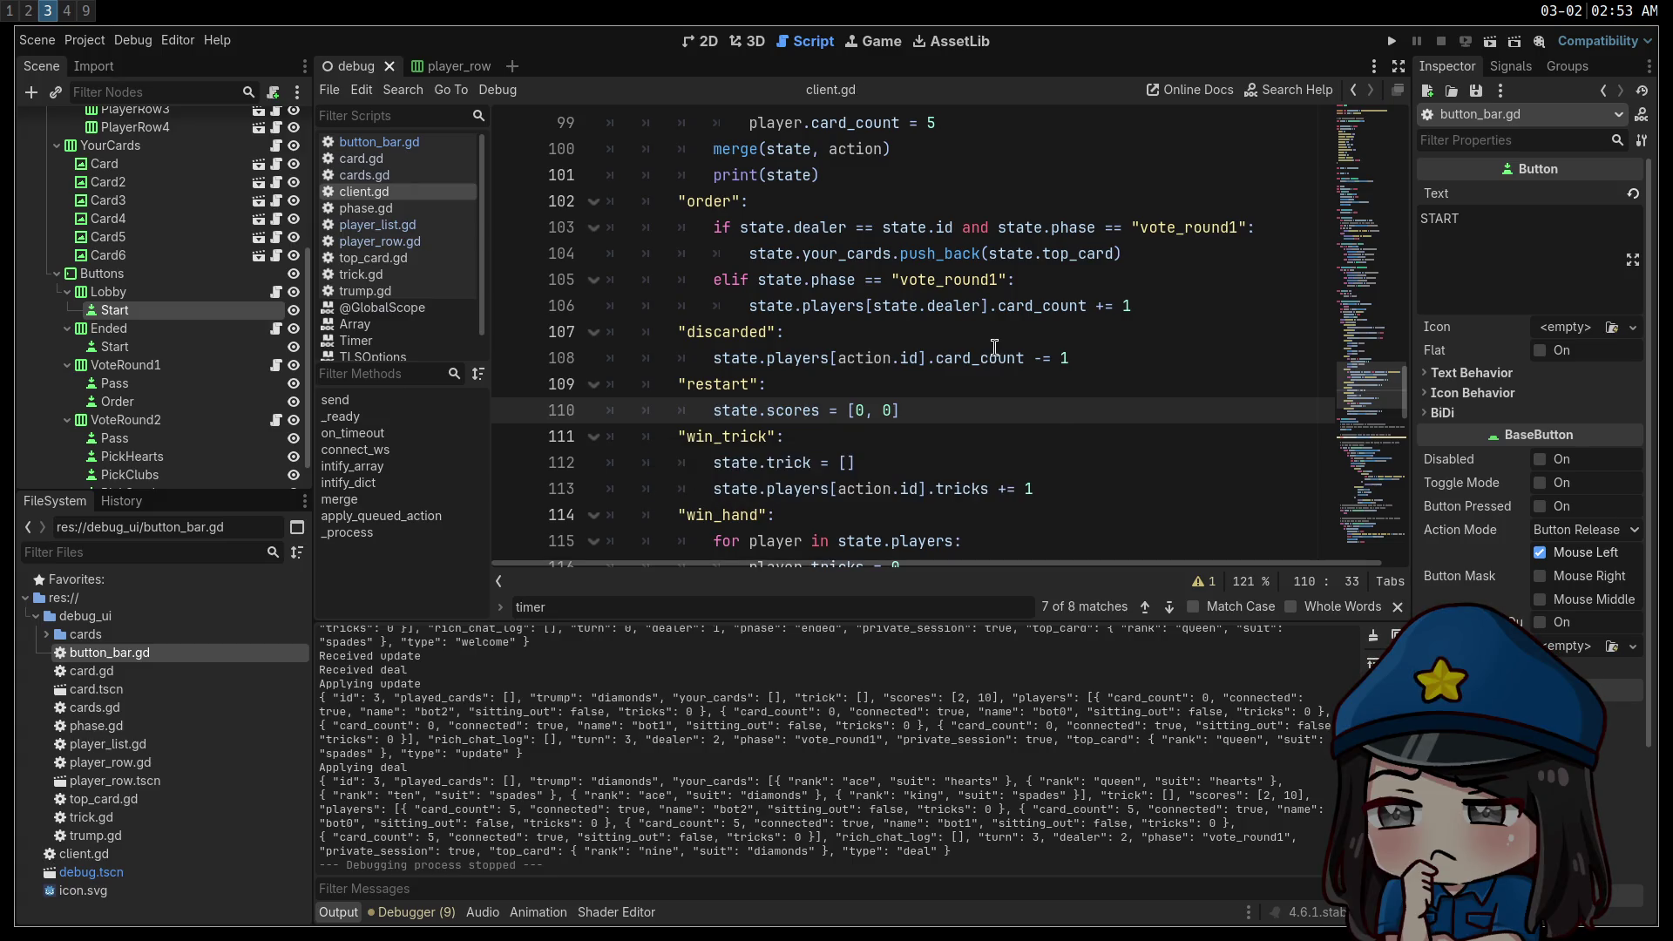
click(993, 357)
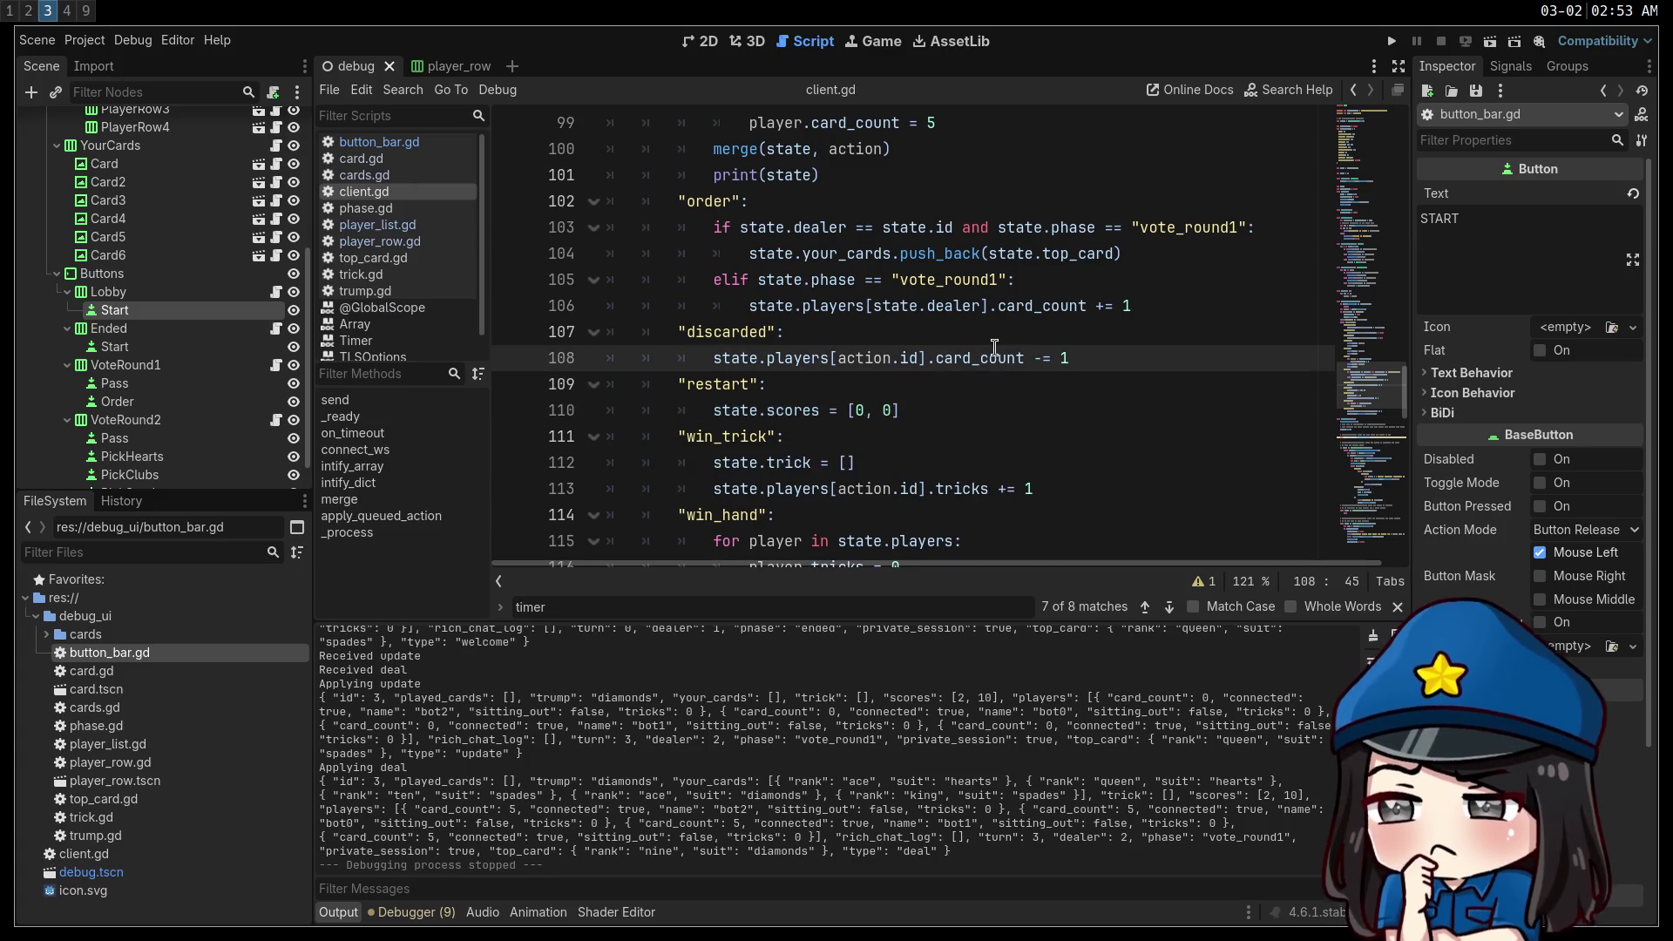
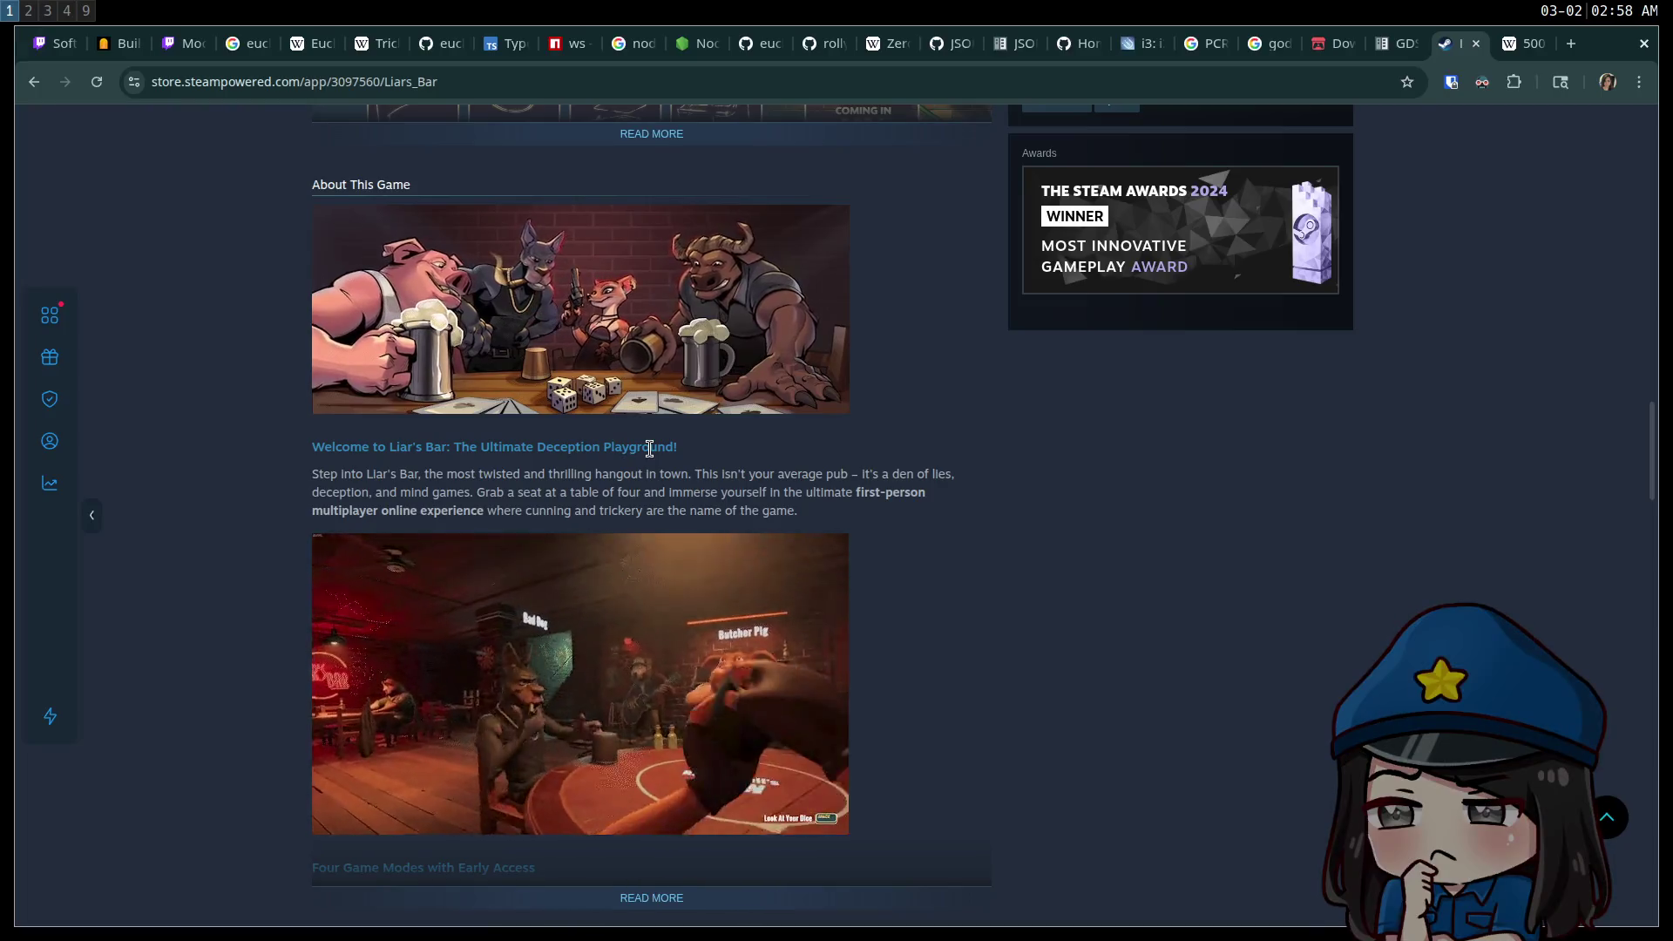
Browse the Liar's Bar Steam store page, then return to the Godot editor on workspace 3.
scroll(653, 444, down, 2)
scroll(650, 450, down, 4)
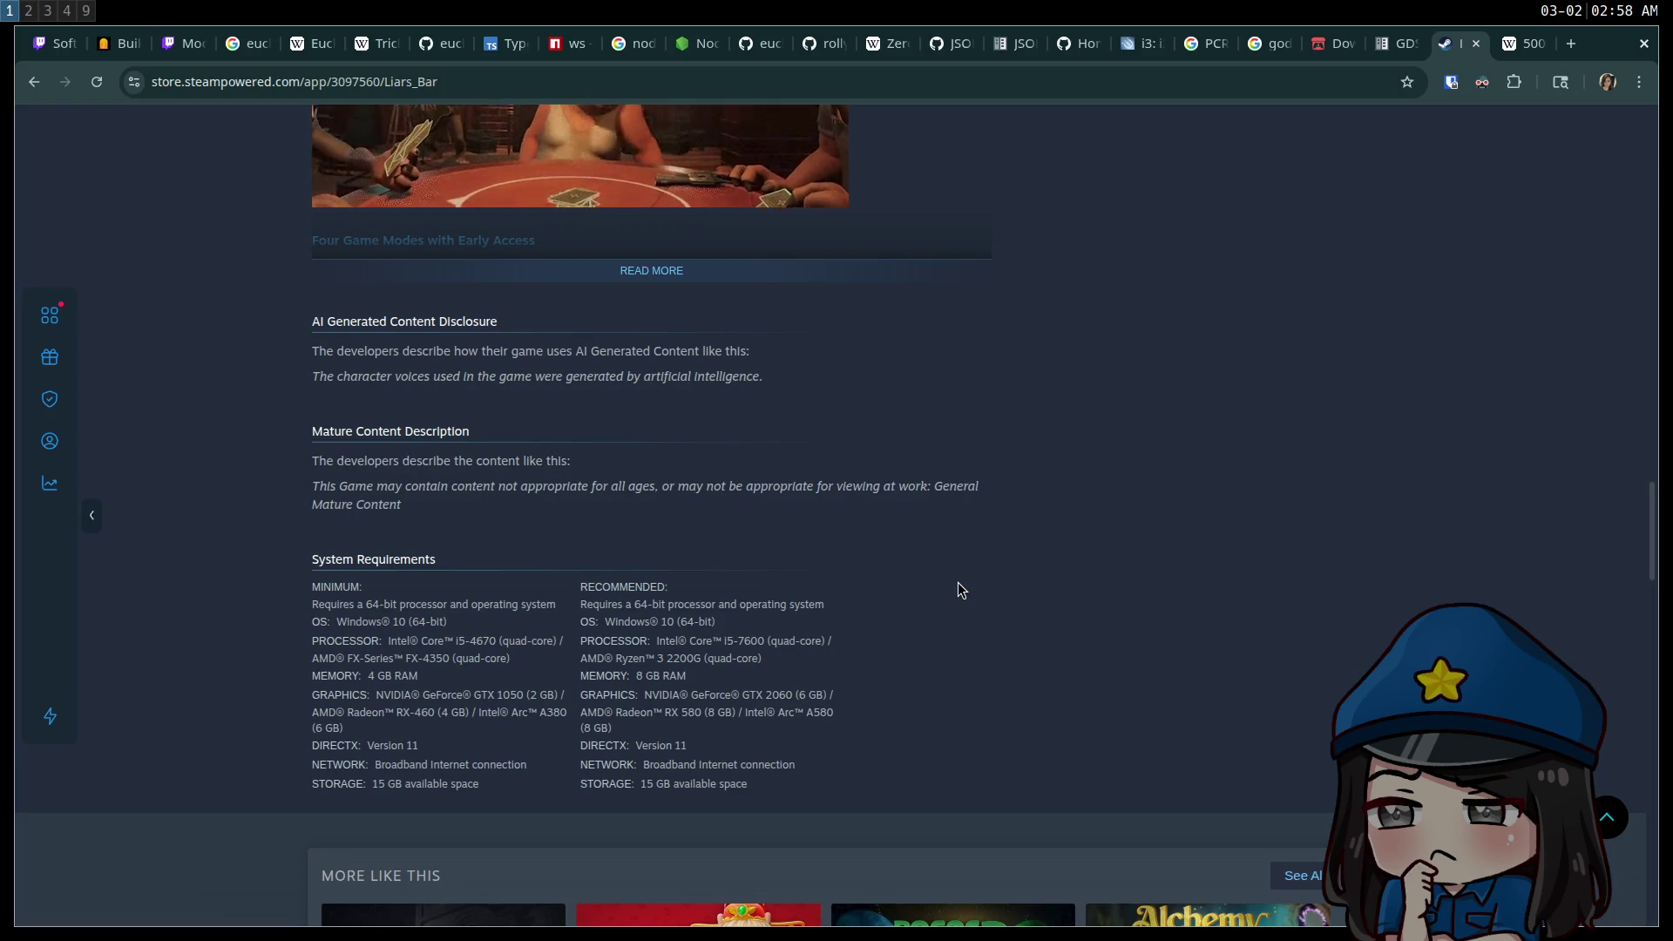
scroll(958, 582, up, 6)
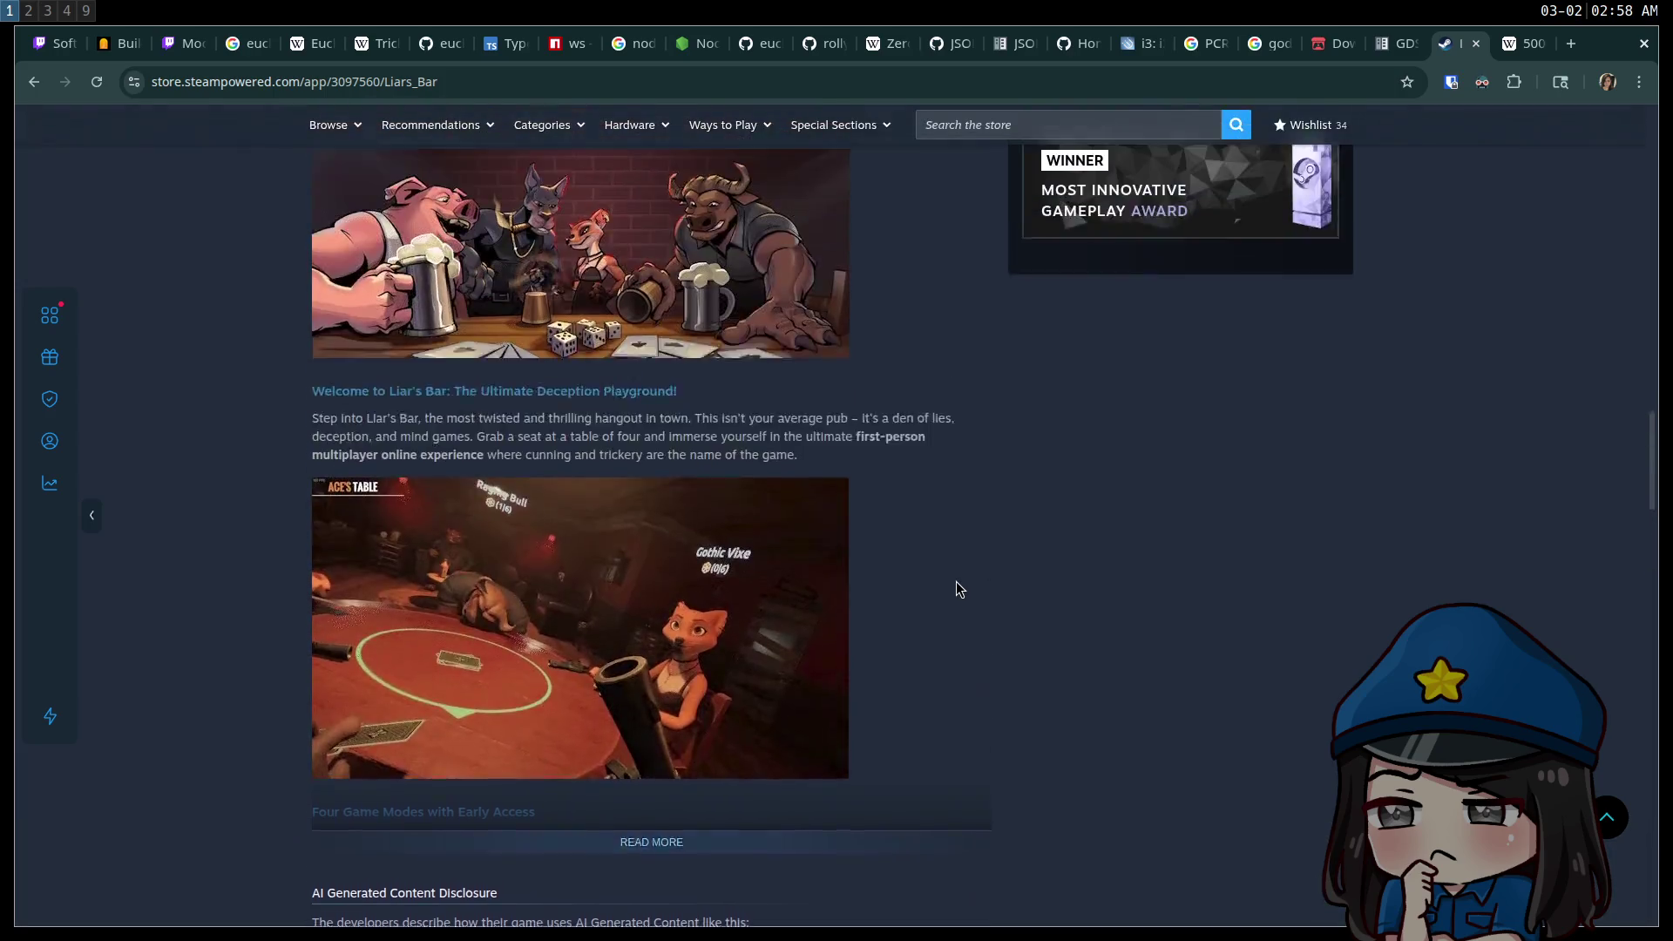
scroll(943, 582, up, 4)
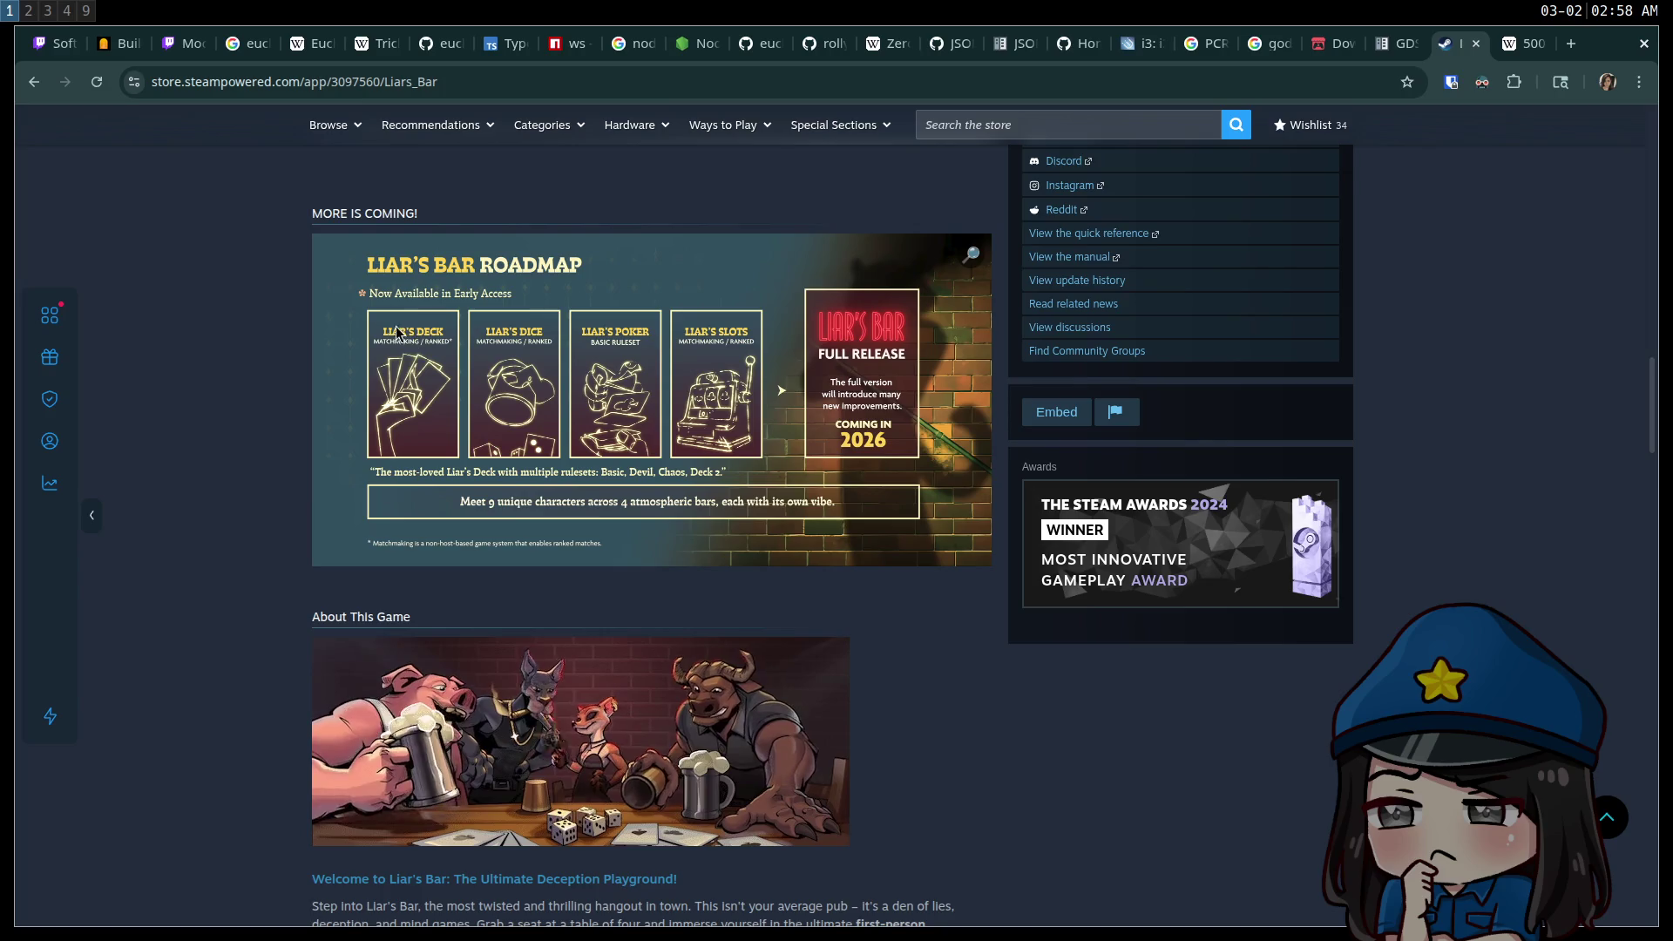
scroll(498, 475, up, 4)
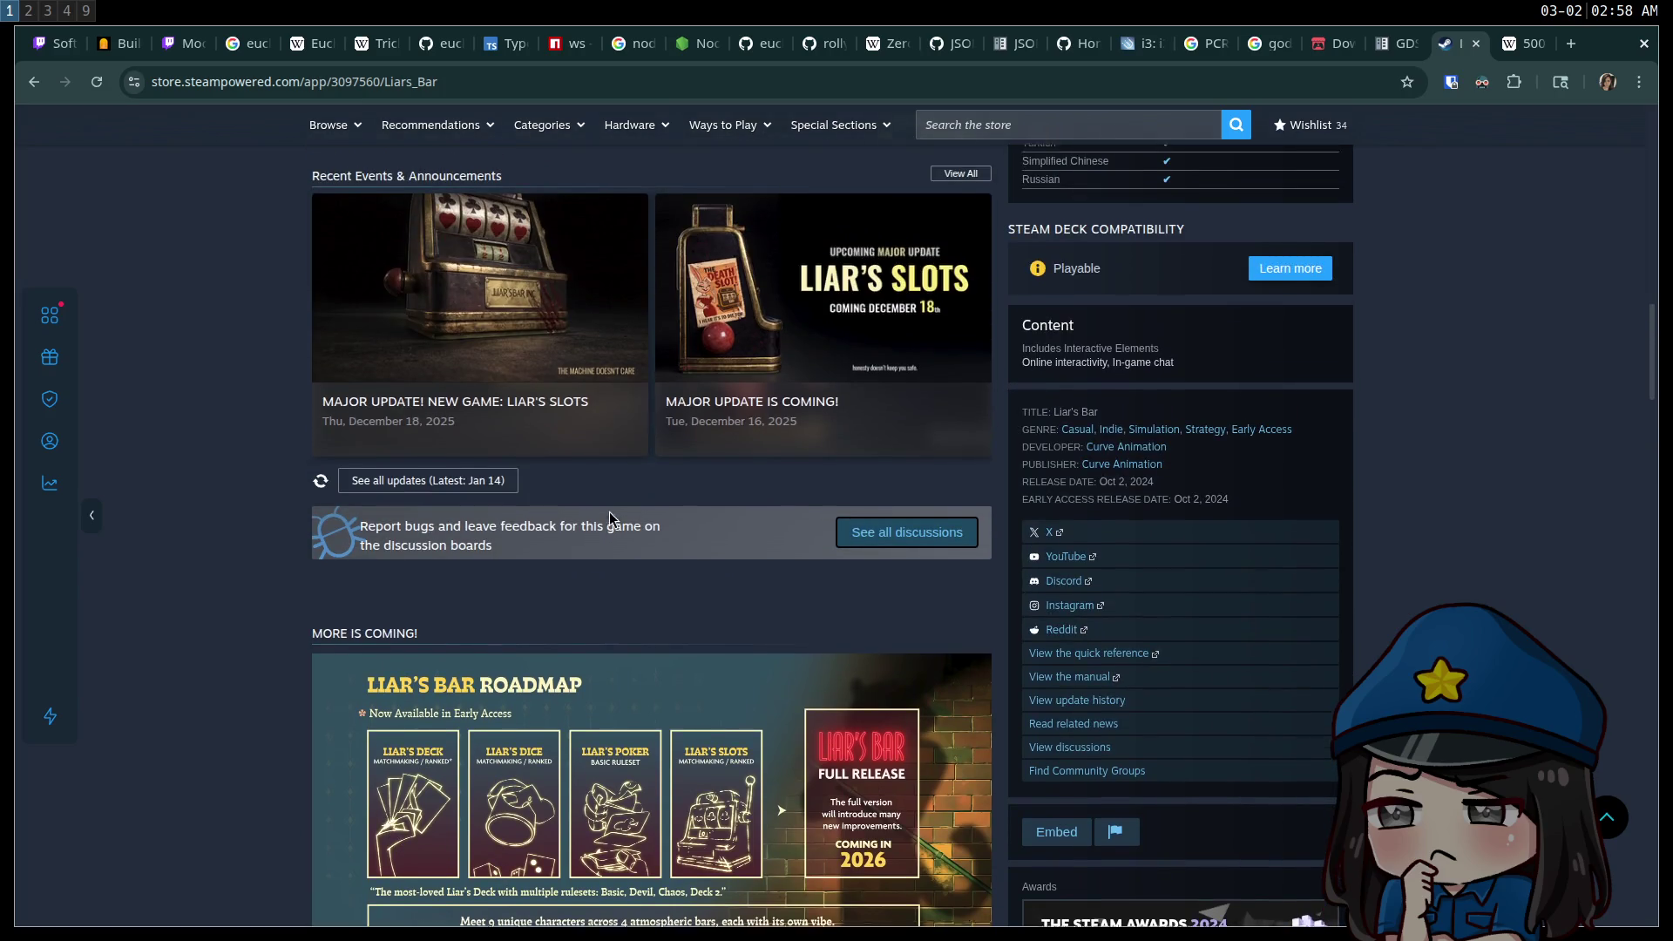
scroll(612, 518, up, 5)
scroll(605, 507, up, 3)
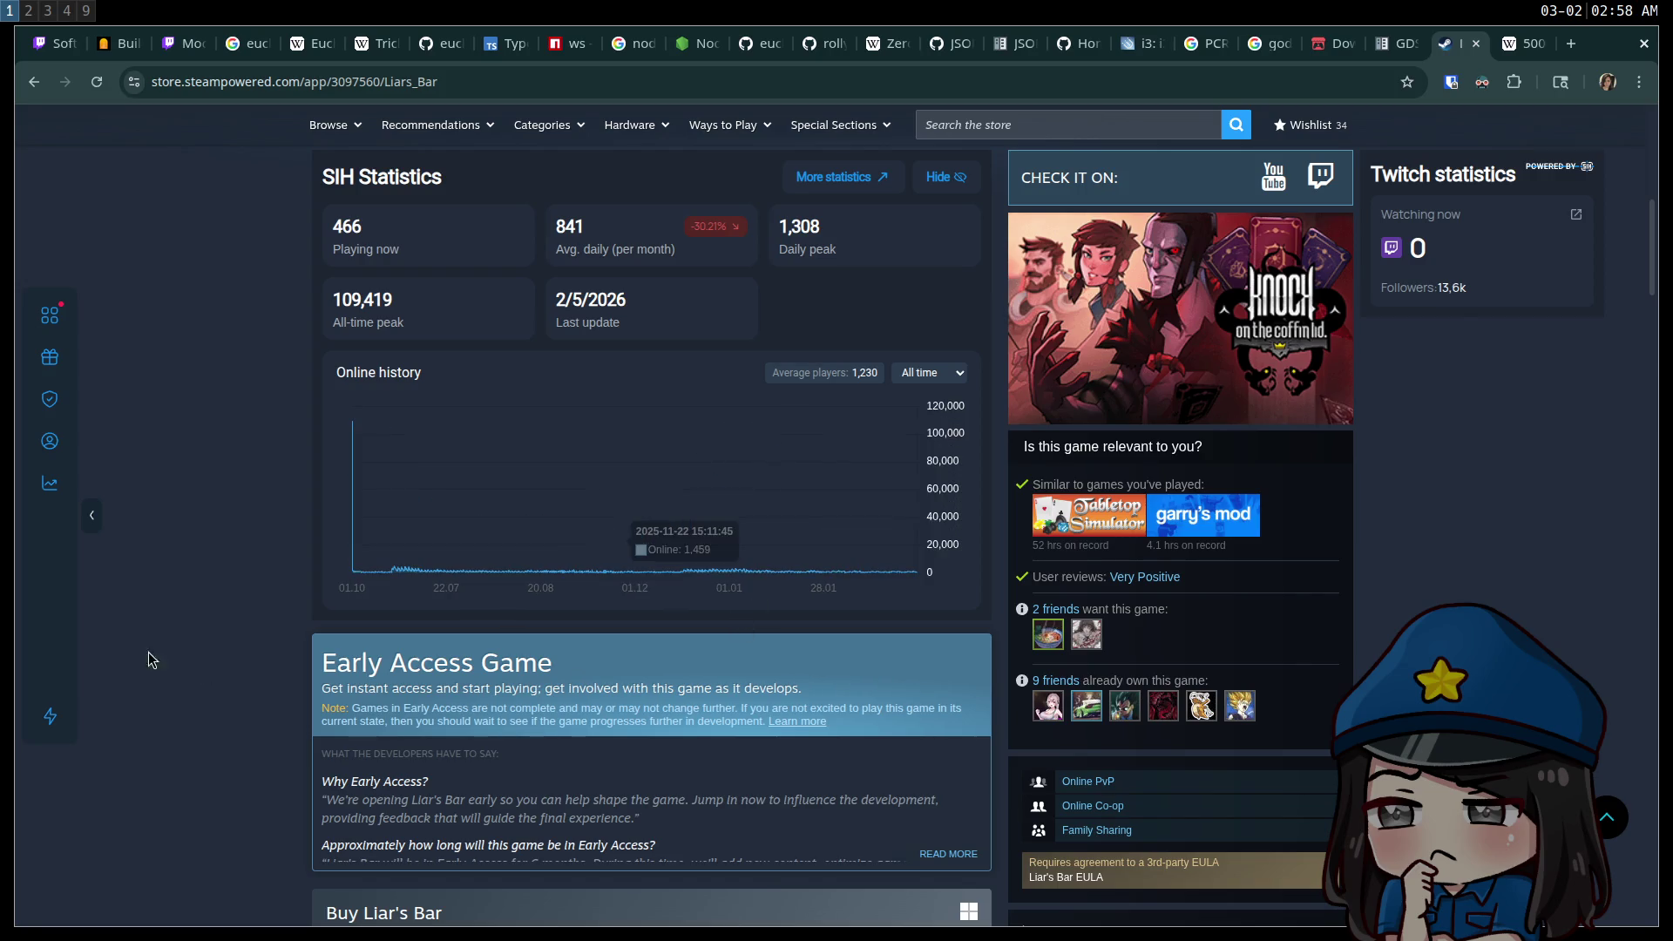
scroll(225, 635, down, 8)
scroll(404, 650, down, 2)
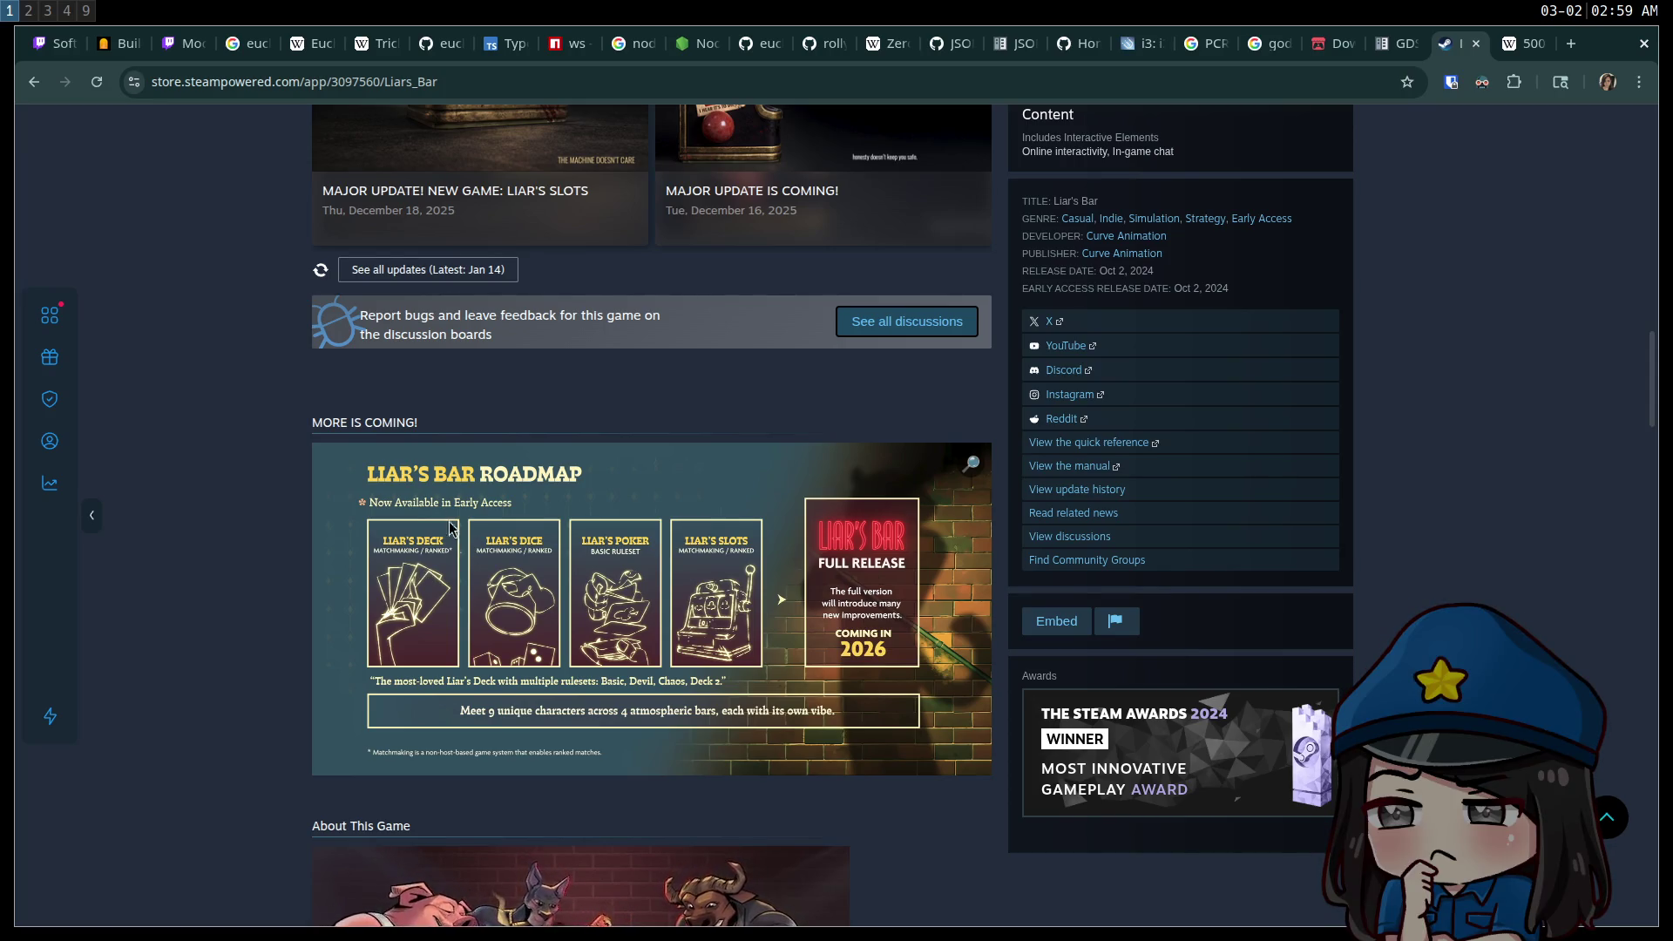
scroll(451, 542, up, 20)
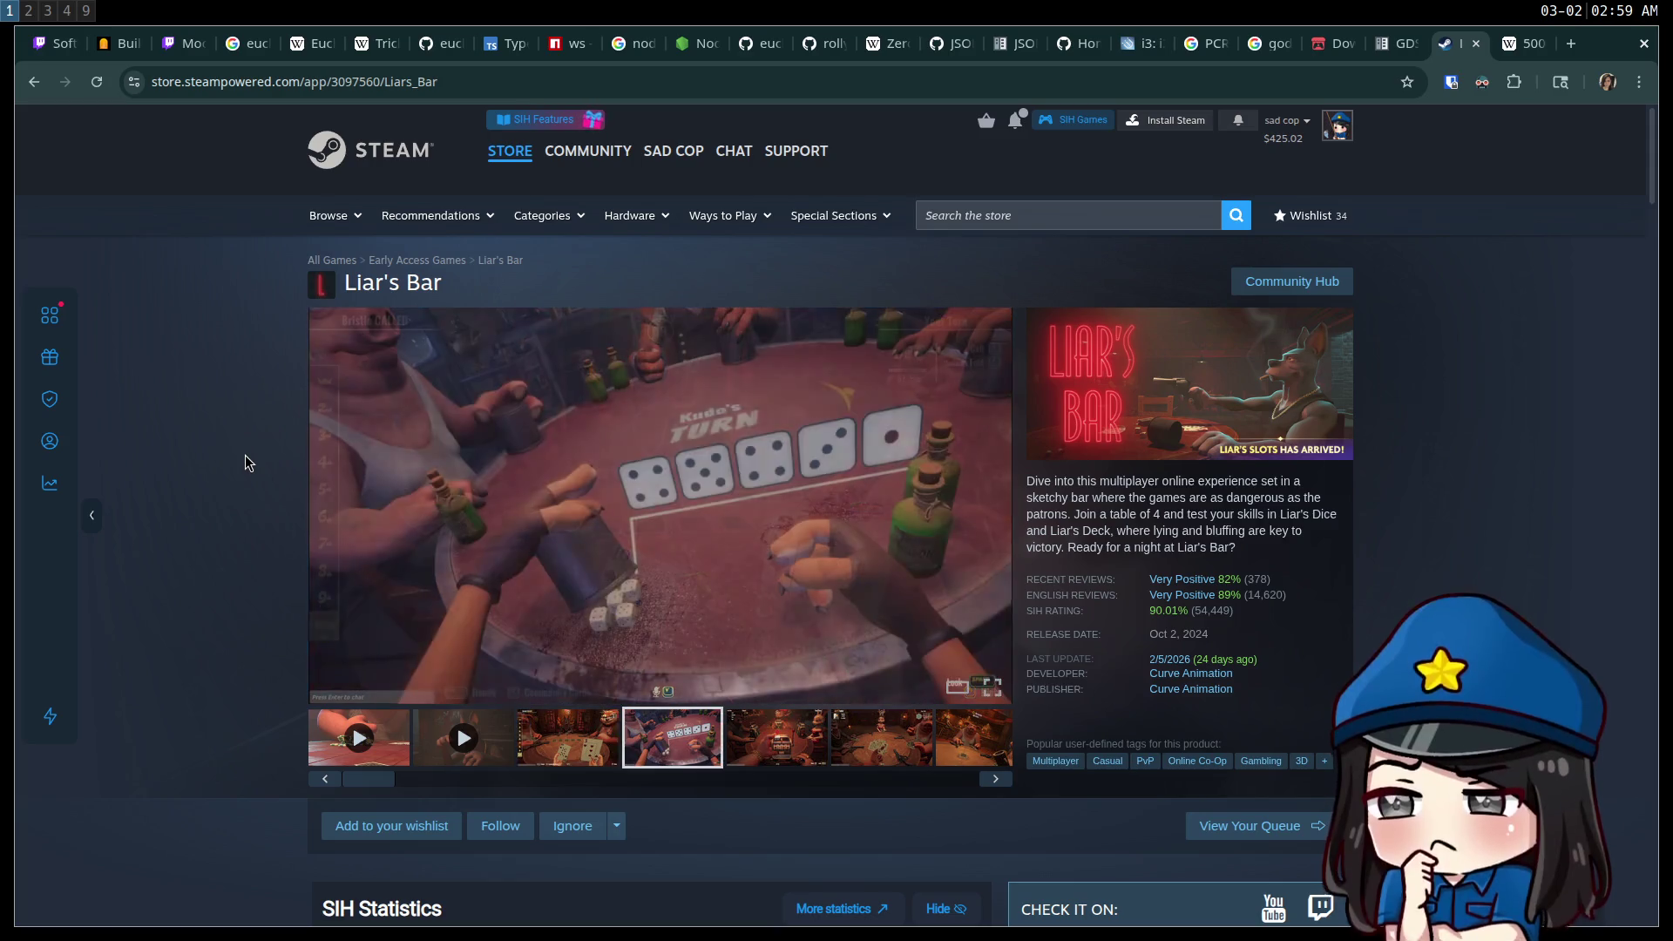
key(super+3)
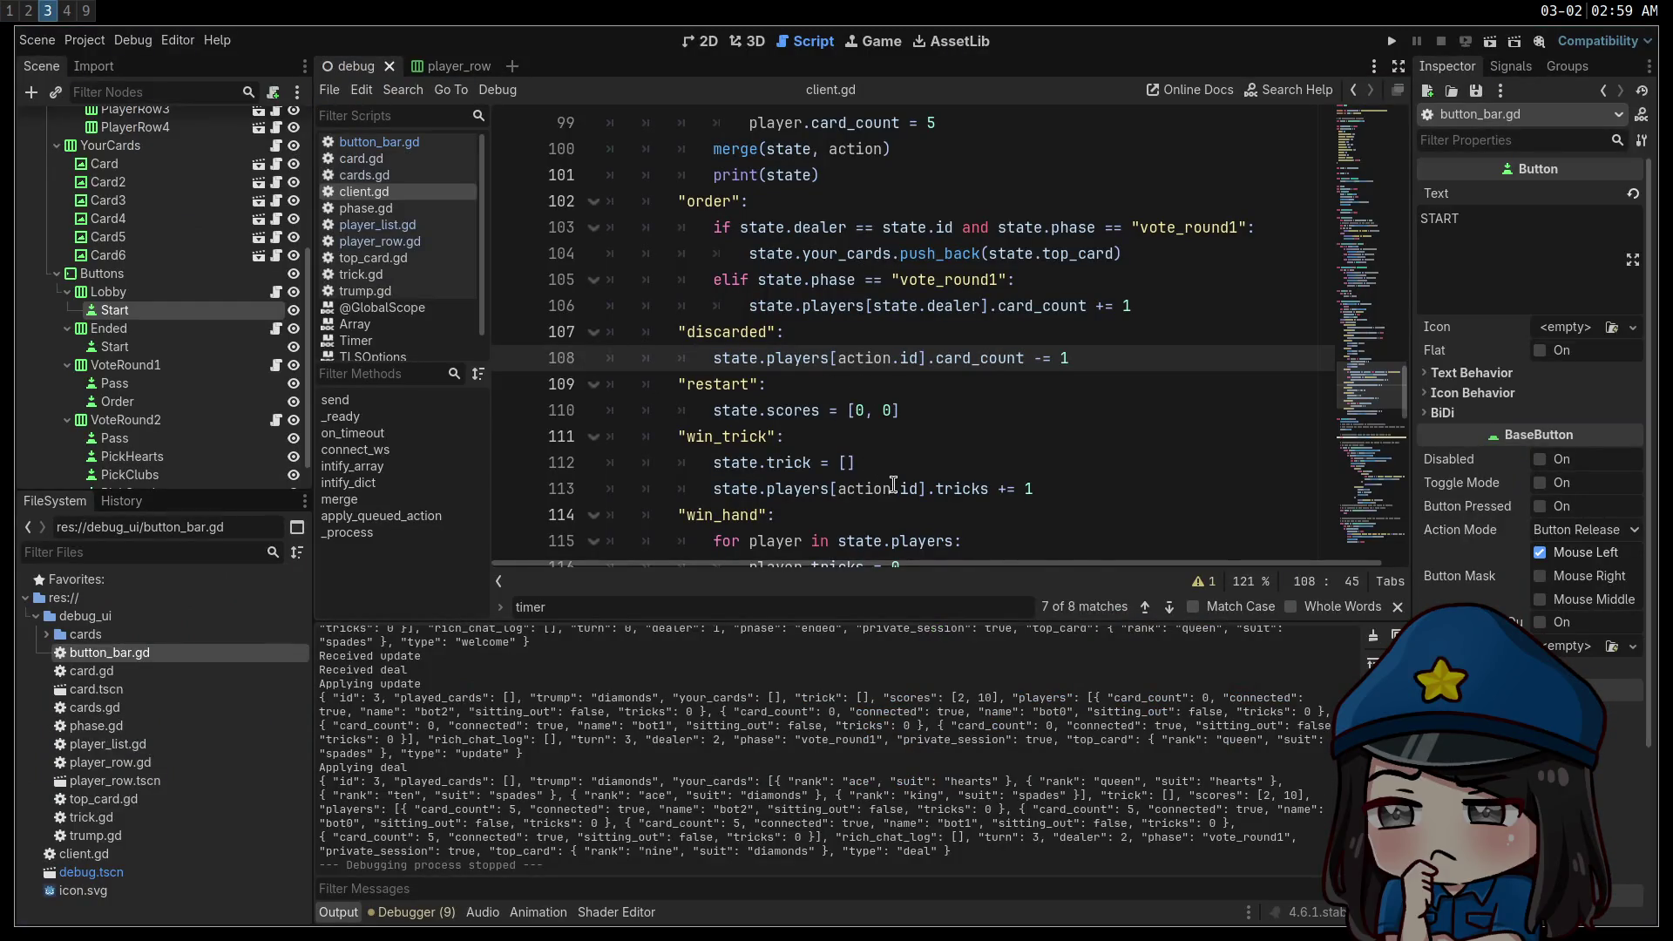
Add 'state.played_cards = []' under the win_hand branch of client.gd.
scroll(907, 438, down, 2)
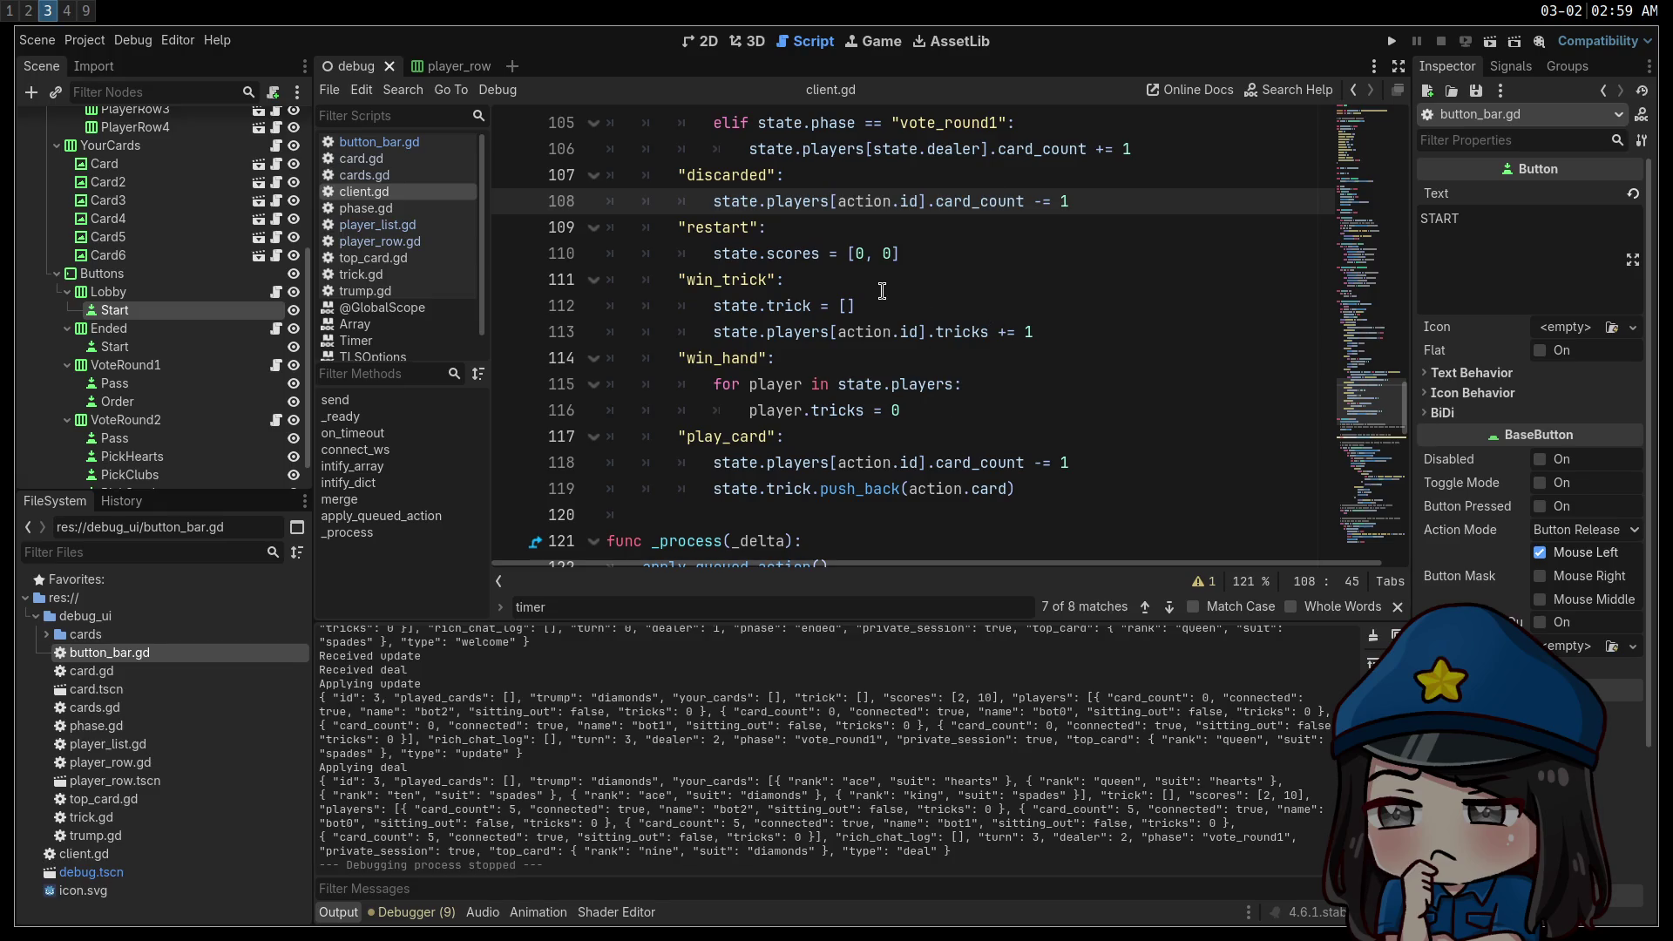
scroll(875, 295, up, 1)
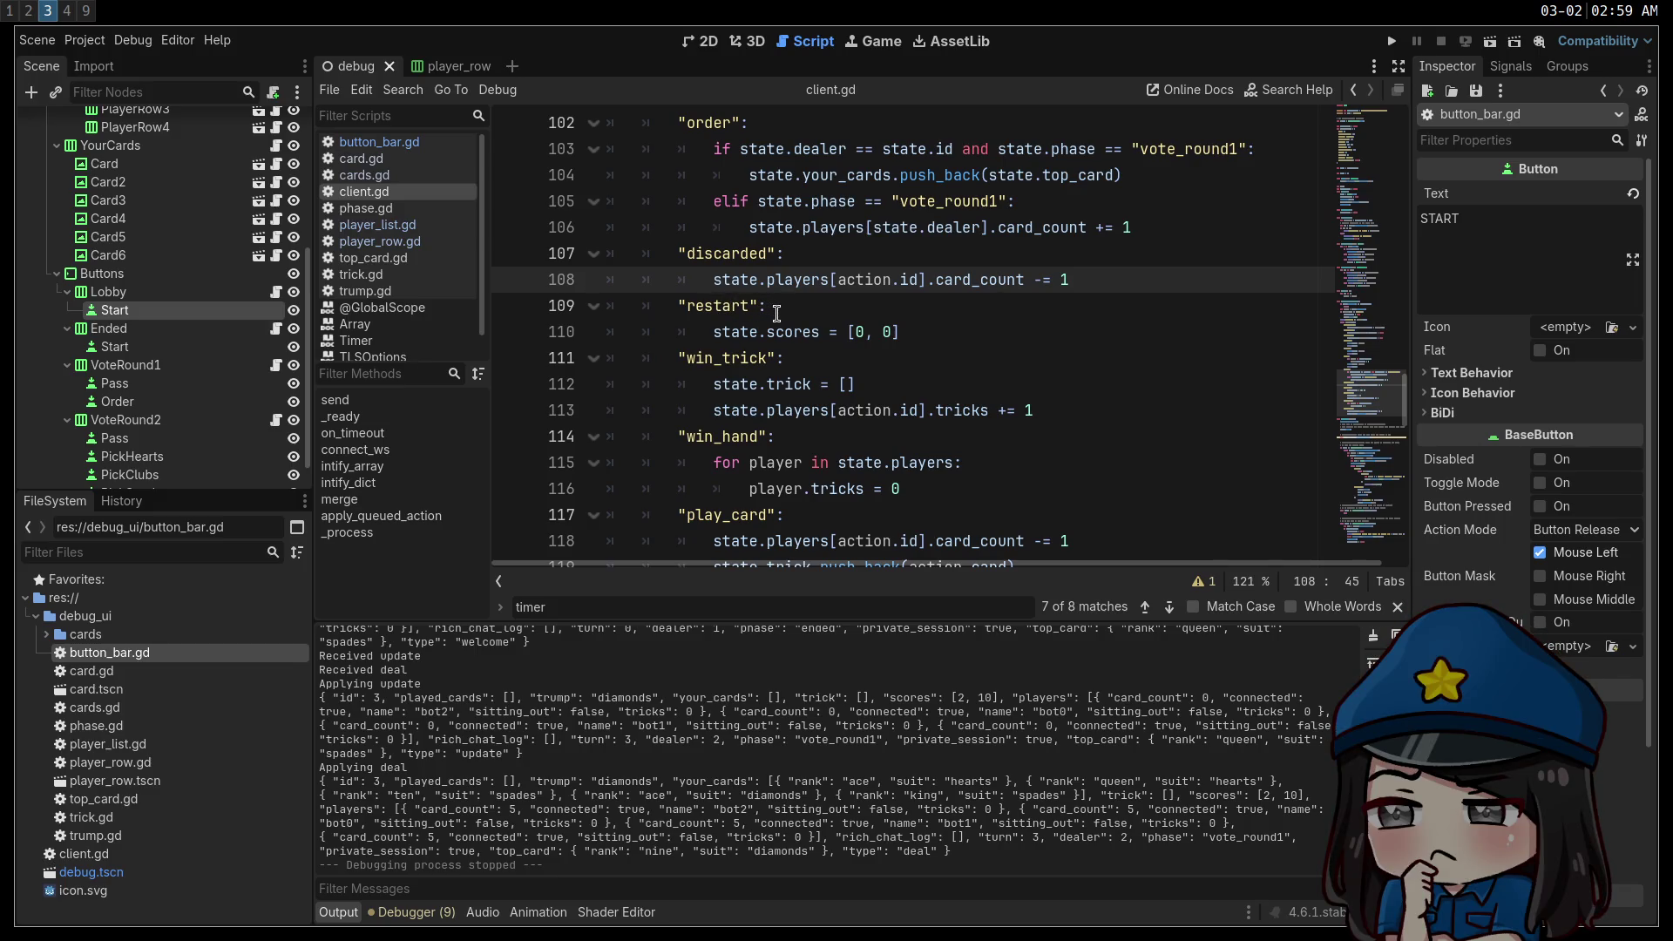
click(880, 448)
key(Return)
text(st)
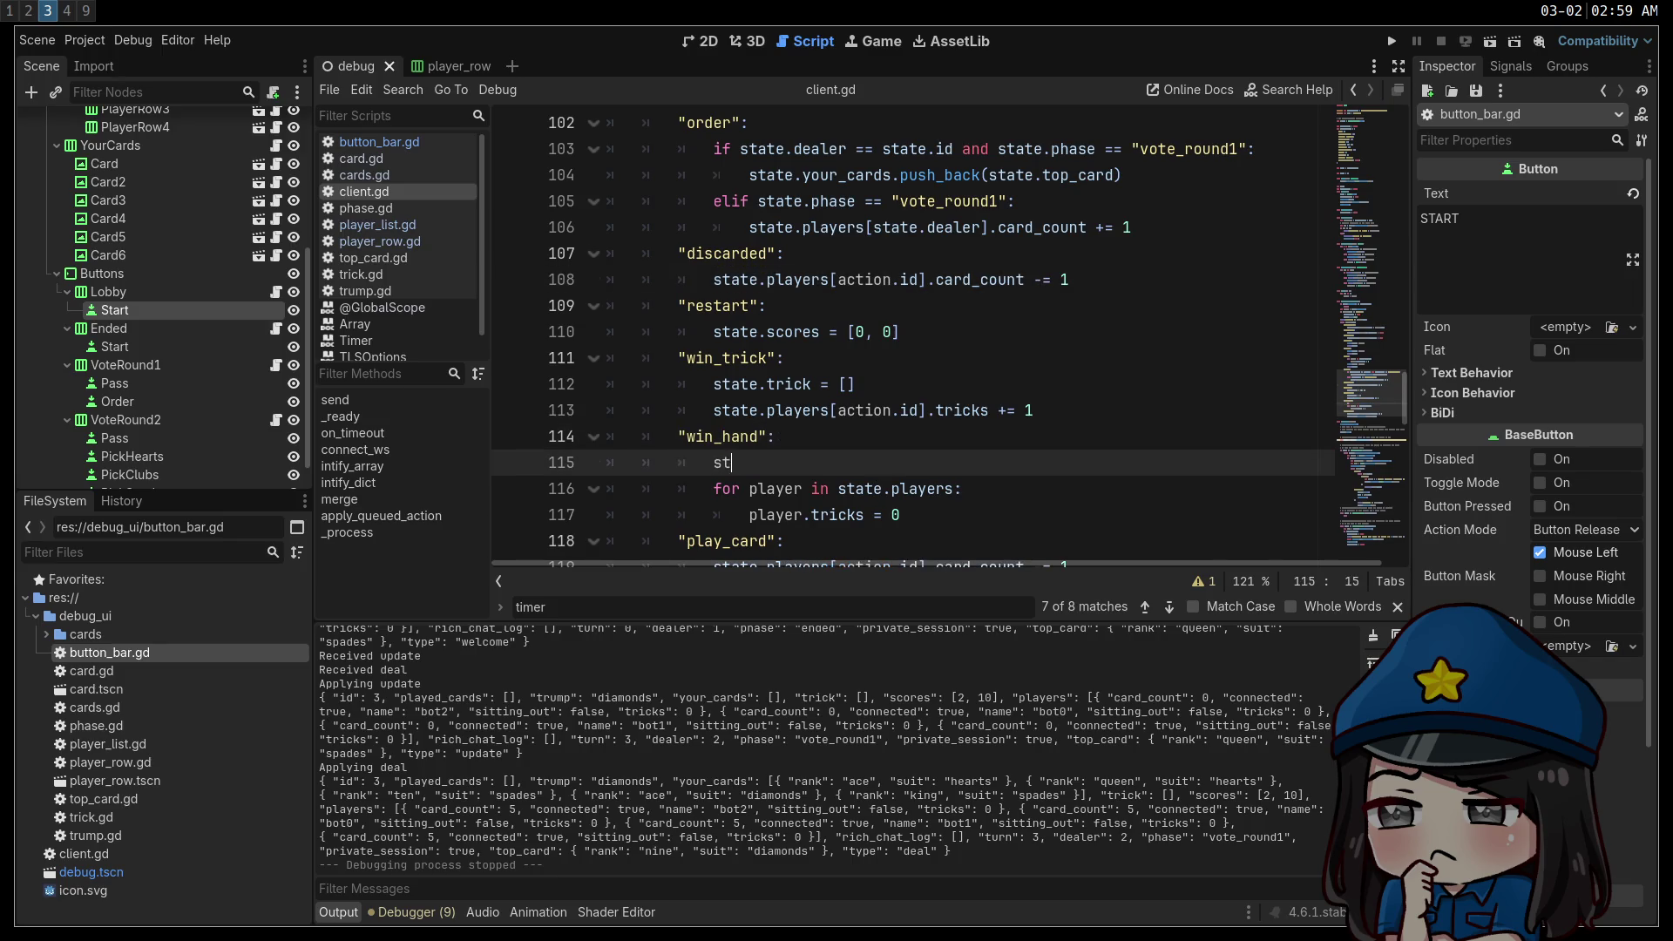
text(ate.played_cards = [])
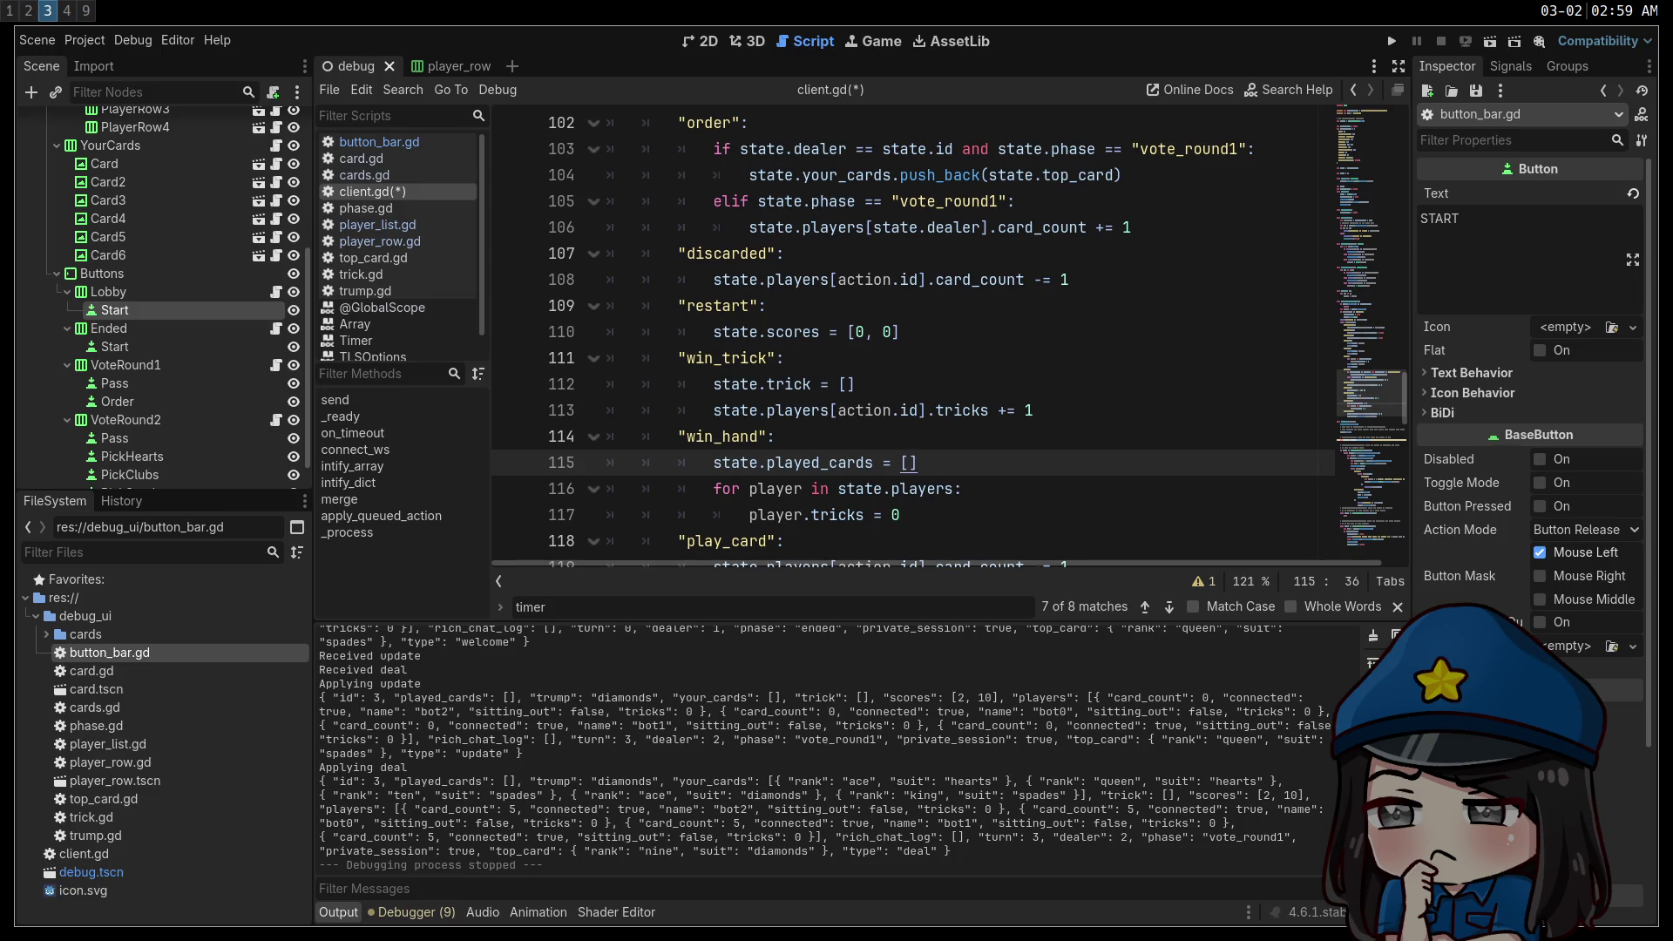
Add 'state.played_cards.push_back(action.card)' under the play_card branch and save client.gd.
scroll(843, 382, down, 2)
click(844, 382)
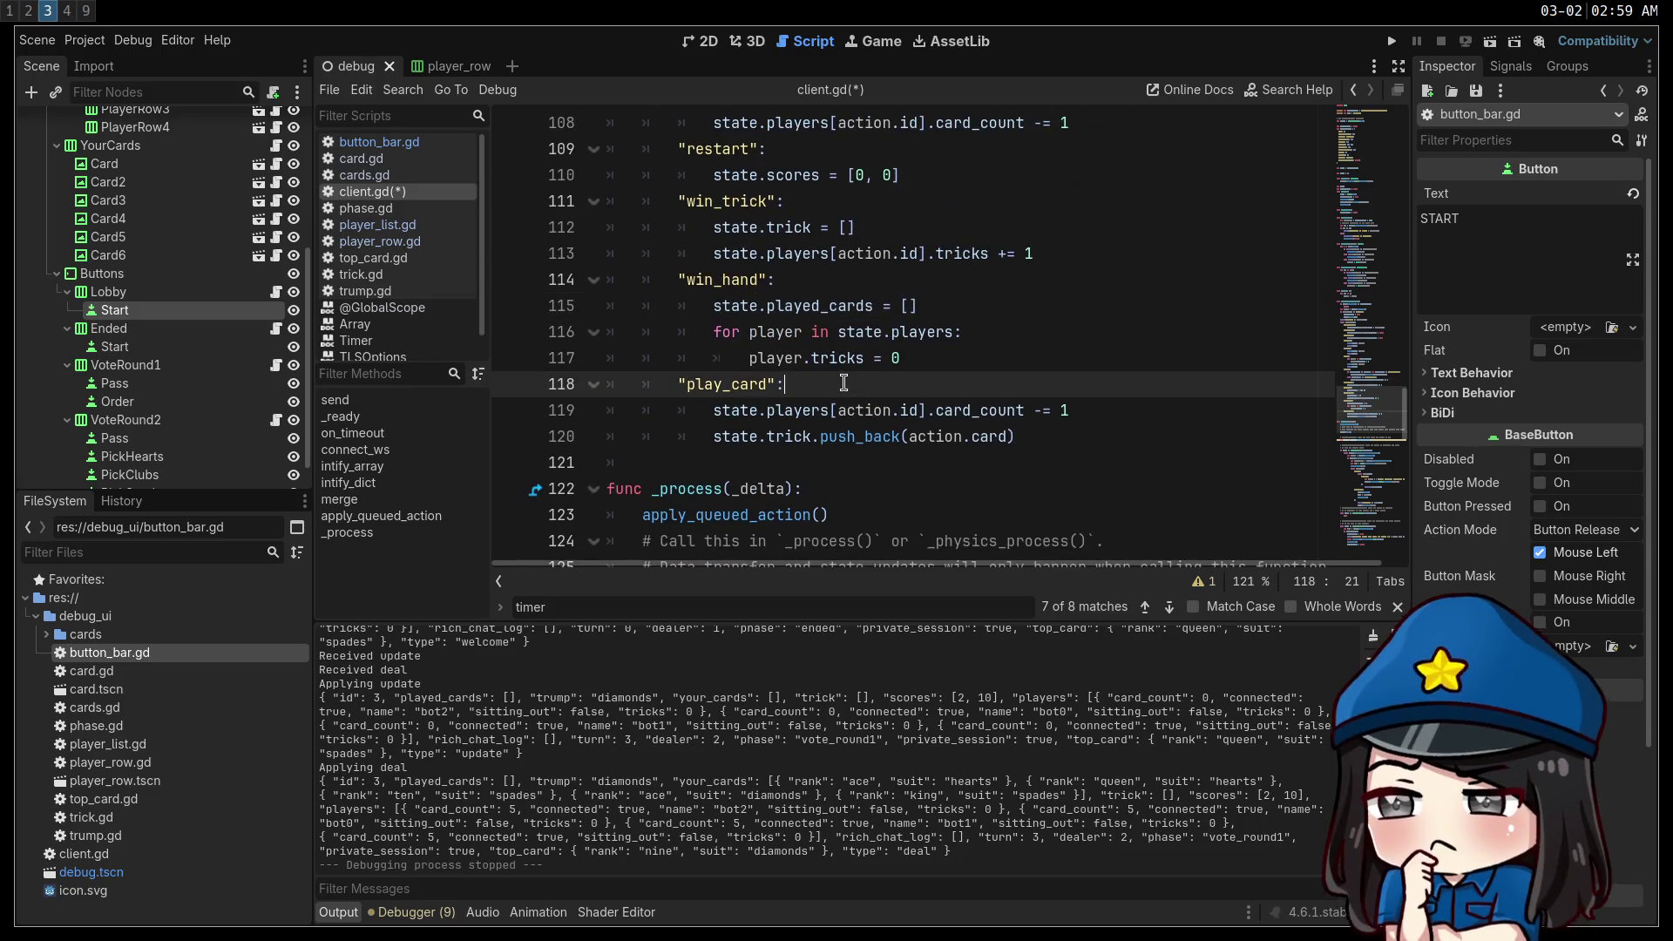
click(1085, 437)
key(Return)
text(state.)
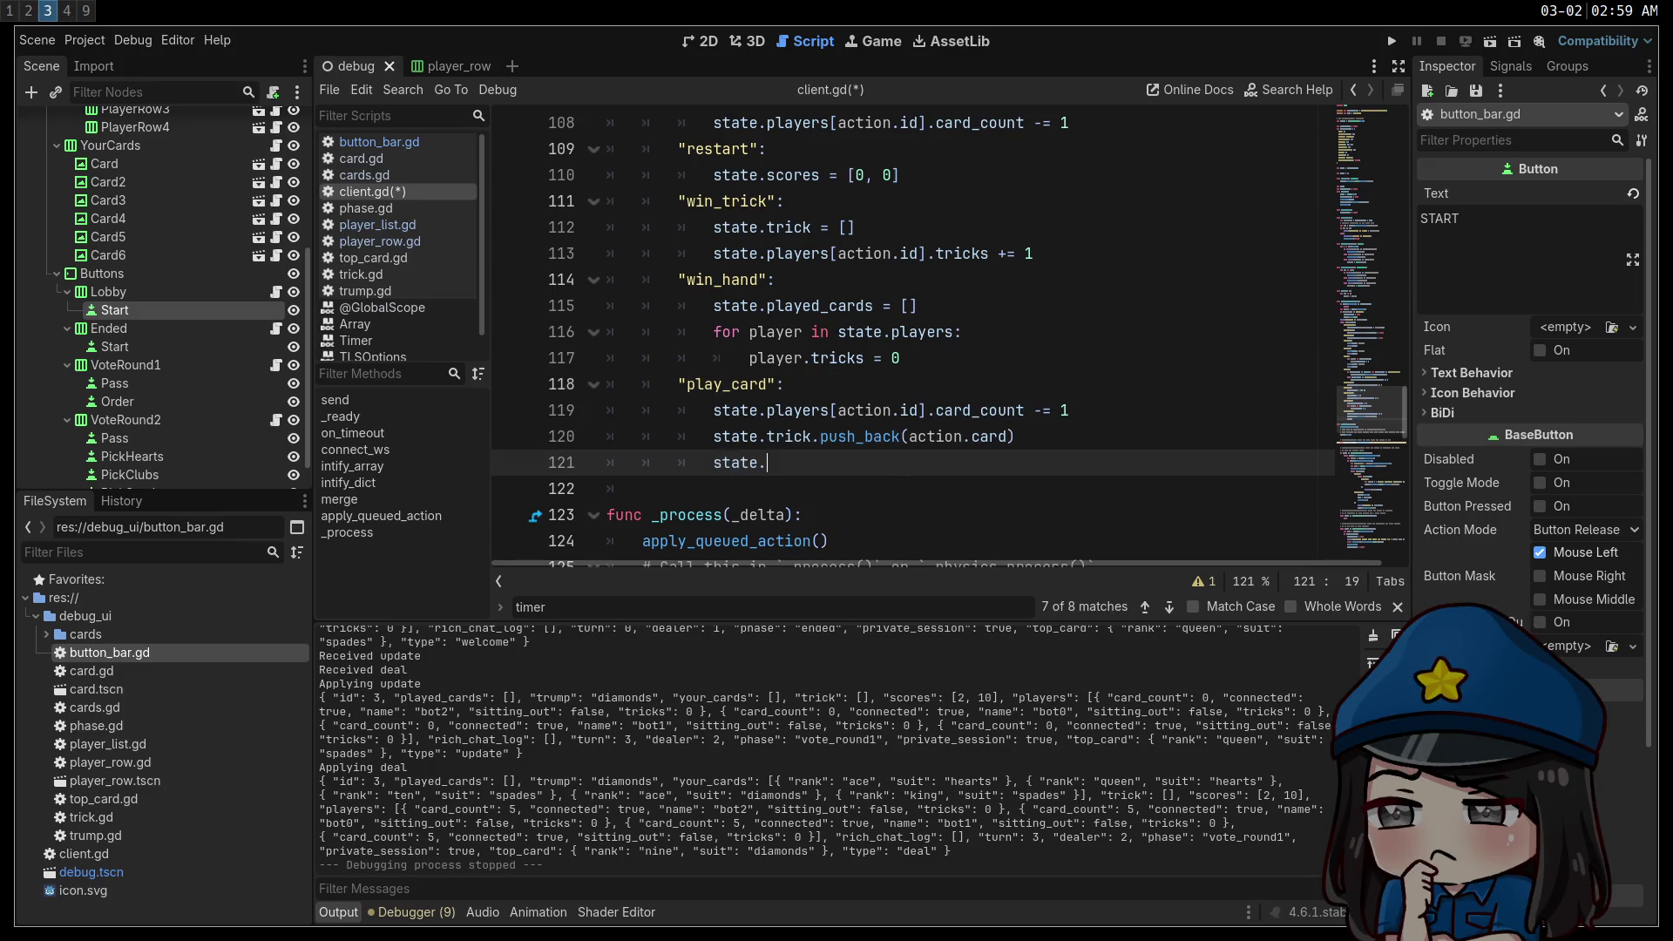
text(played_cards.push_back()
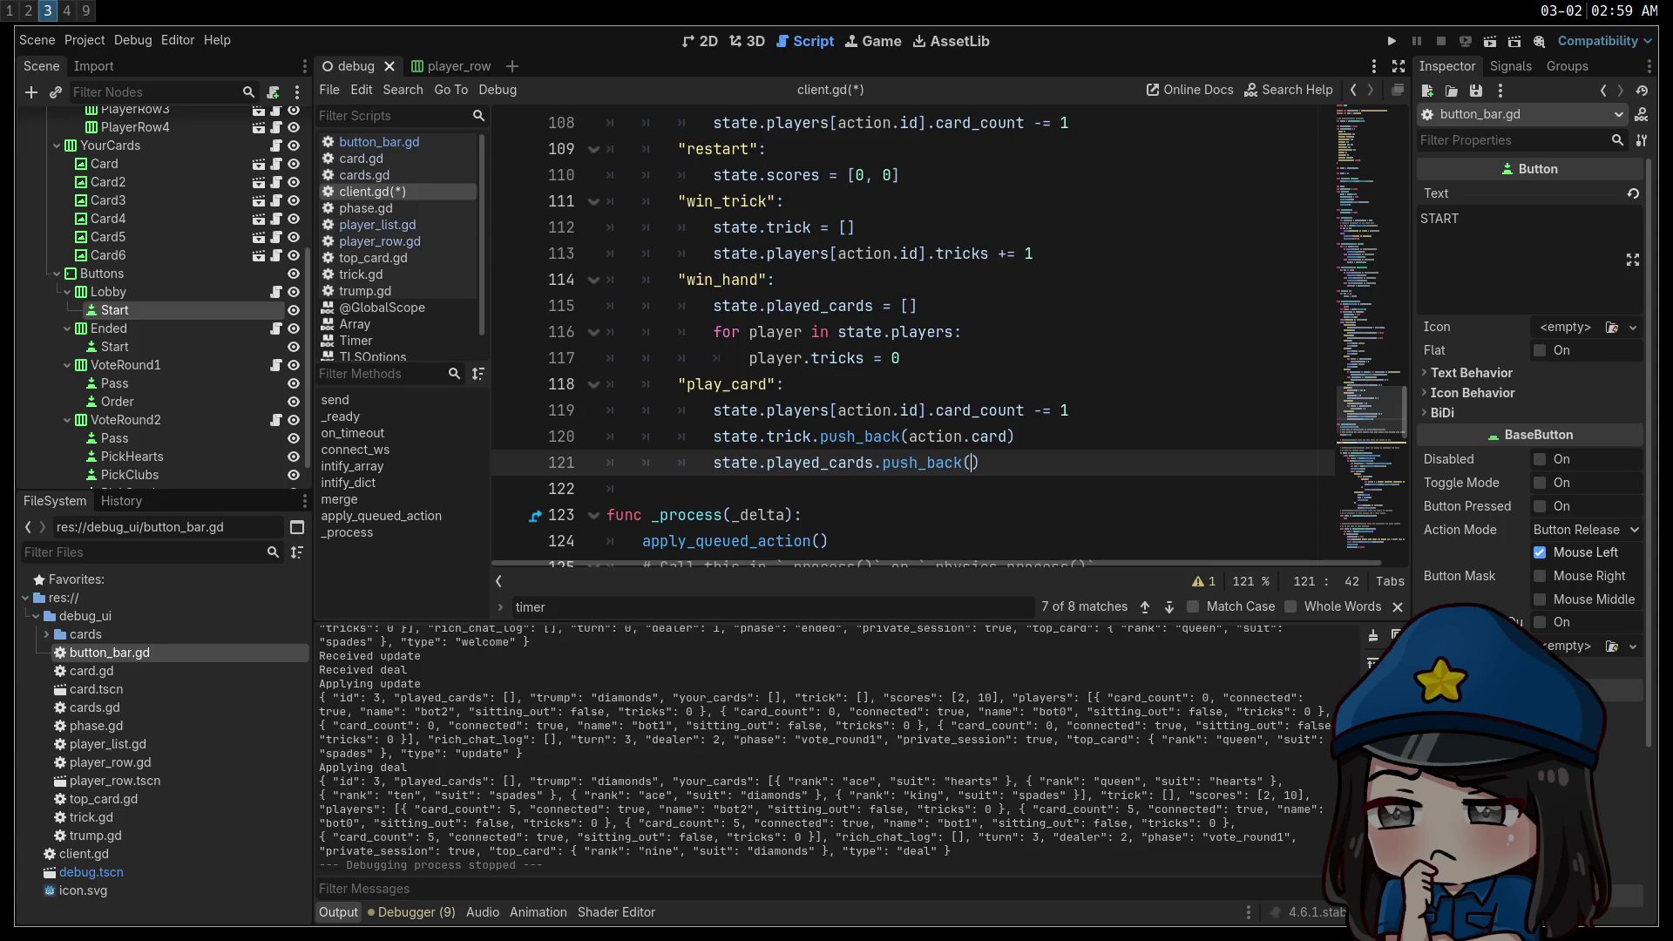
text(action.card)
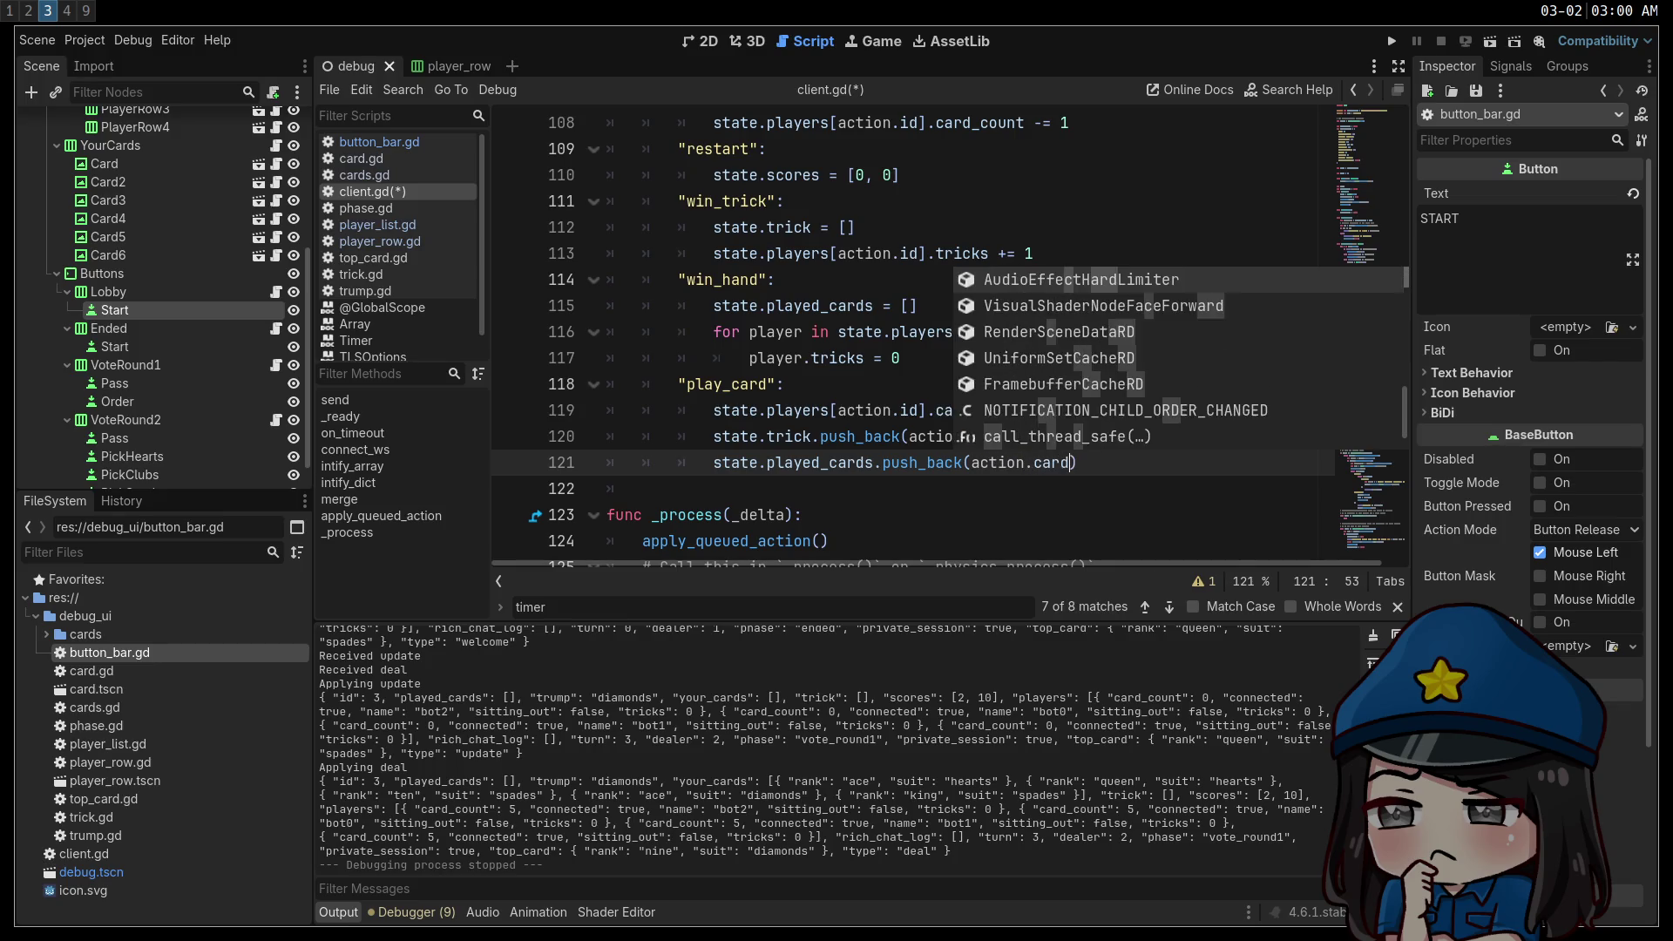
key(Escape)
click(1131, 410)
click(1131, 446)
key(ctrl+s)
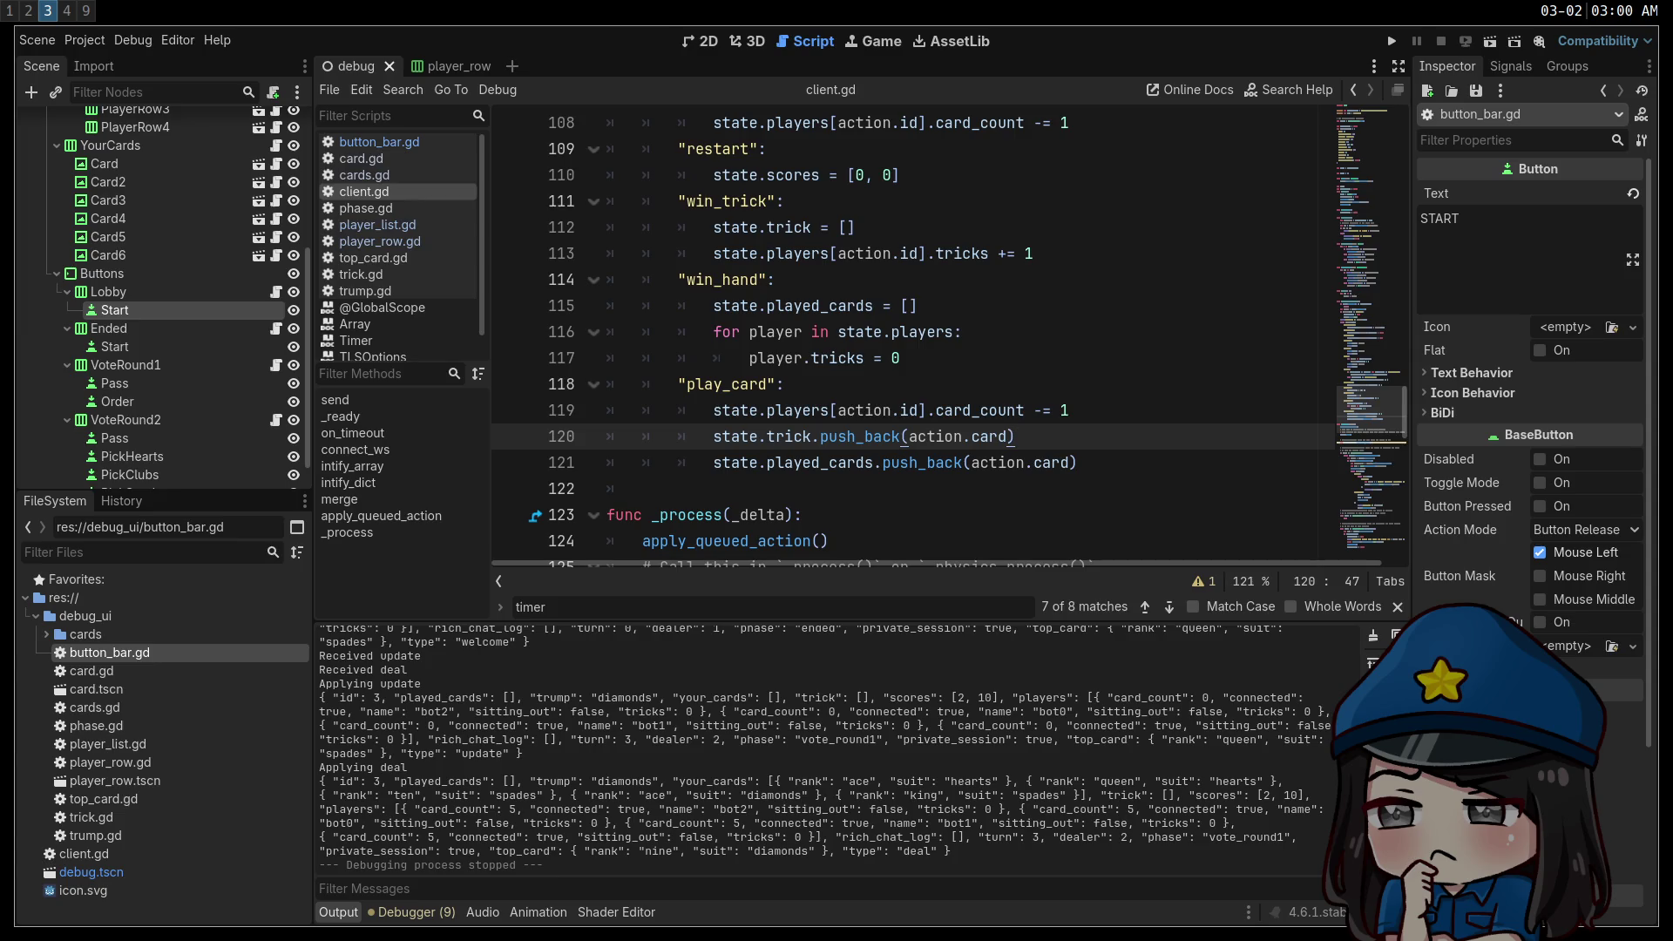
key(super+1)
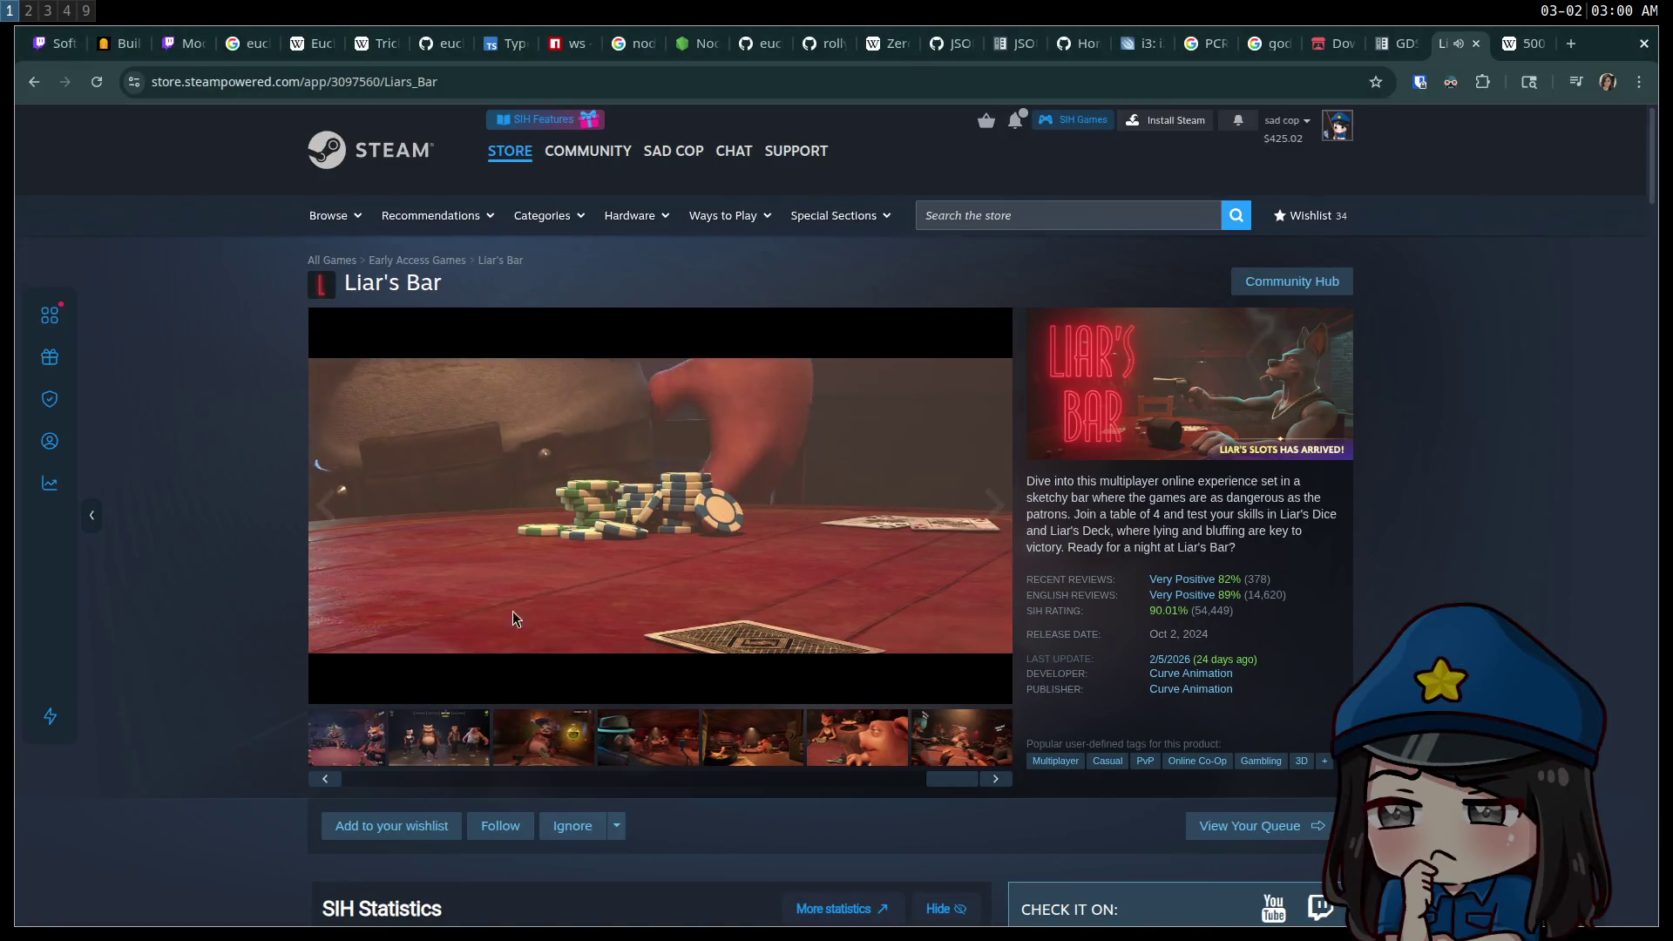
click(328, 688)
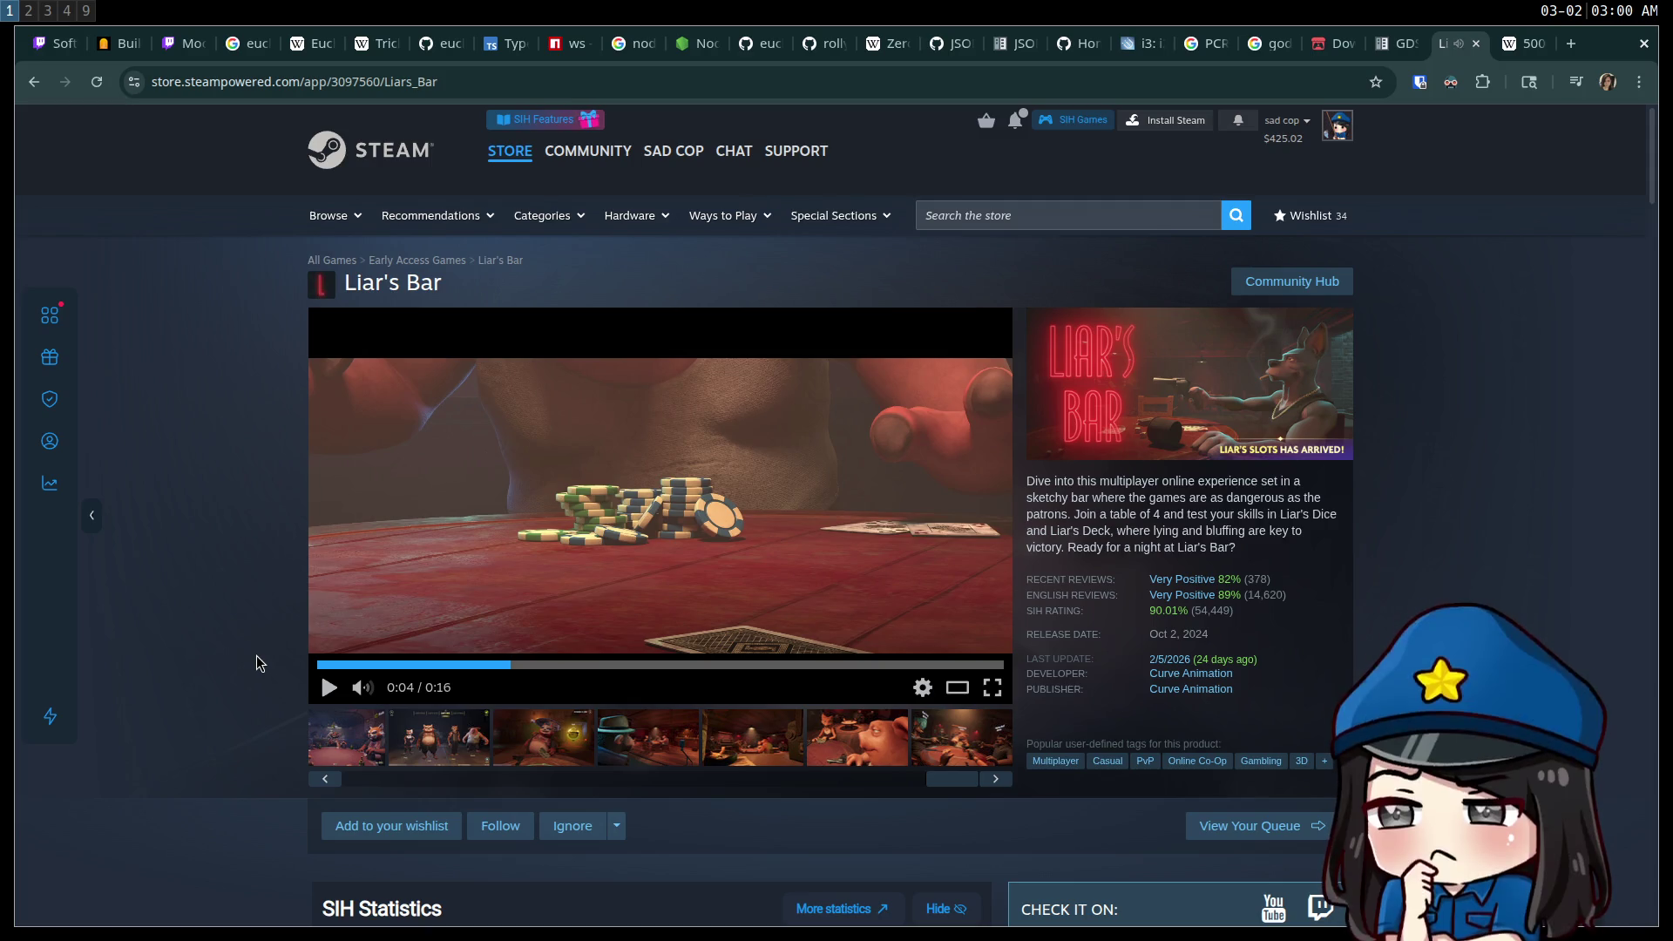
key(ctrl+Tab)
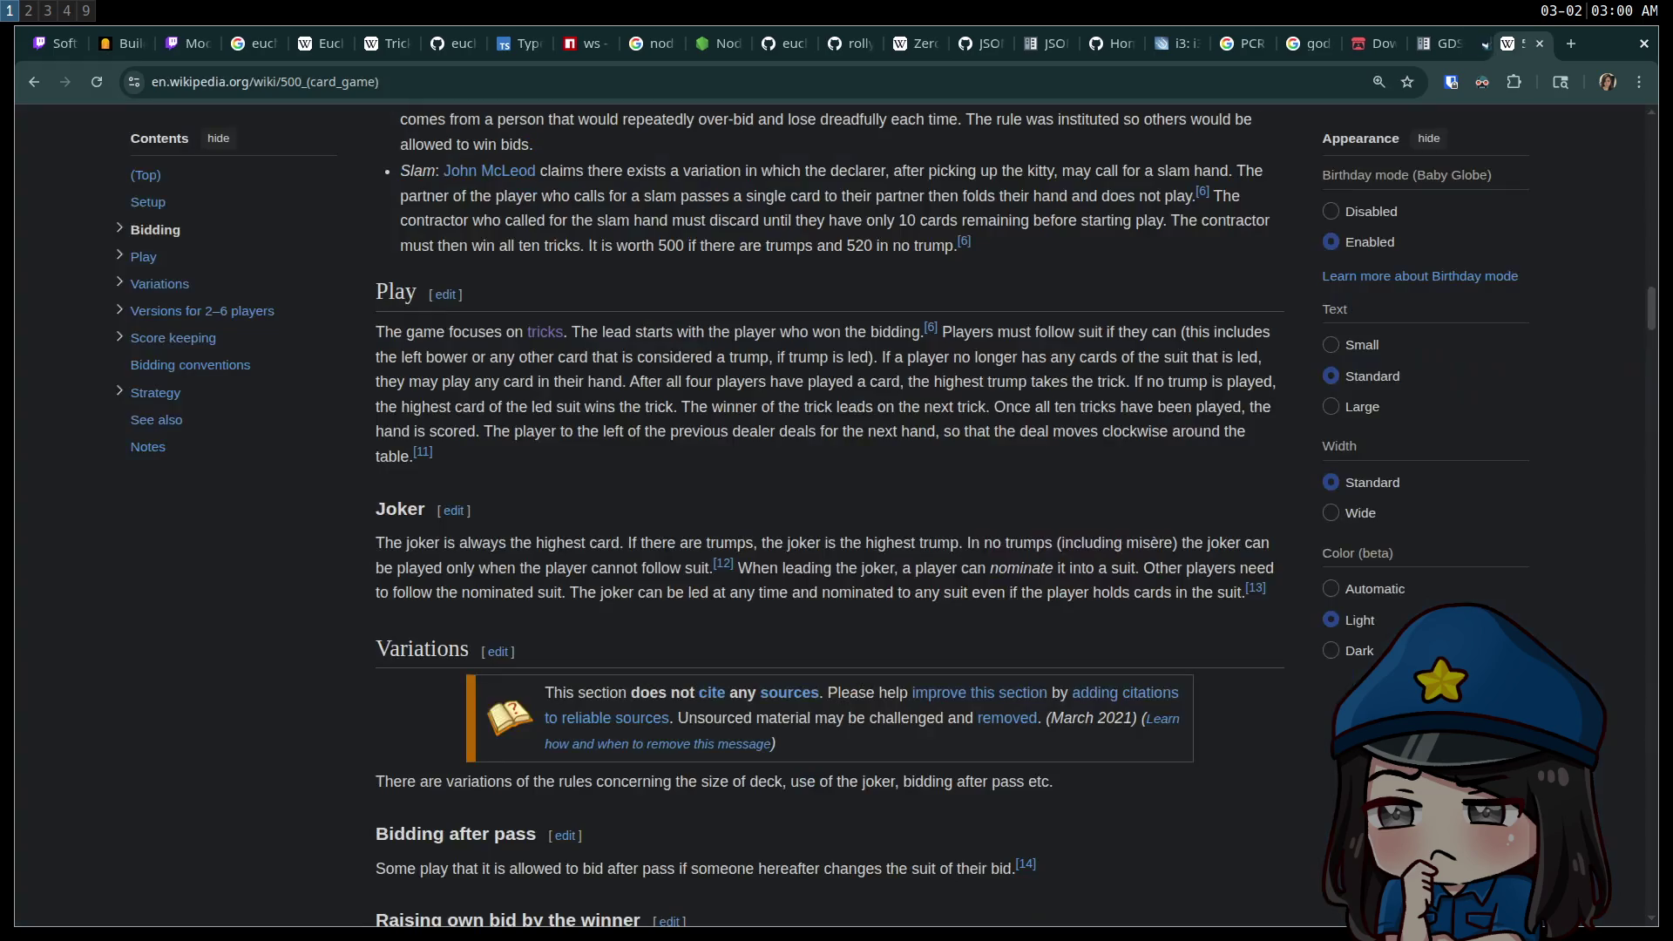
key(super+3)
click(821, 436)
click(1034, 436)
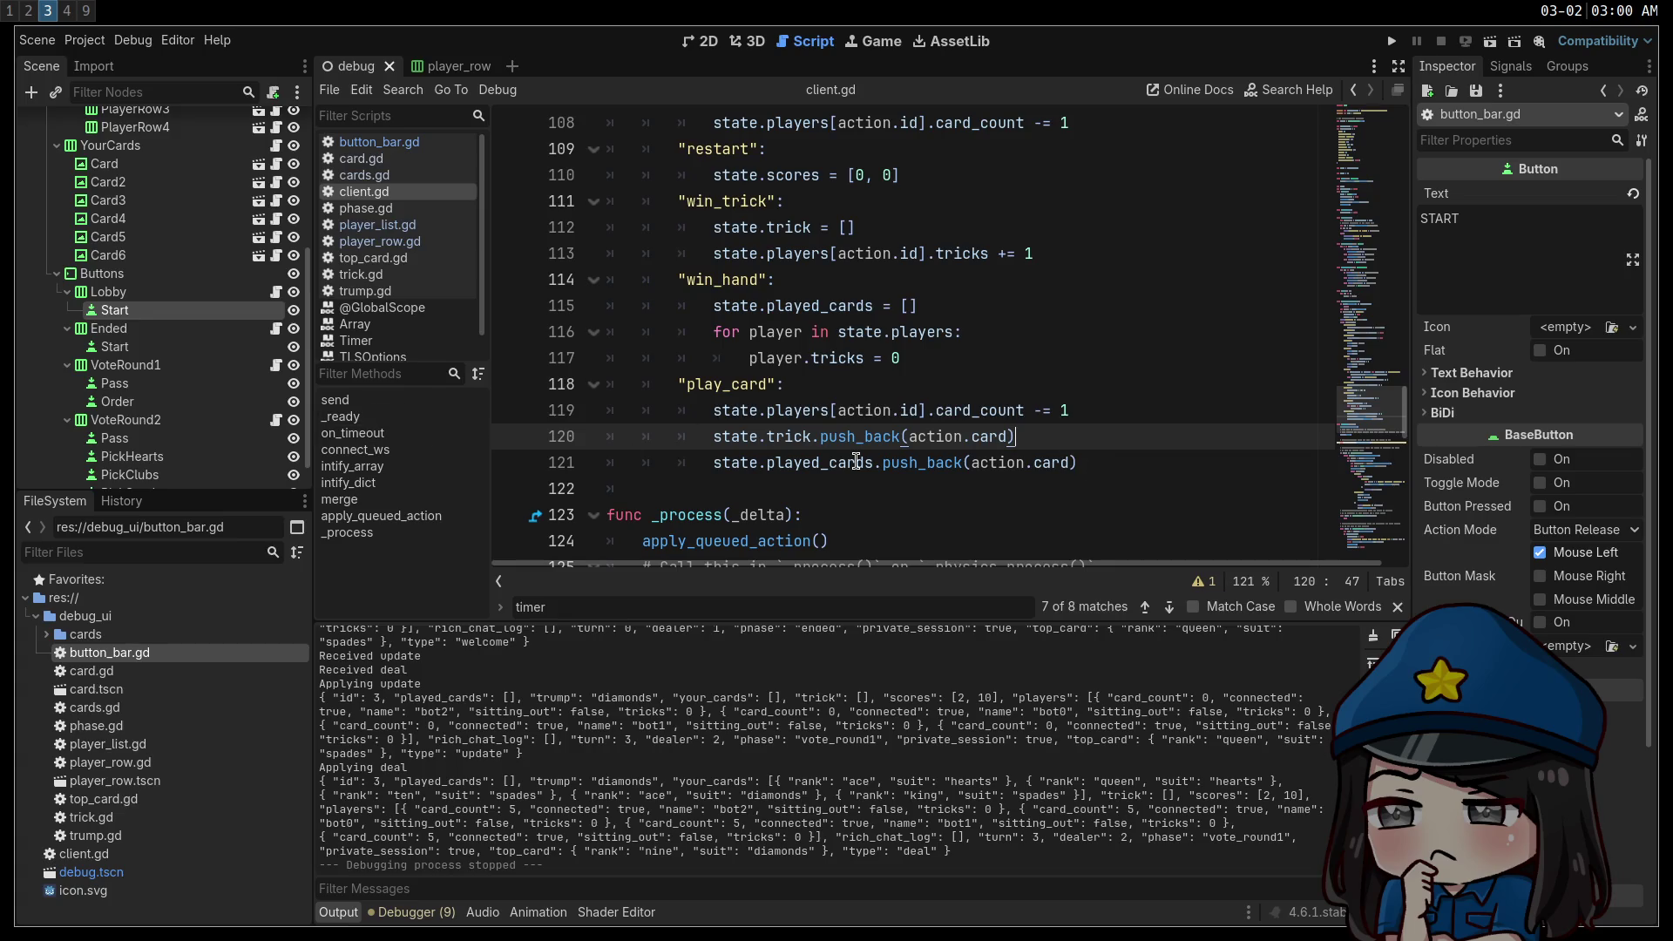
Add 'player.sitting_out = false' inside the win_hand player loop and save client.gd.
click(815, 458)
click(799, 420)
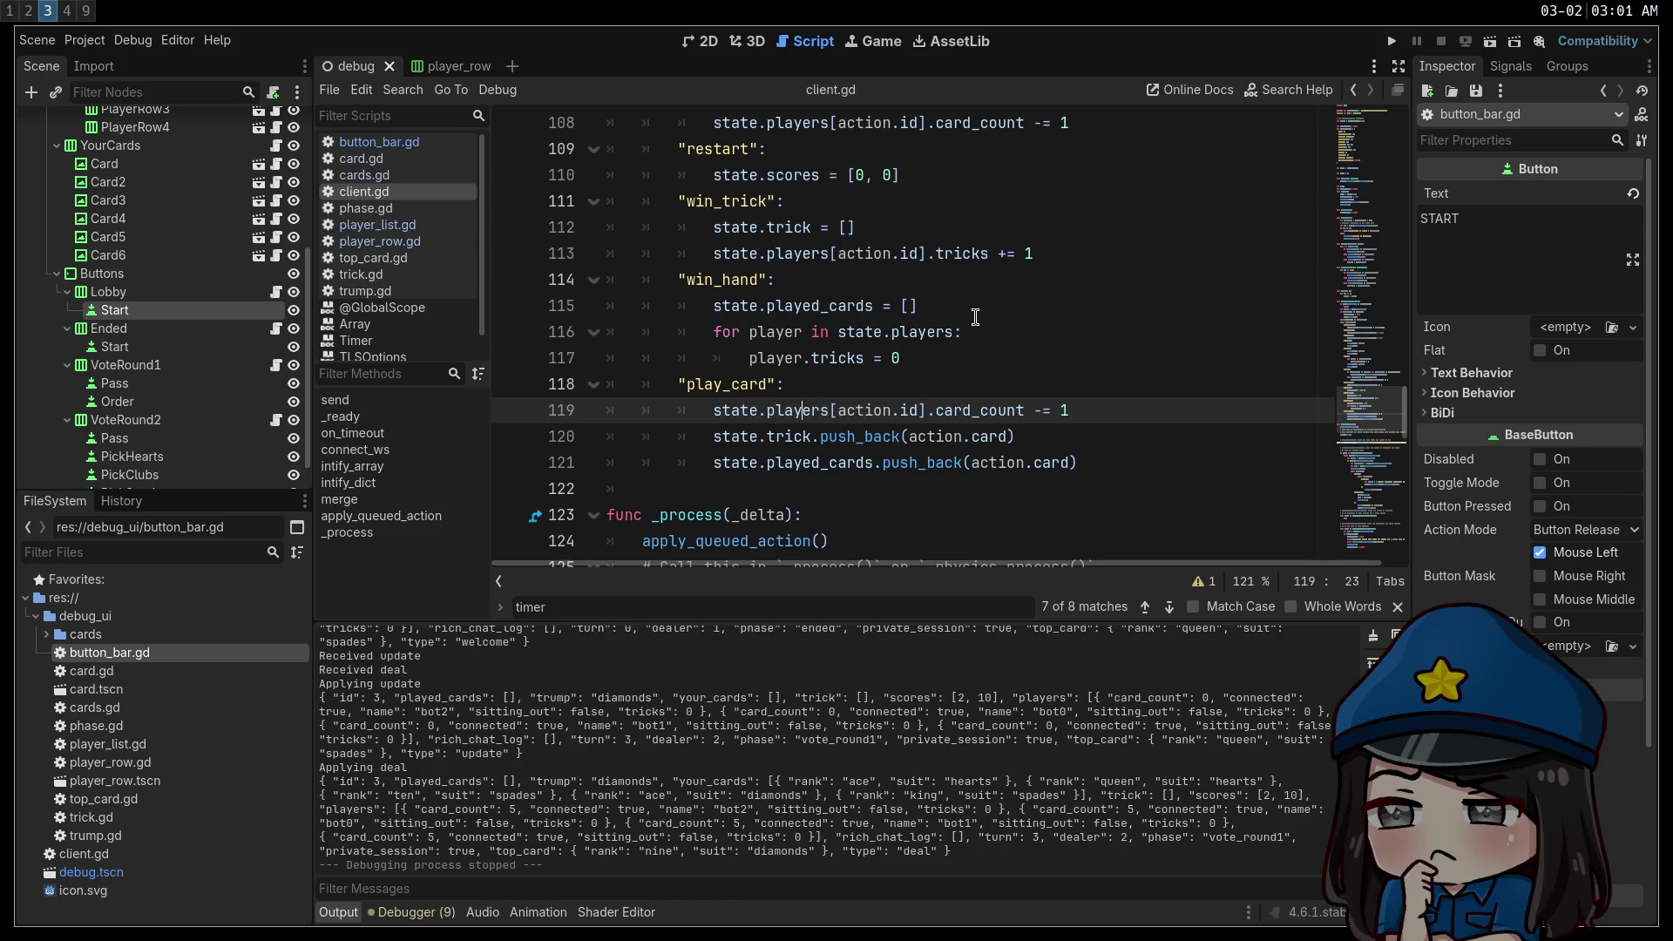
double_click(707, 279)
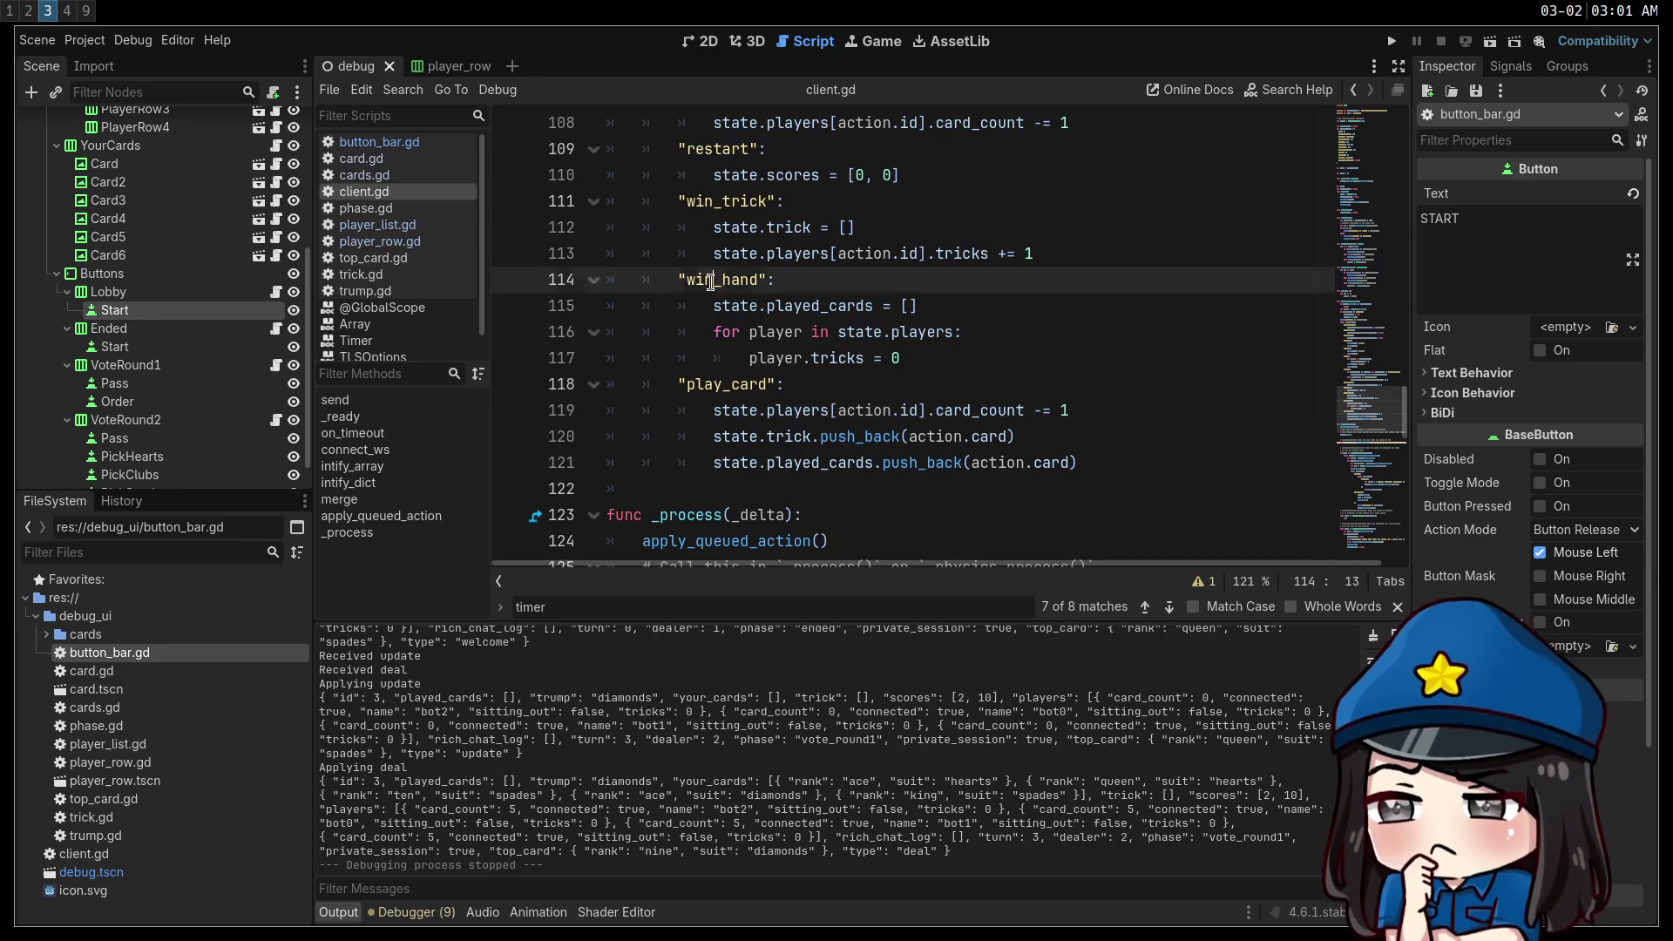
click(1019, 333)
key(Return)
text(player)
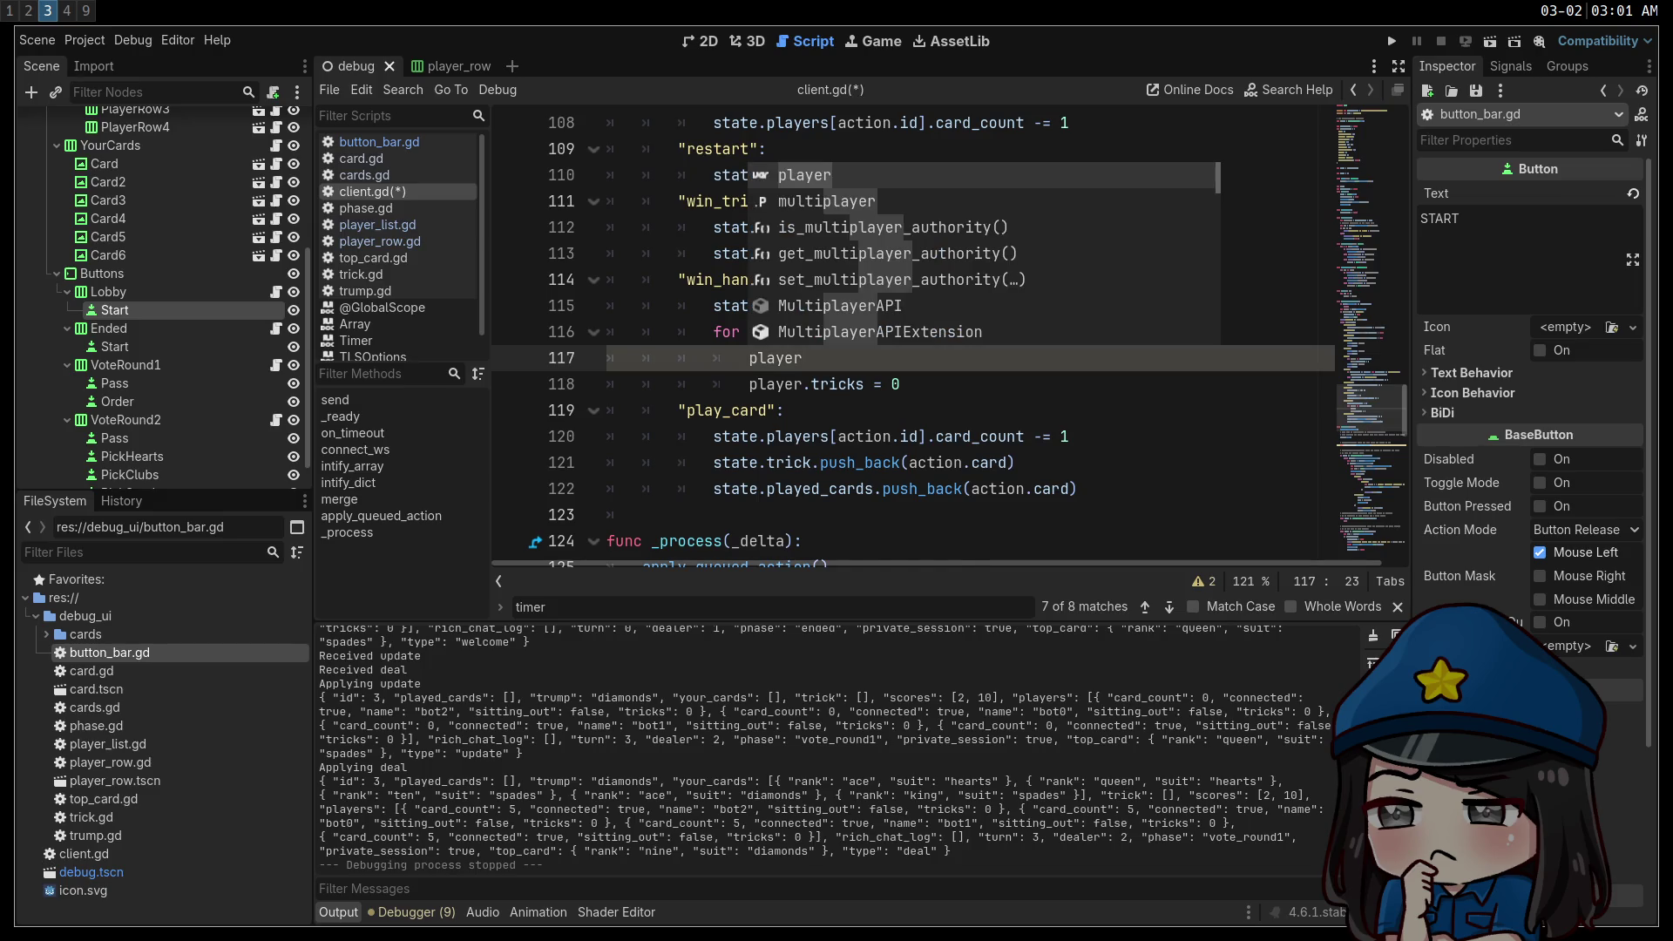
text(.sitting_out = false)
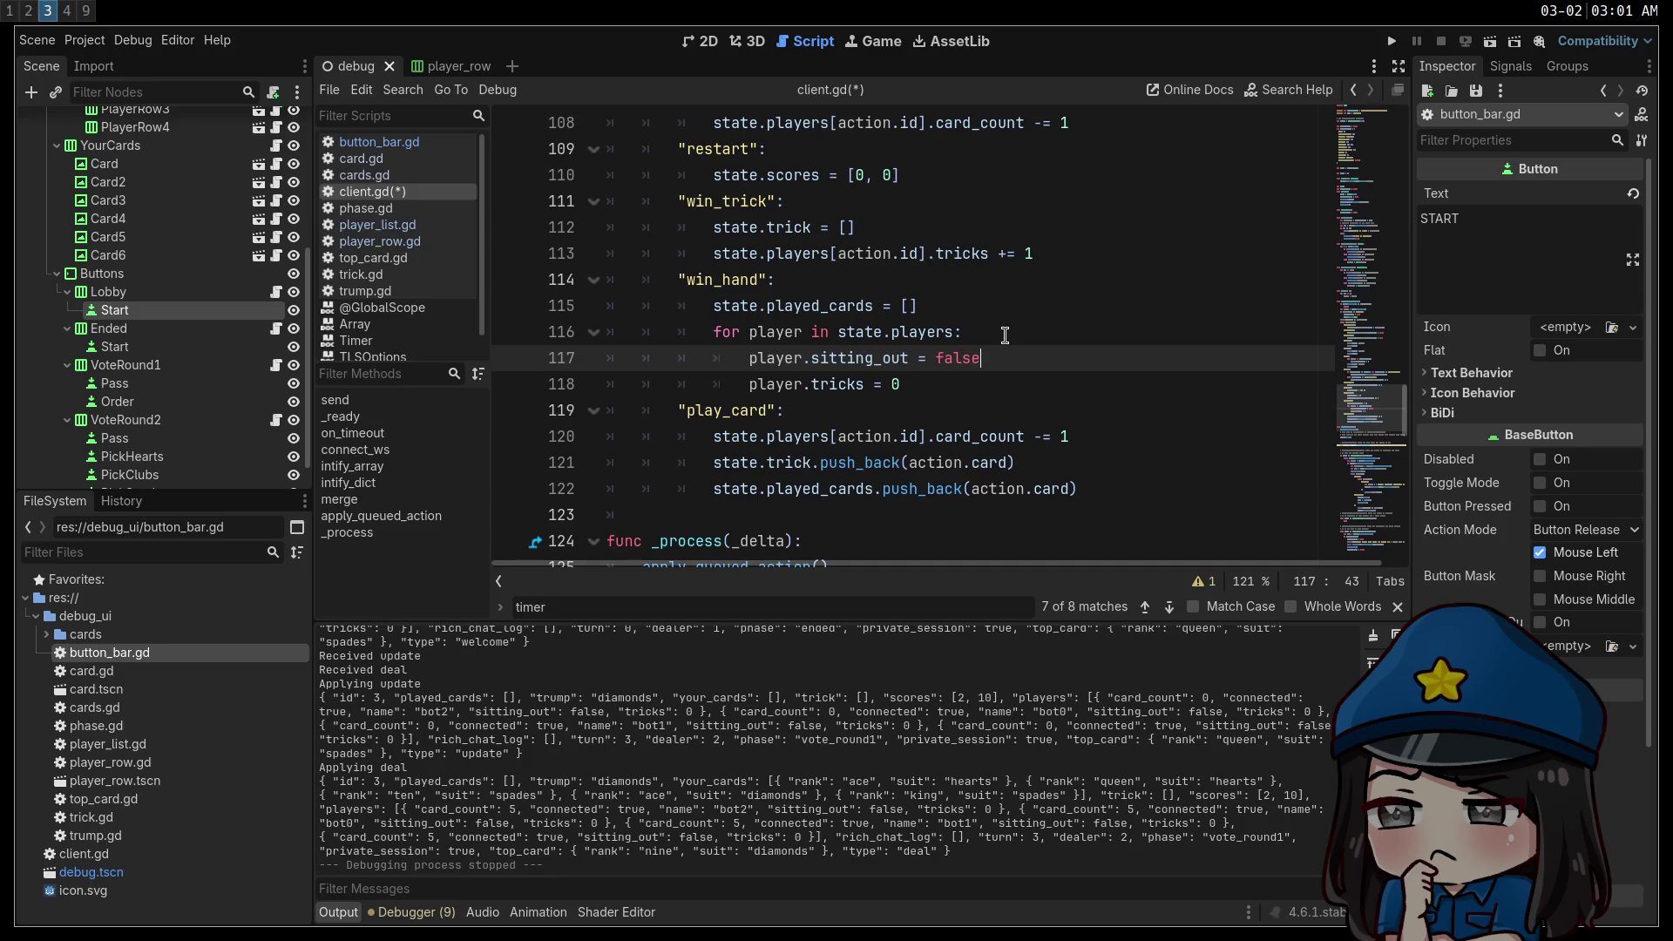
key(ctrl+shift+Left)
key(ctrl+shift+Left)
key(ctrl+shift+Left)
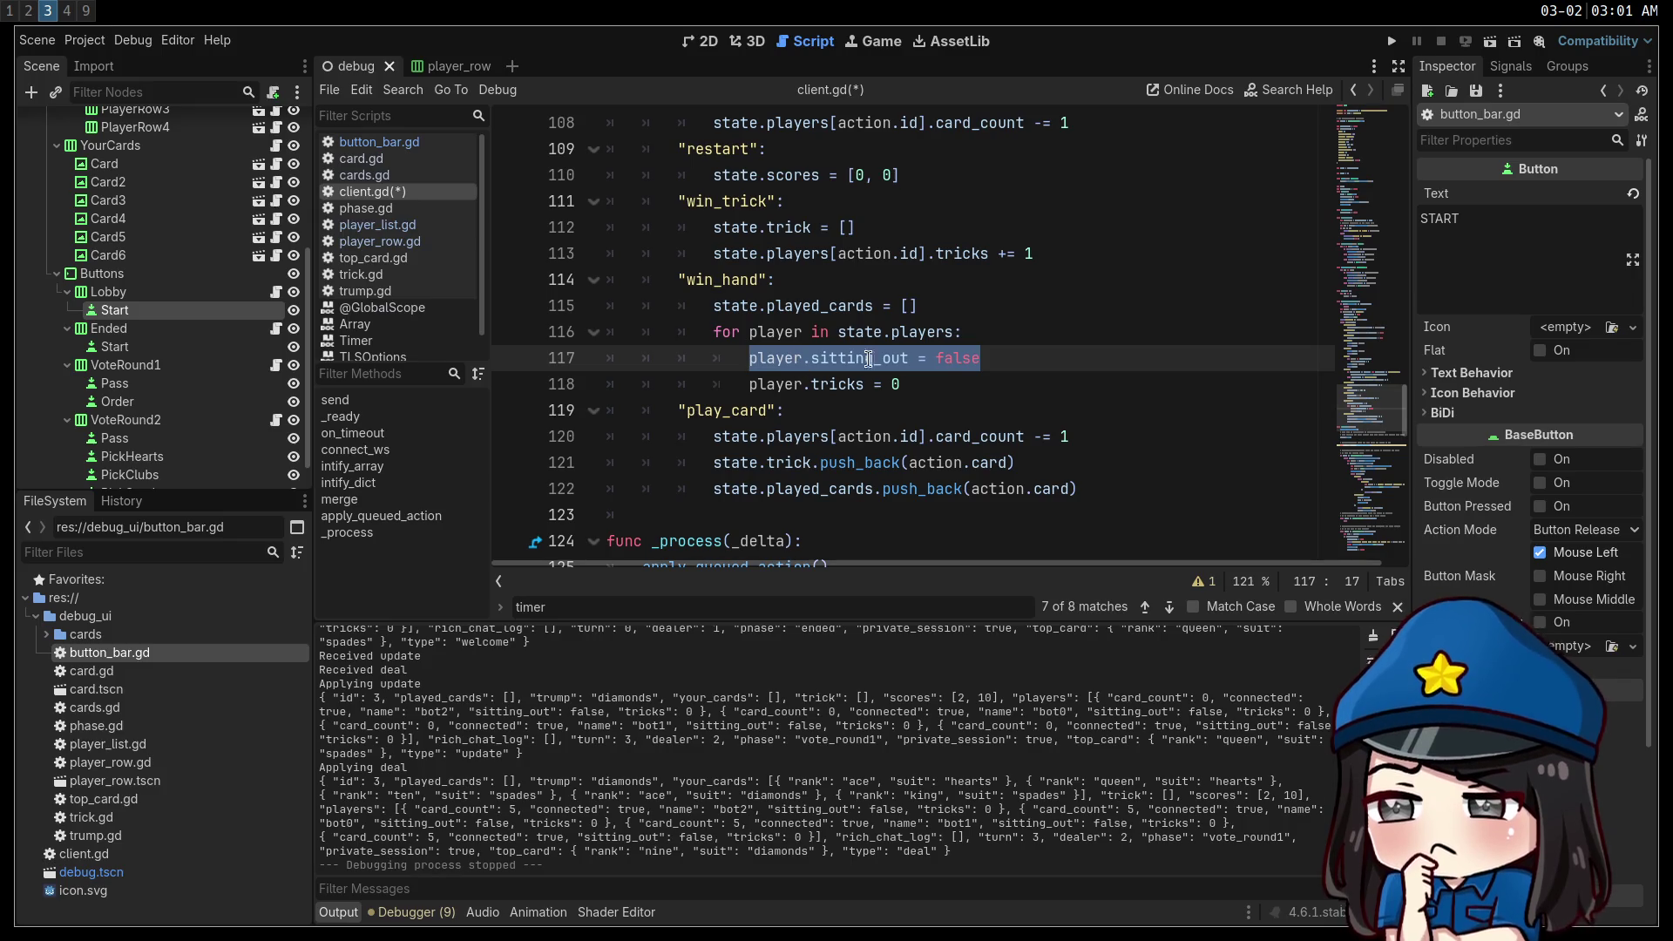
key(ctrl+s)
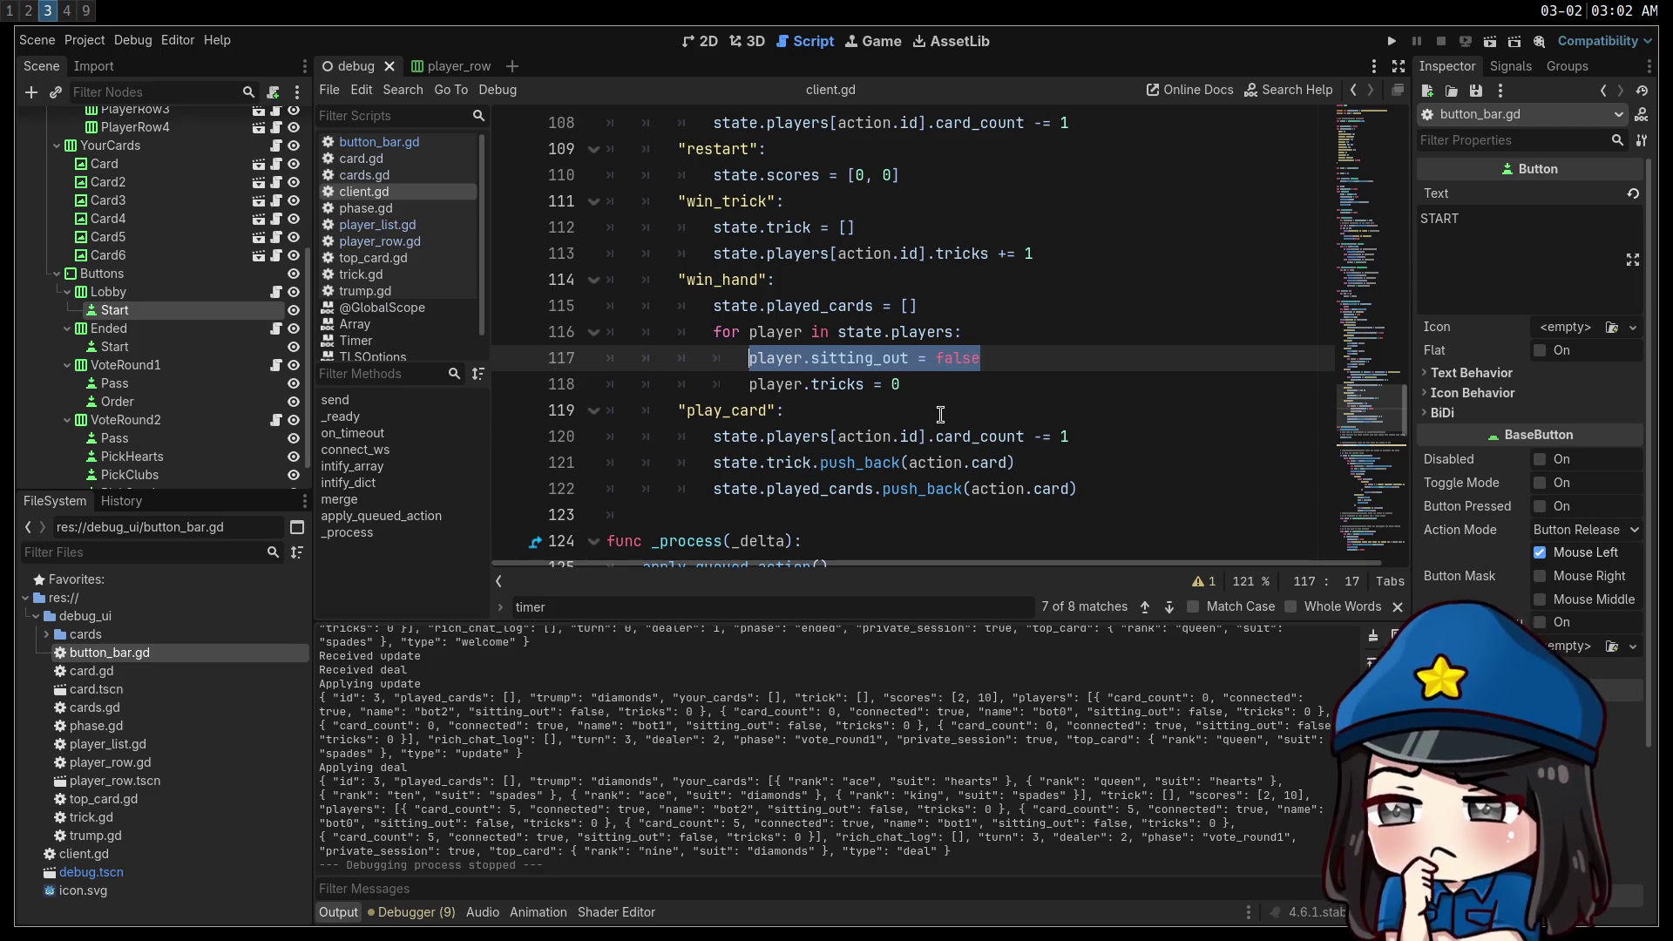
scroll(899, 429, up, 3)
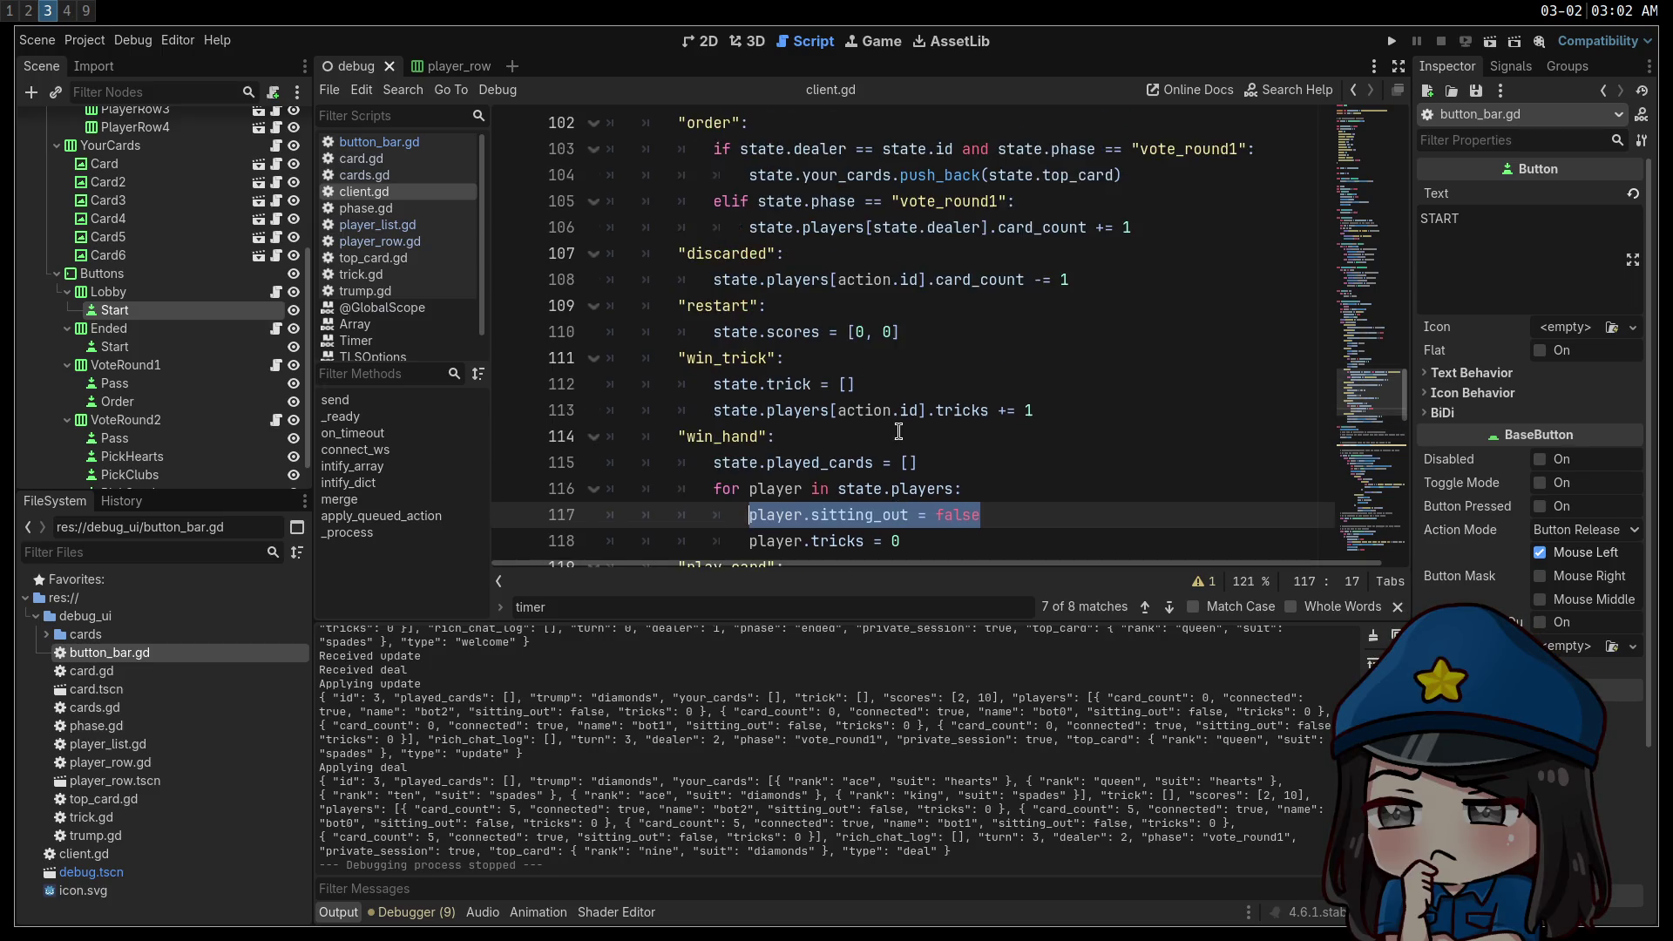
scroll(897, 428, down, 3)
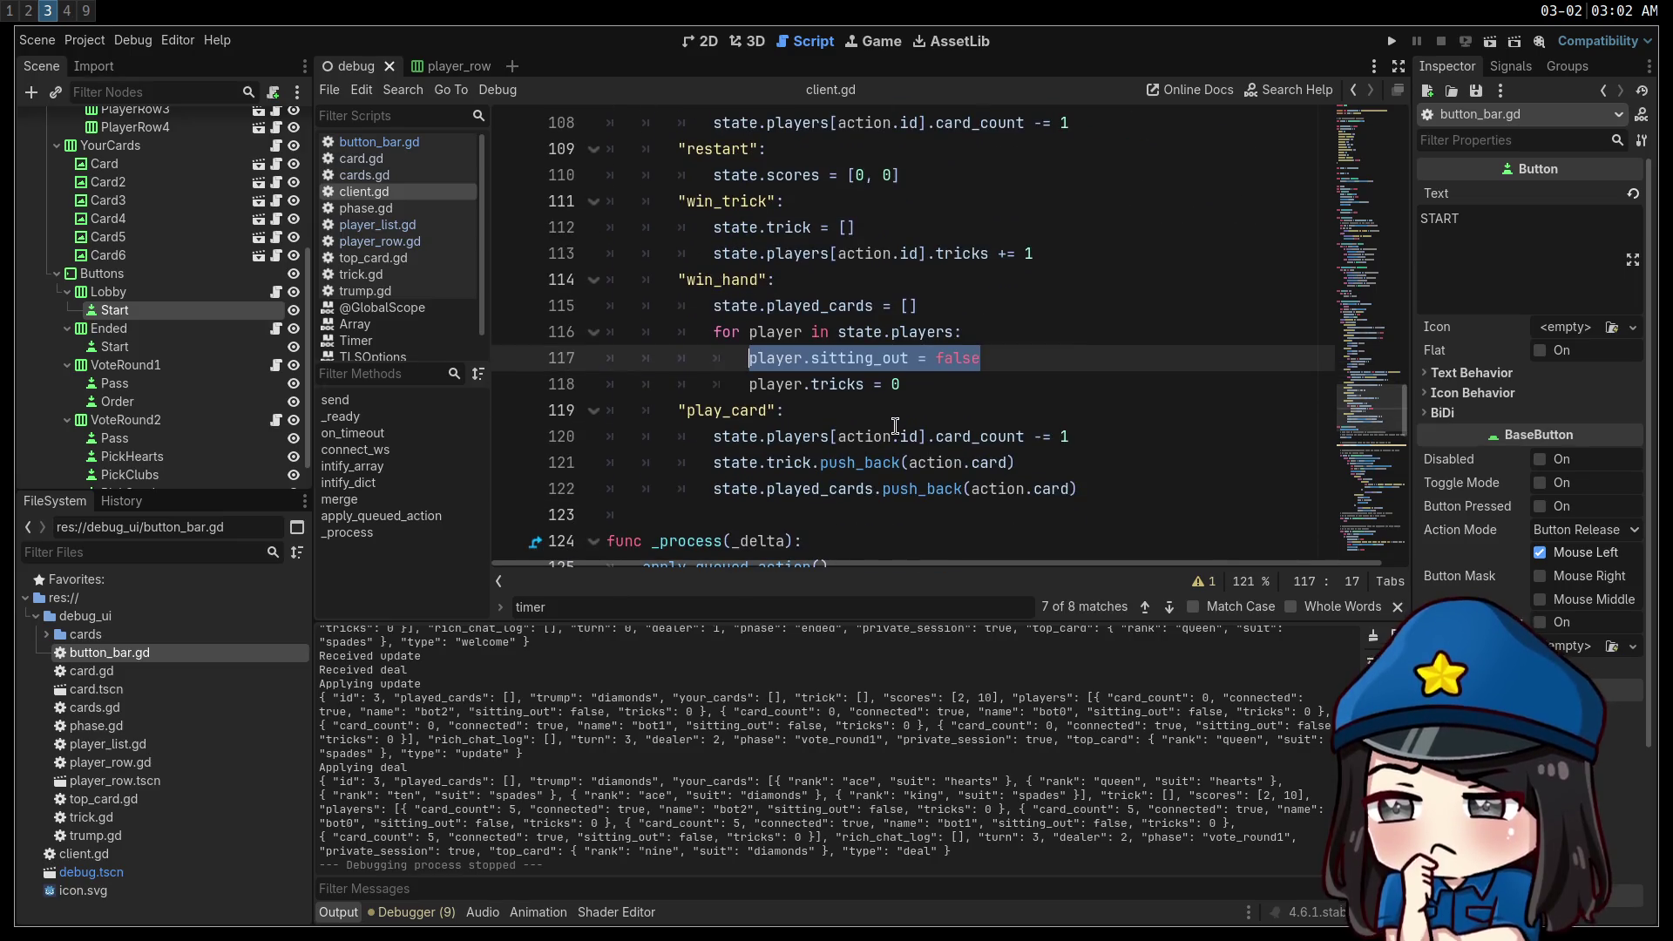
scroll(897, 427, down, 3)
scroll(900, 423, up, 5)
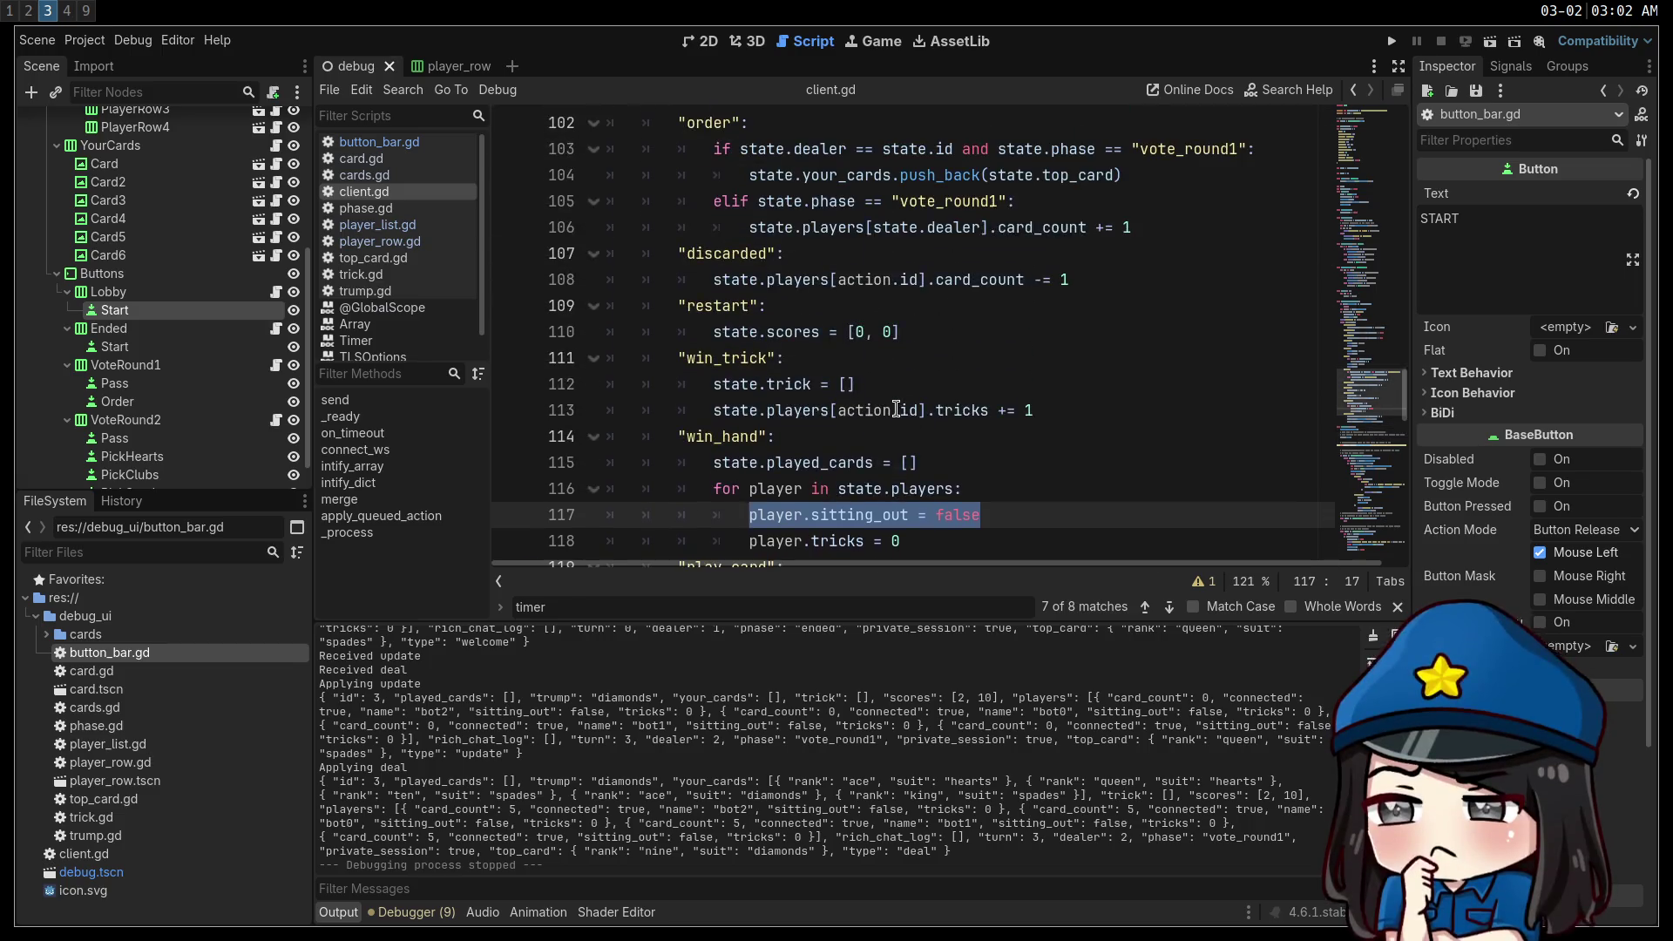
scroll(898, 411, down, 1)
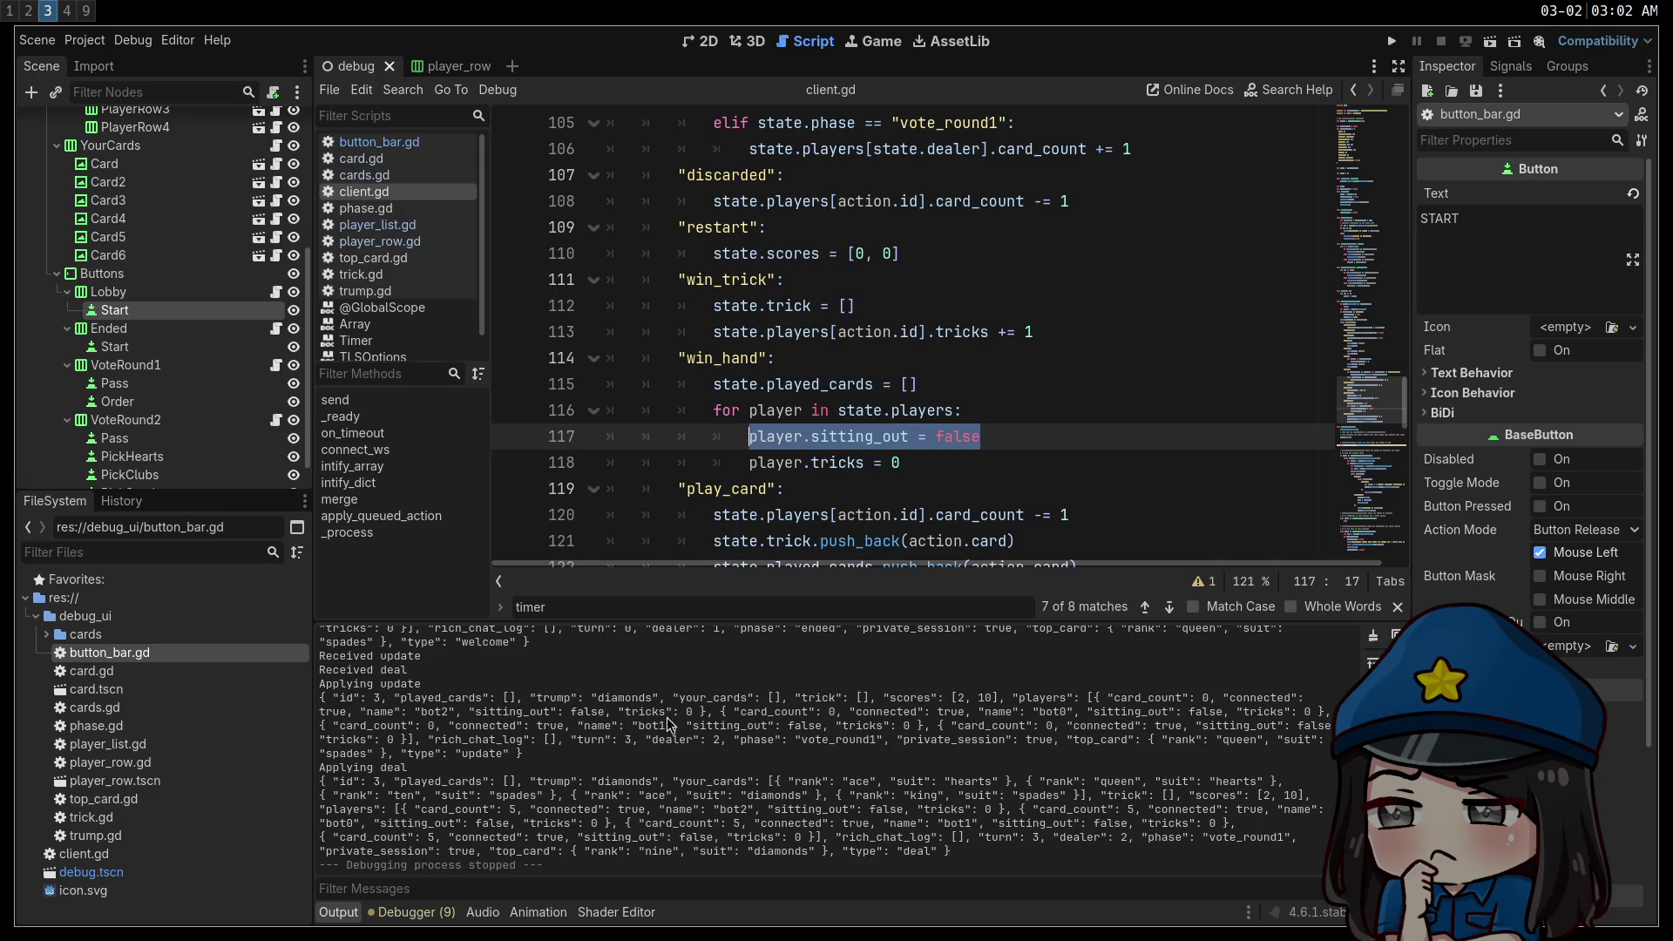
scroll(638, 778, up, 2)
scroll(670, 784, down, 2)
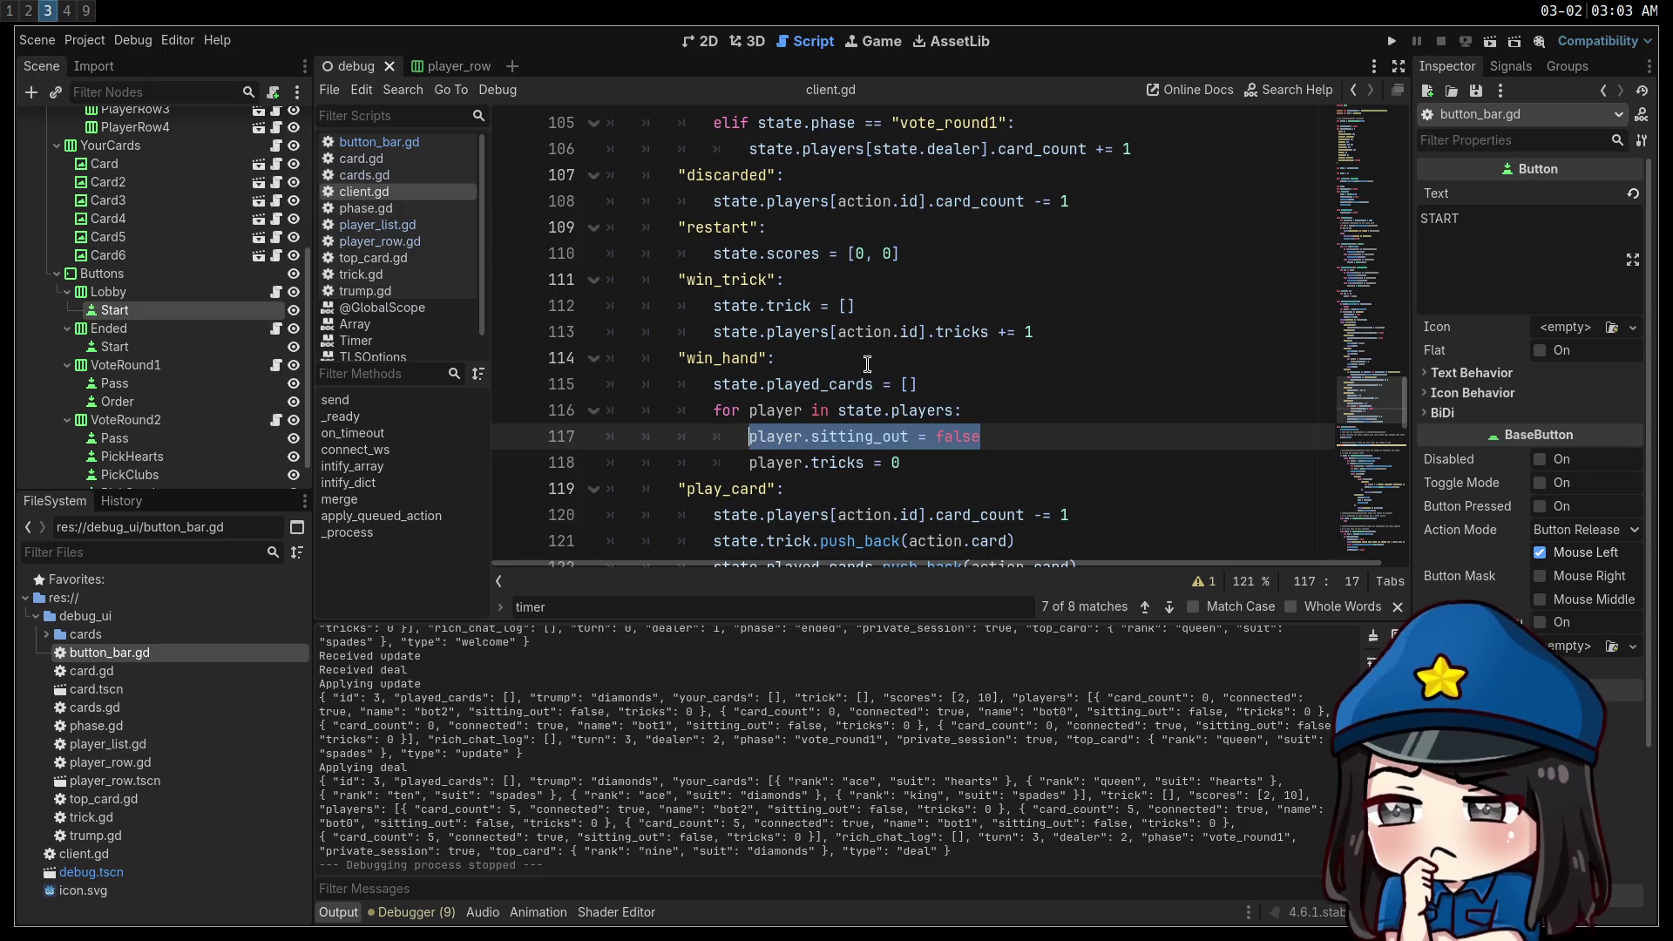
scroll(890, 323, up, 4)
scroll(891, 324, up, 2)
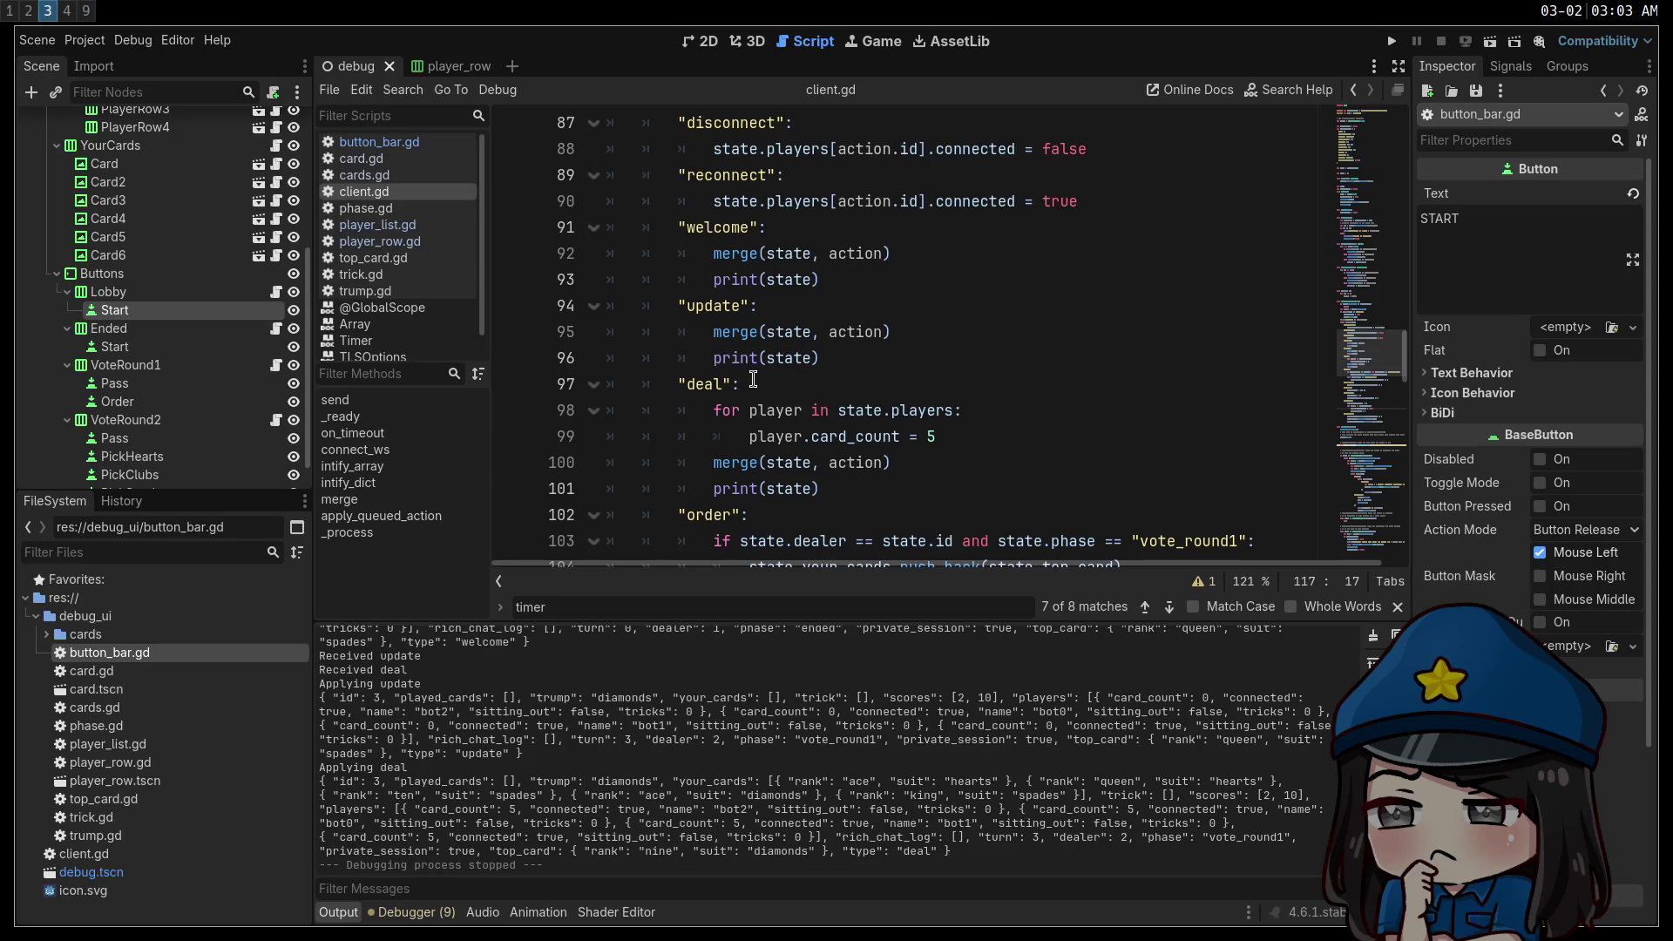
scroll(764, 384, down, 3)
scroll(764, 384, down, 4)
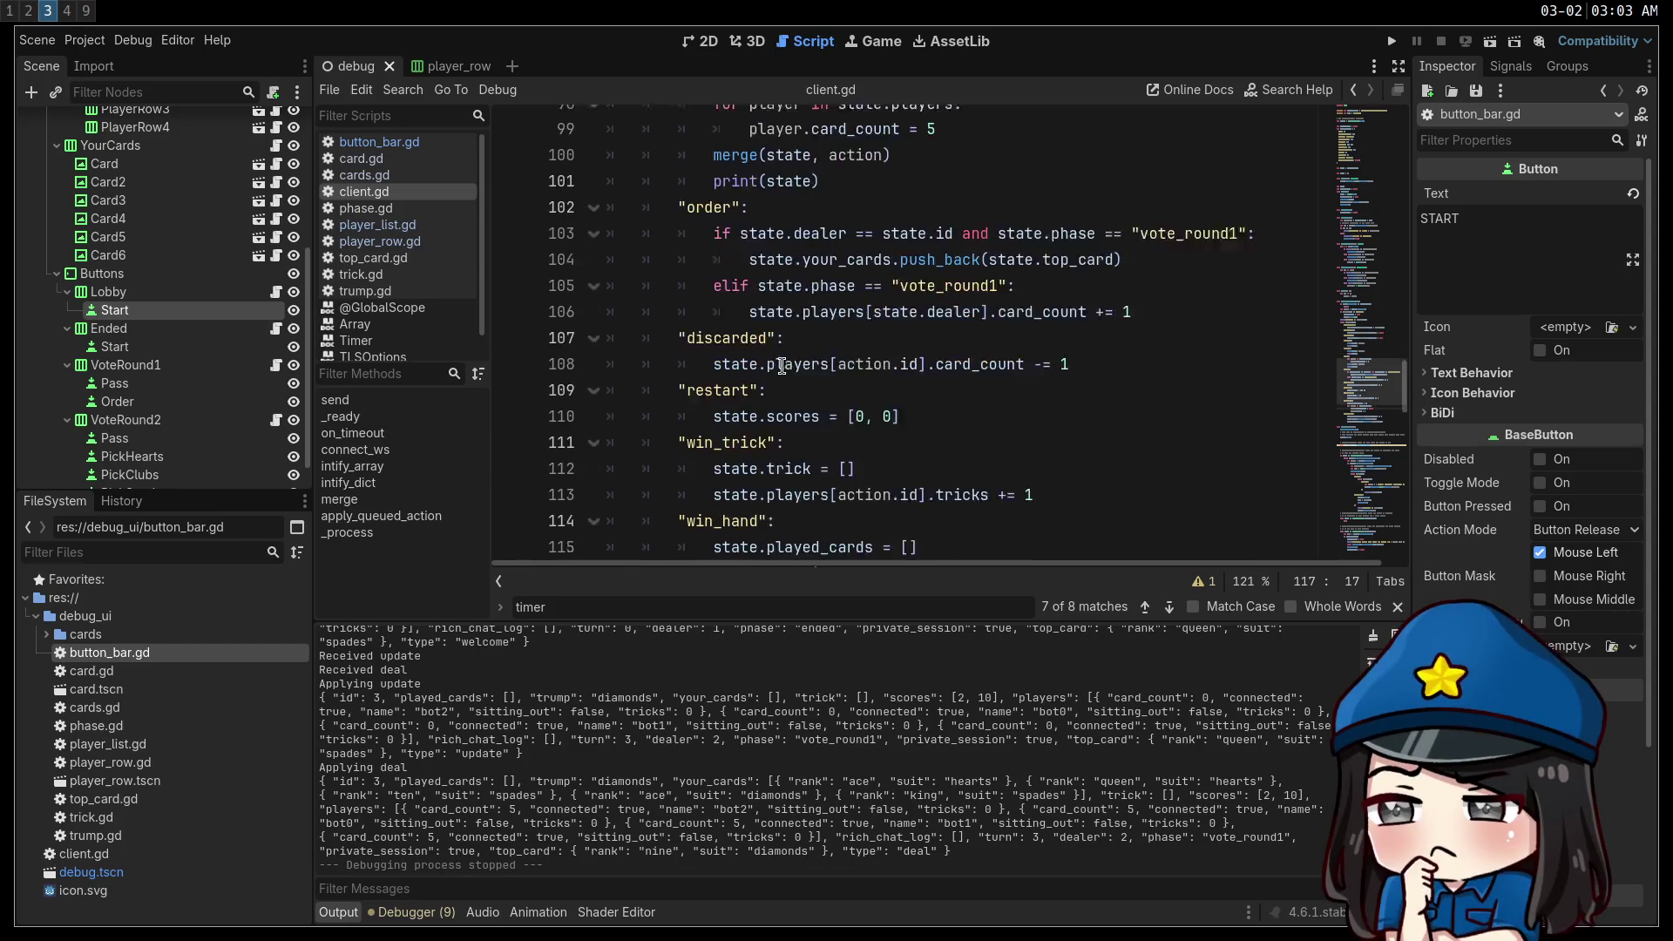
scroll(832, 395, down, 3)
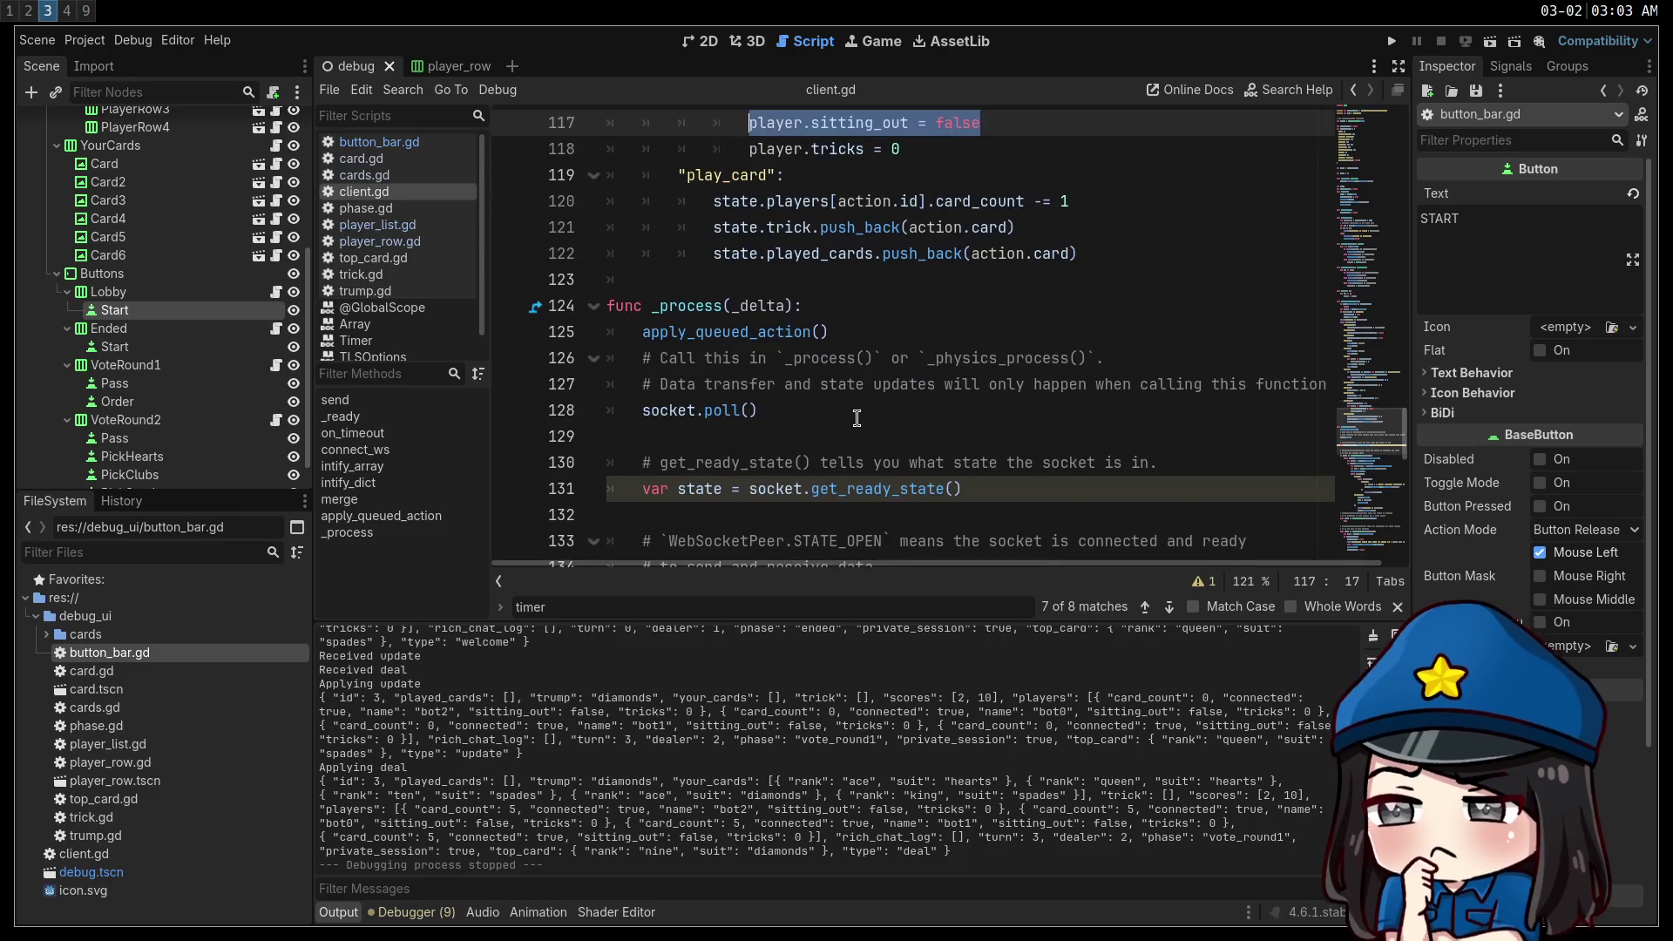
scroll(875, 422, down, 5)
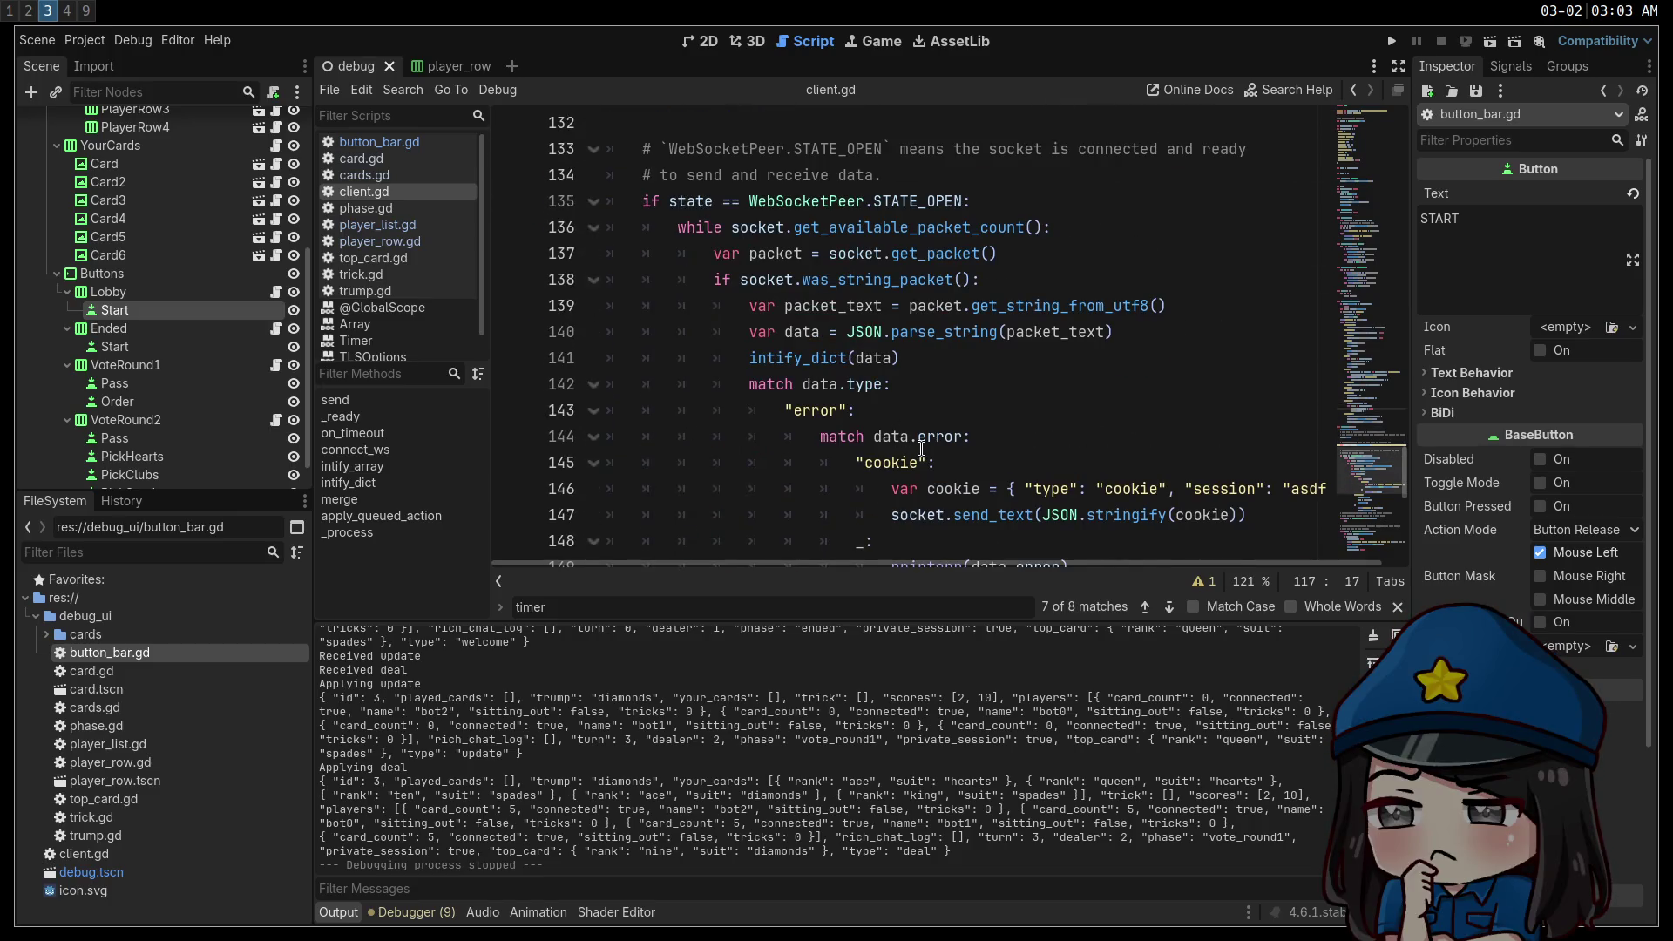
scroll(897, 427, down, 8)
scroll(948, 431, up, 18)
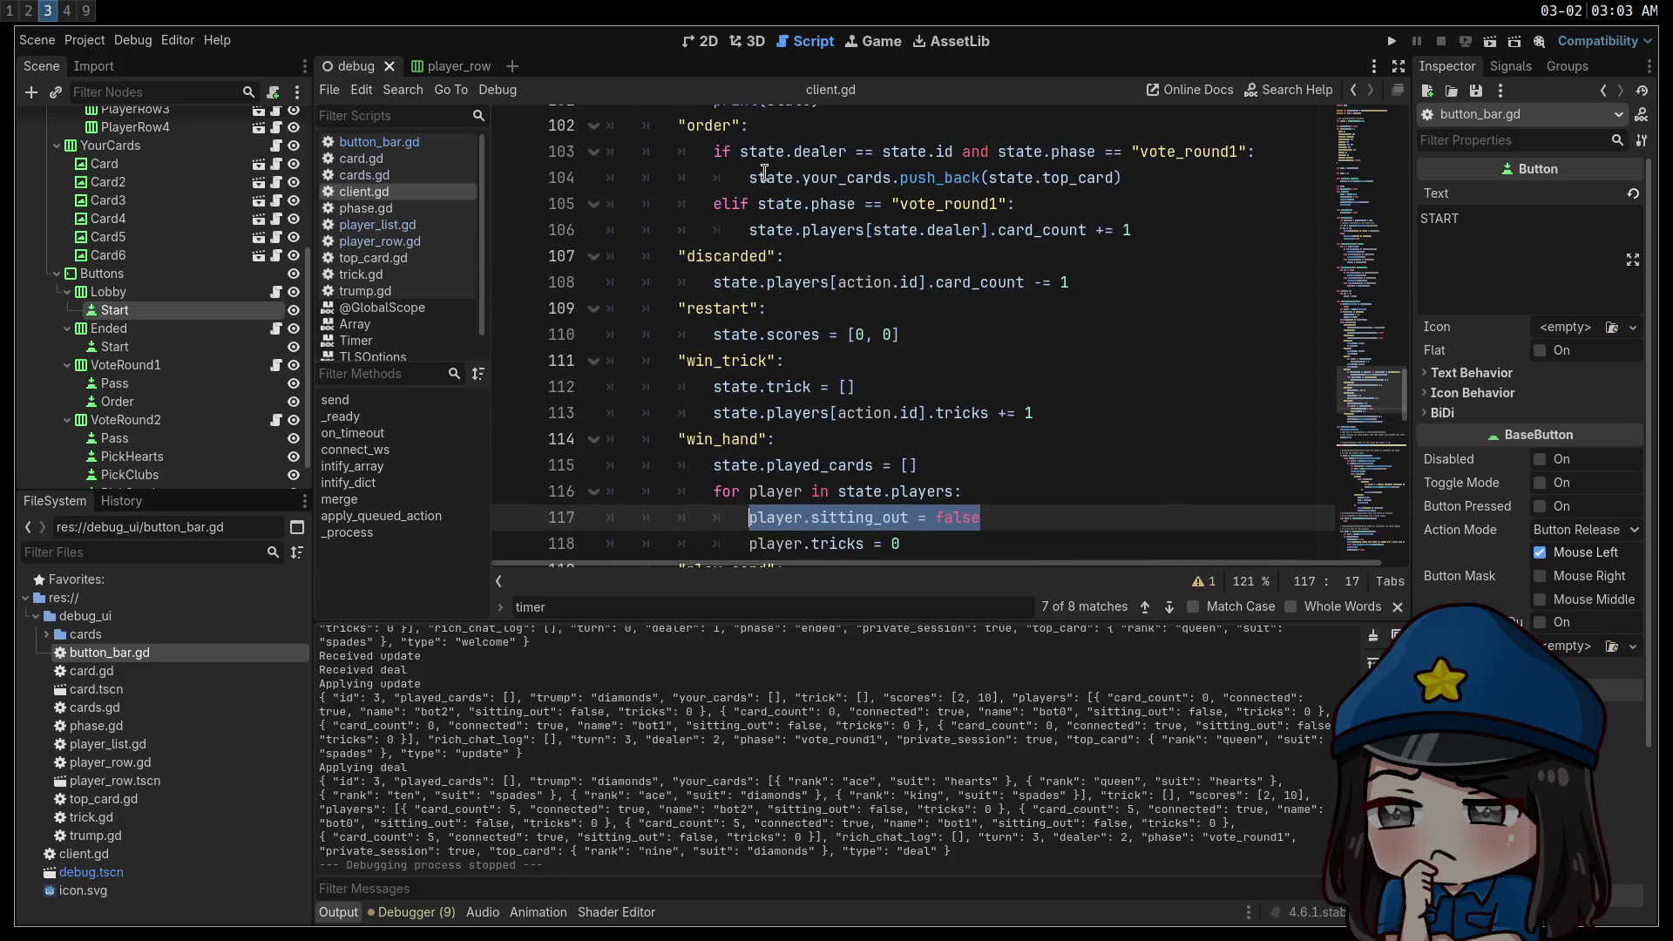
scroll(784, 188, up, 2)
scroll(786, 189, up, 1)
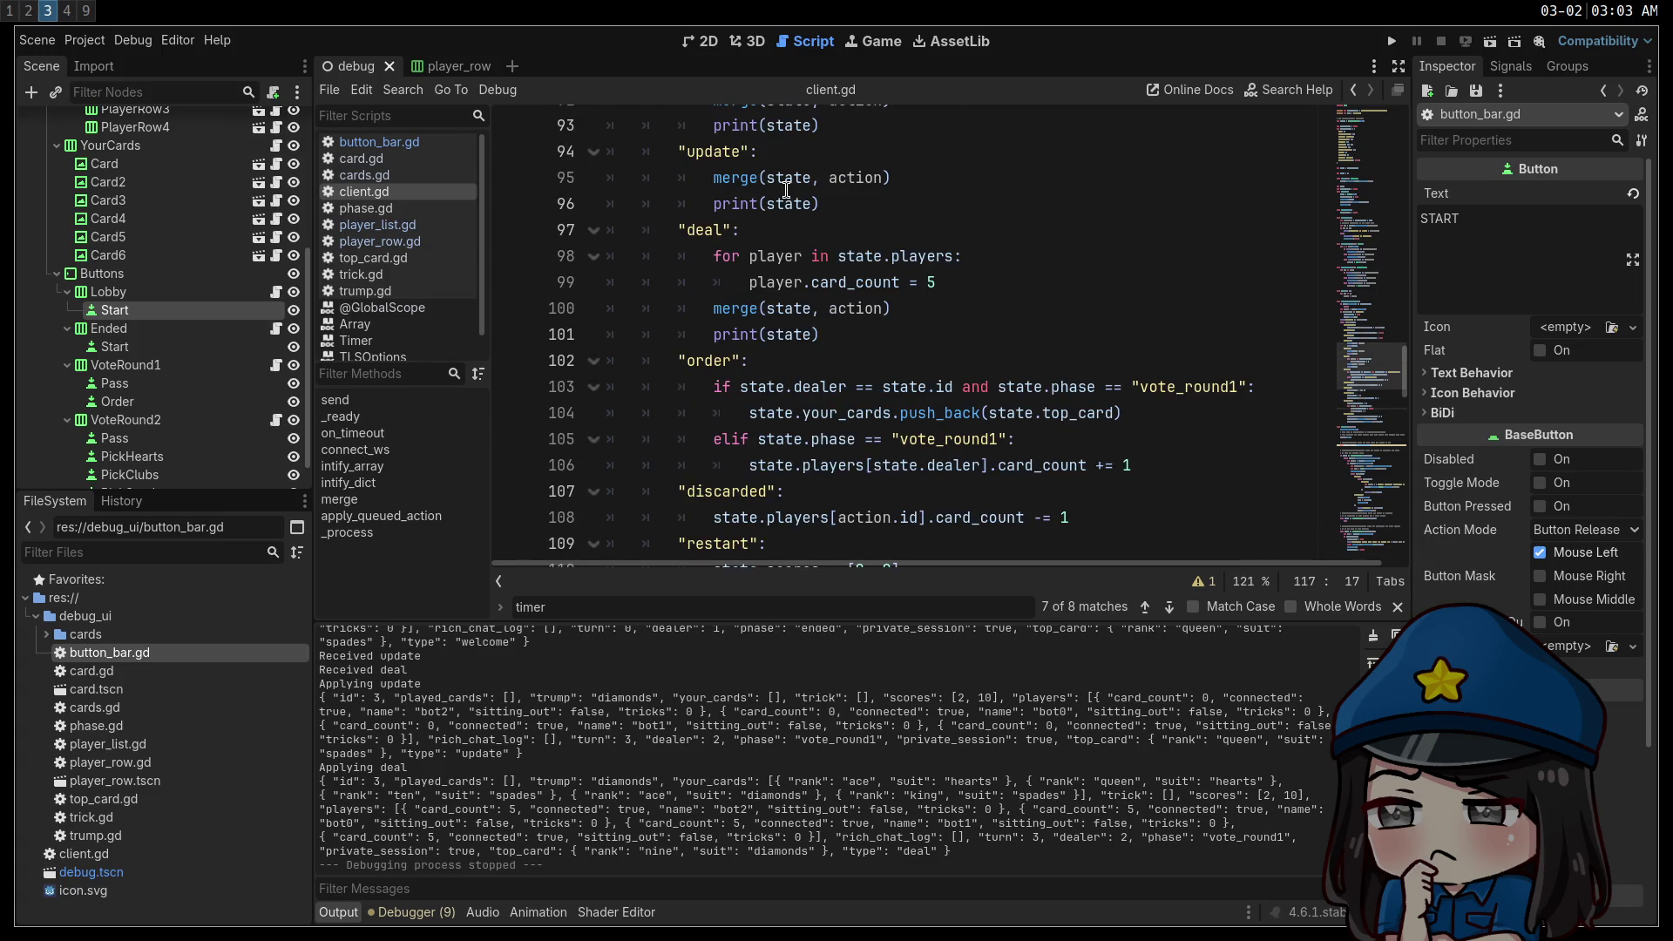
scroll(787, 189, down, 1)
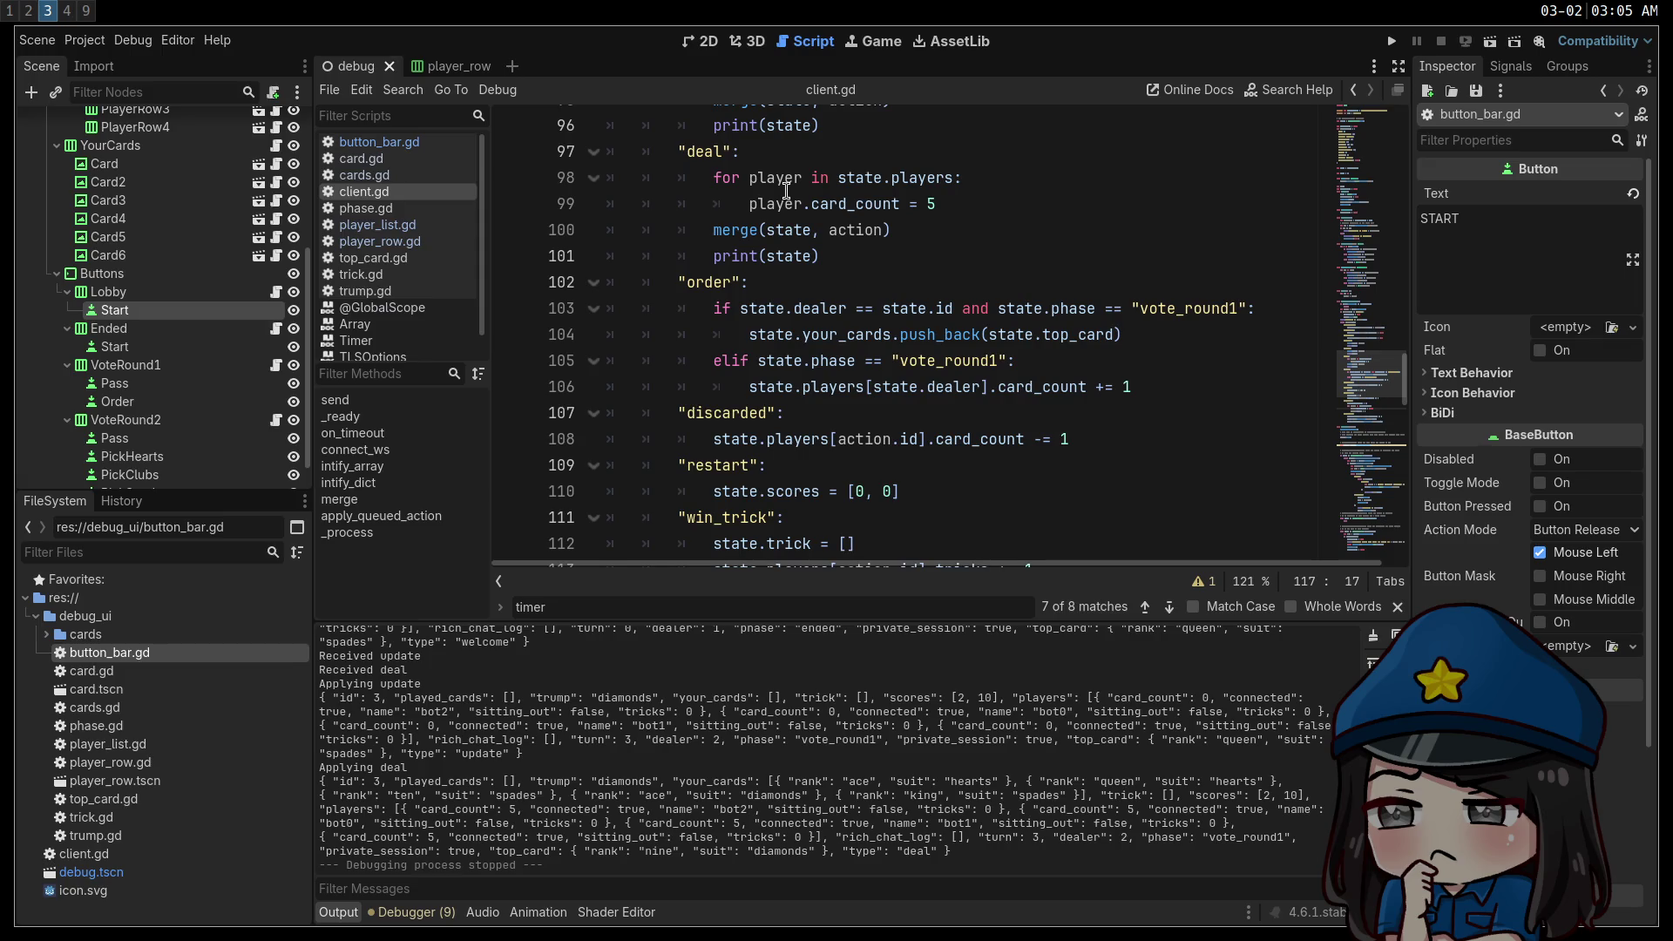
Scroll through client.gd to review the win_hand reset of sitting_out and tricks.
scroll(1065, 329, up, 6)
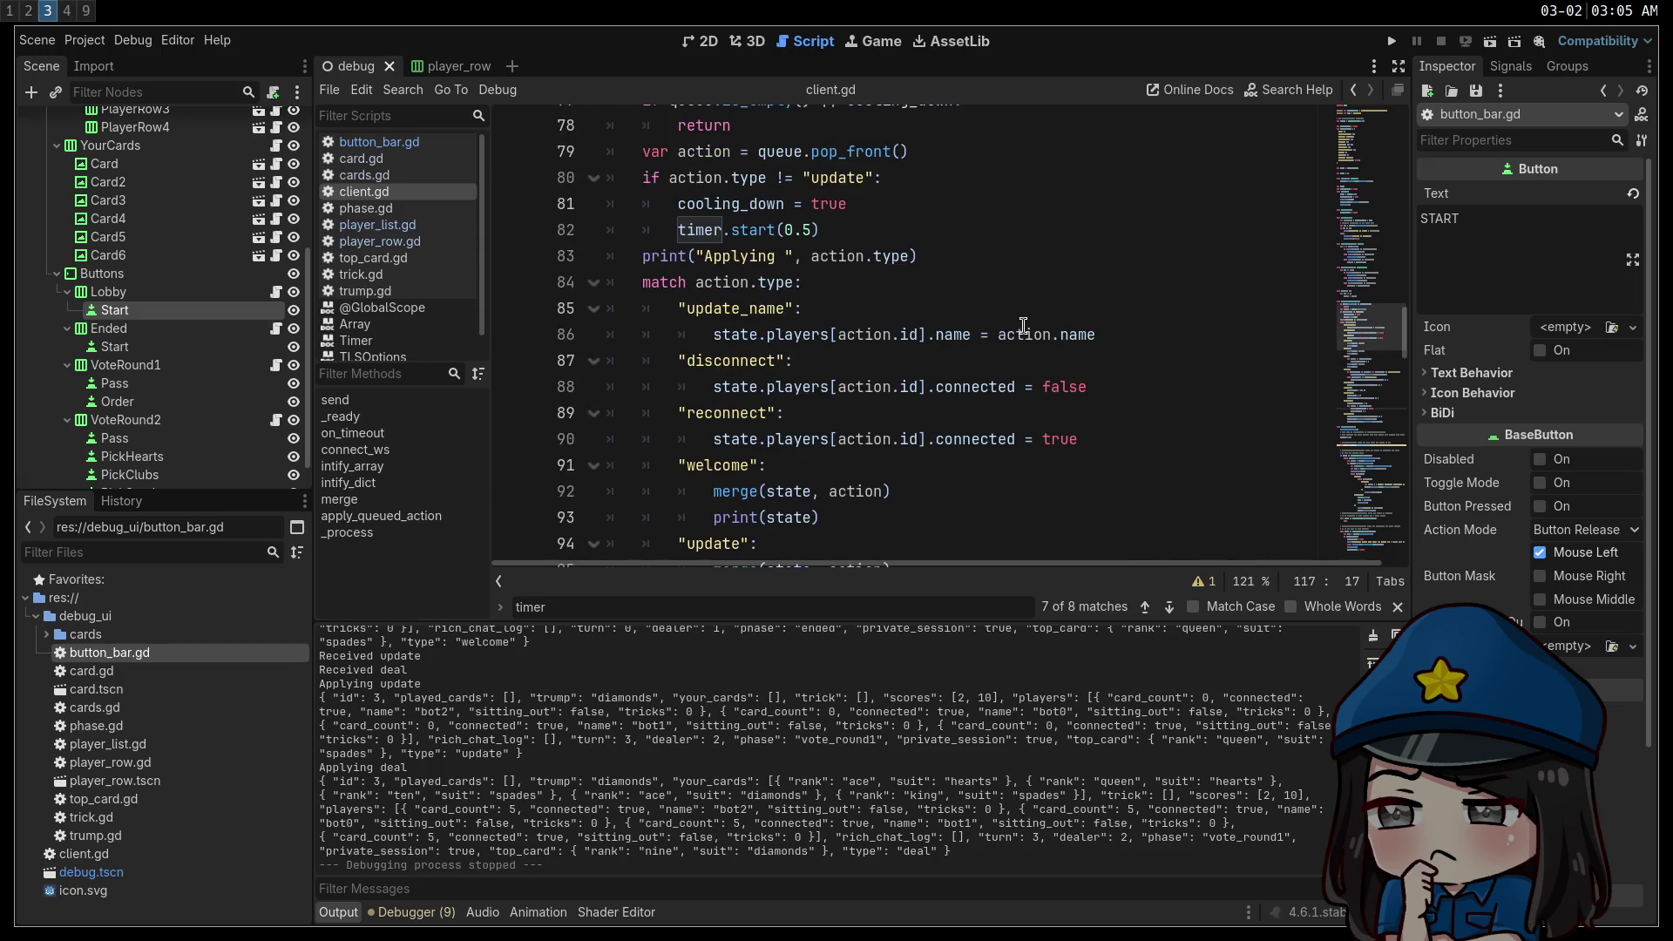
scroll(943, 466, down, 2)
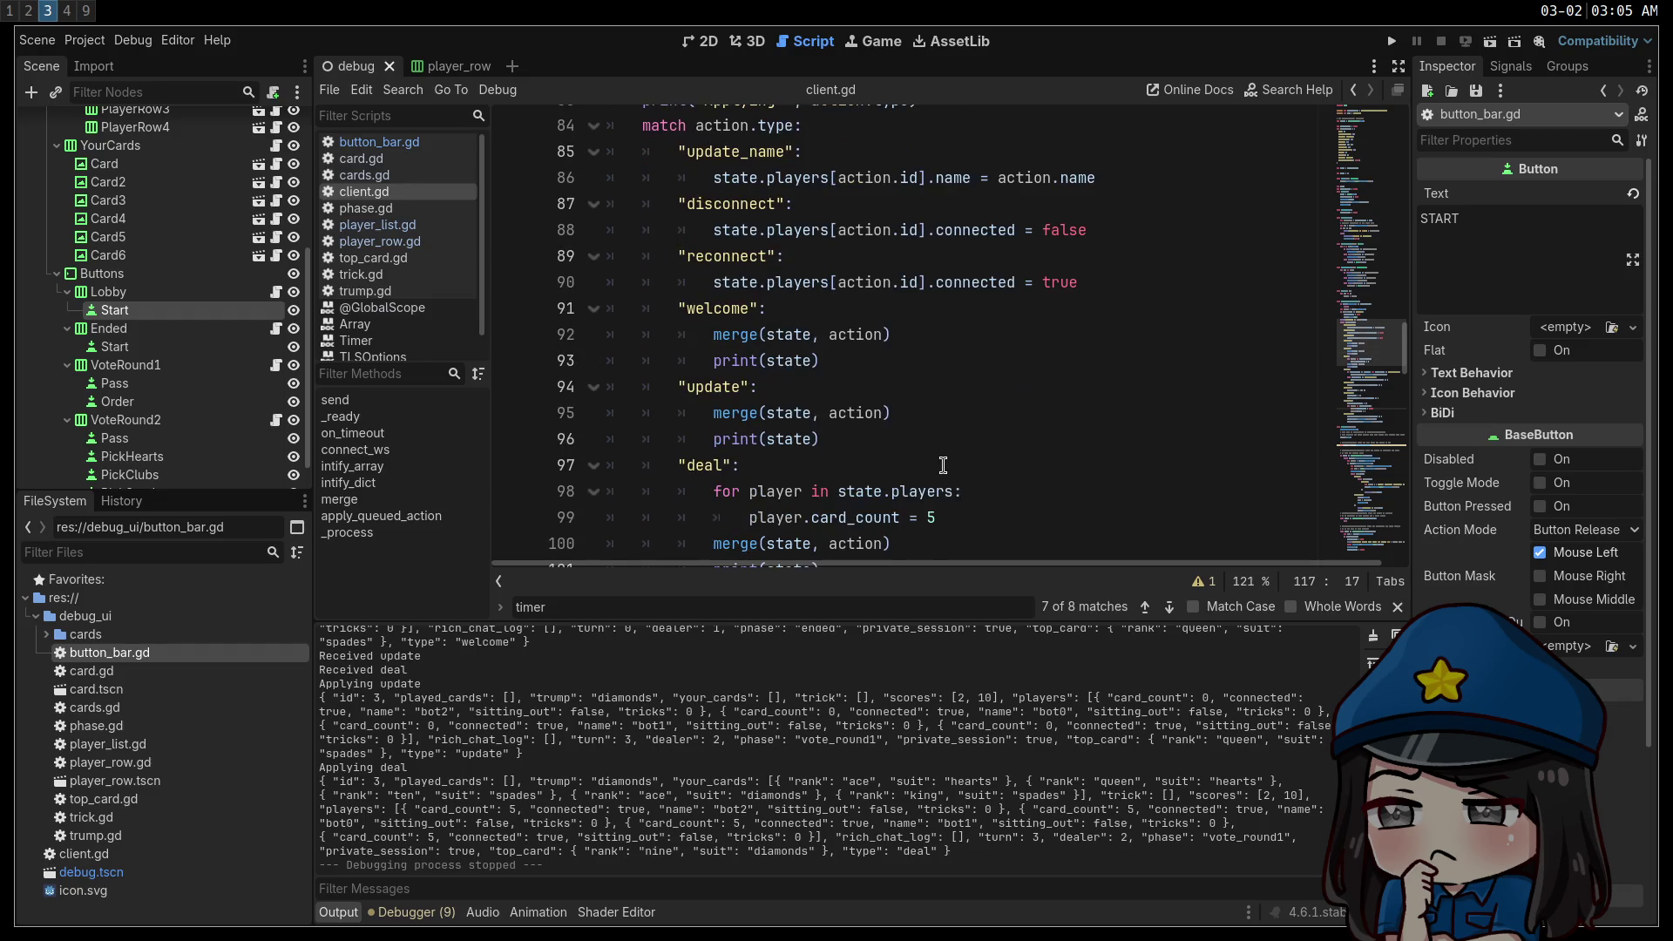
scroll(933, 433, down, 2)
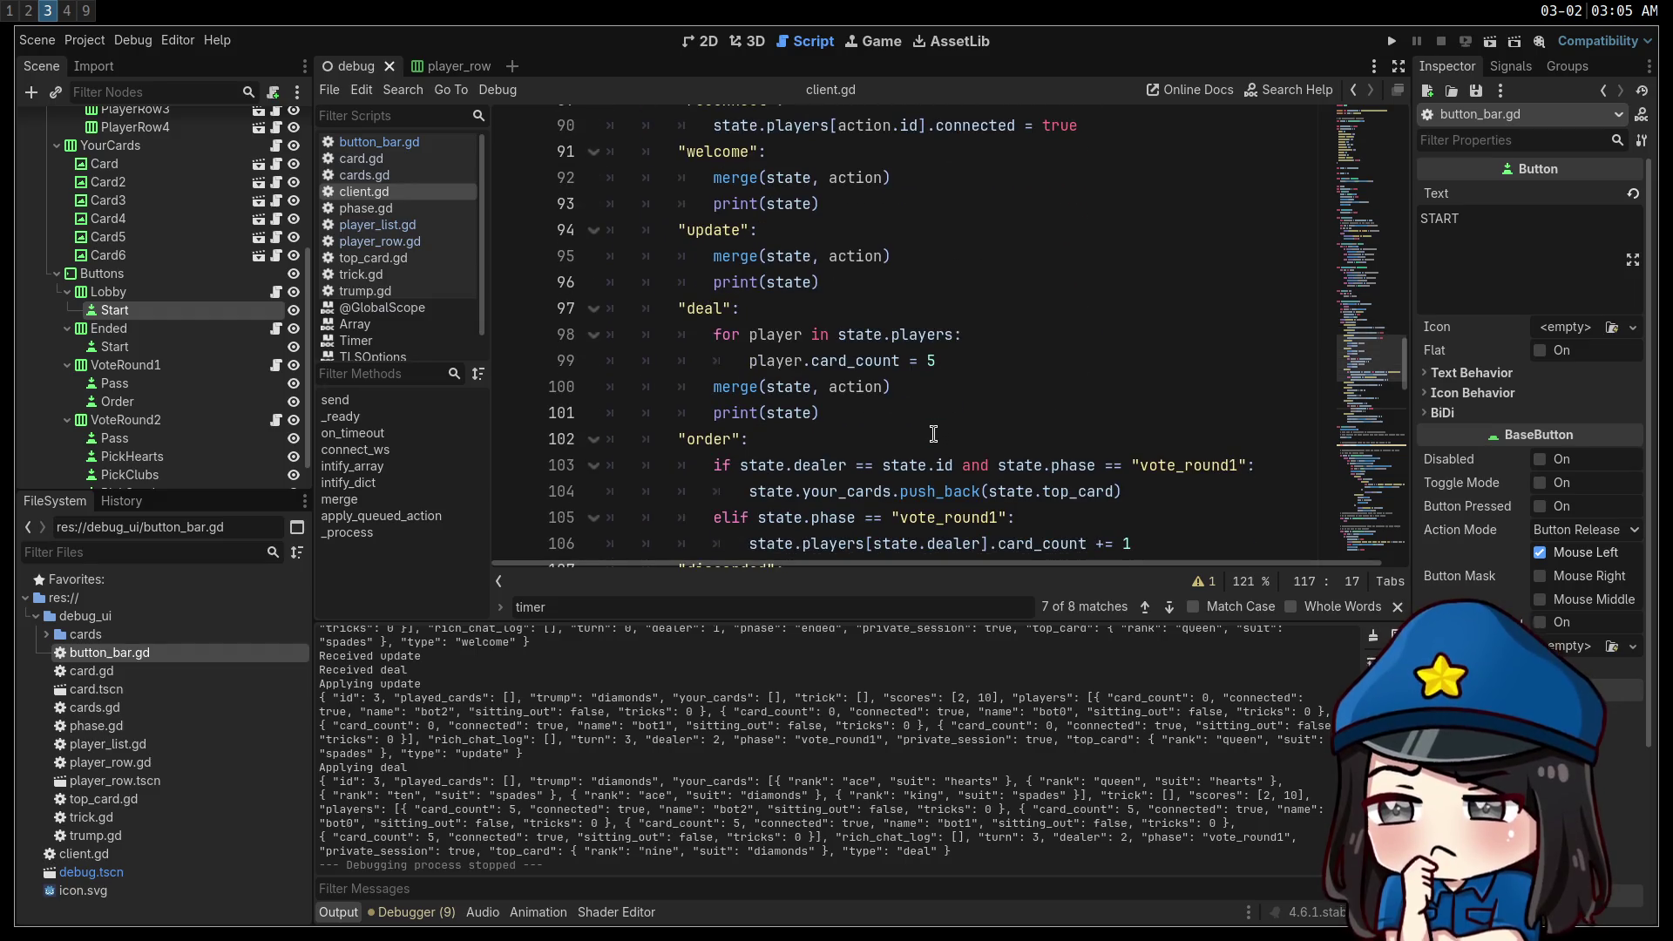
scroll(933, 433, down, 2)
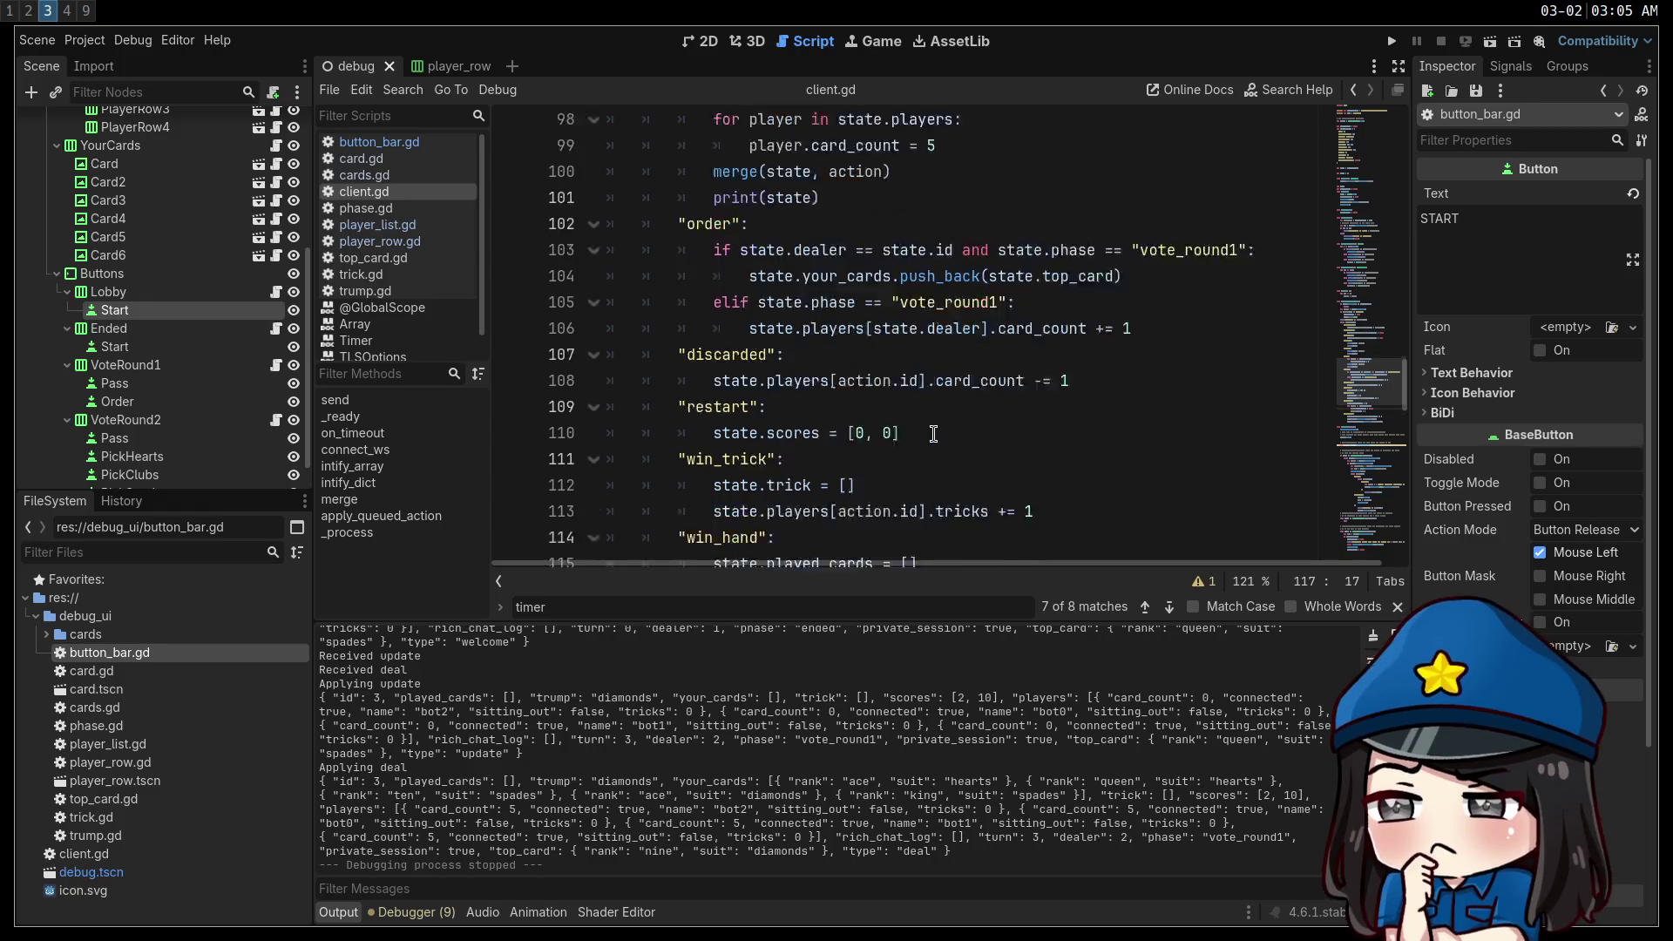
scroll(933, 431, down, 2)
scroll(906, 417, down, 1)
scroll(906, 416, down, 1)
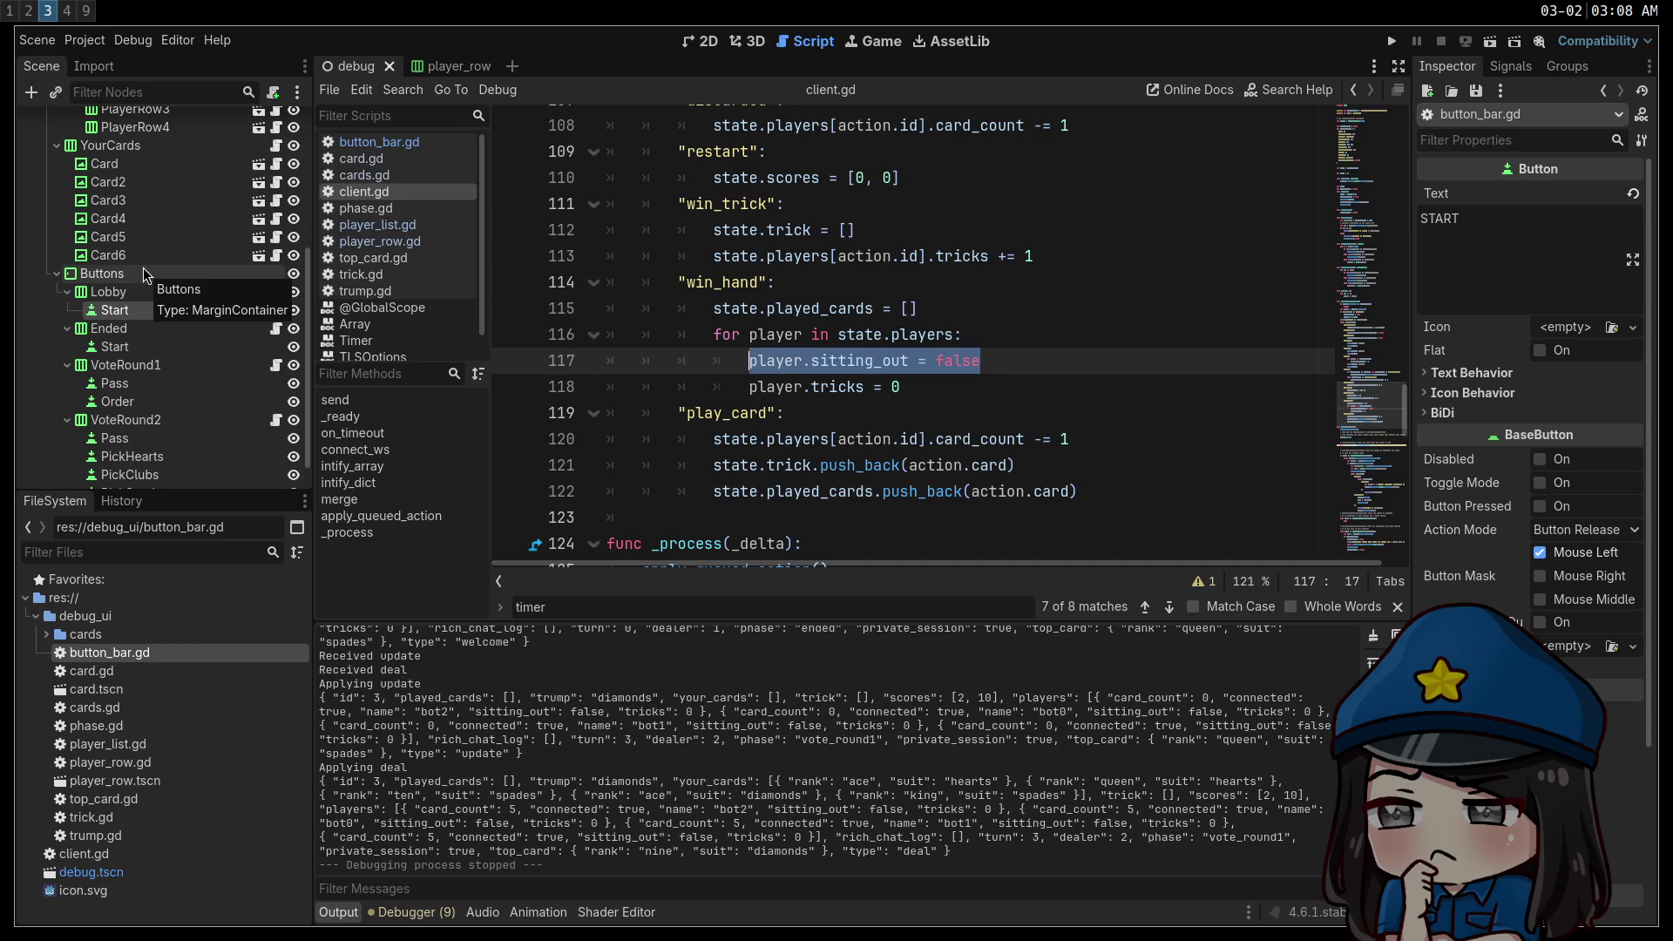
Show the debug scene in 2D, select VBoxContainer, and begin adding a child node.
click(740, 49)
click(706, 42)
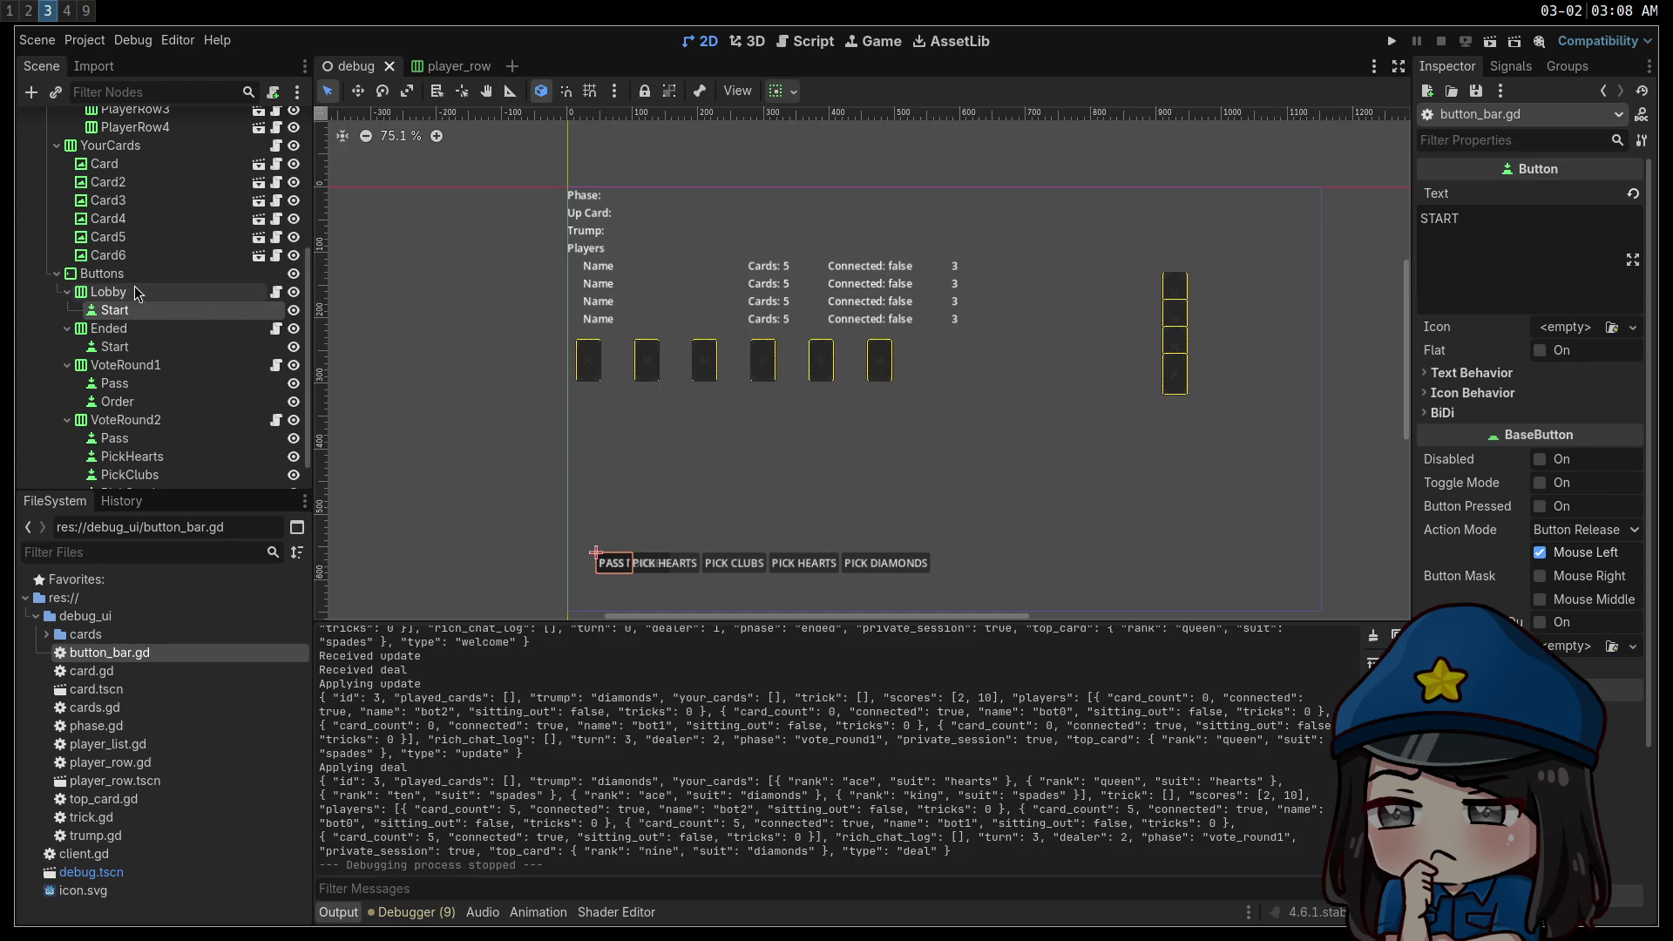
scroll(531, 383, down, 1)
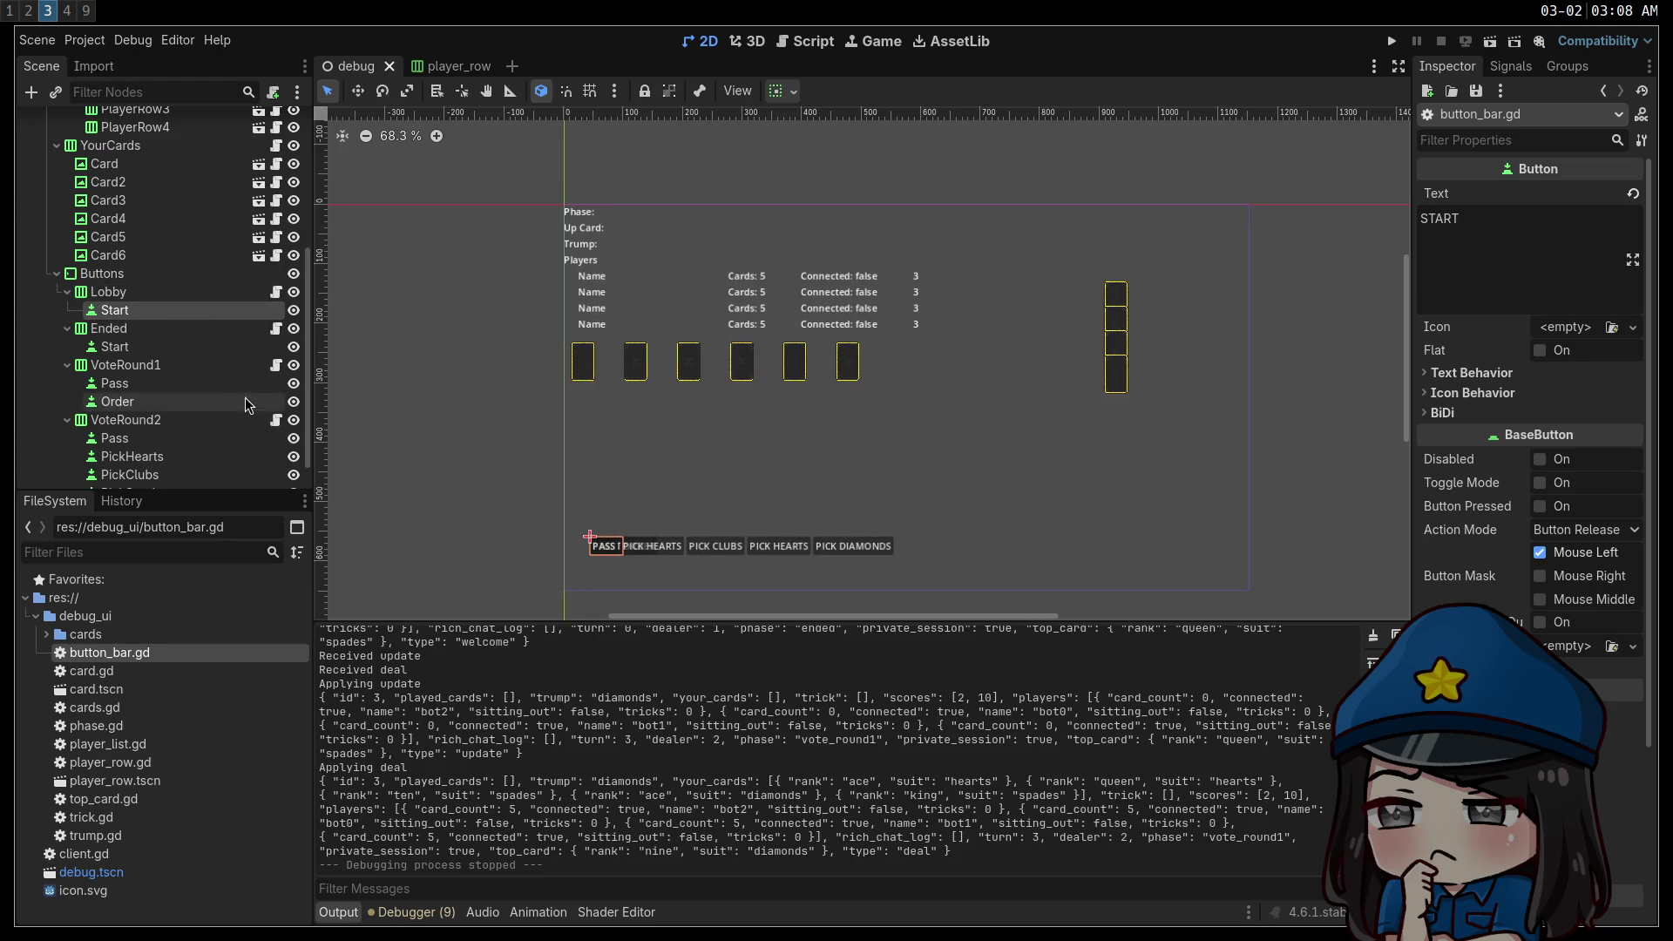
click(121, 275)
scroll(120, 275, up, 5)
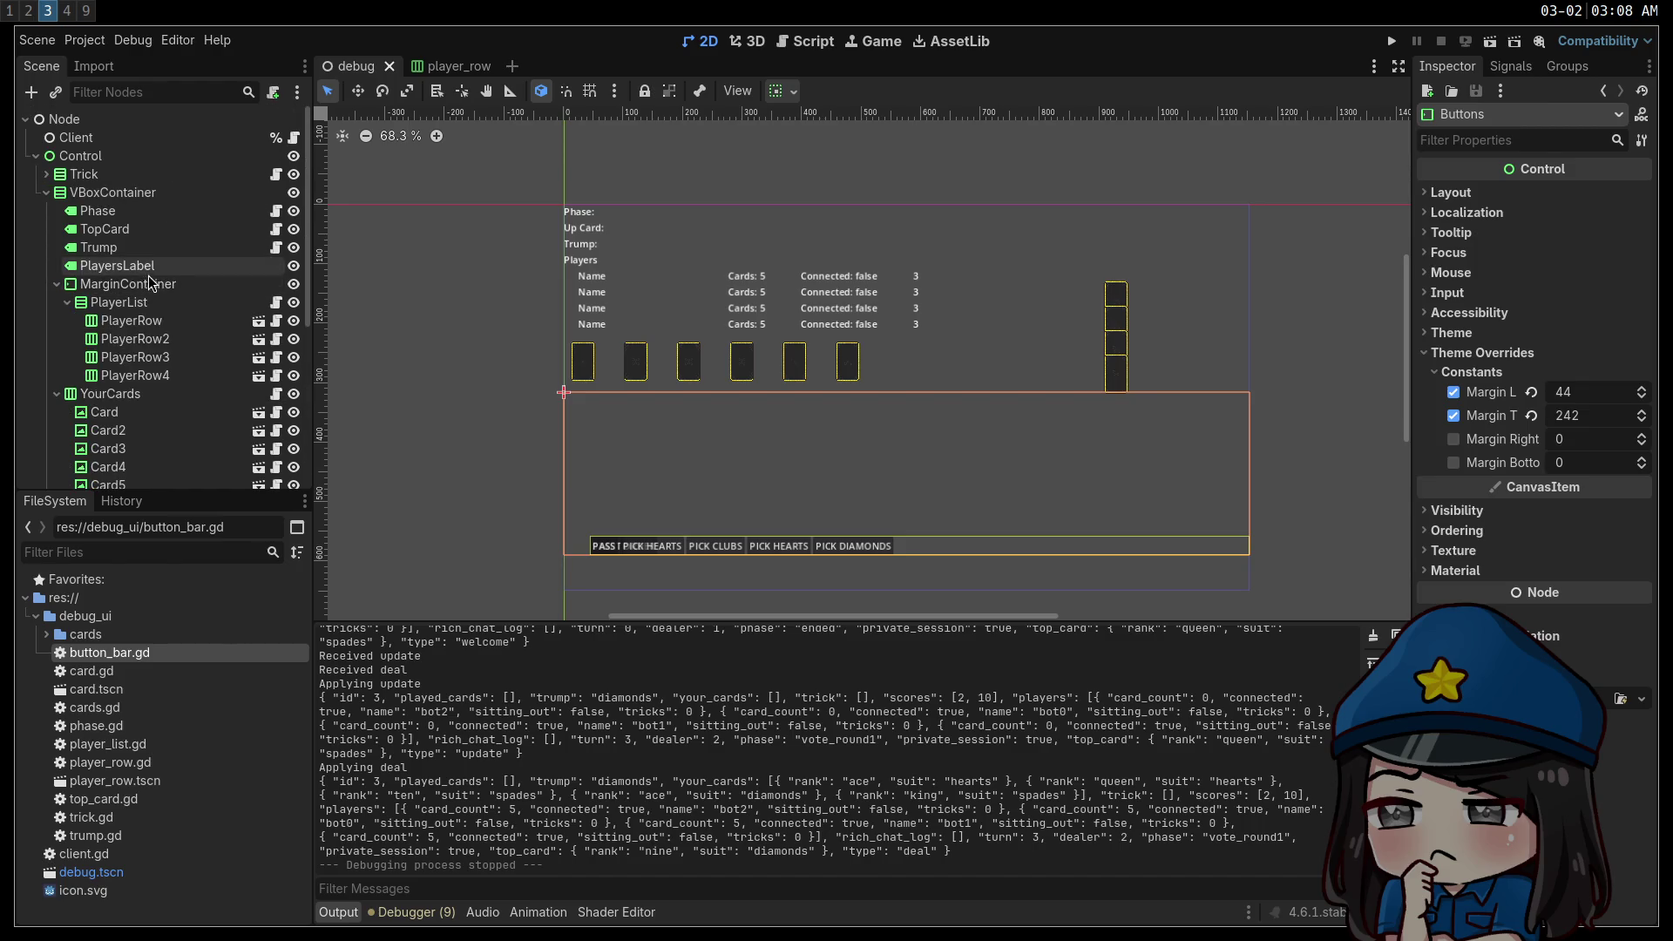
click(93, 158)
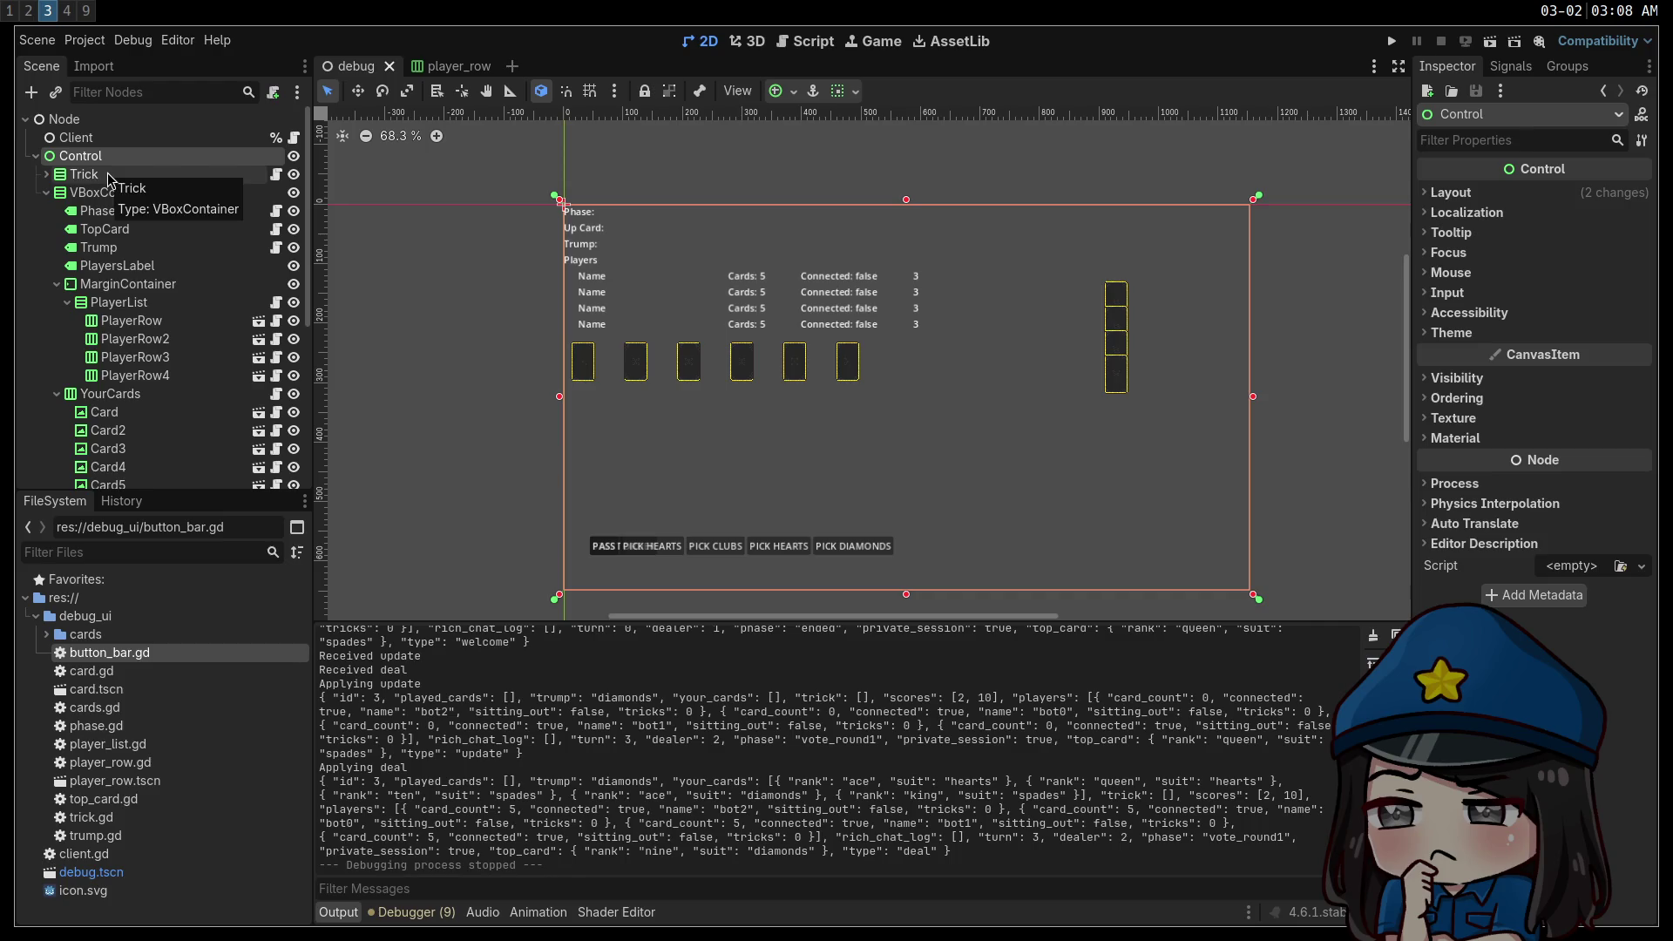
click(98, 193)
click(32, 92)
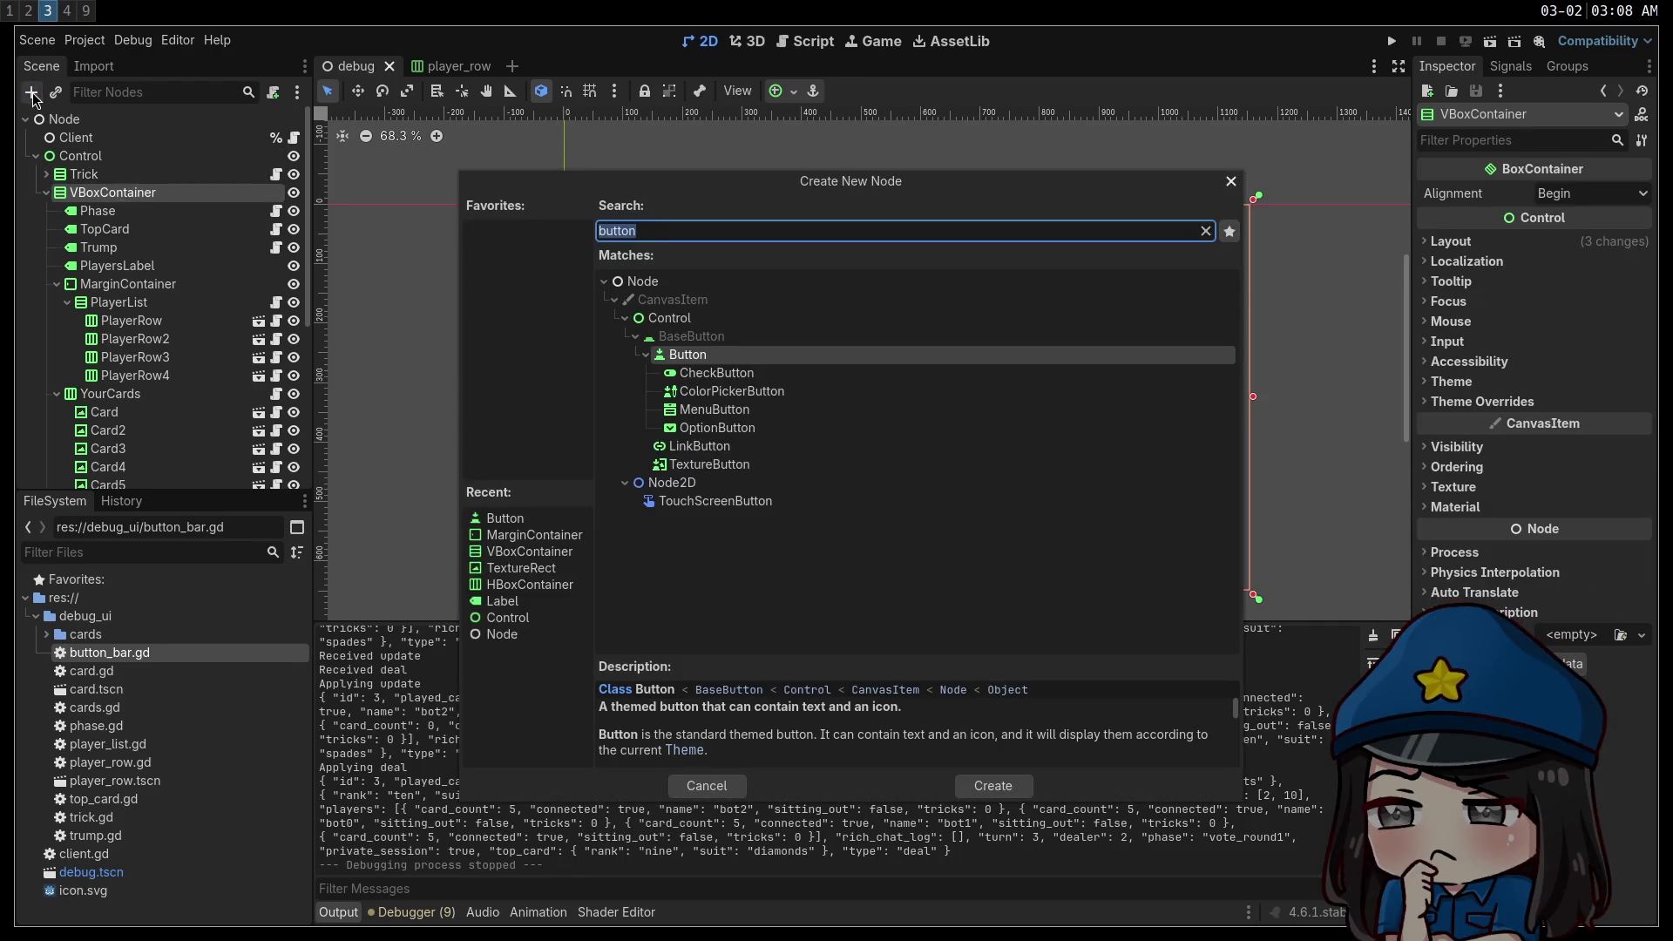
Create a CheckButton node from the 'button' search results.
key(Down)
key(Return)
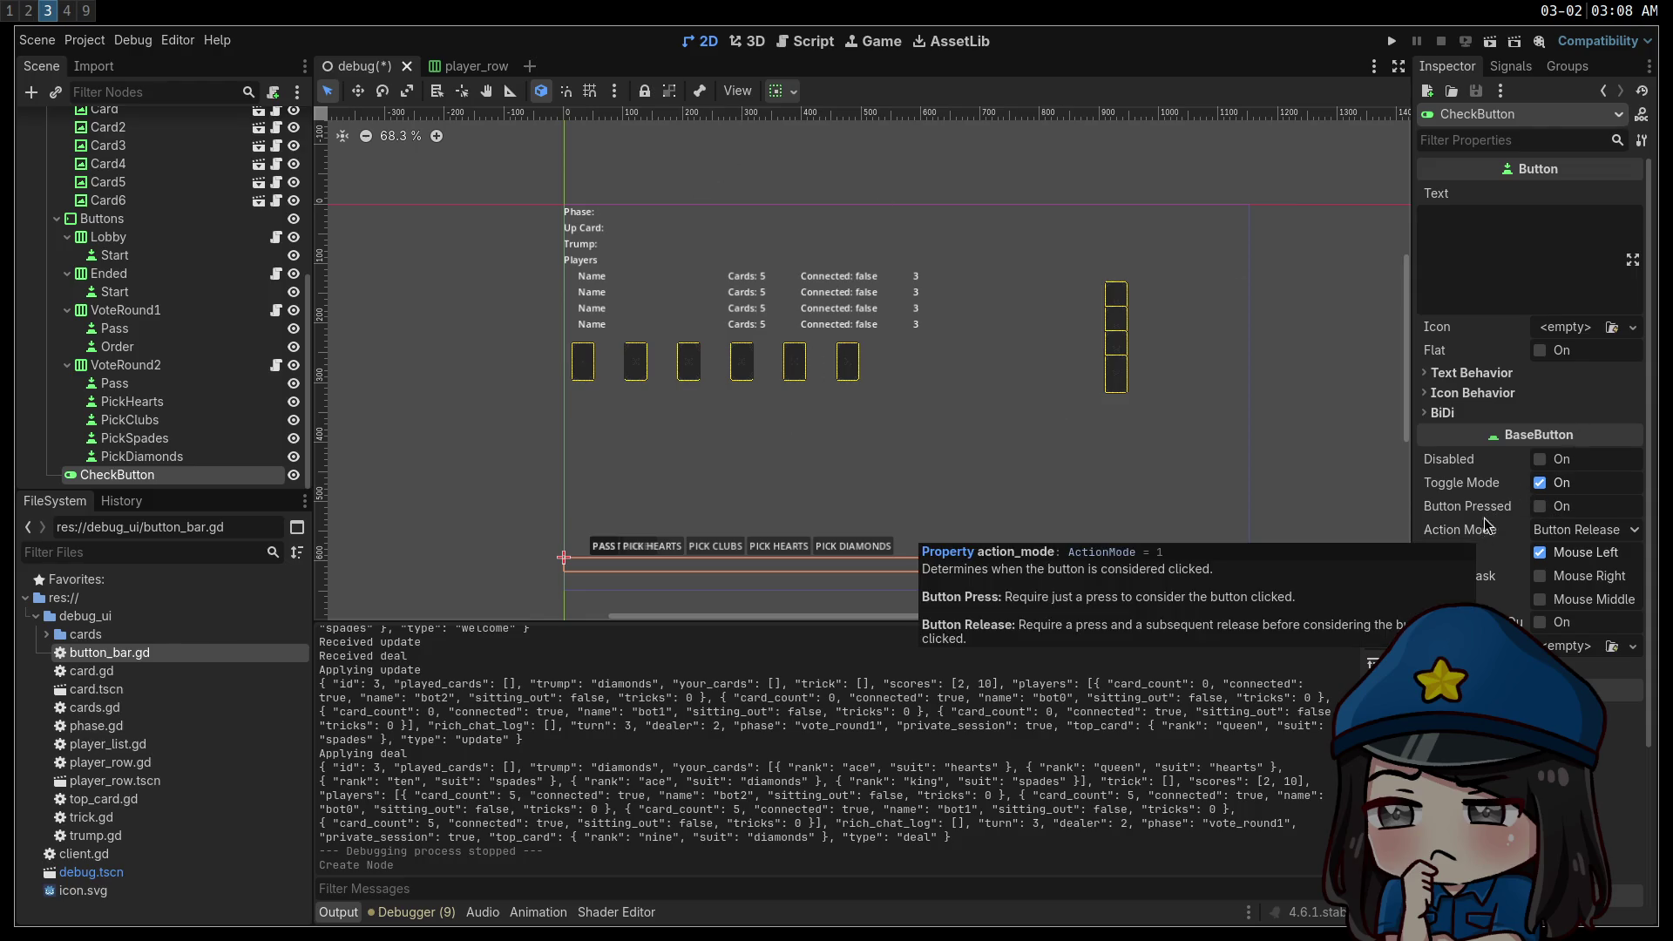
Set the CheckButton's label text to 'Alone'.
click(1451, 378)
click(1568, 393)
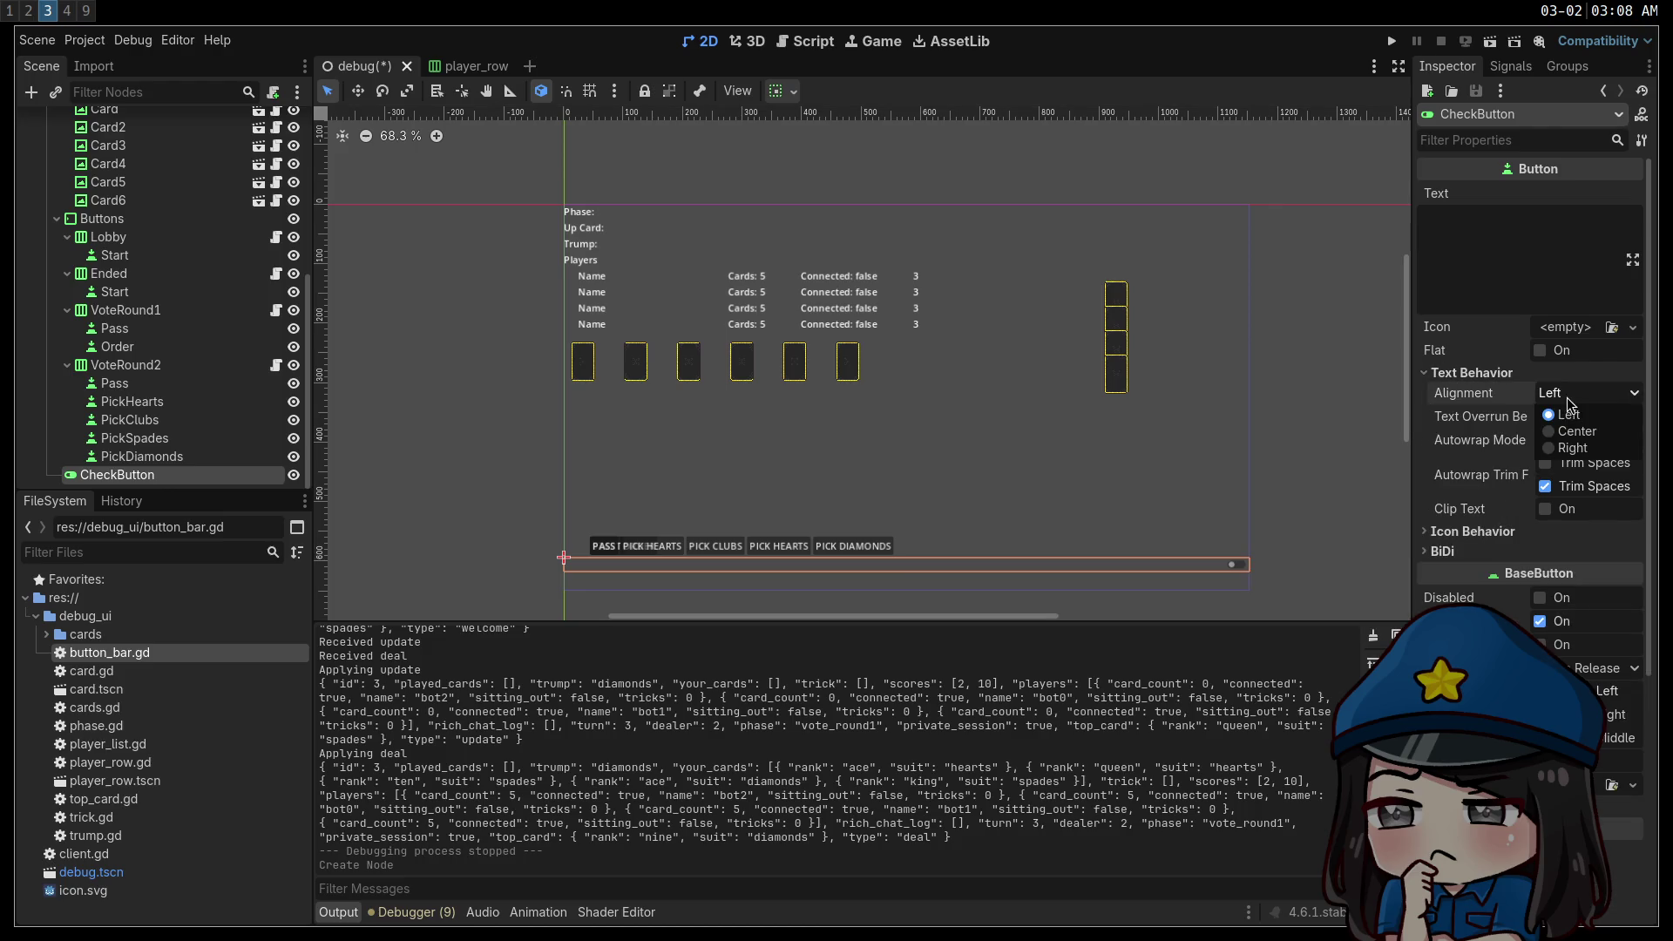
click(1472, 244)
text(Alone)
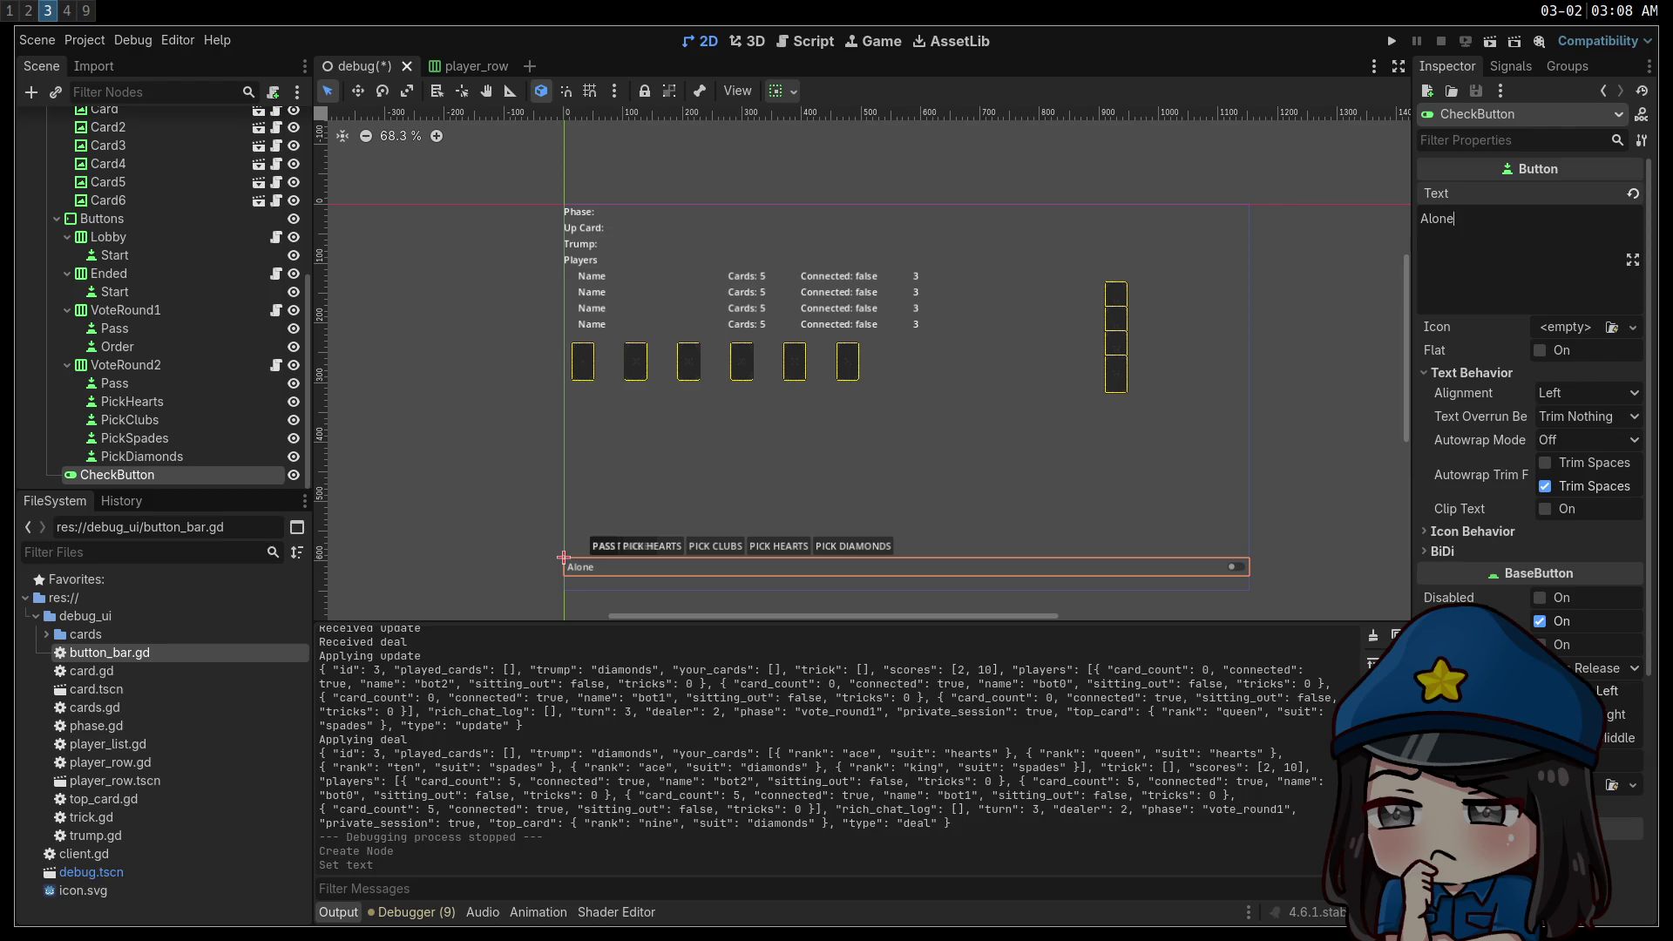
Set the toggle's horizontal and vertical Container Sizing to Shrink Center.
scroll(1457, 509, down, 2)
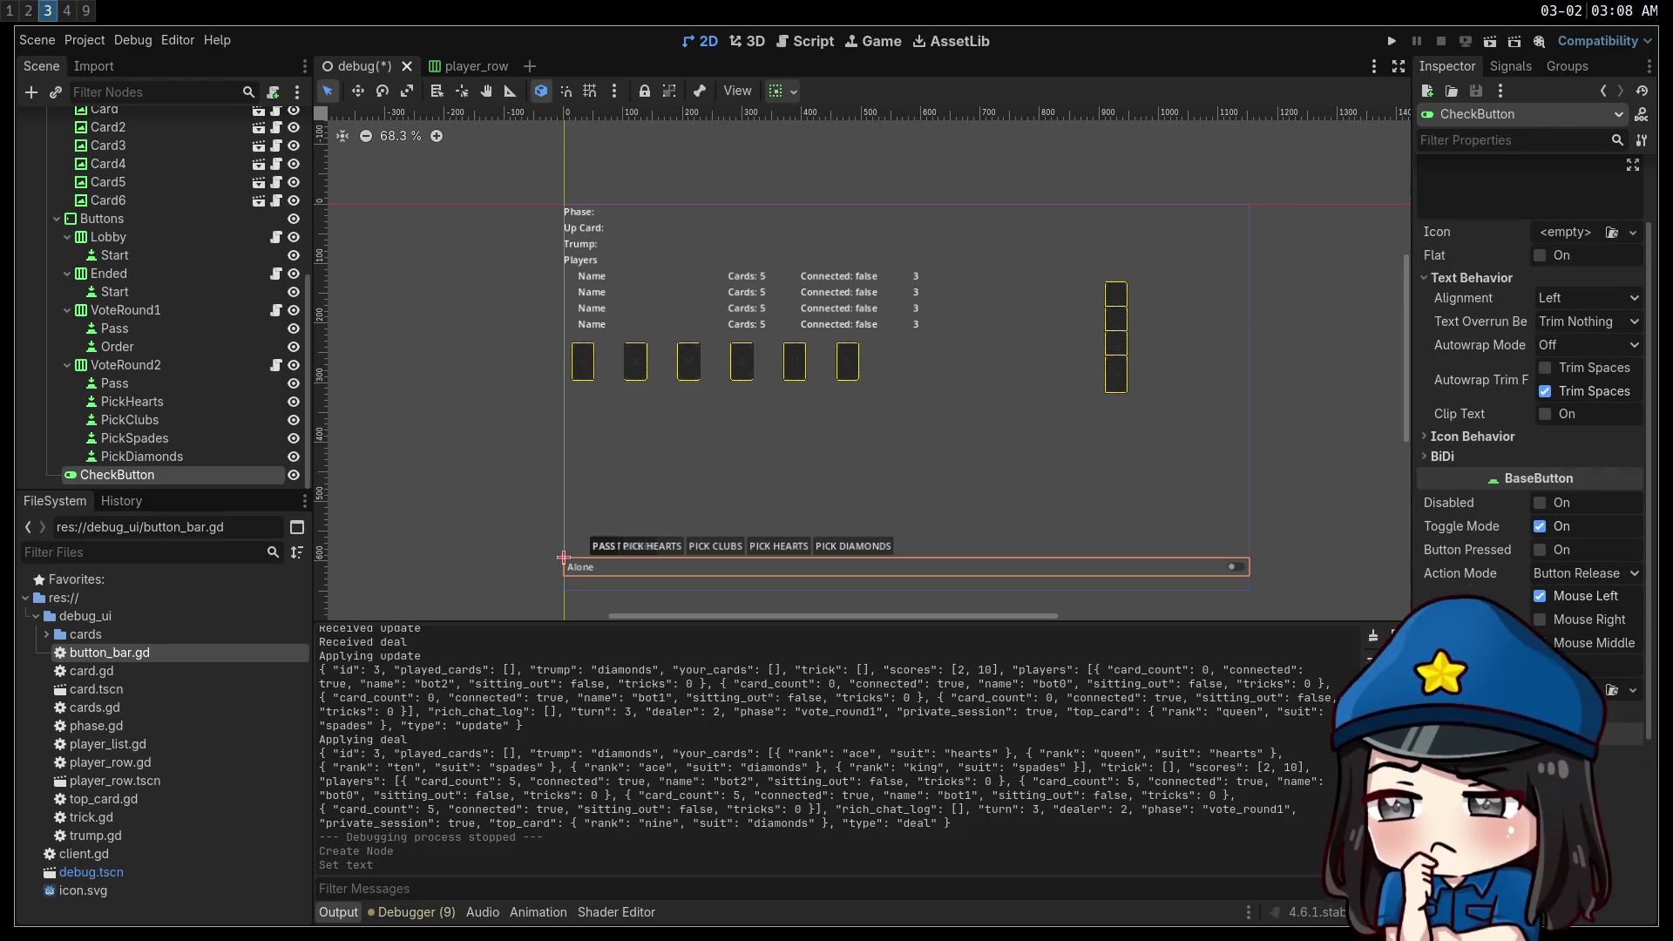
scroll(1471, 591, down, 4)
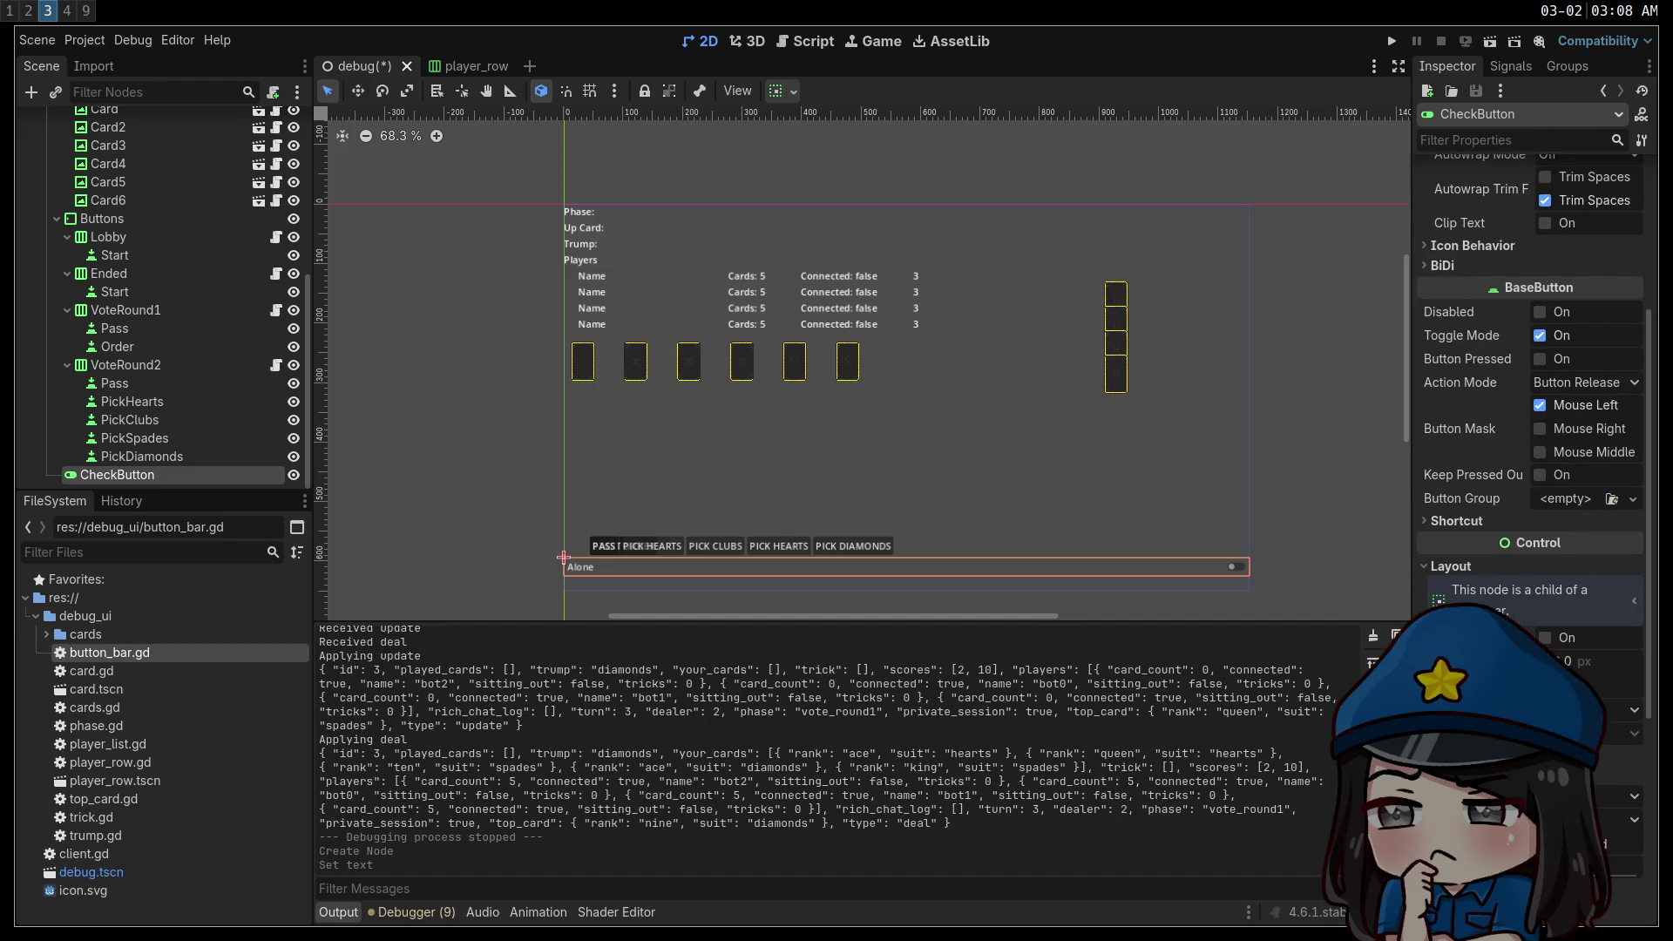
click(1621, 835)
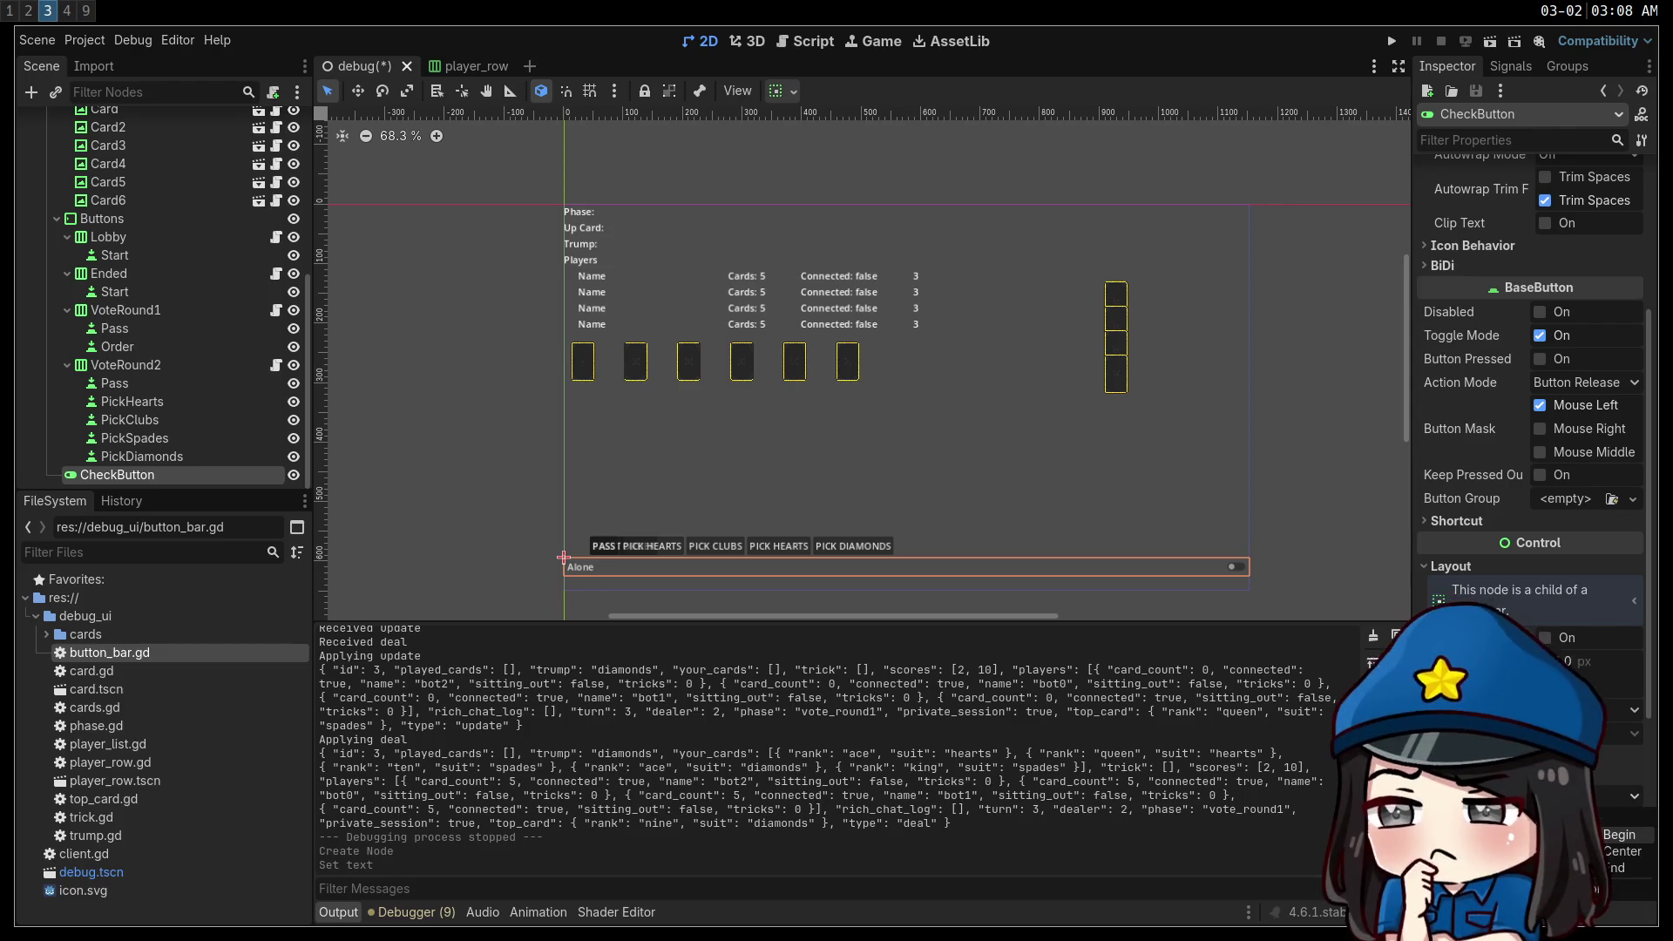
click(1612, 819)
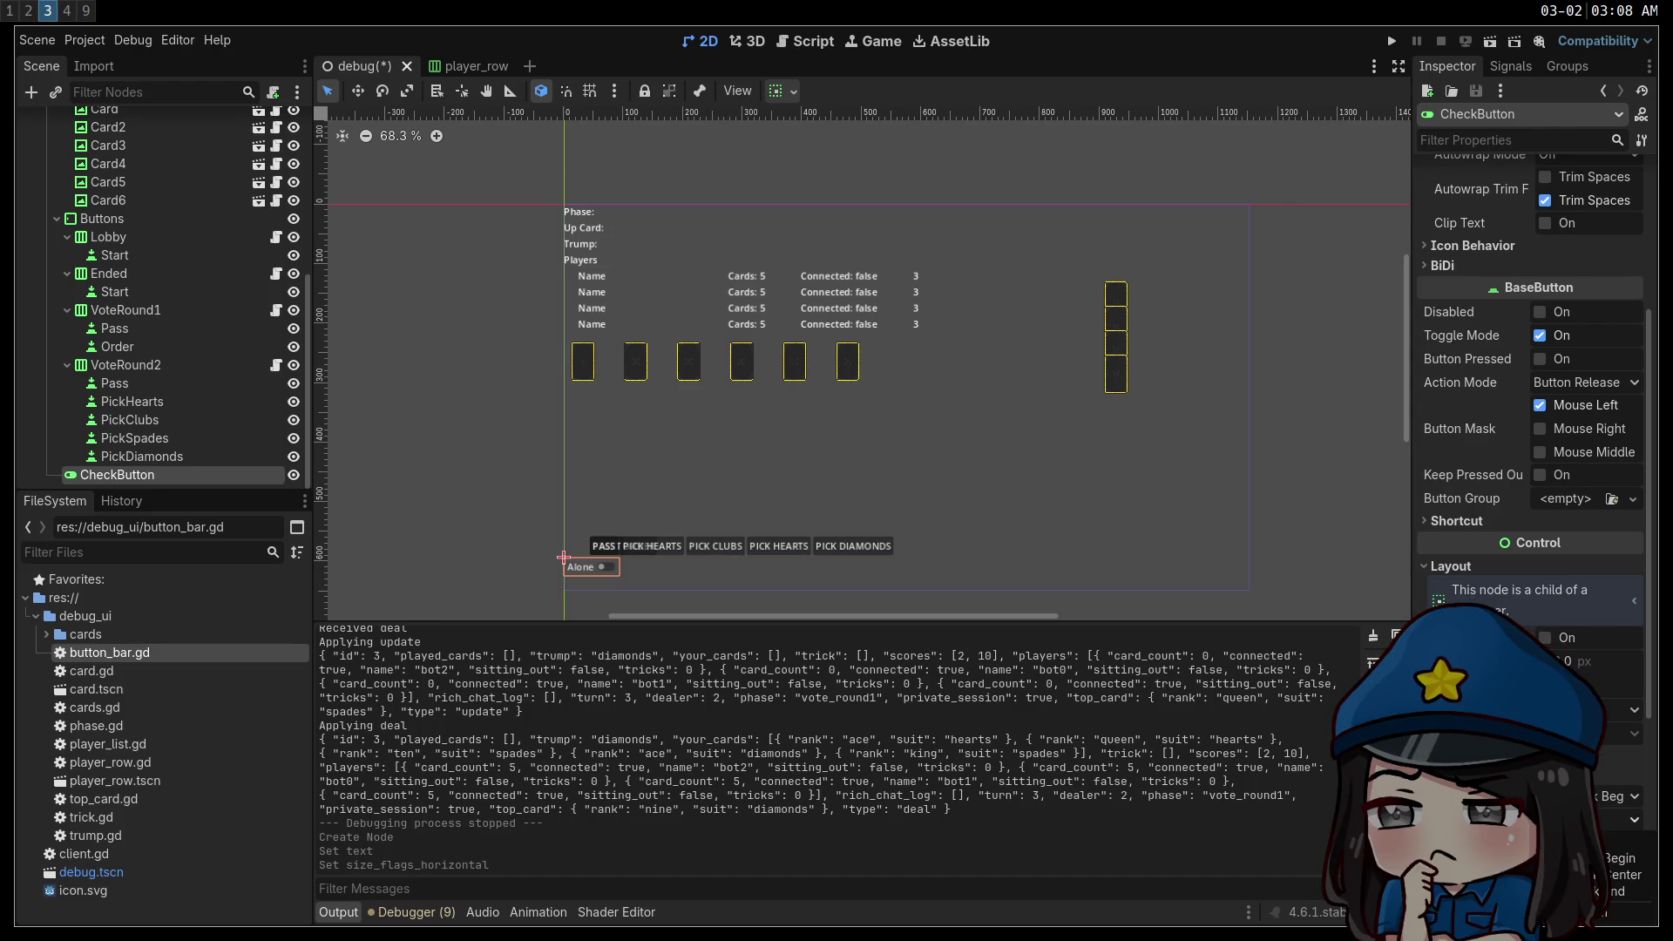
click(1616, 876)
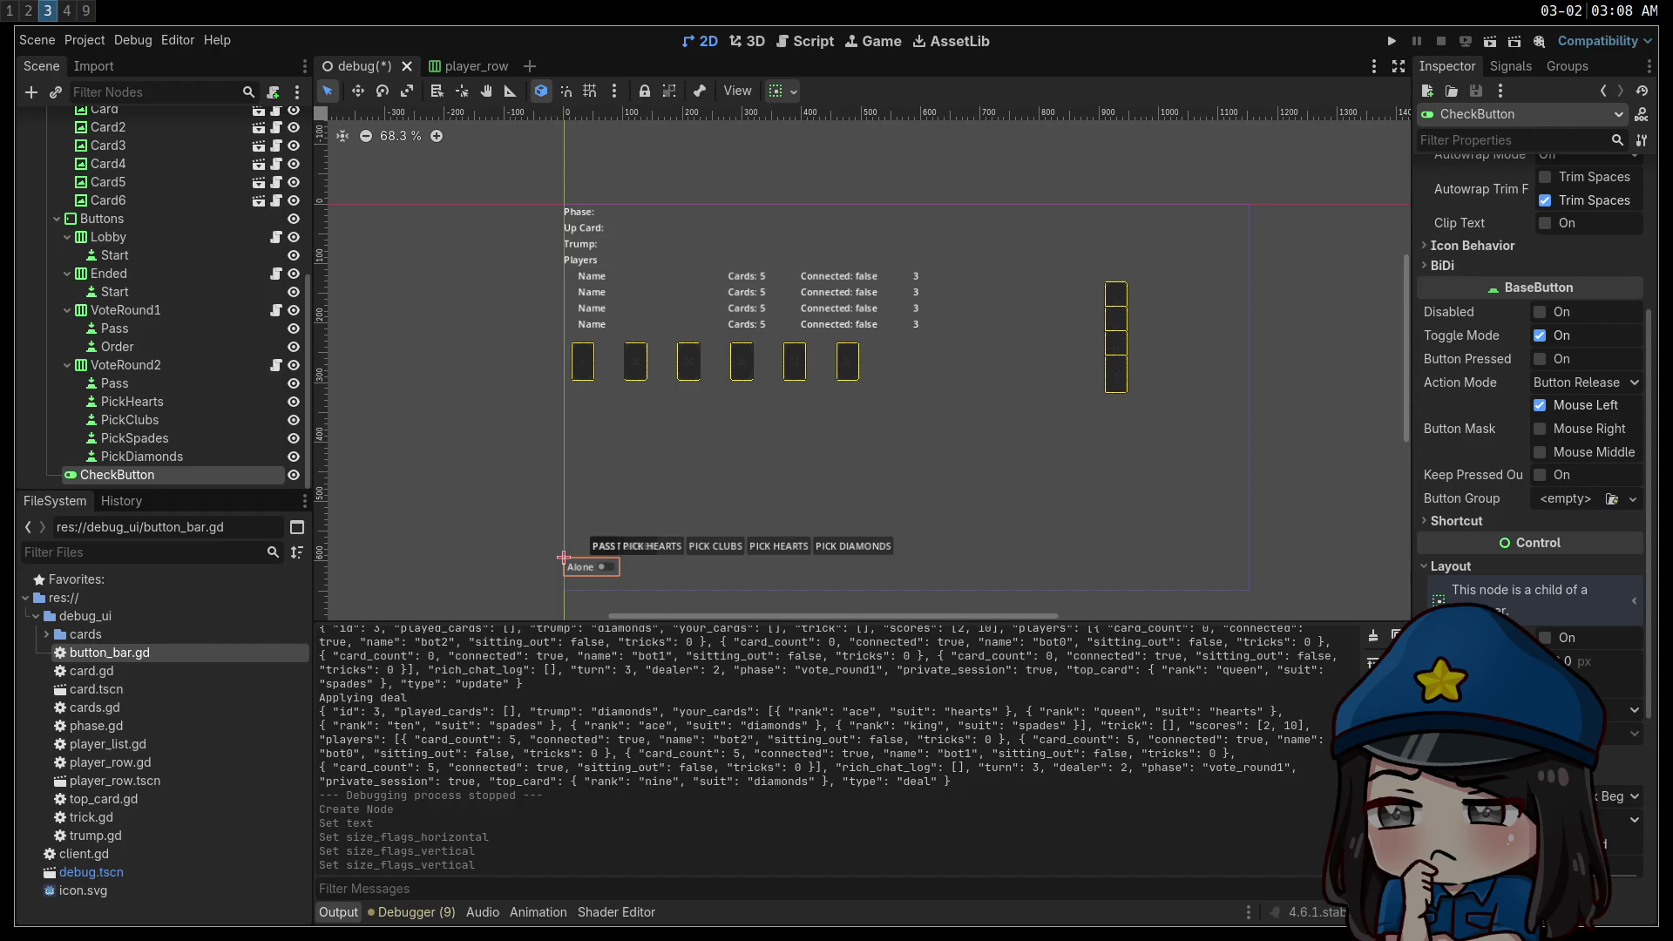
click(1616, 795)
click(1615, 852)
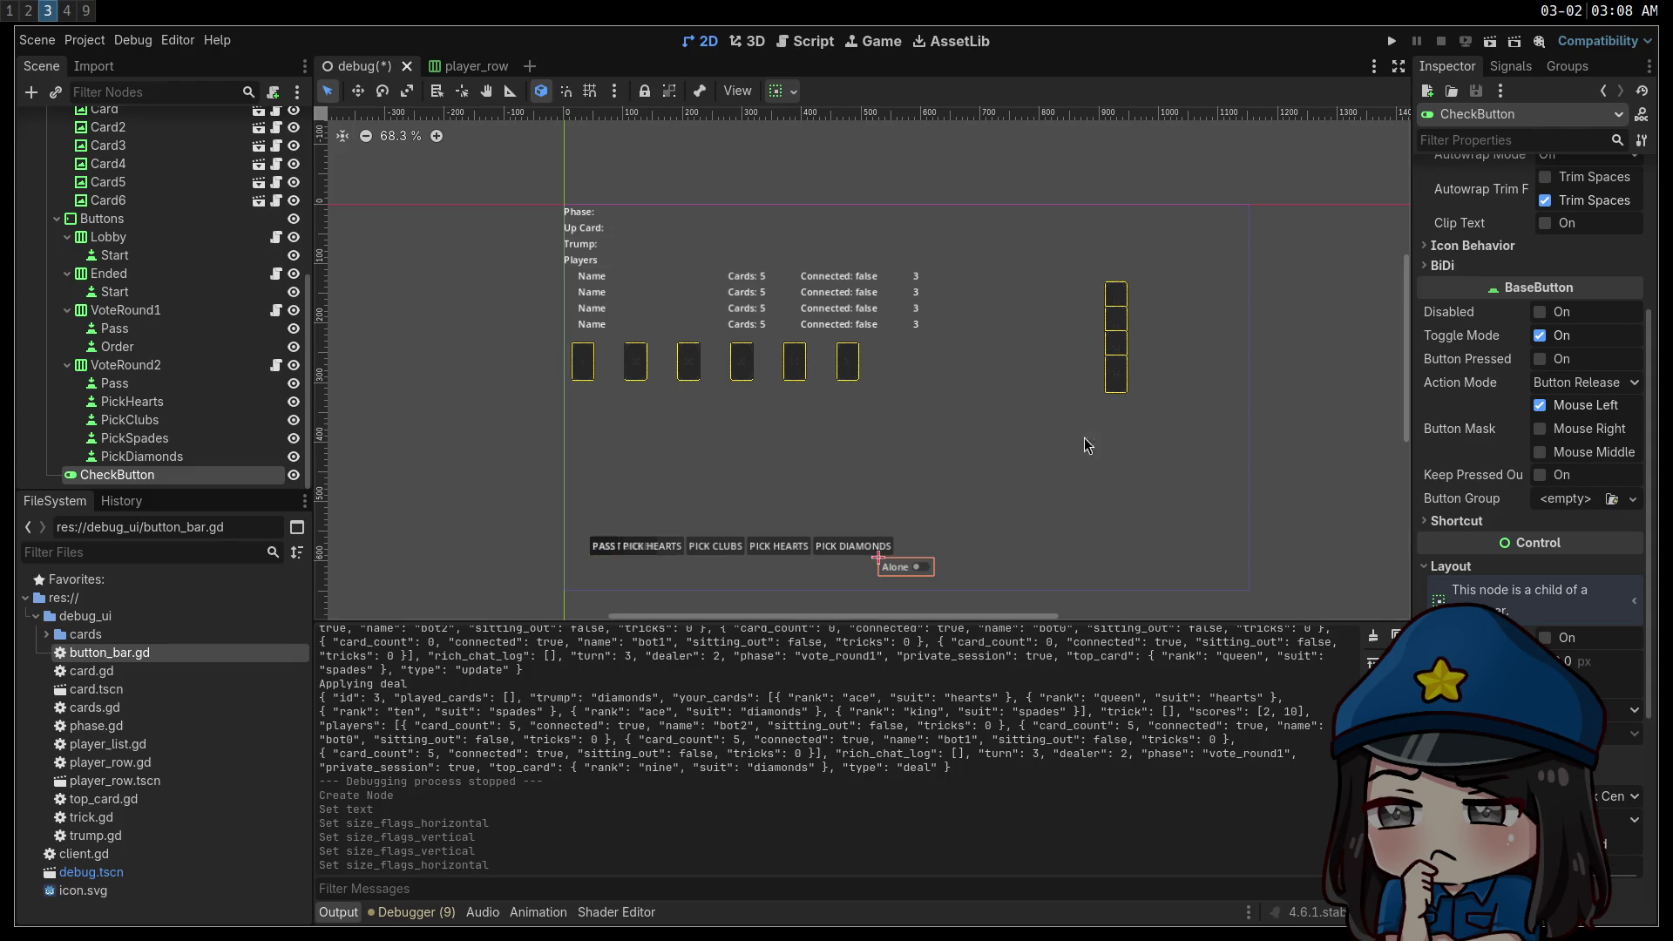
scroll(1481, 440, up, 4)
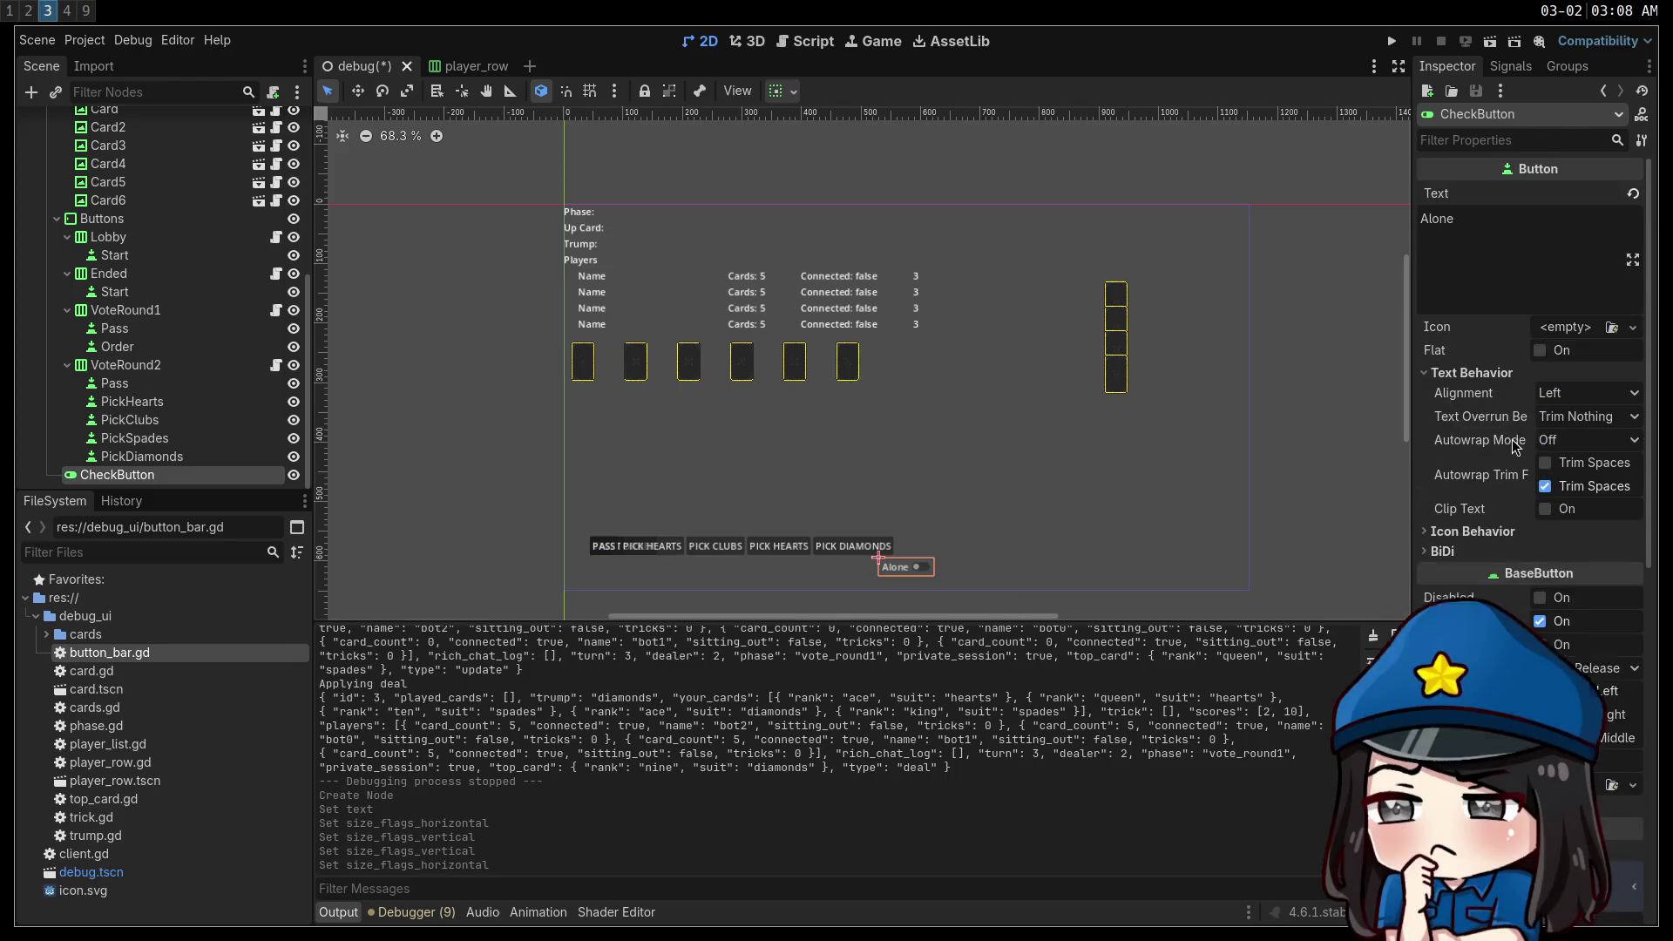
Rename the CheckButton node to Alone and enable Access as Unique Name.
double_click(190, 475)
text(Alone)
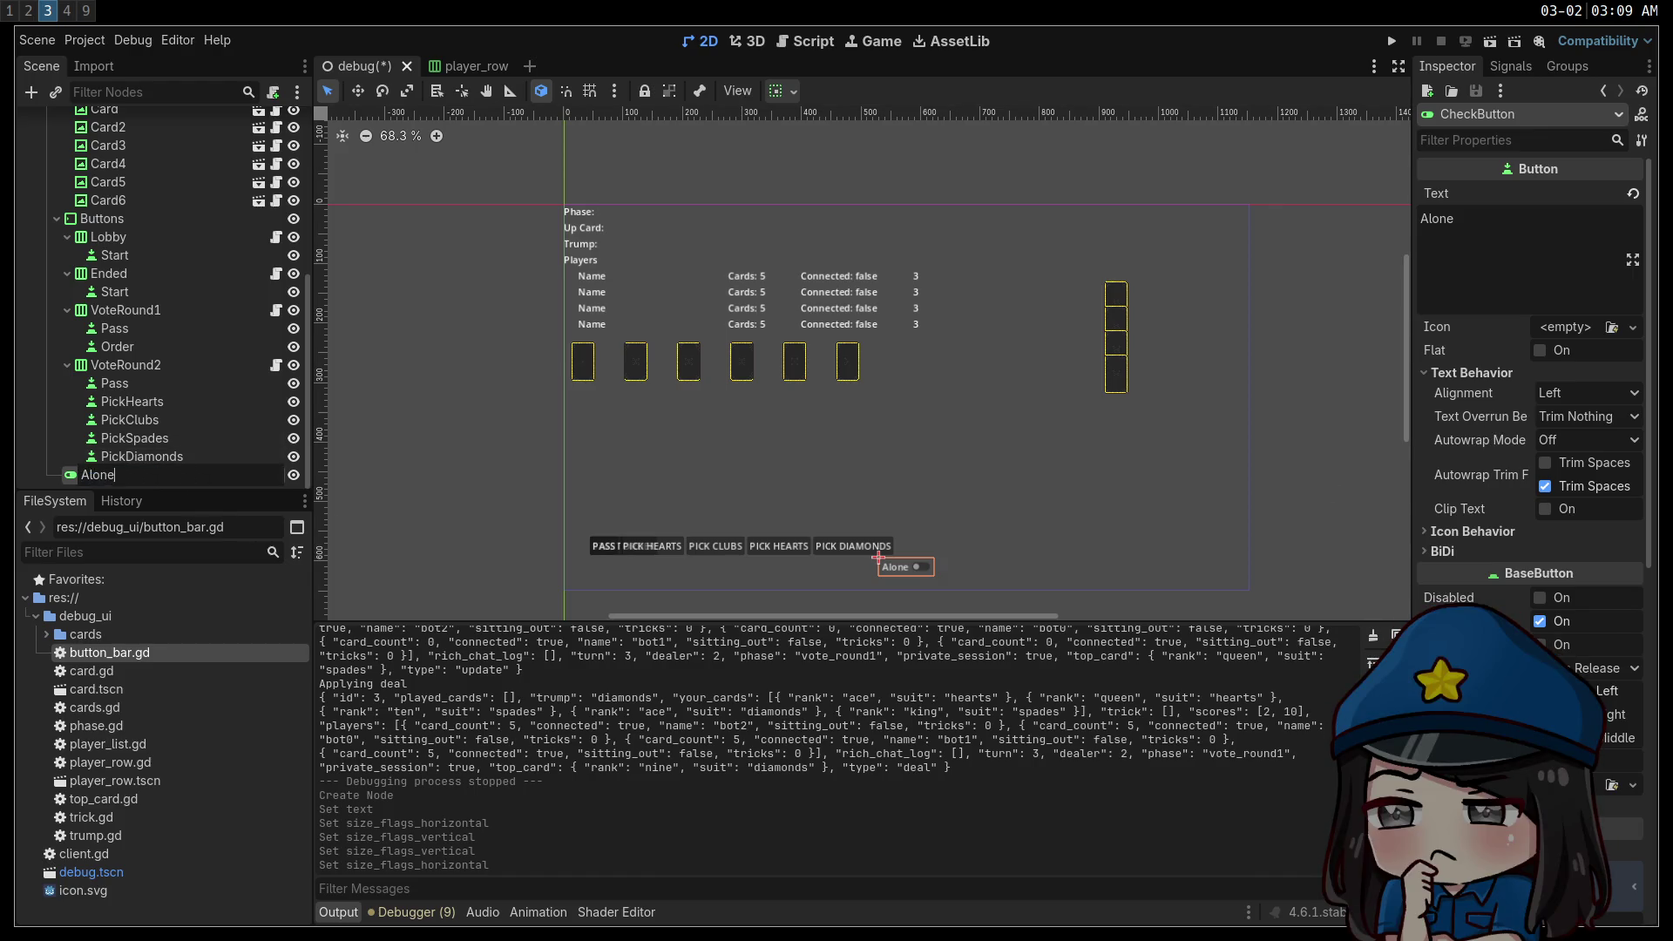
key(Return)
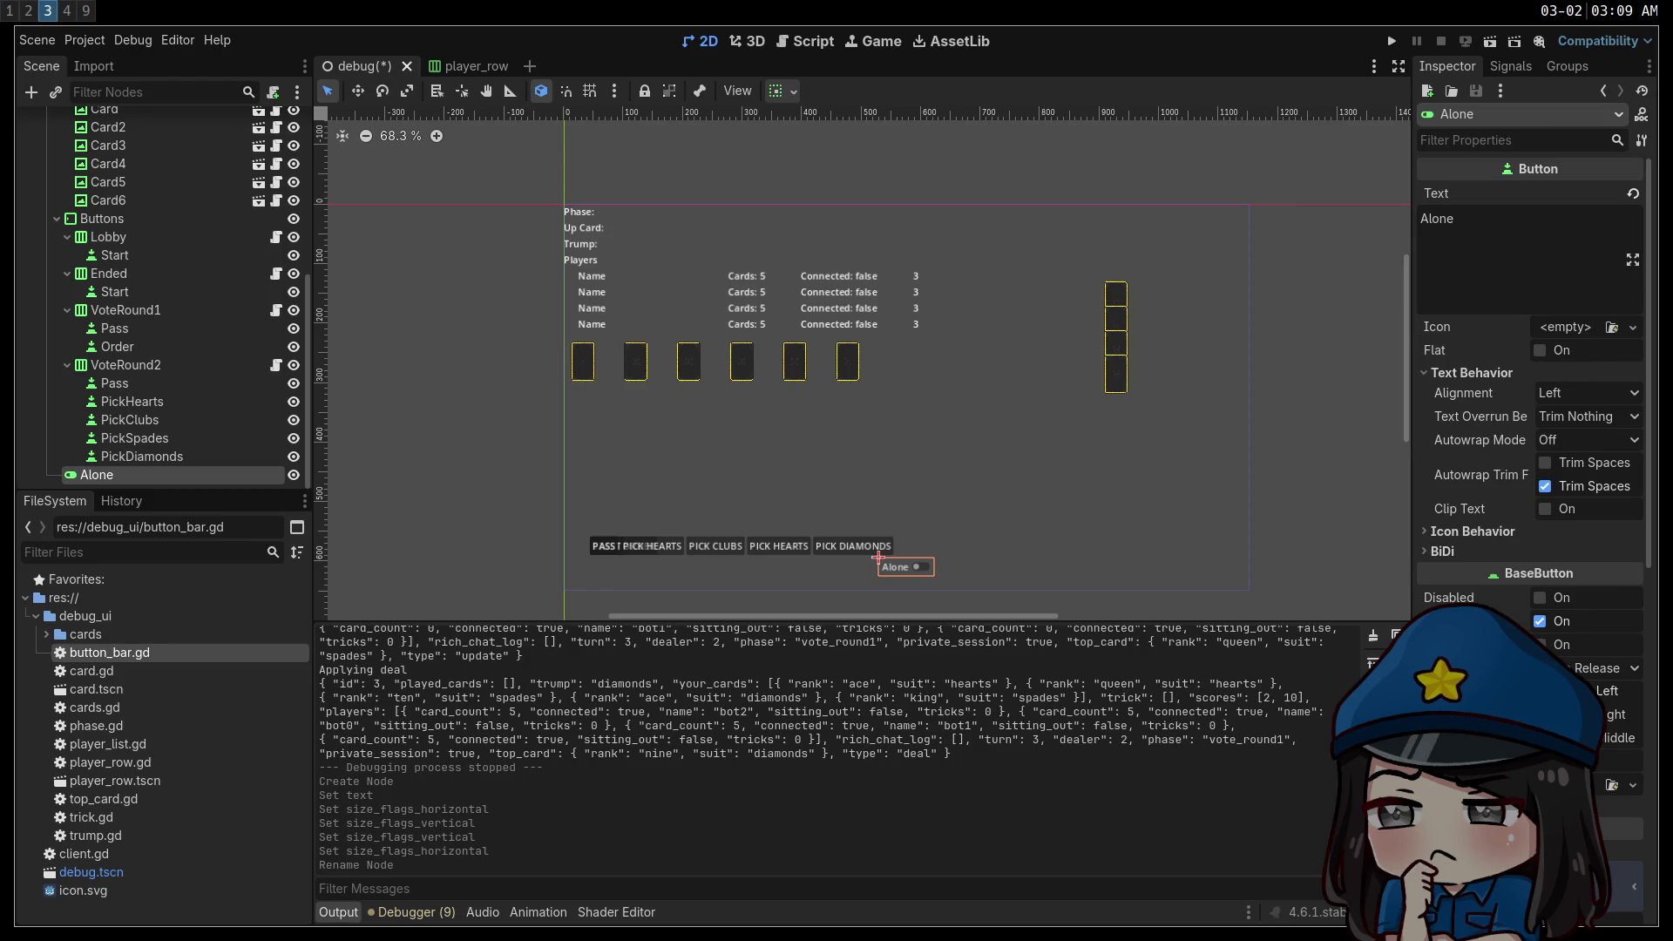
right_click(190, 475)
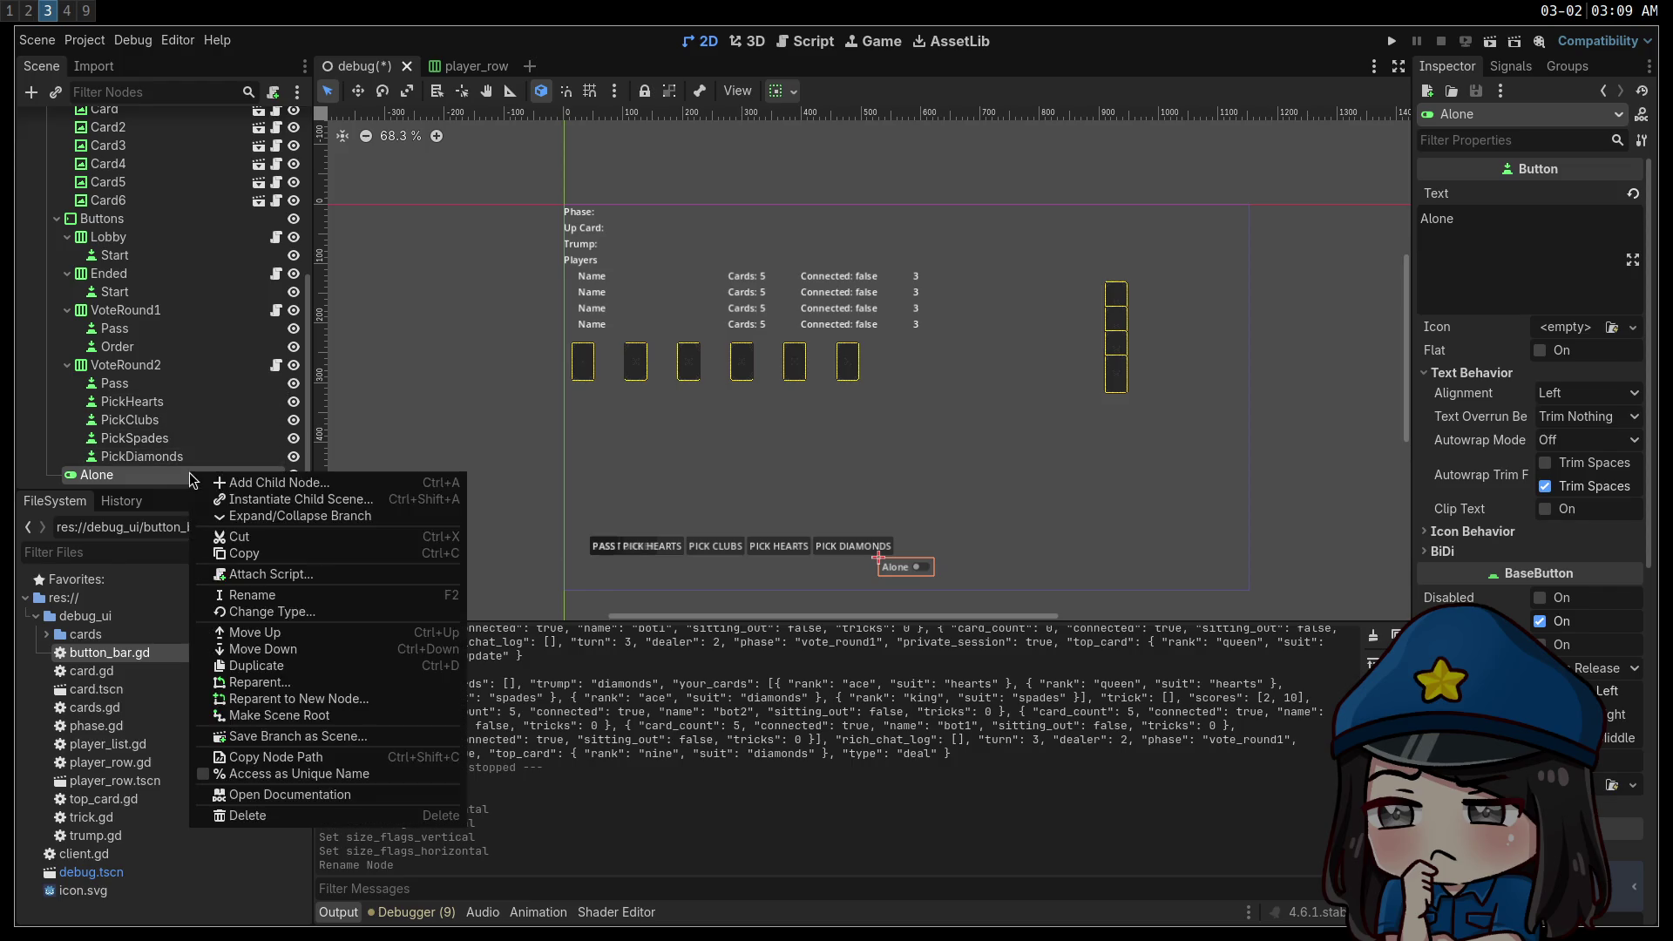
click(300, 775)
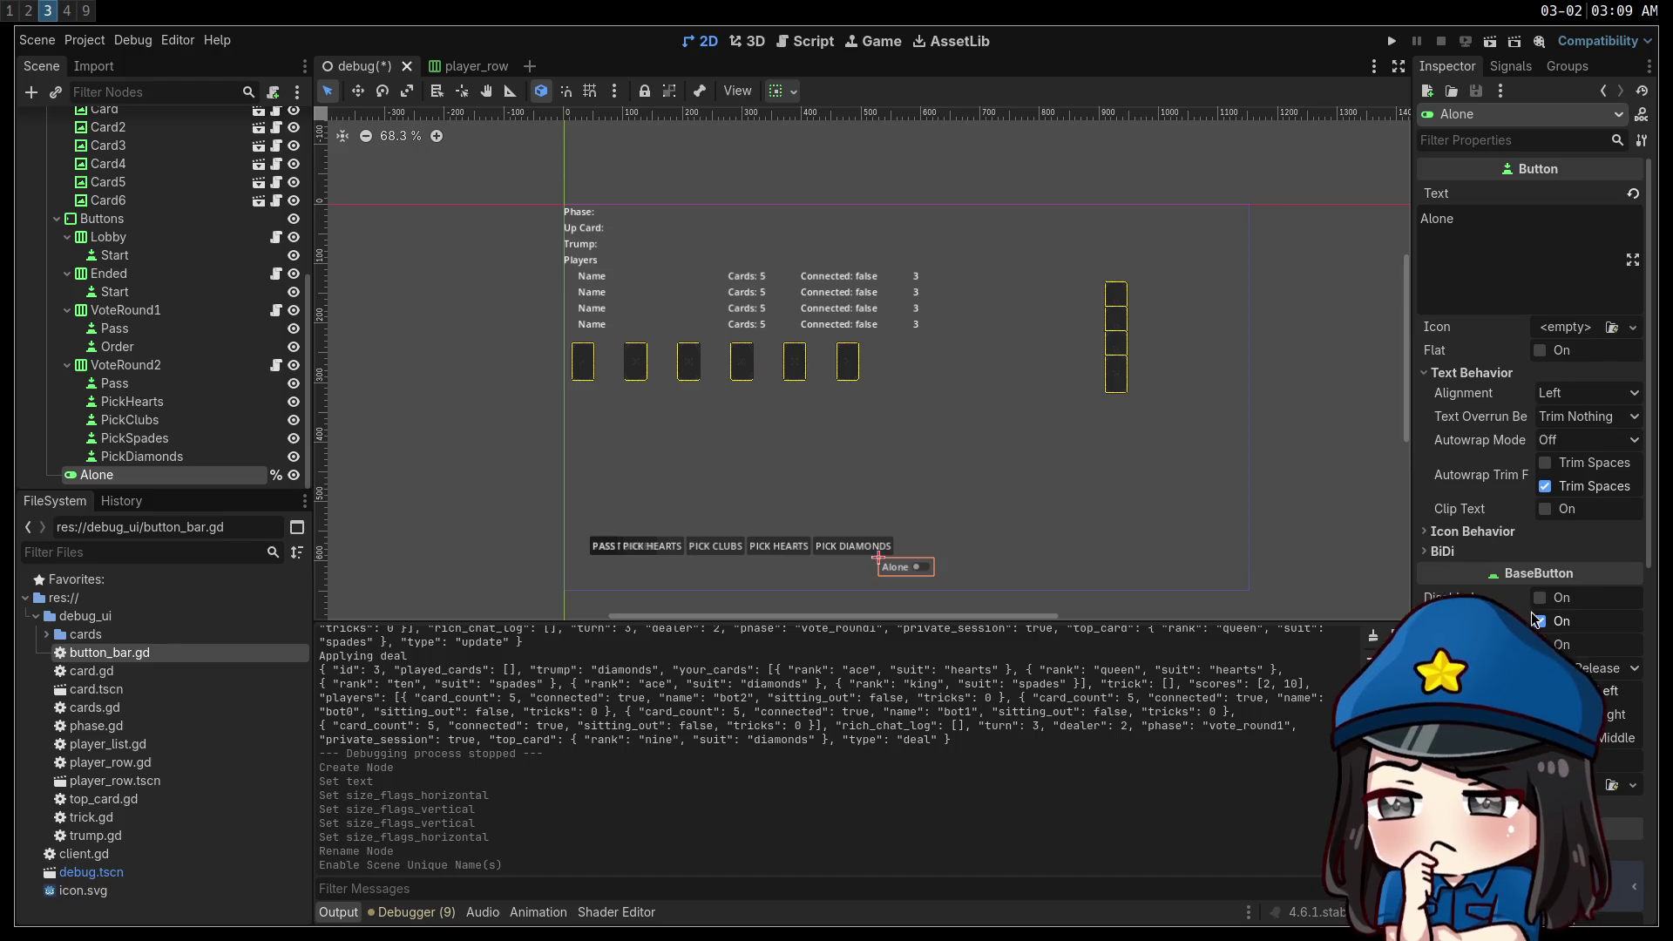
Toggle Alone's Button Pressed default, save the debug scene, and open button_bar.gd.
click(1539, 645)
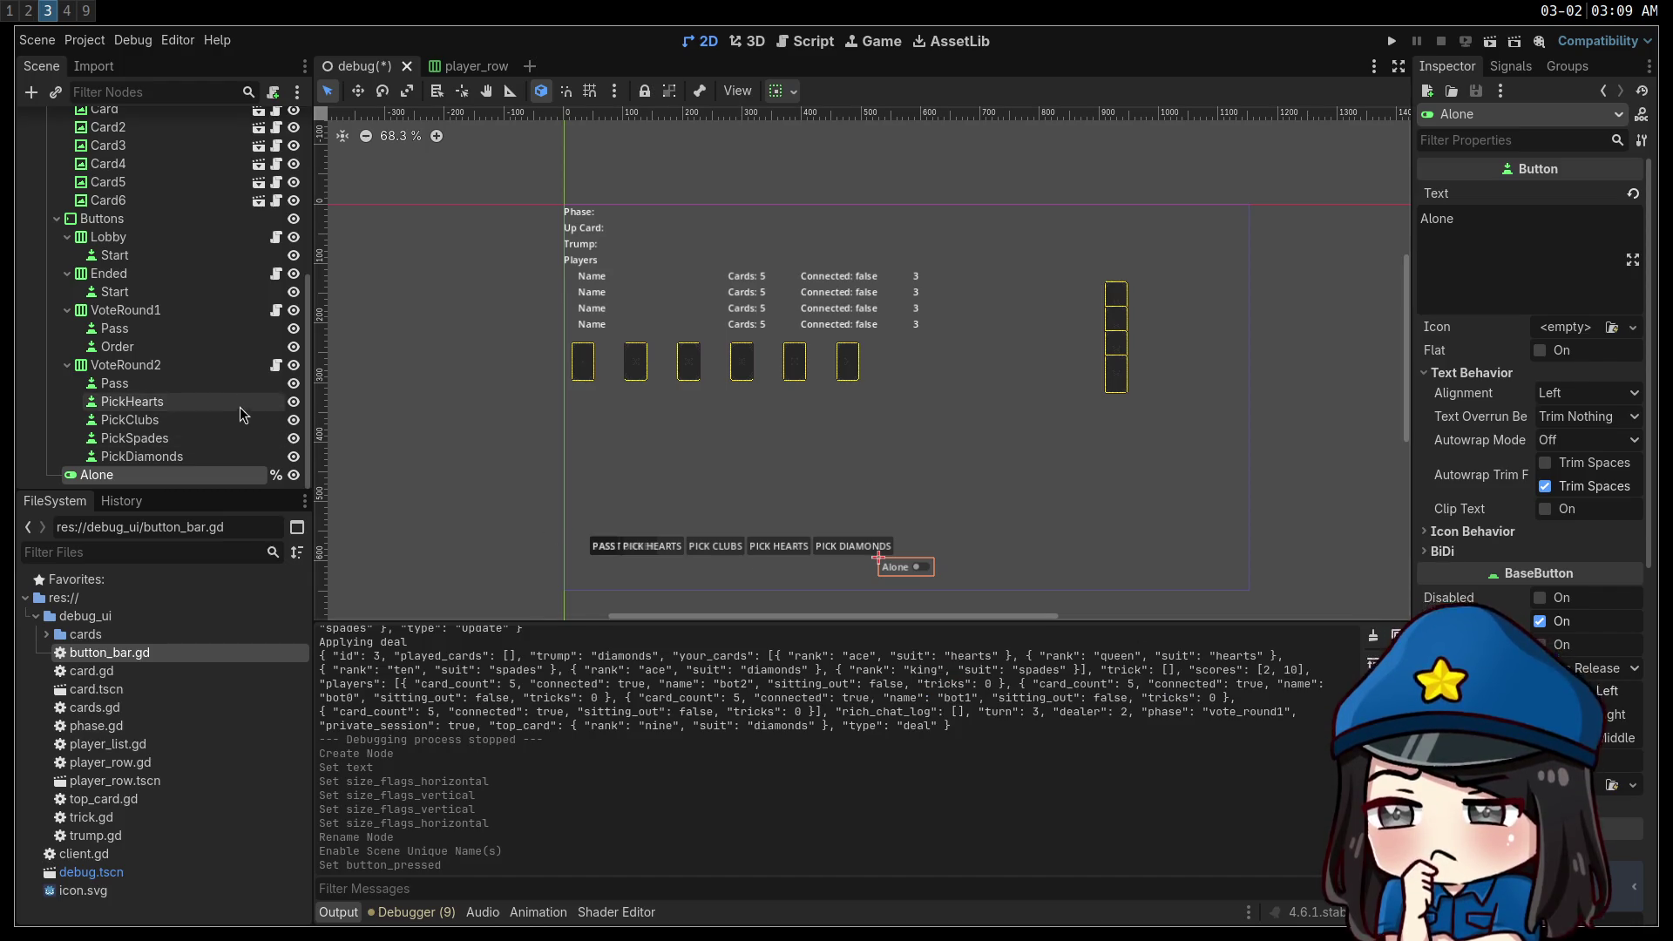
key(ctrl+s)
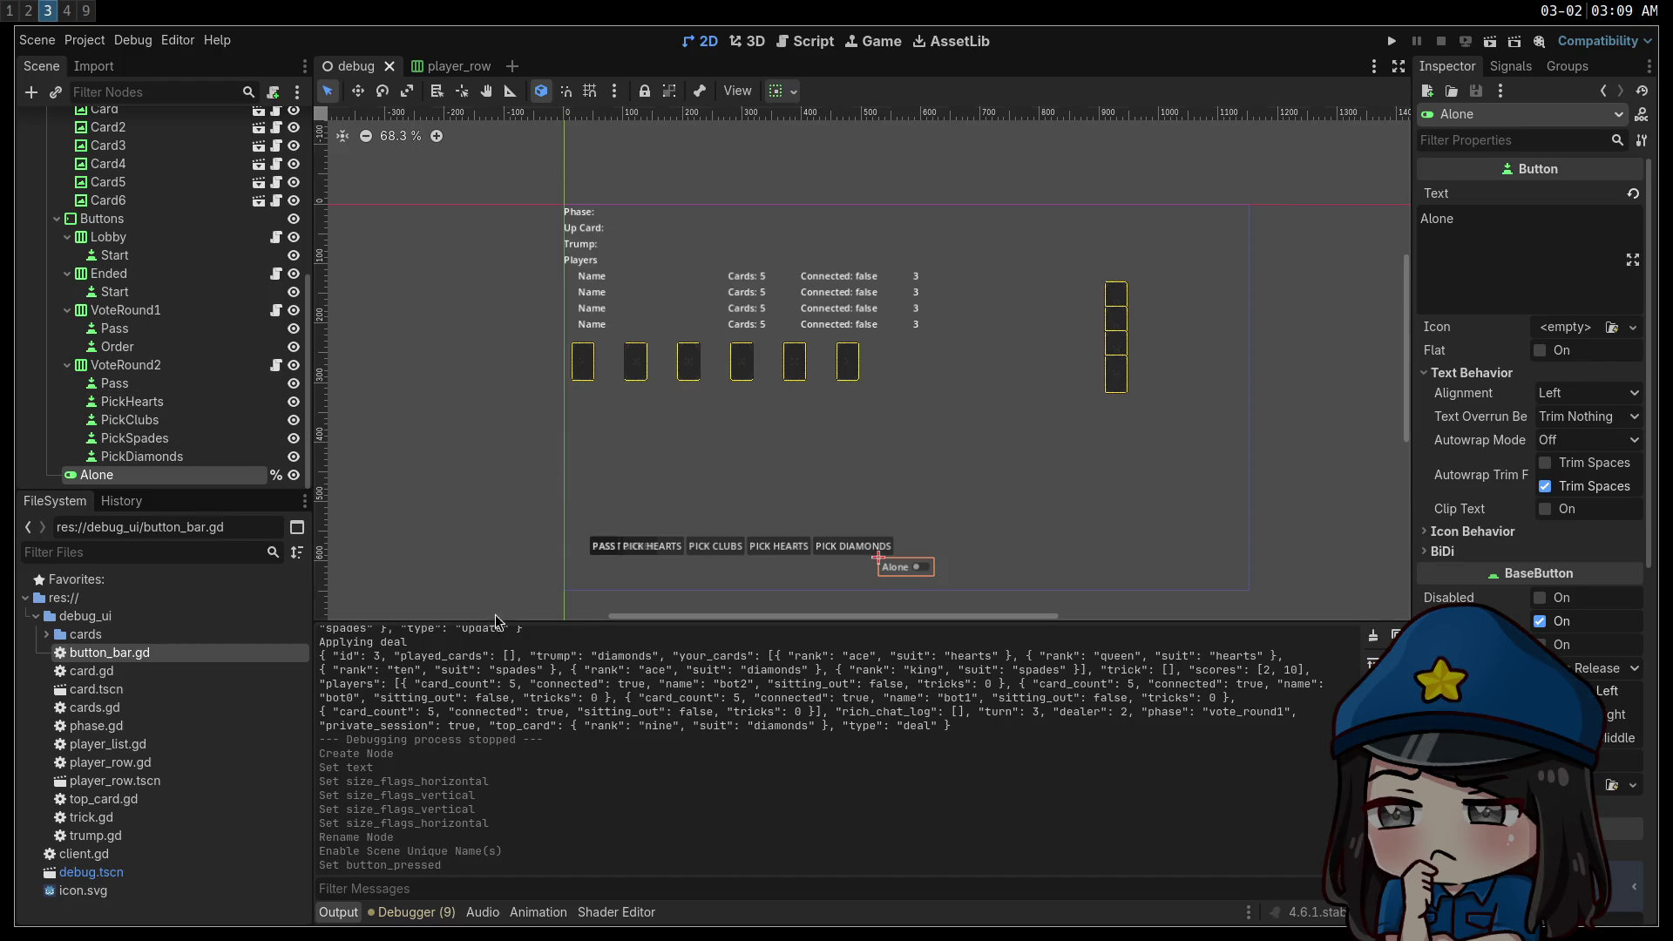
click(276, 365)
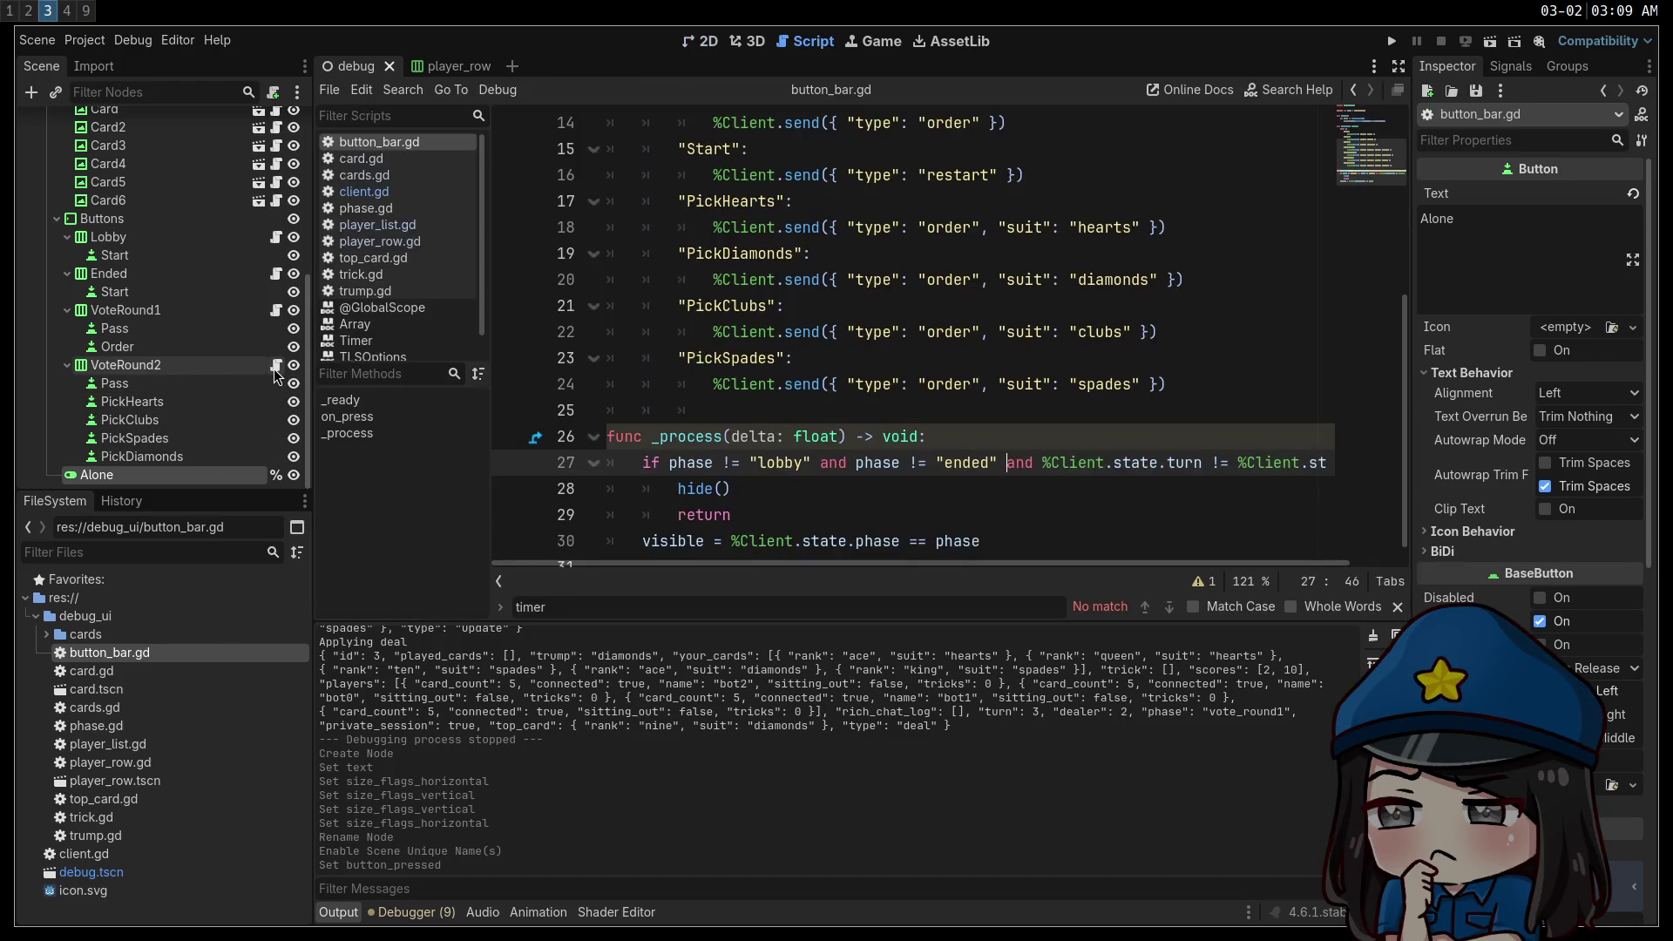
Append , "alone": %Alone.button_pressed to the Order send call and save button_bar.gd.
click(887, 445)
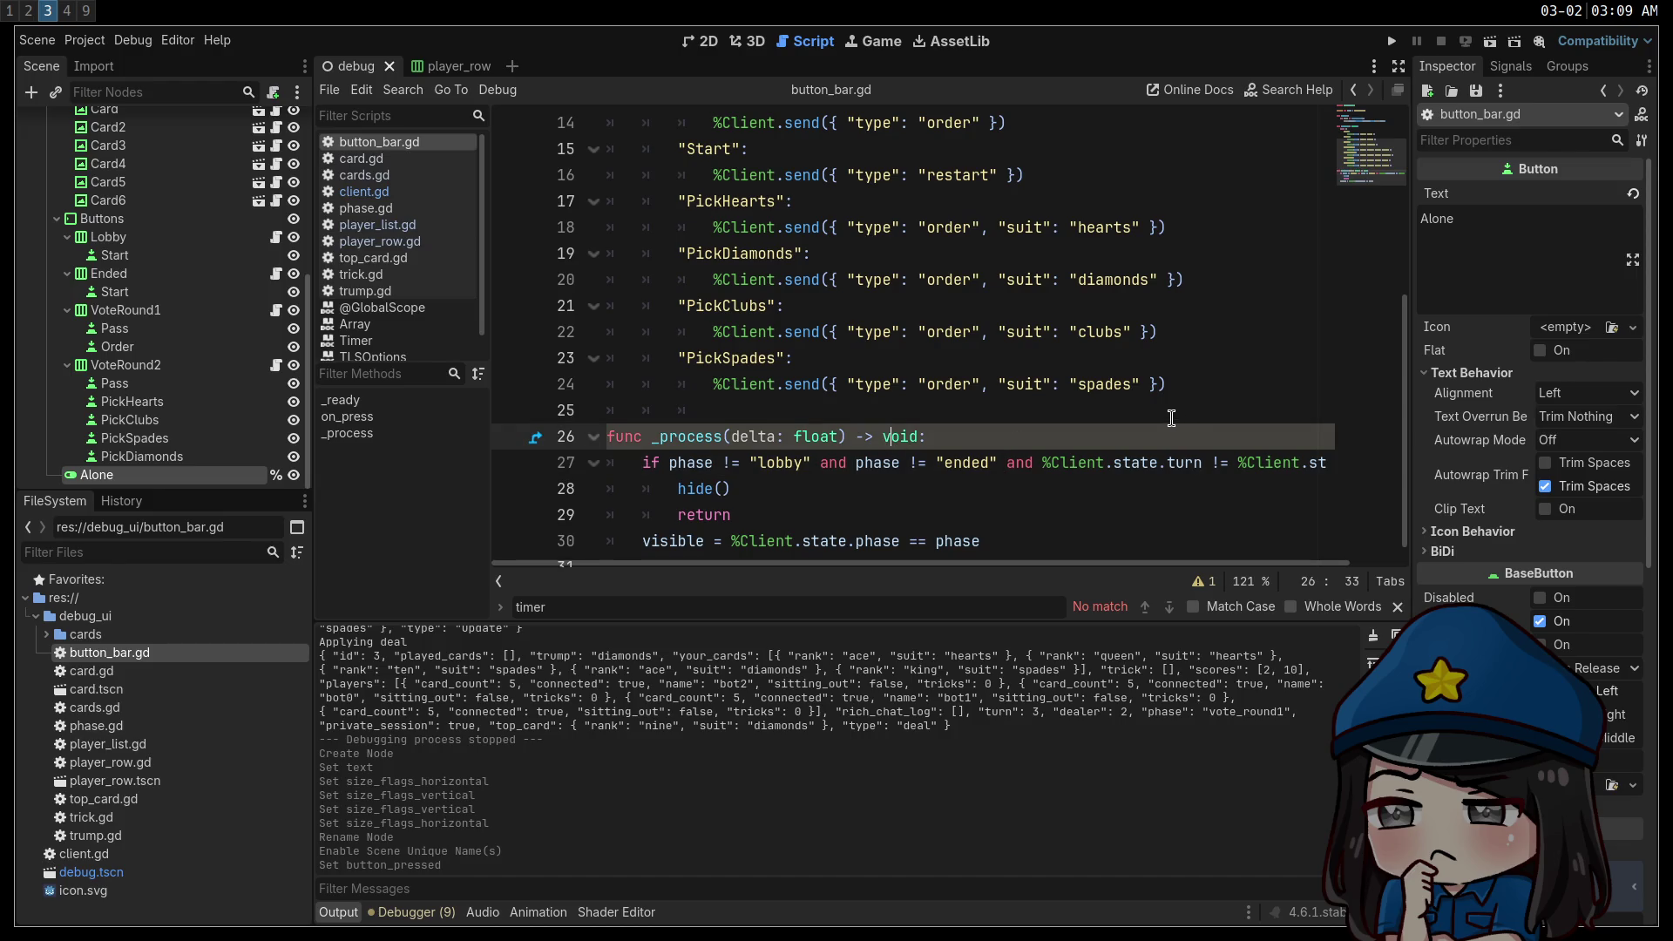
scroll(1130, 407, up, 1)
scroll(1130, 407, up, 1)
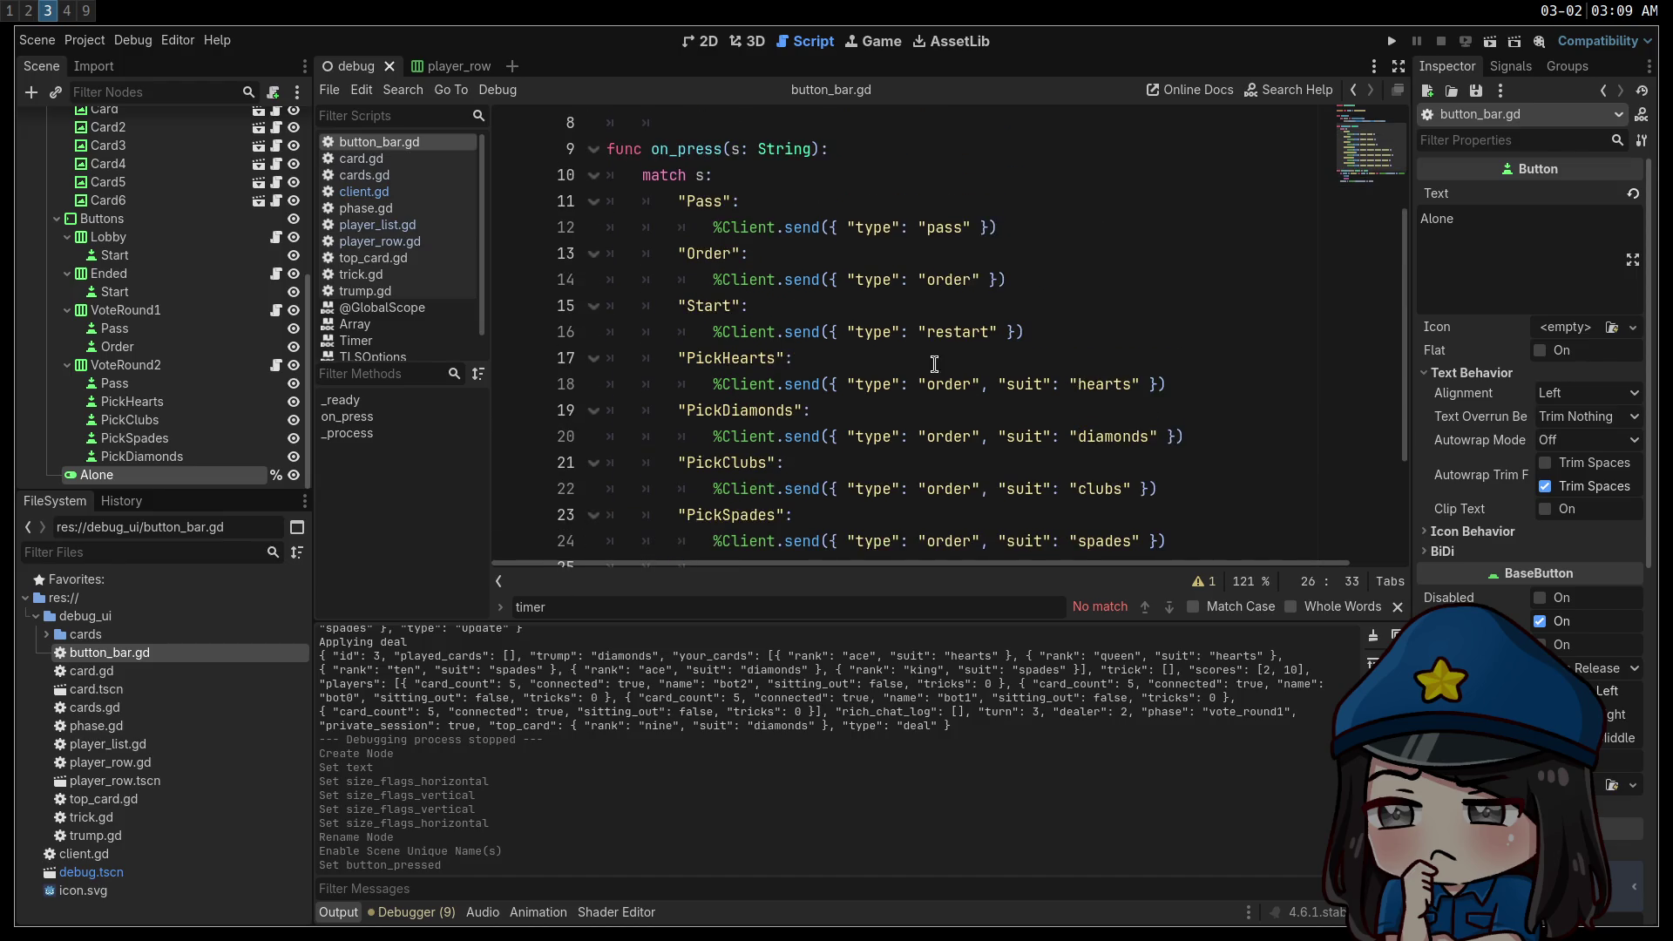
click(1010, 253)
click(982, 279)
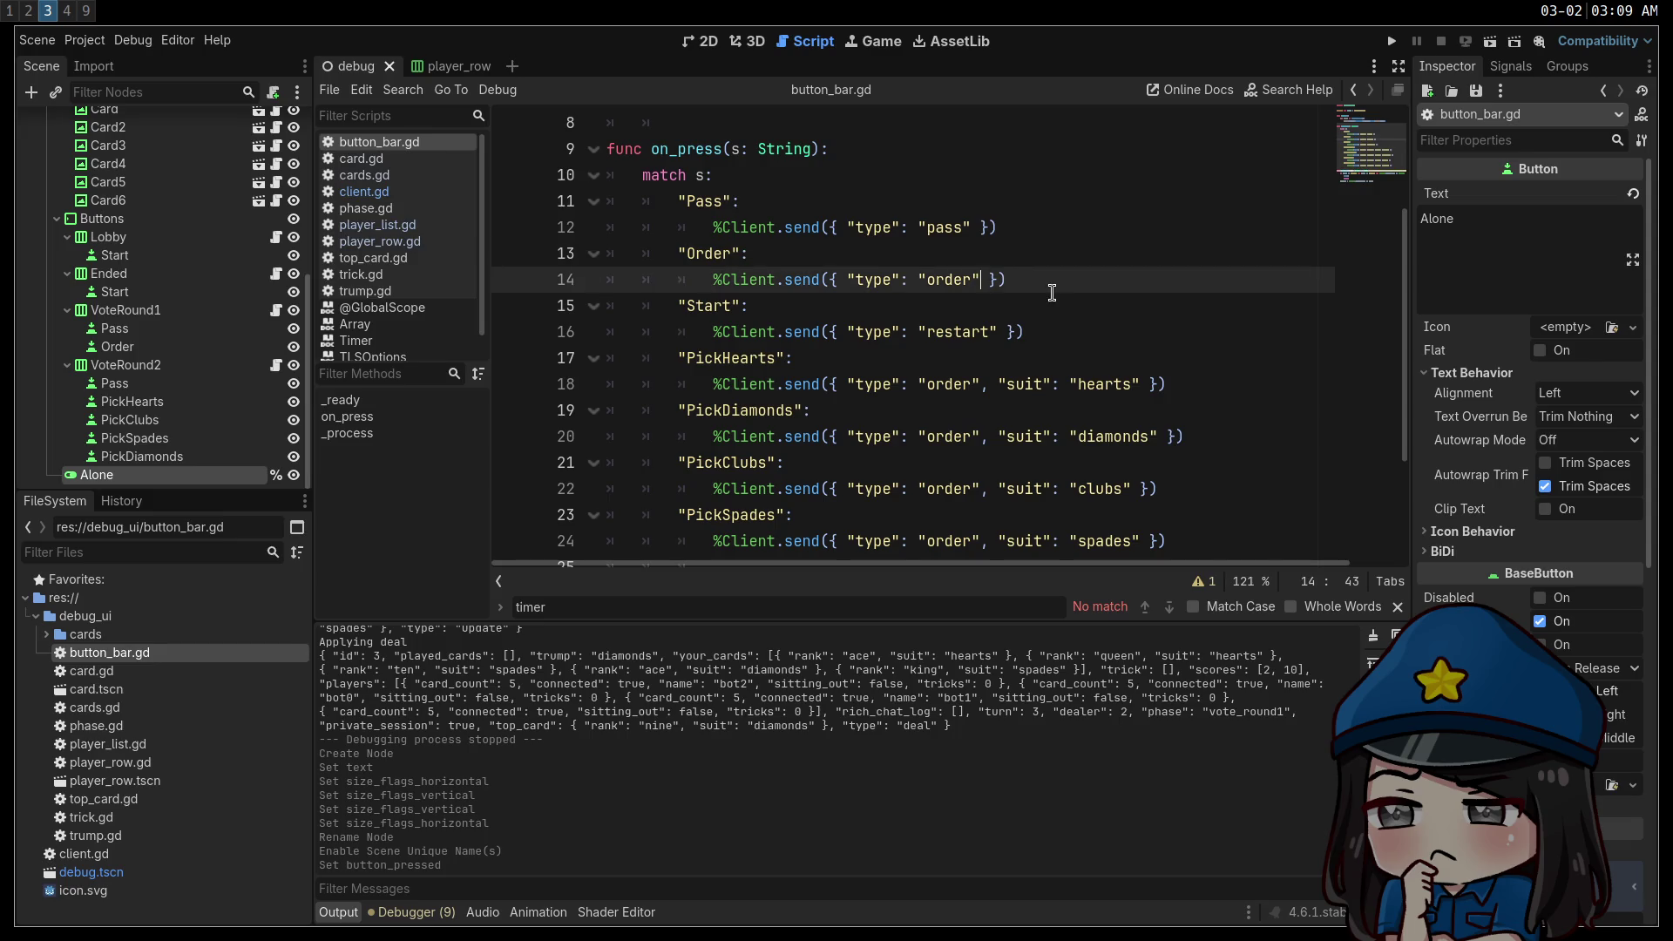
text(, "alone": )
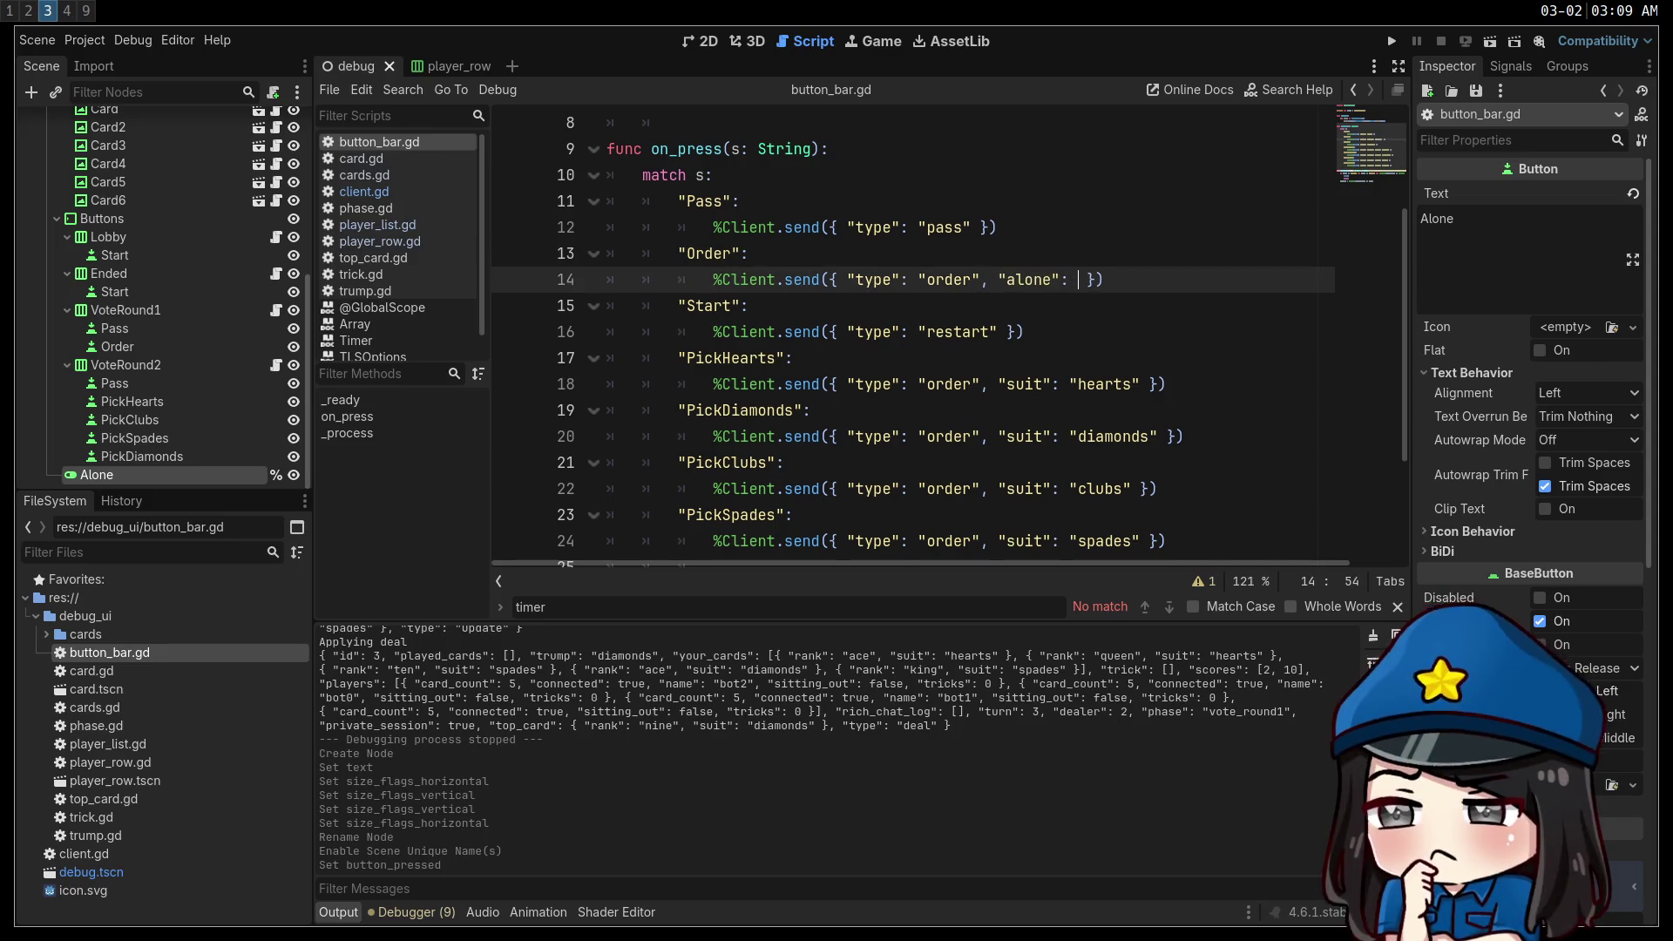
text(%Alone.b)
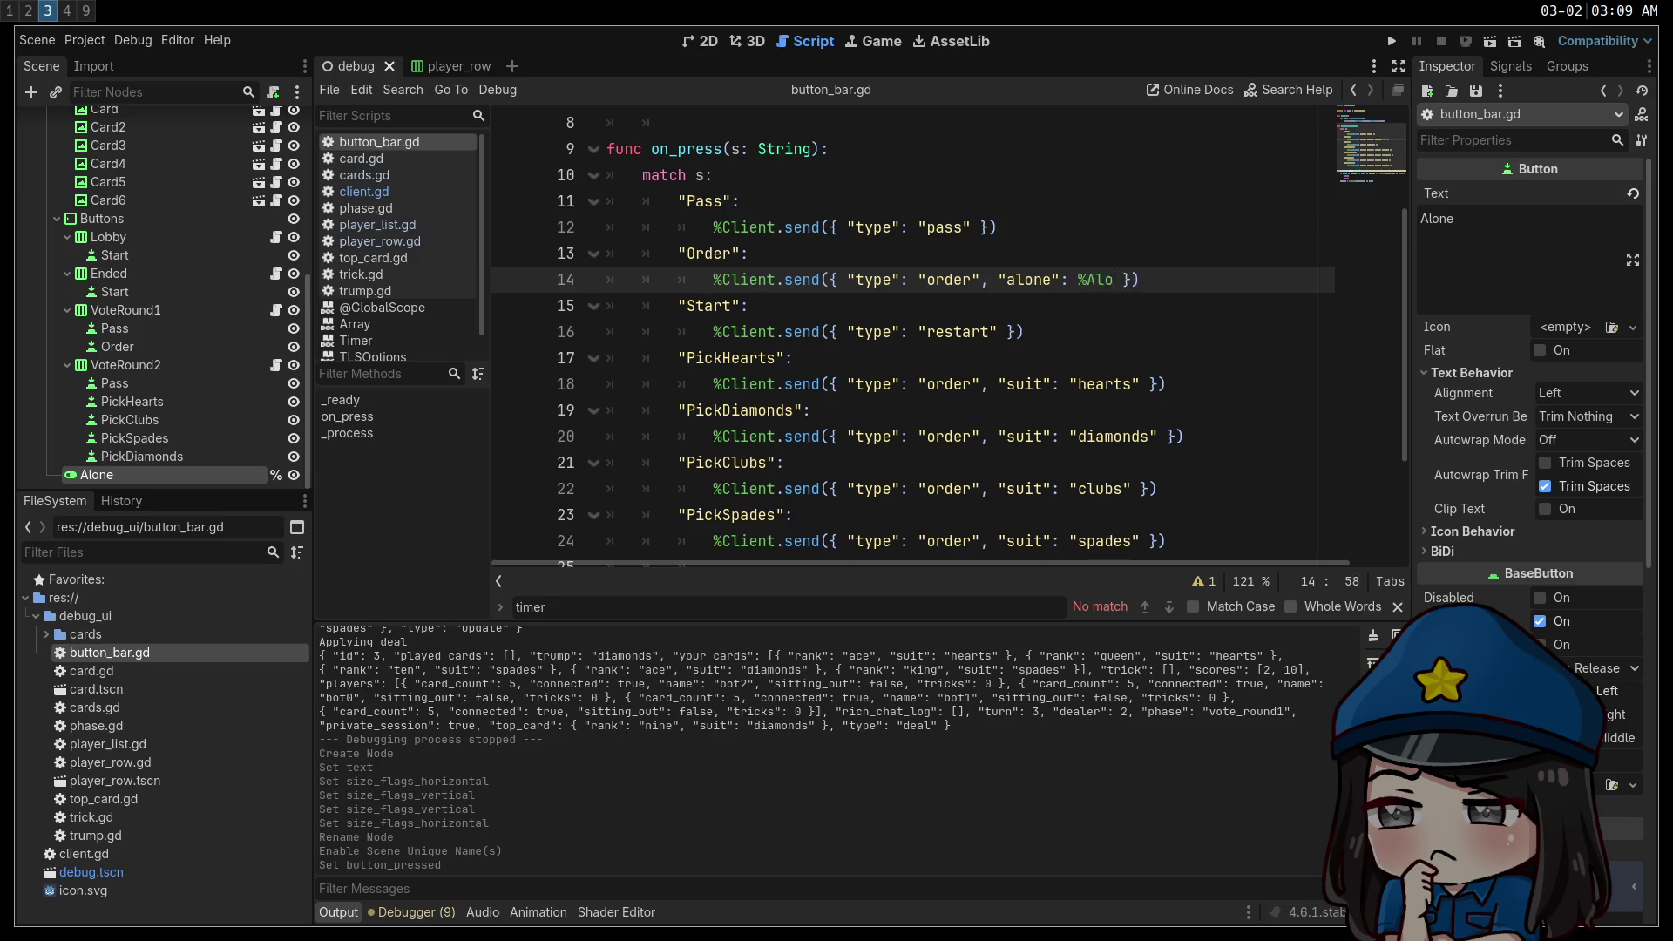
text(utt)
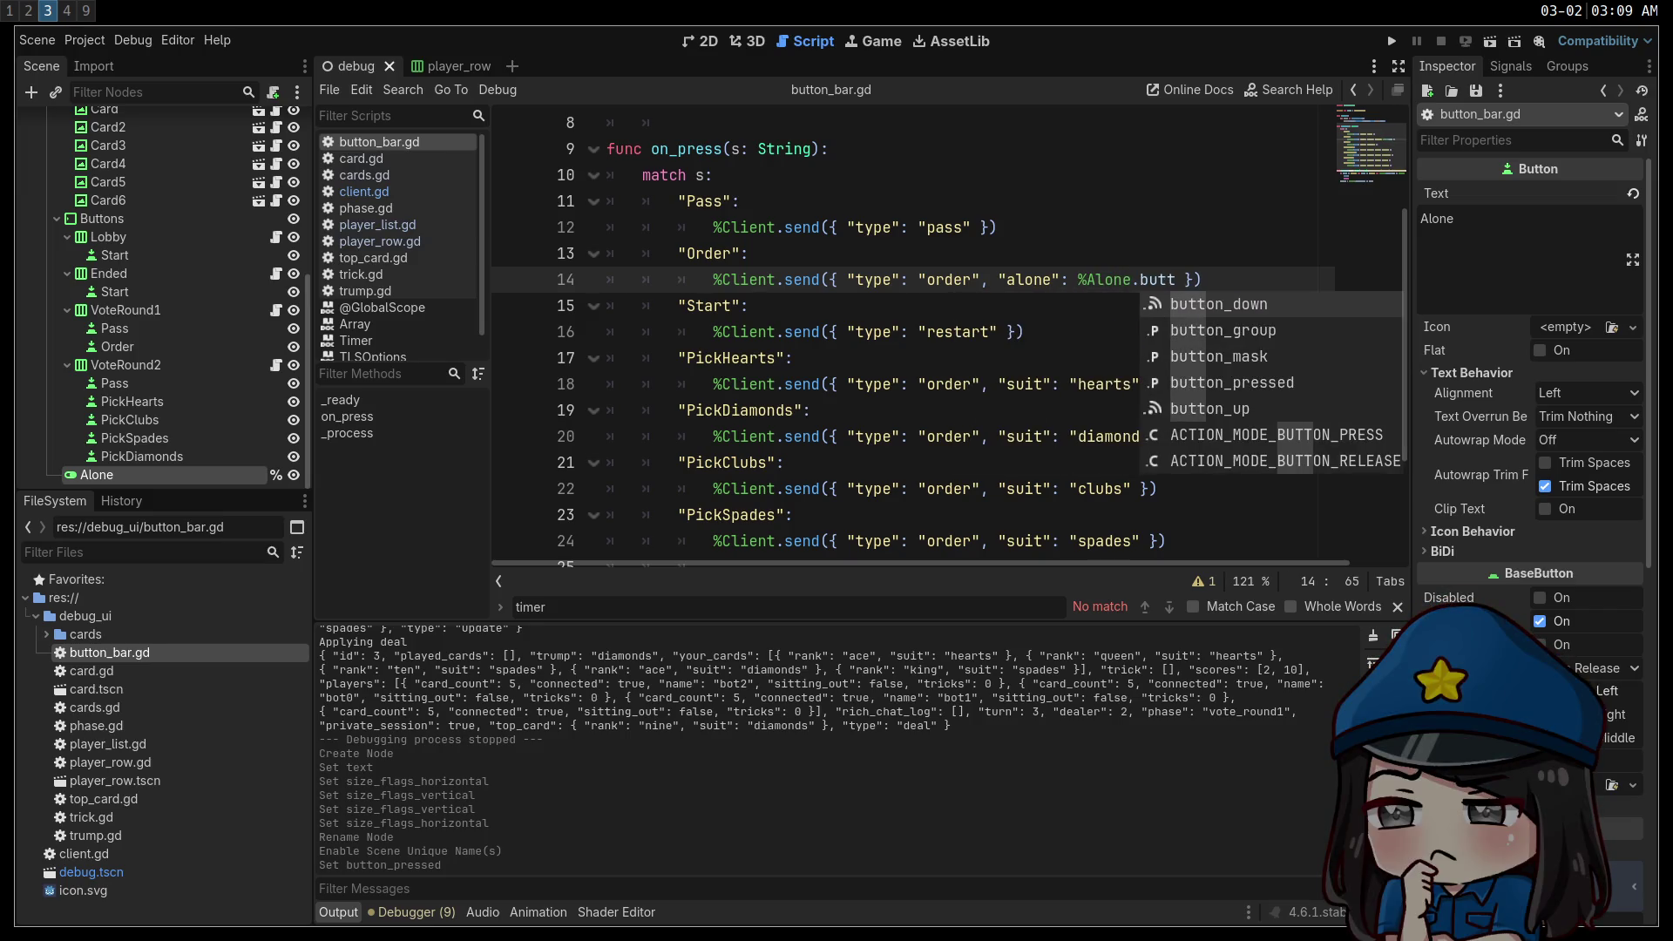
key(Down)
key(Down)
key(Down)
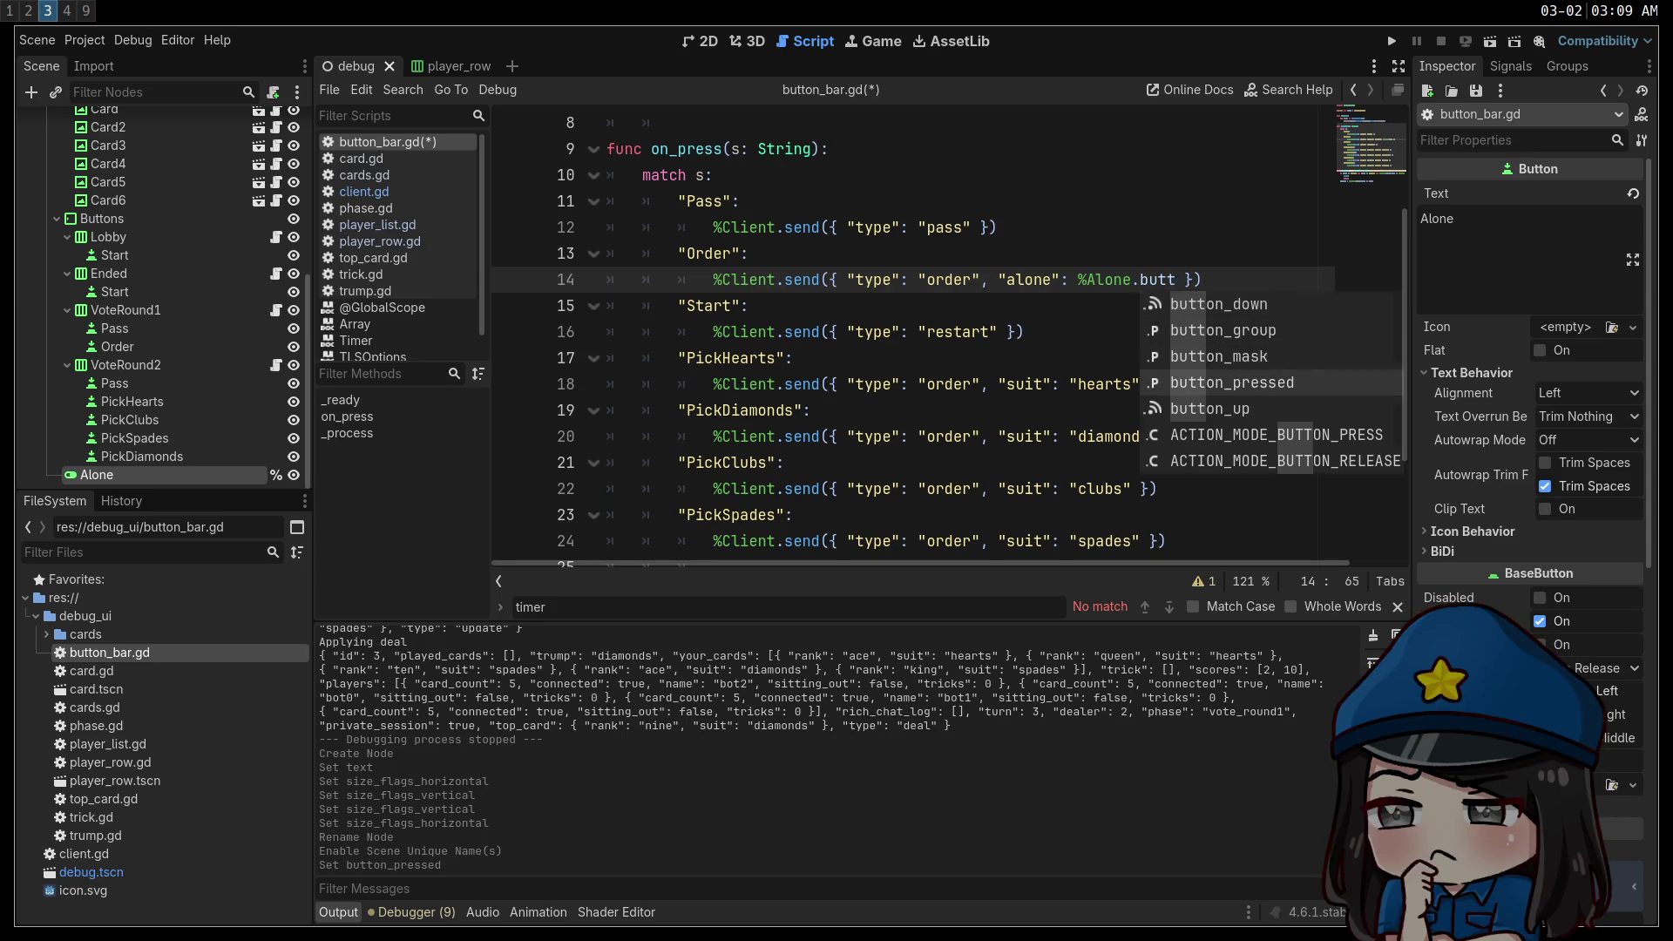
key(Return)
key(ctrl+s)
click(1037, 333)
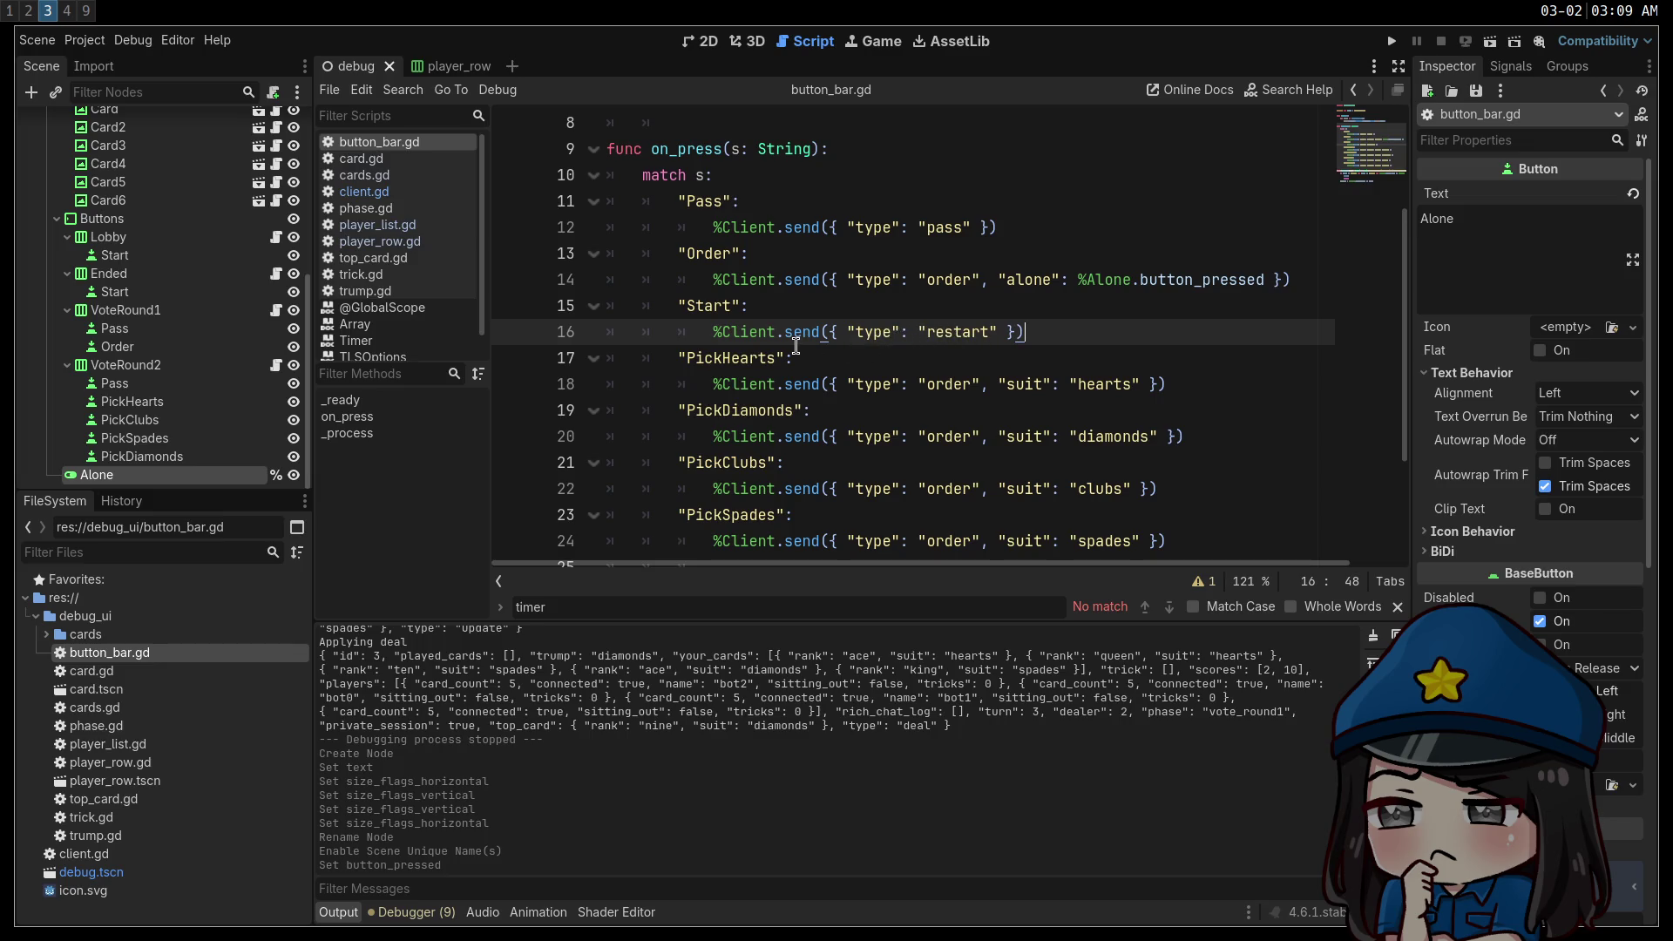
click(141, 291)
Relabel the Ended Start button as RESTART, save the scene, and run the project.
click(138, 274)
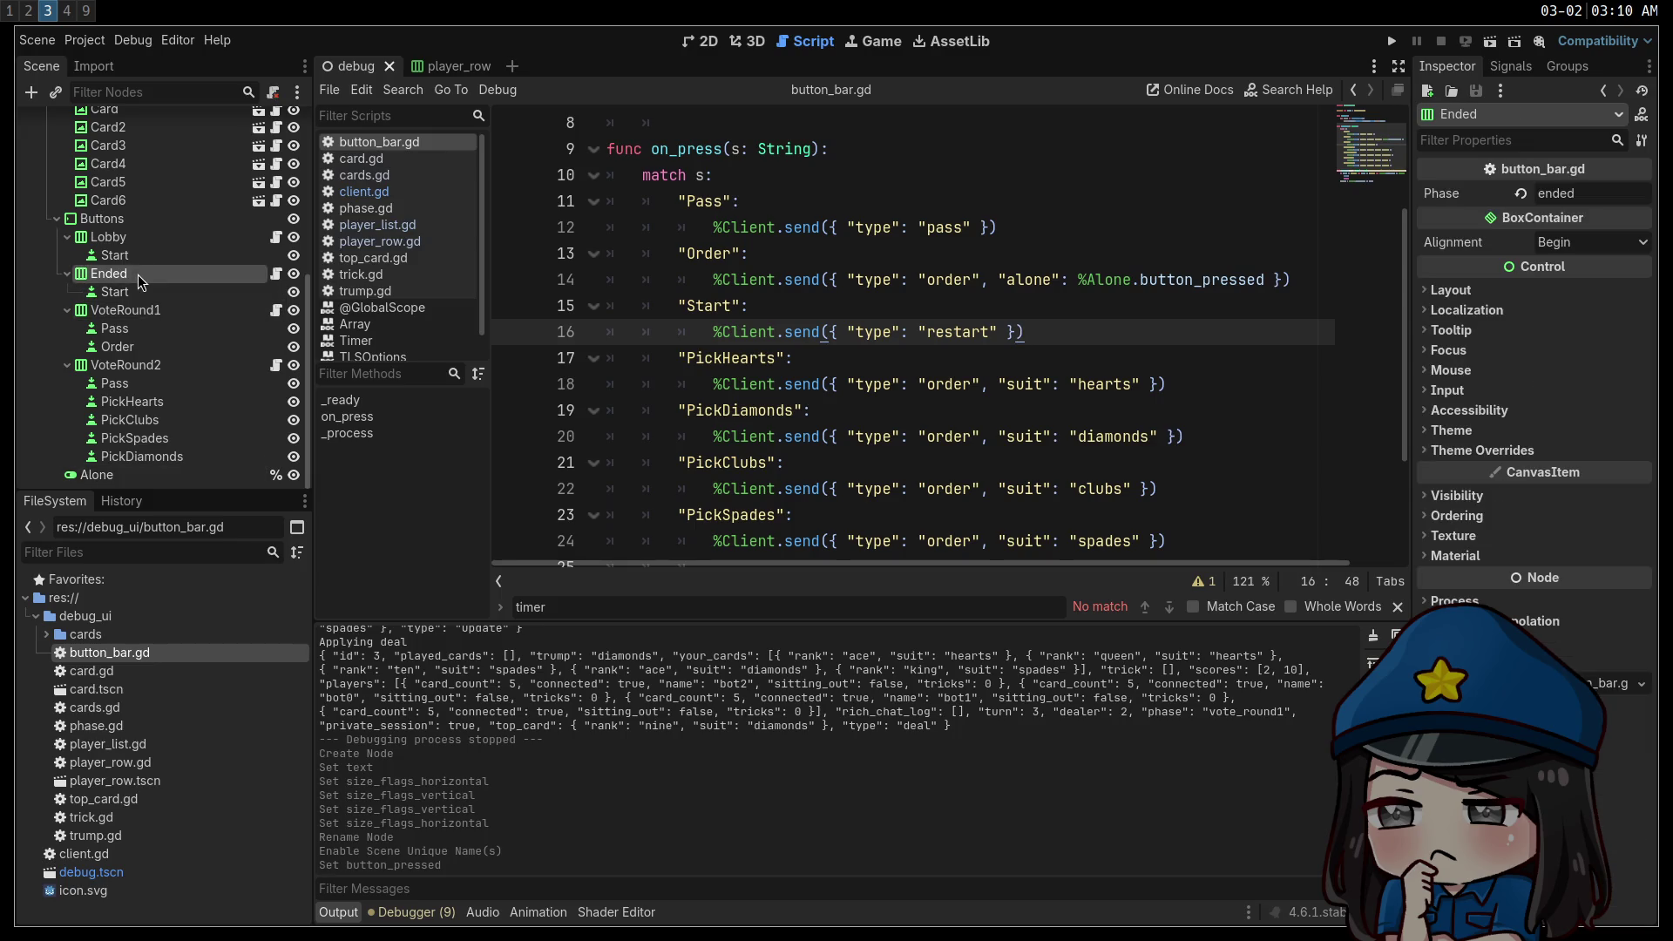
click(149, 287)
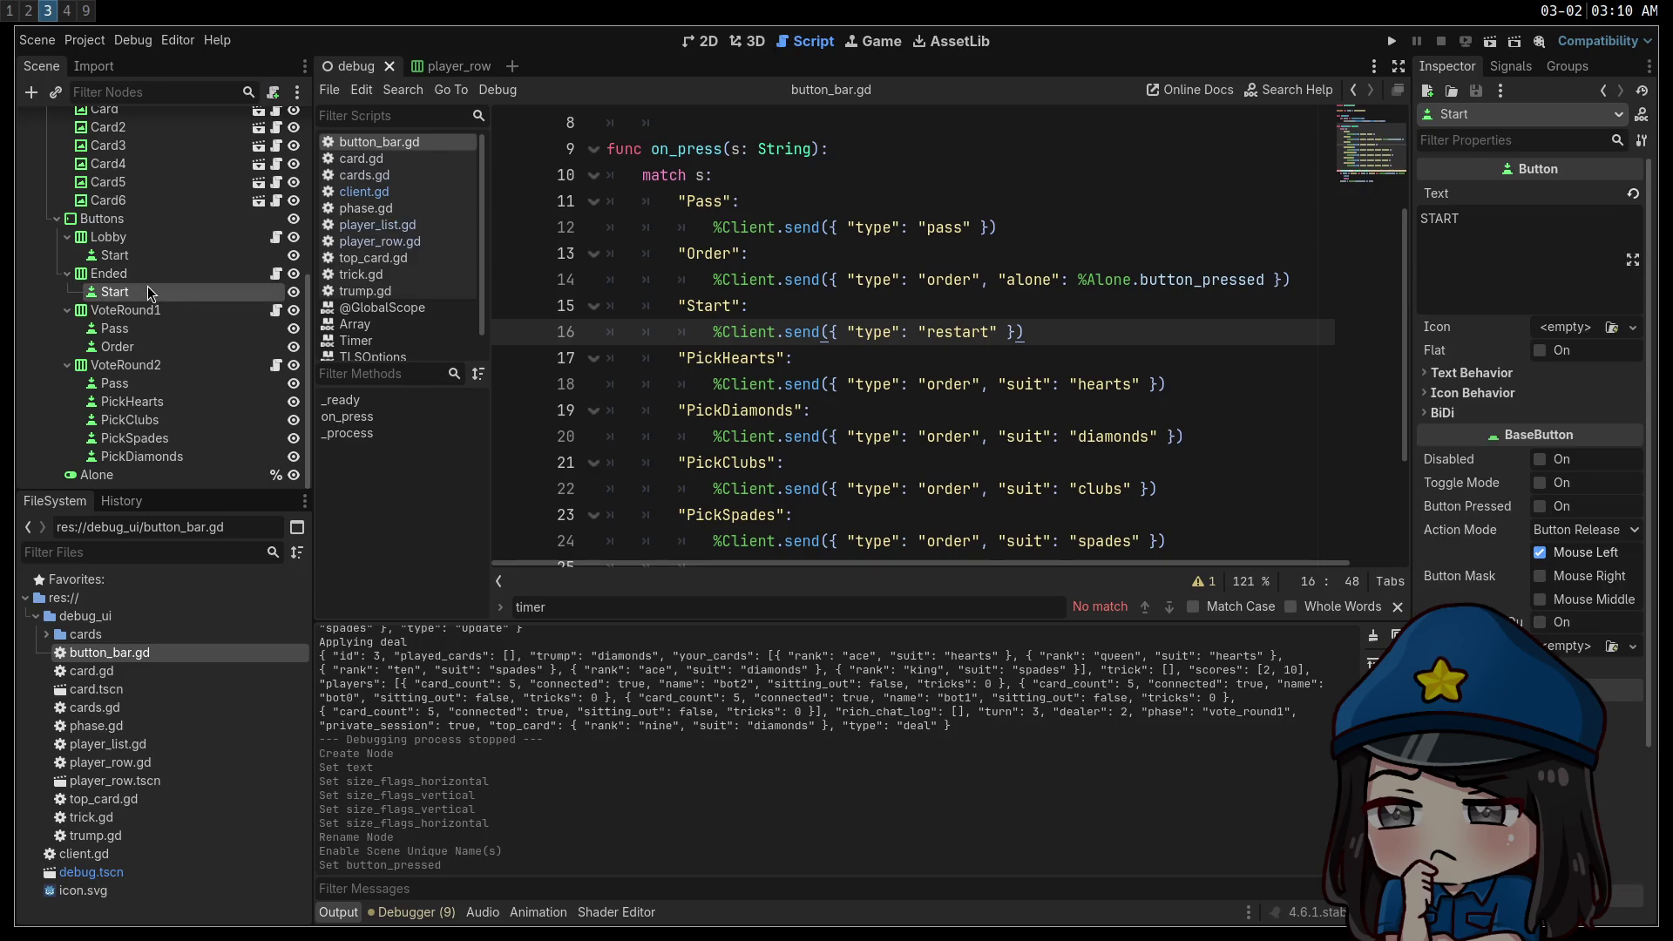
click(1420, 219)
text(RE)
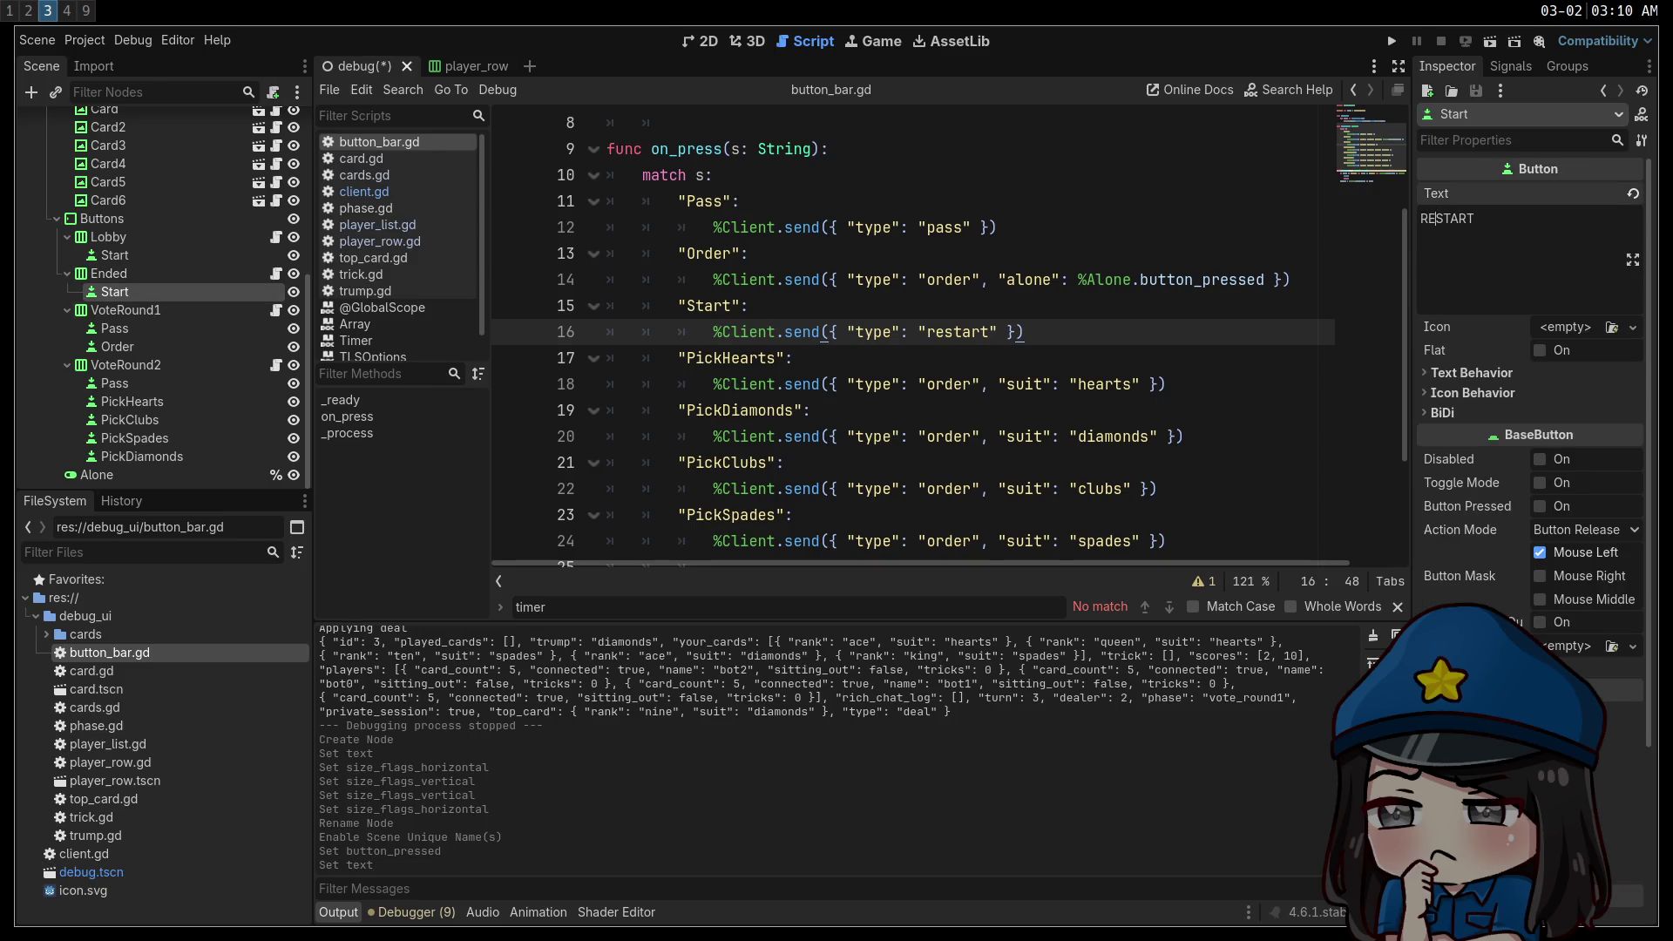
key(ctrl+s)
click(1394, 46)
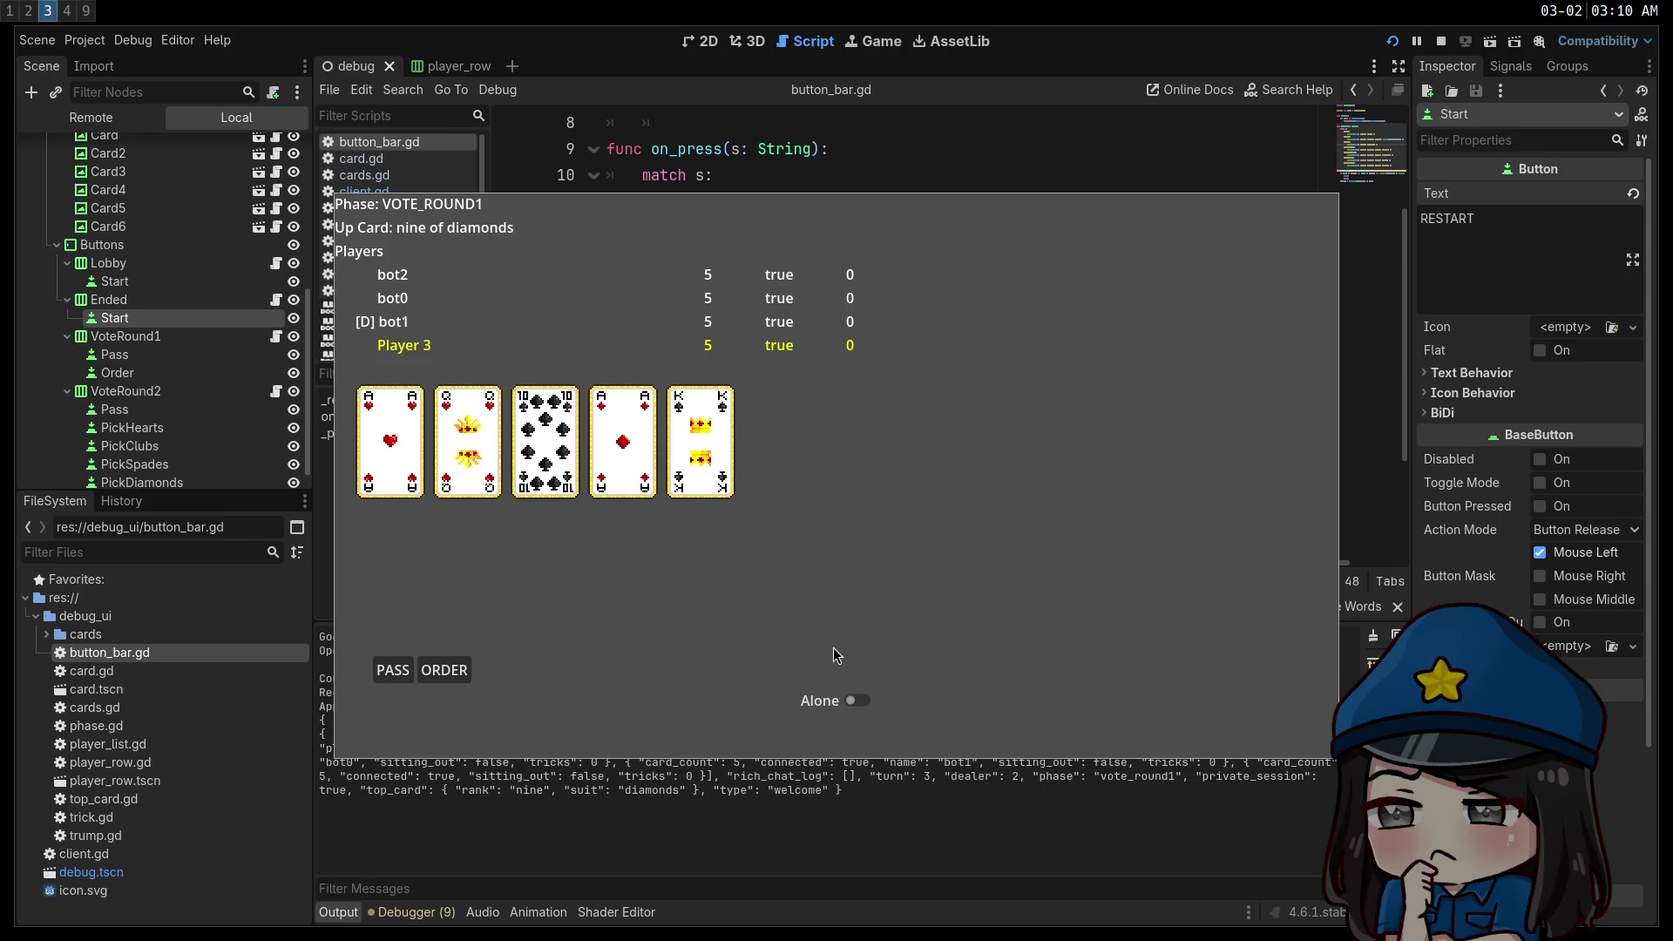
Order up diamonds going alone and lead the ace of diamonds.
click(857, 700)
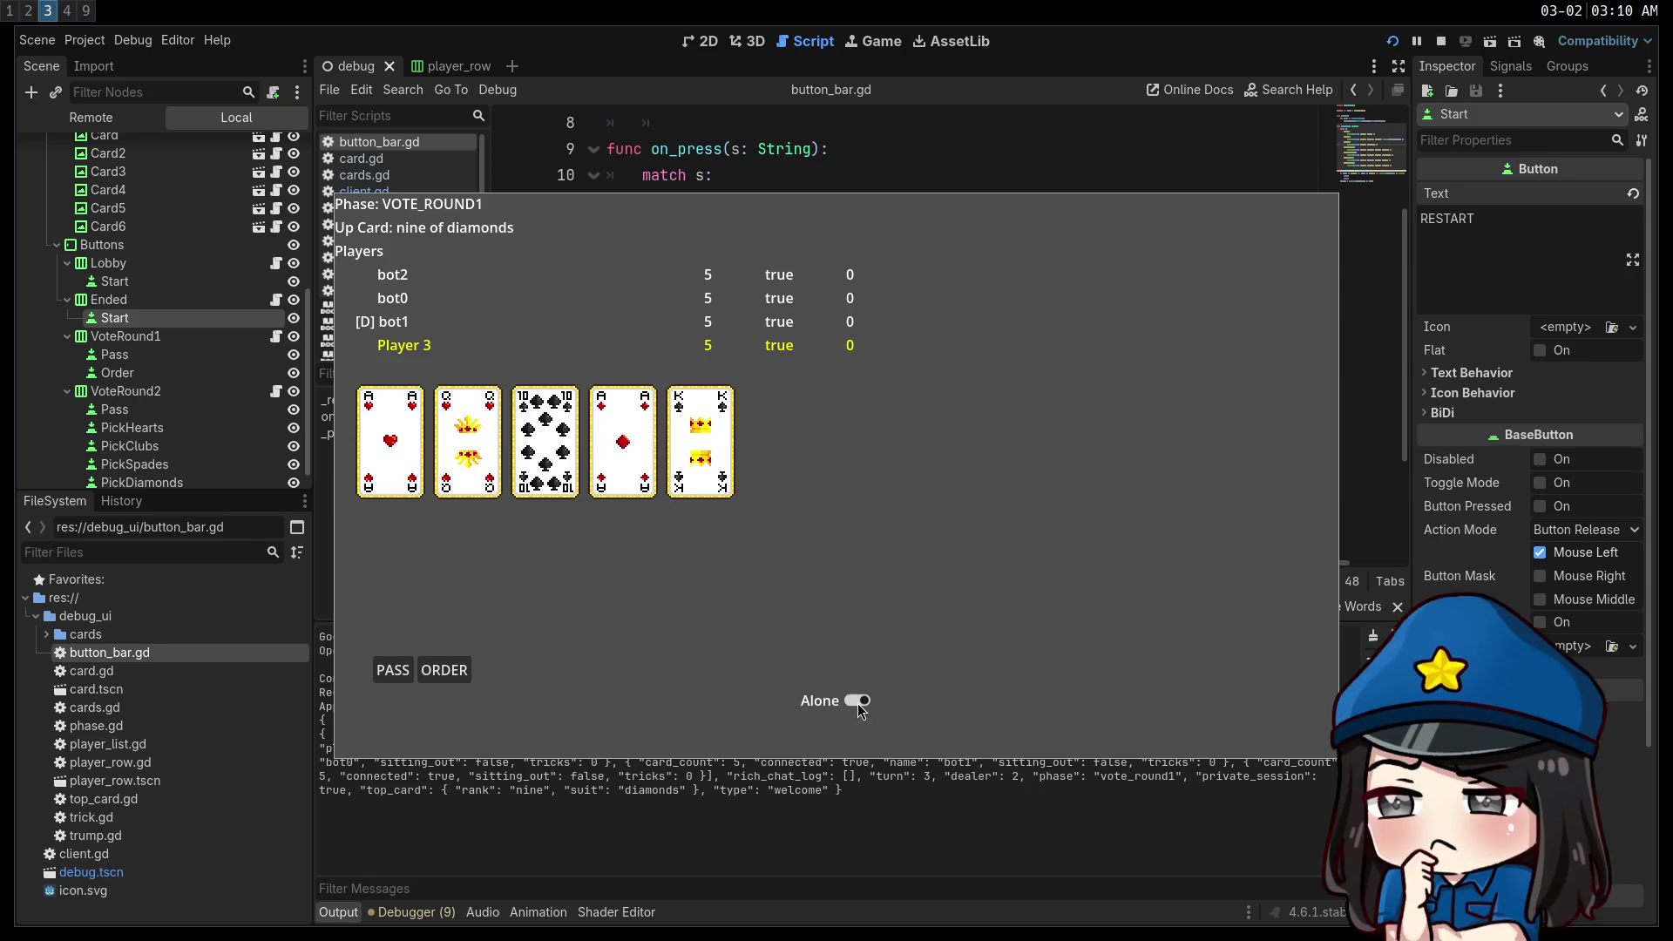
click(431, 670)
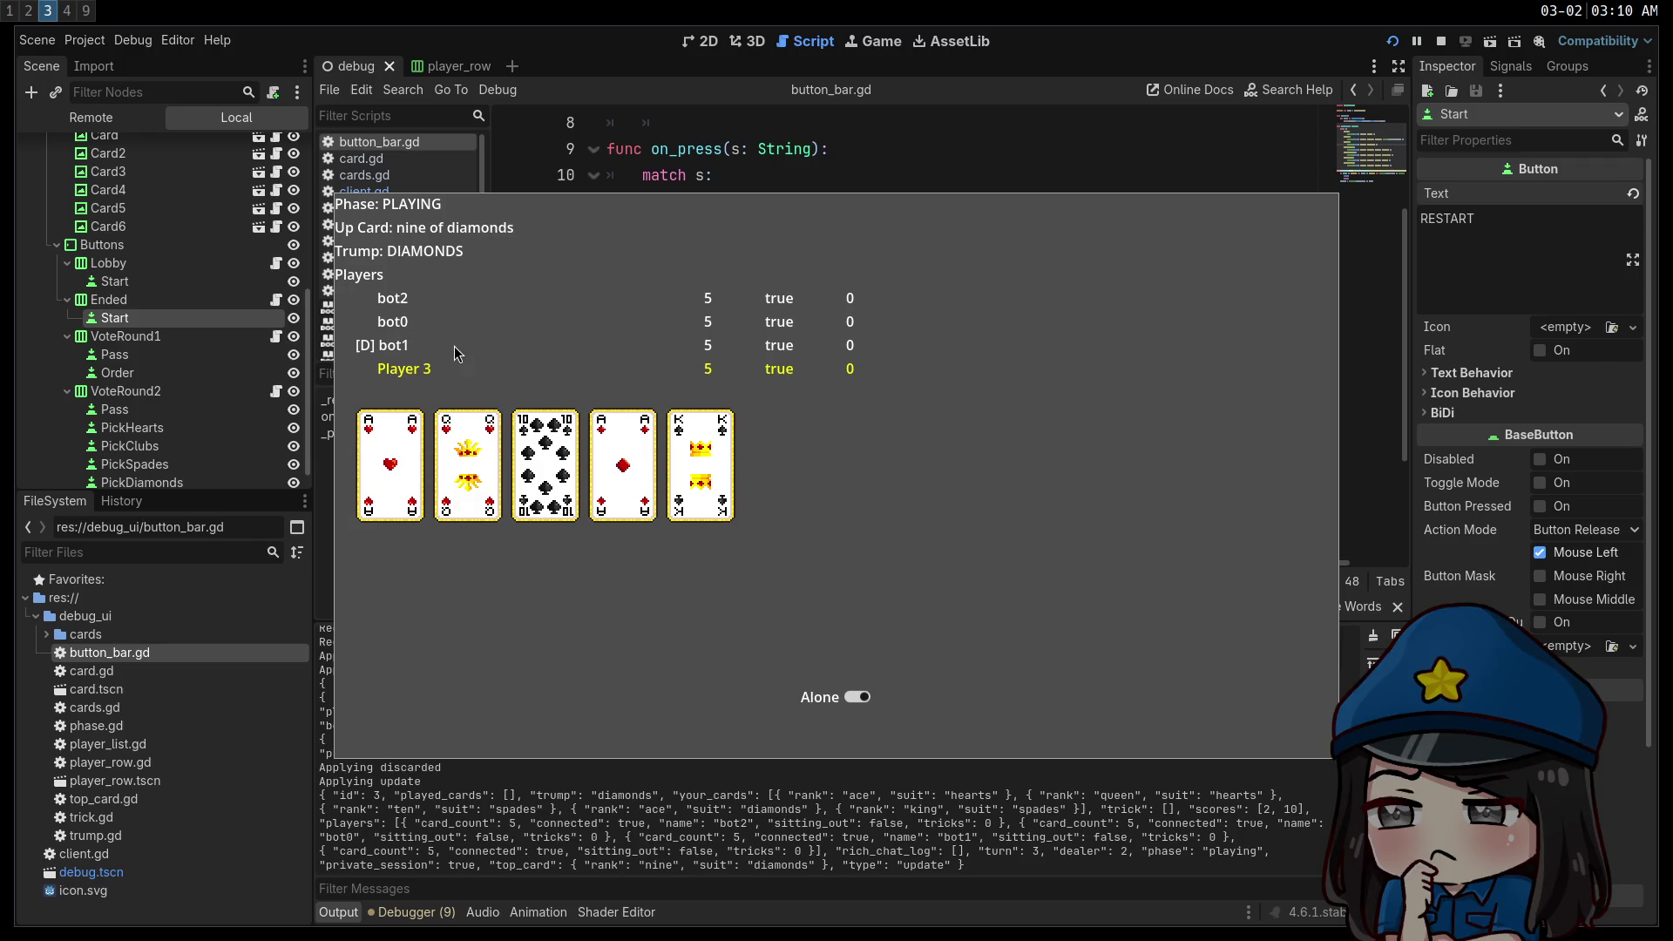
click(619, 462)
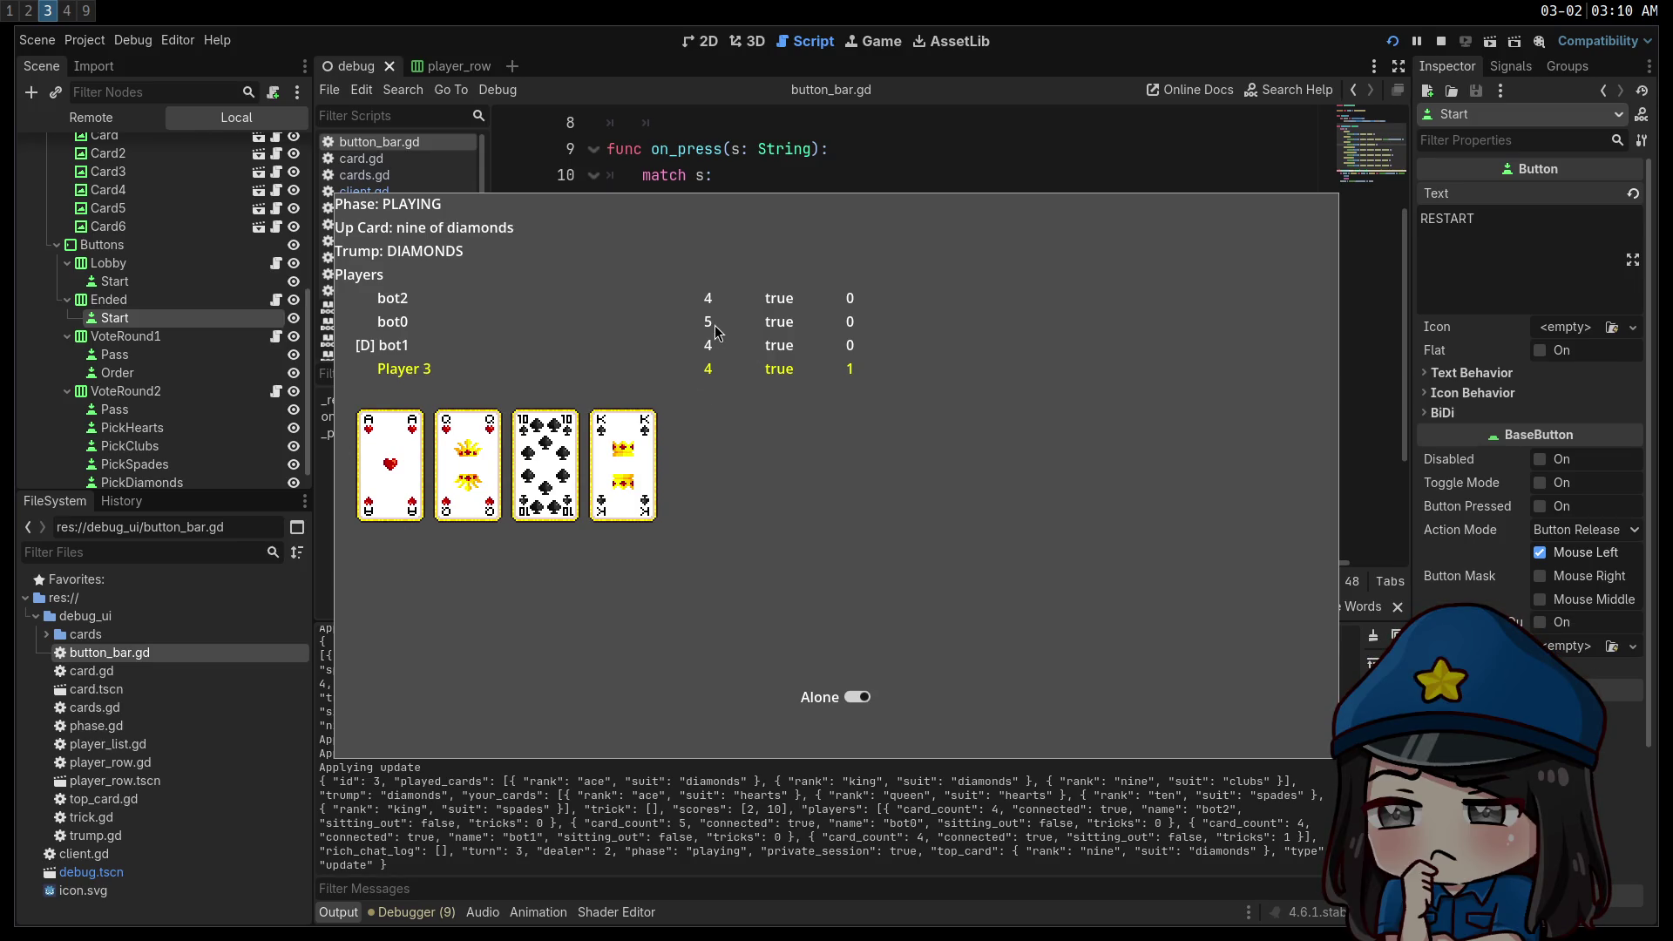
Play the ace of hearts, ten of spades, king of spades and king of clubs to finish the hand.
click(373, 439)
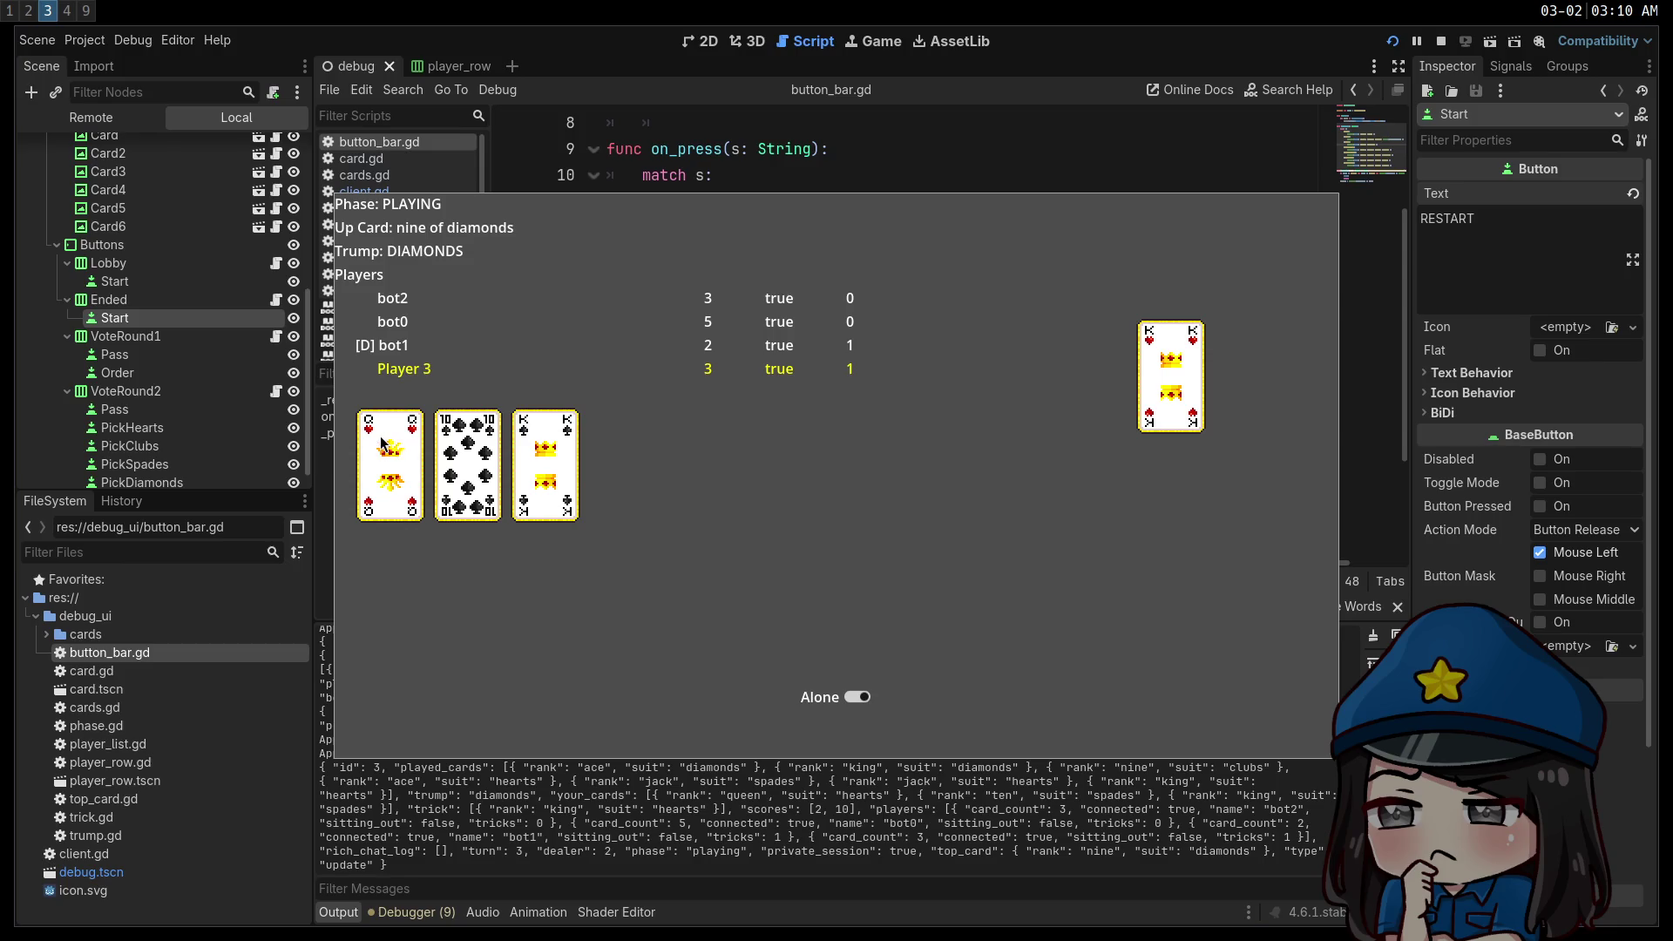
click(478, 431)
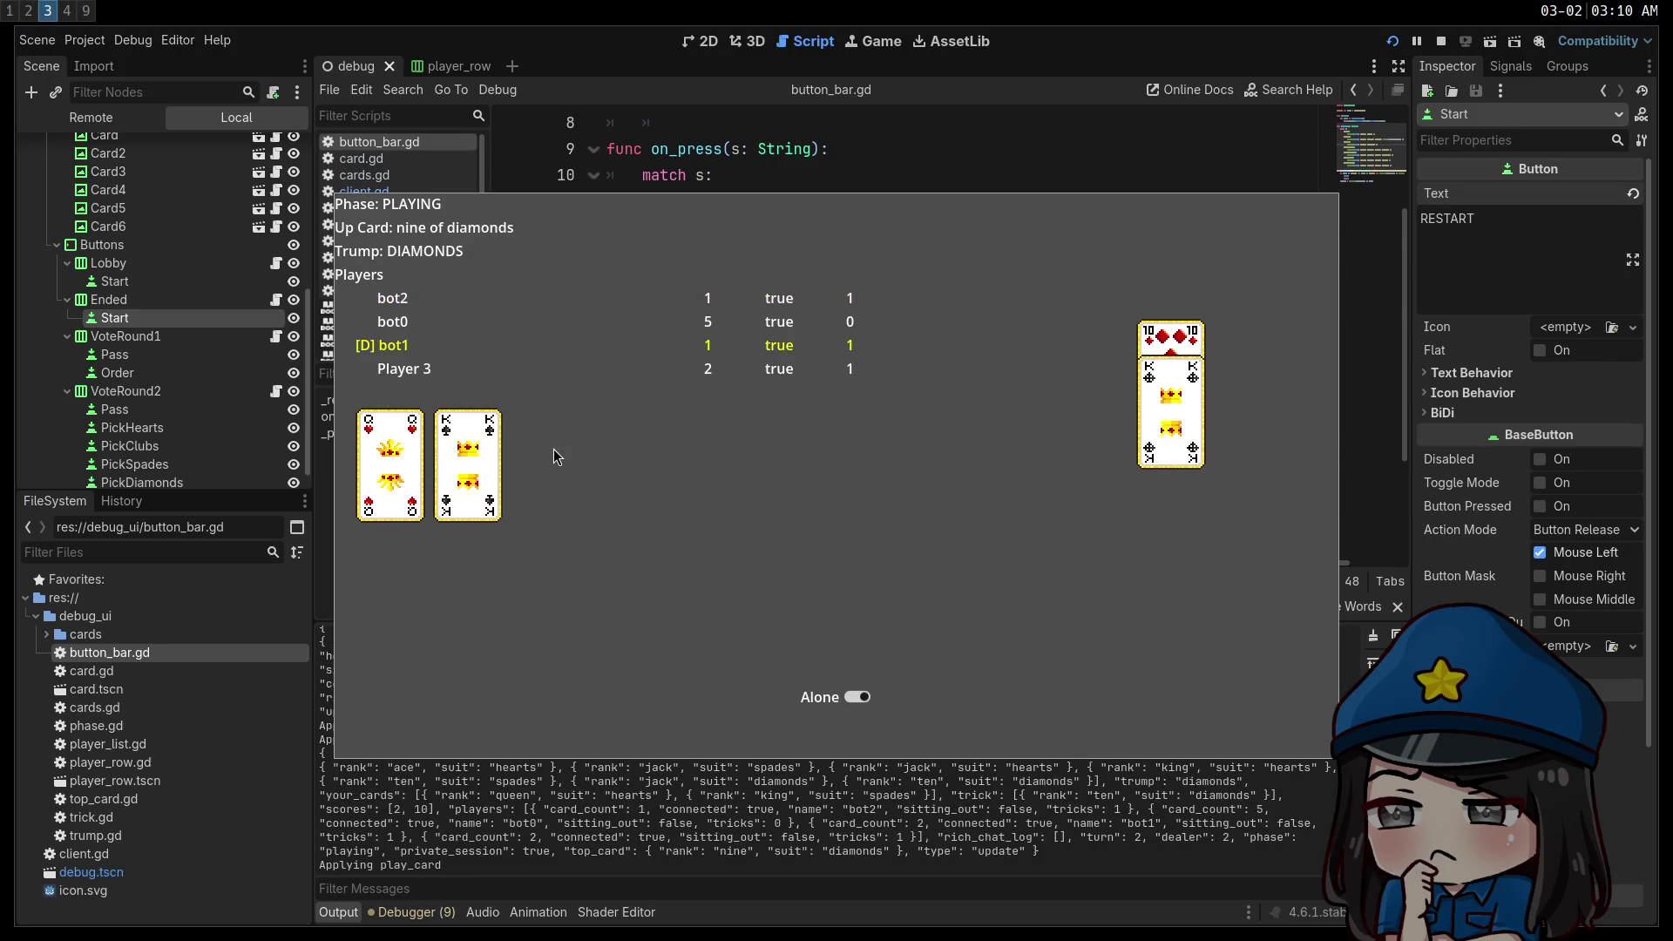
click(444, 431)
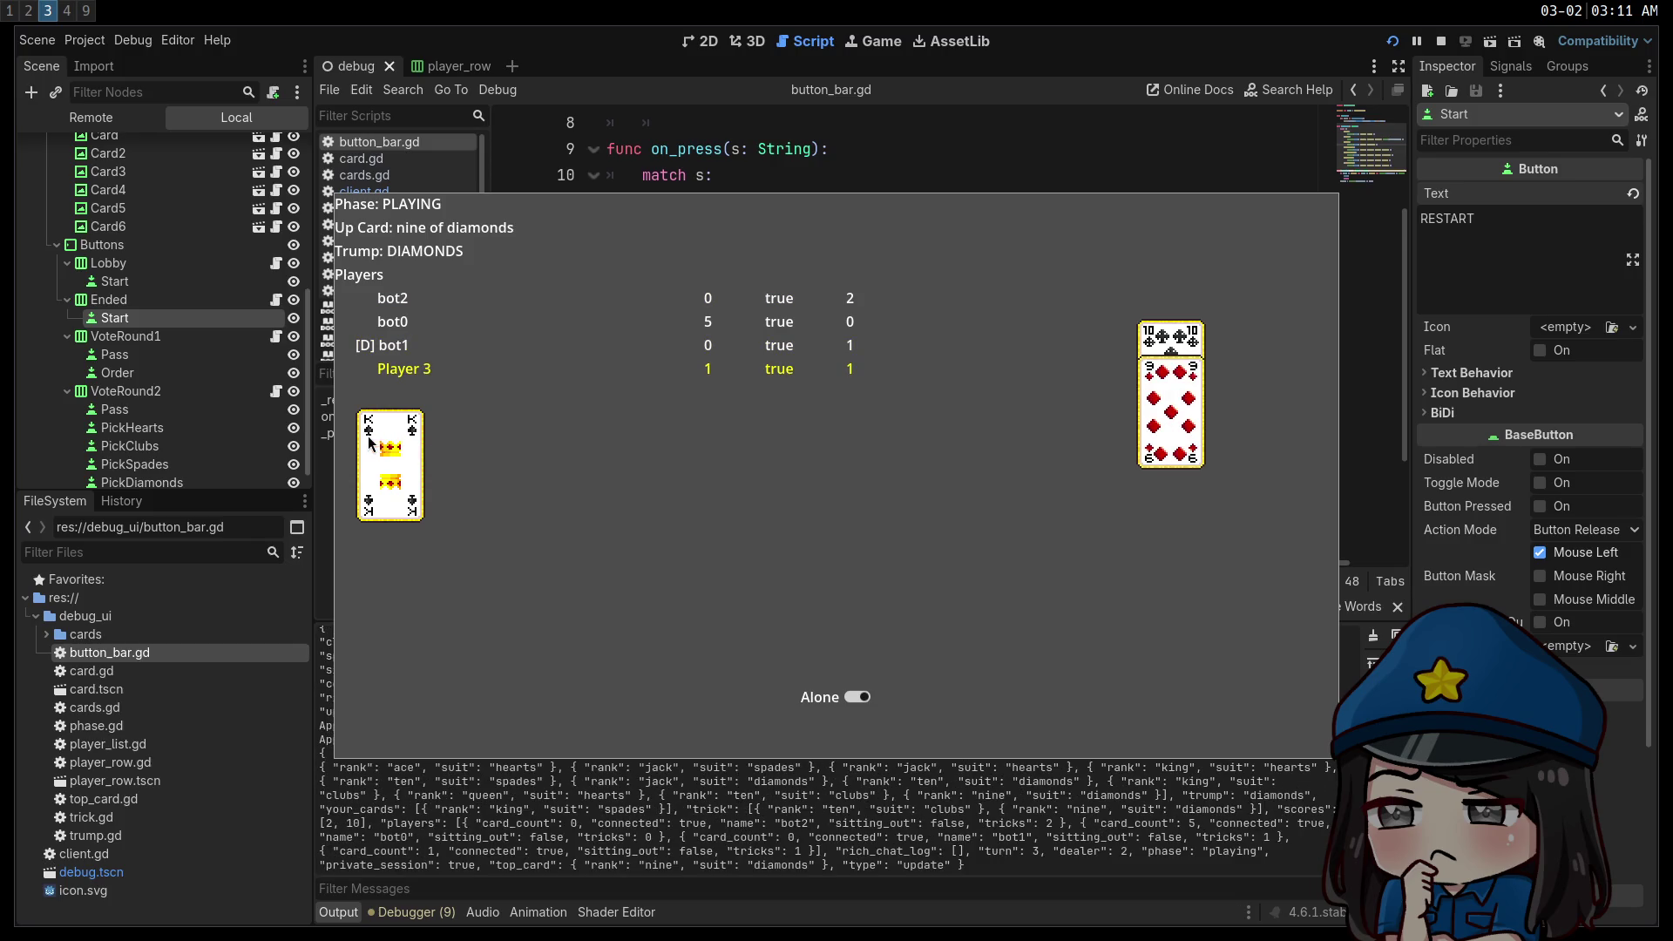
click(373, 437)
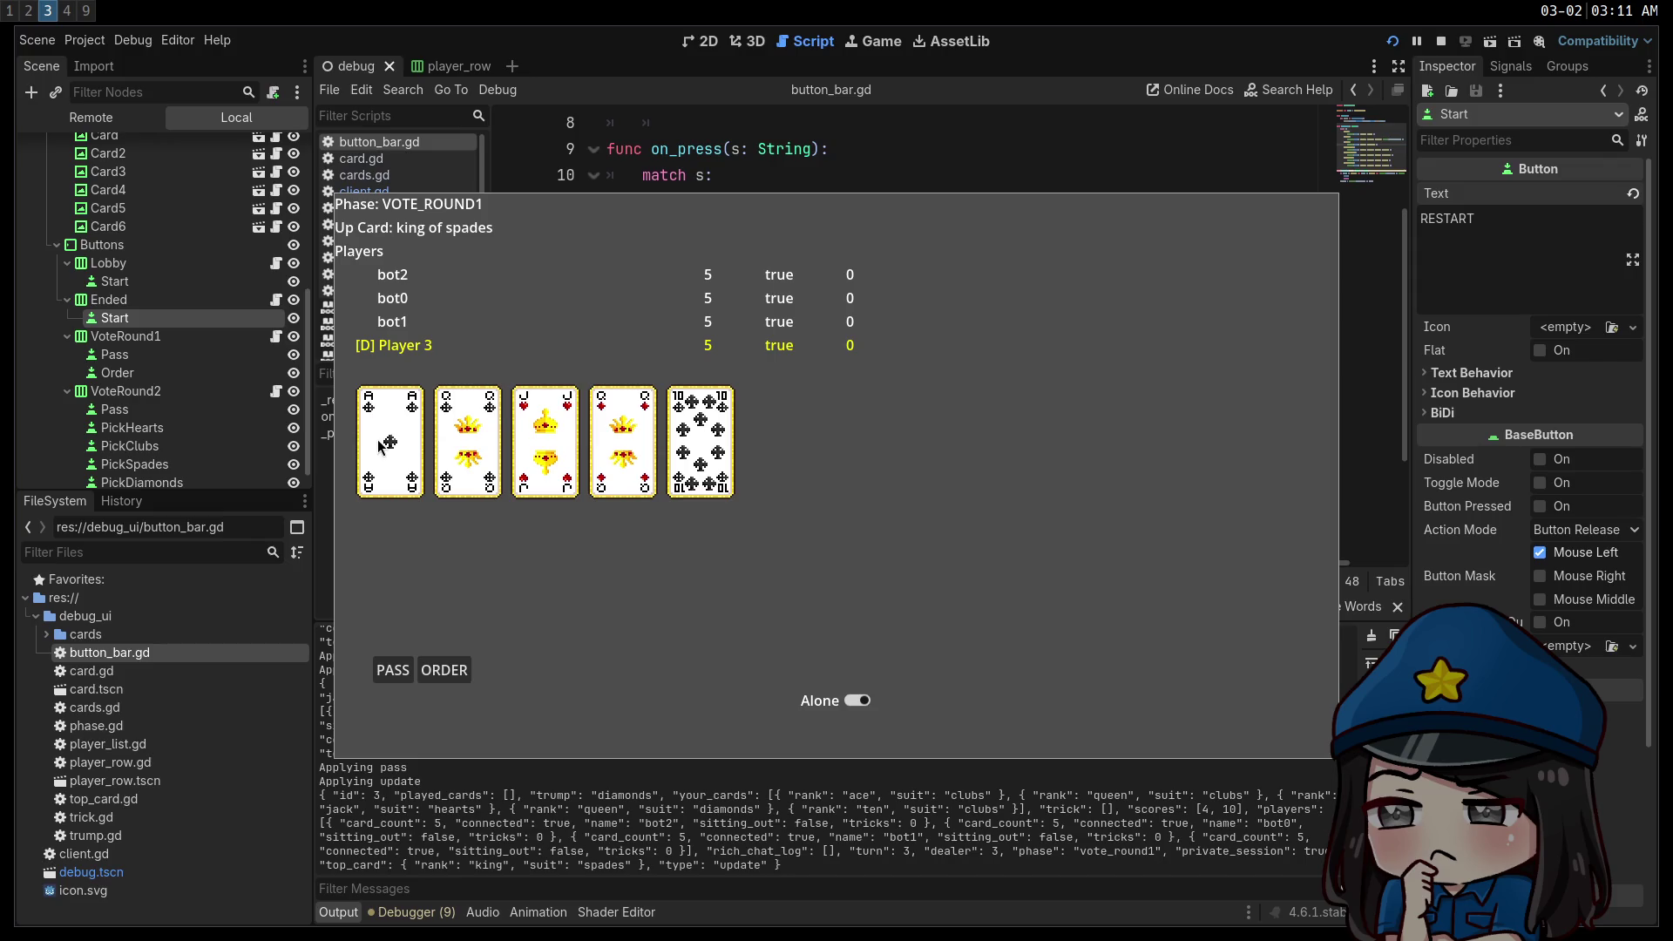
Turn off Alone, order up the king of spades, and discard the jack of hearts.
click(851, 702)
click(462, 672)
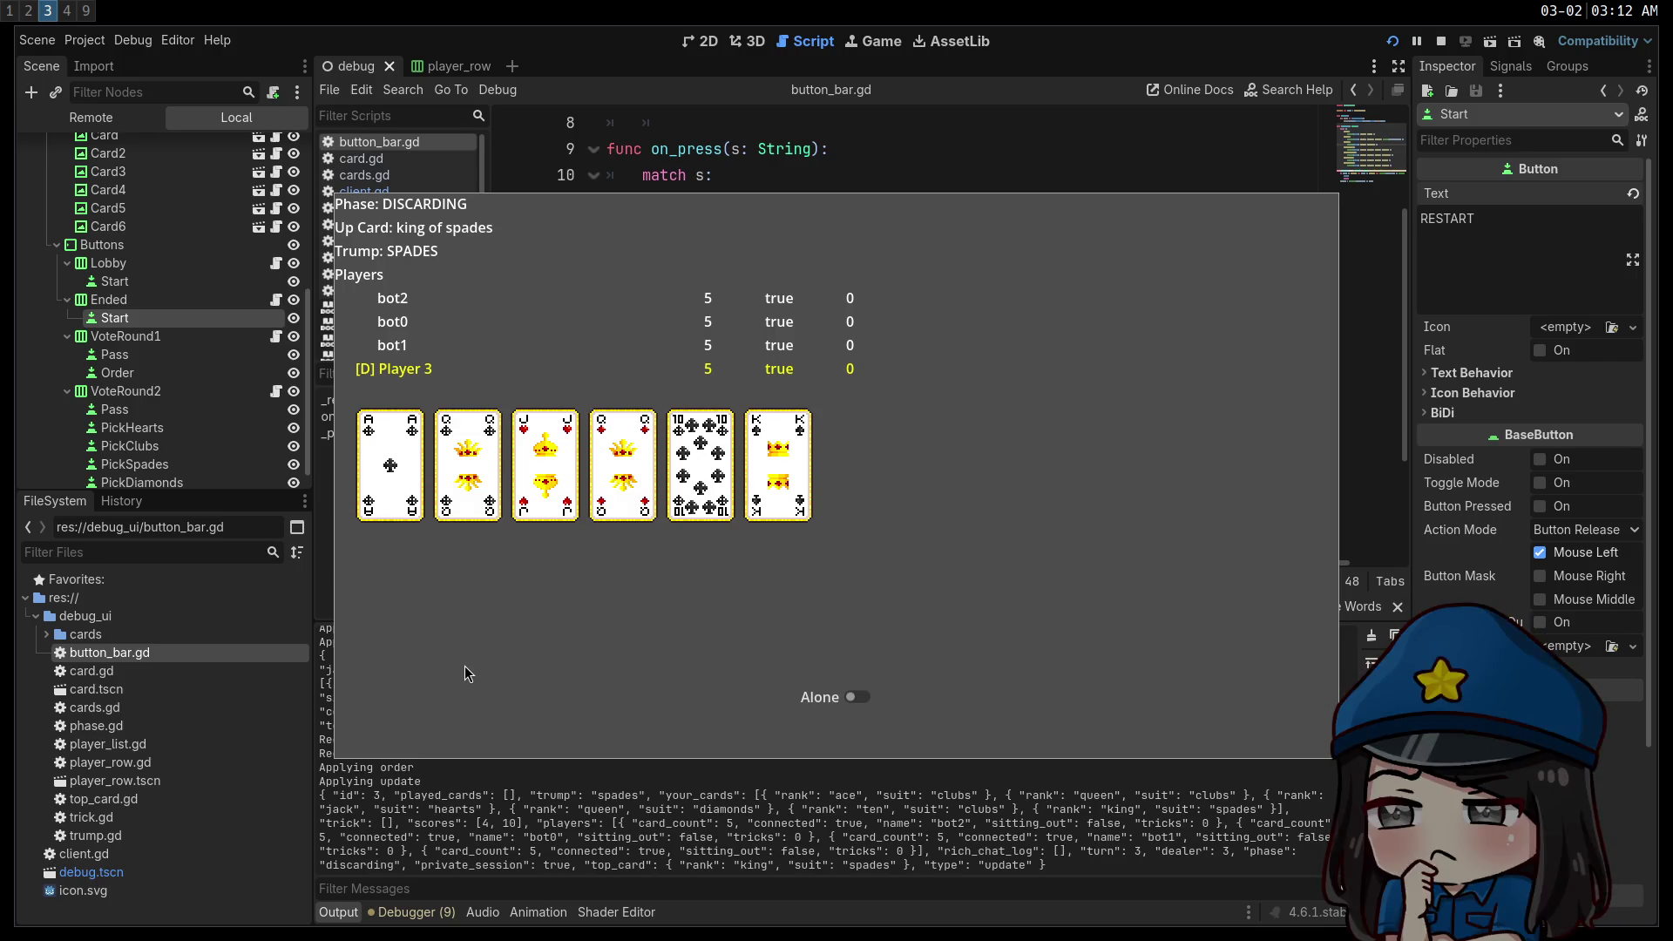
click(533, 429)
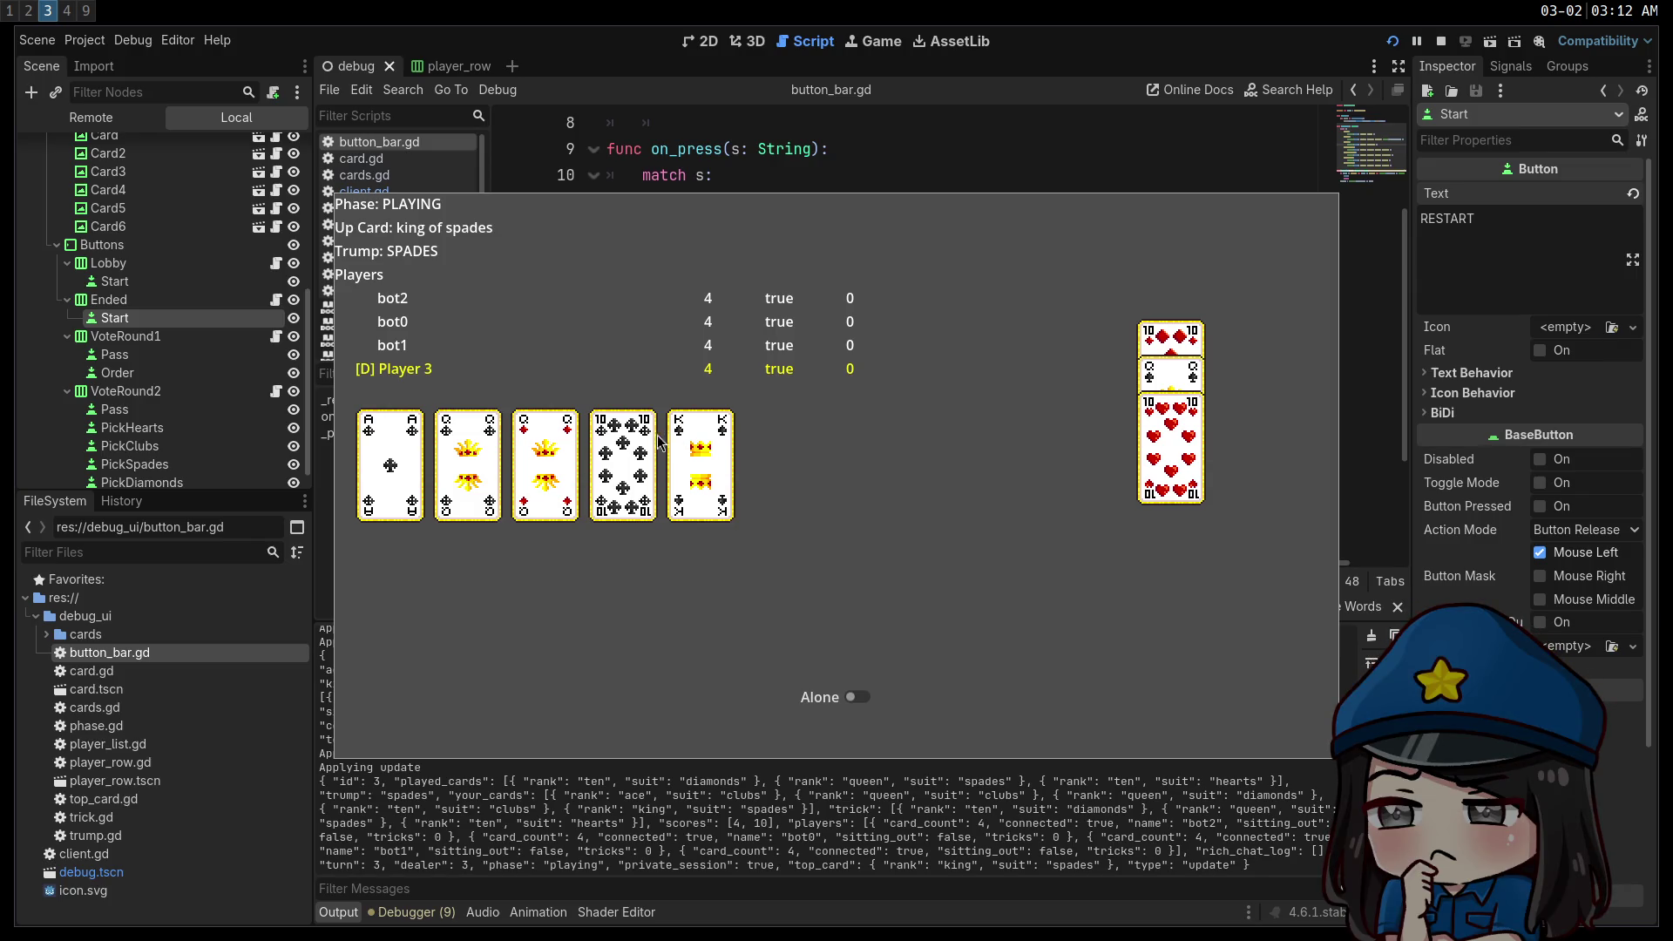
Play the queen of diamonds, king, ten, queen and ace of clubs, then hide the game window.
click(527, 427)
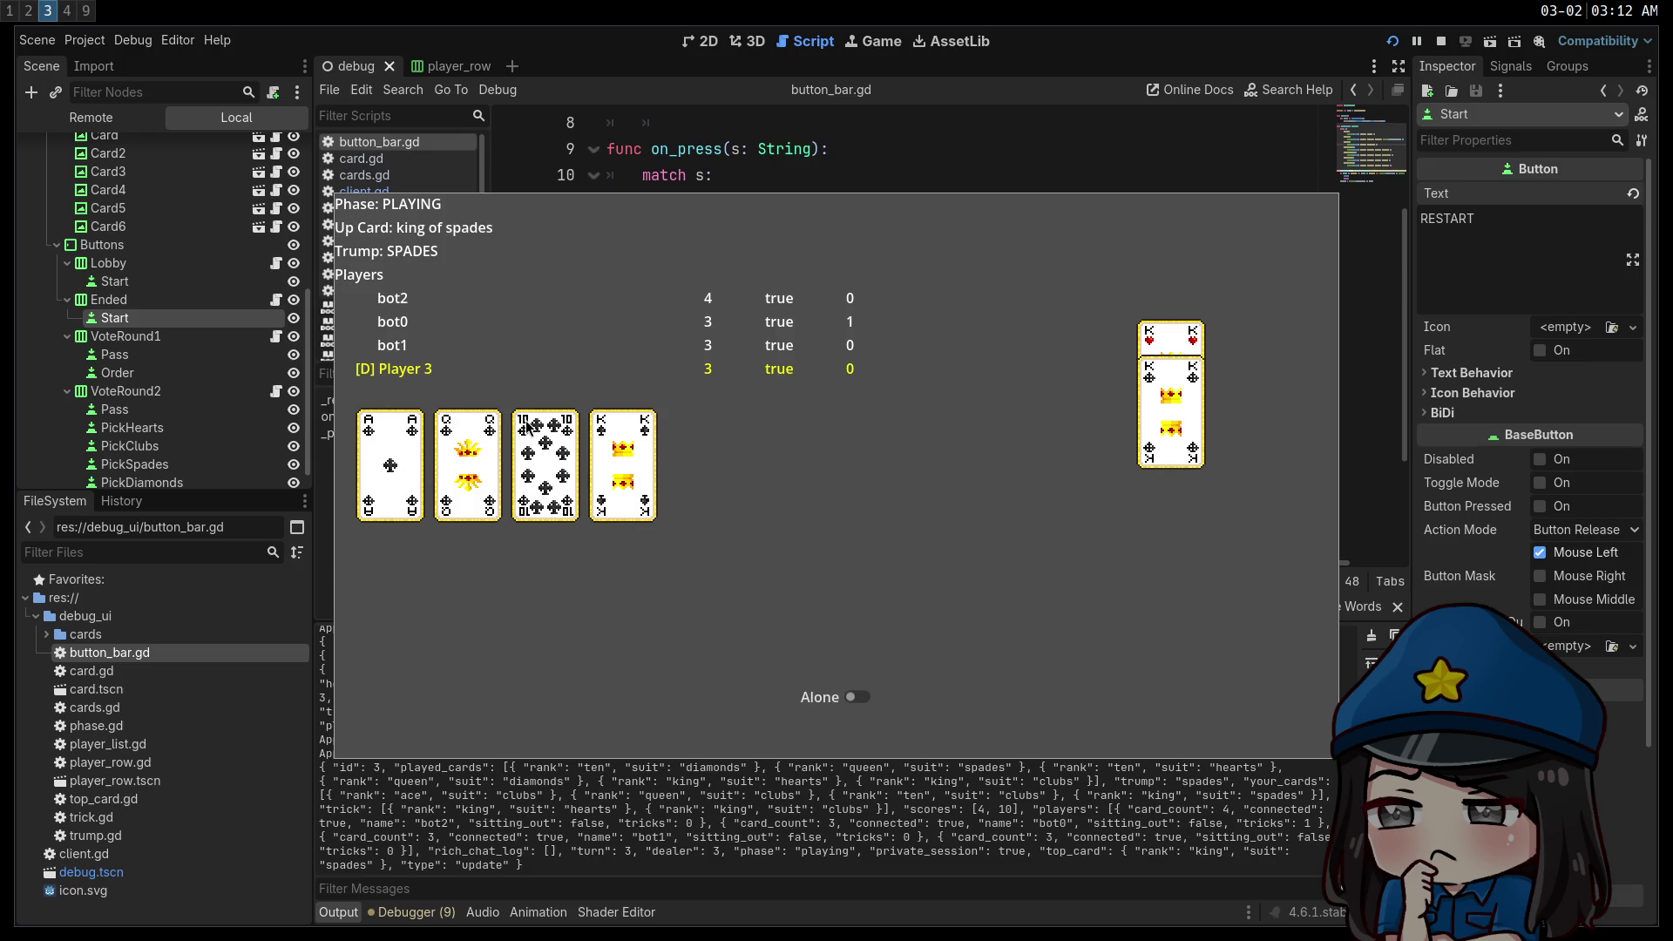
click(602, 426)
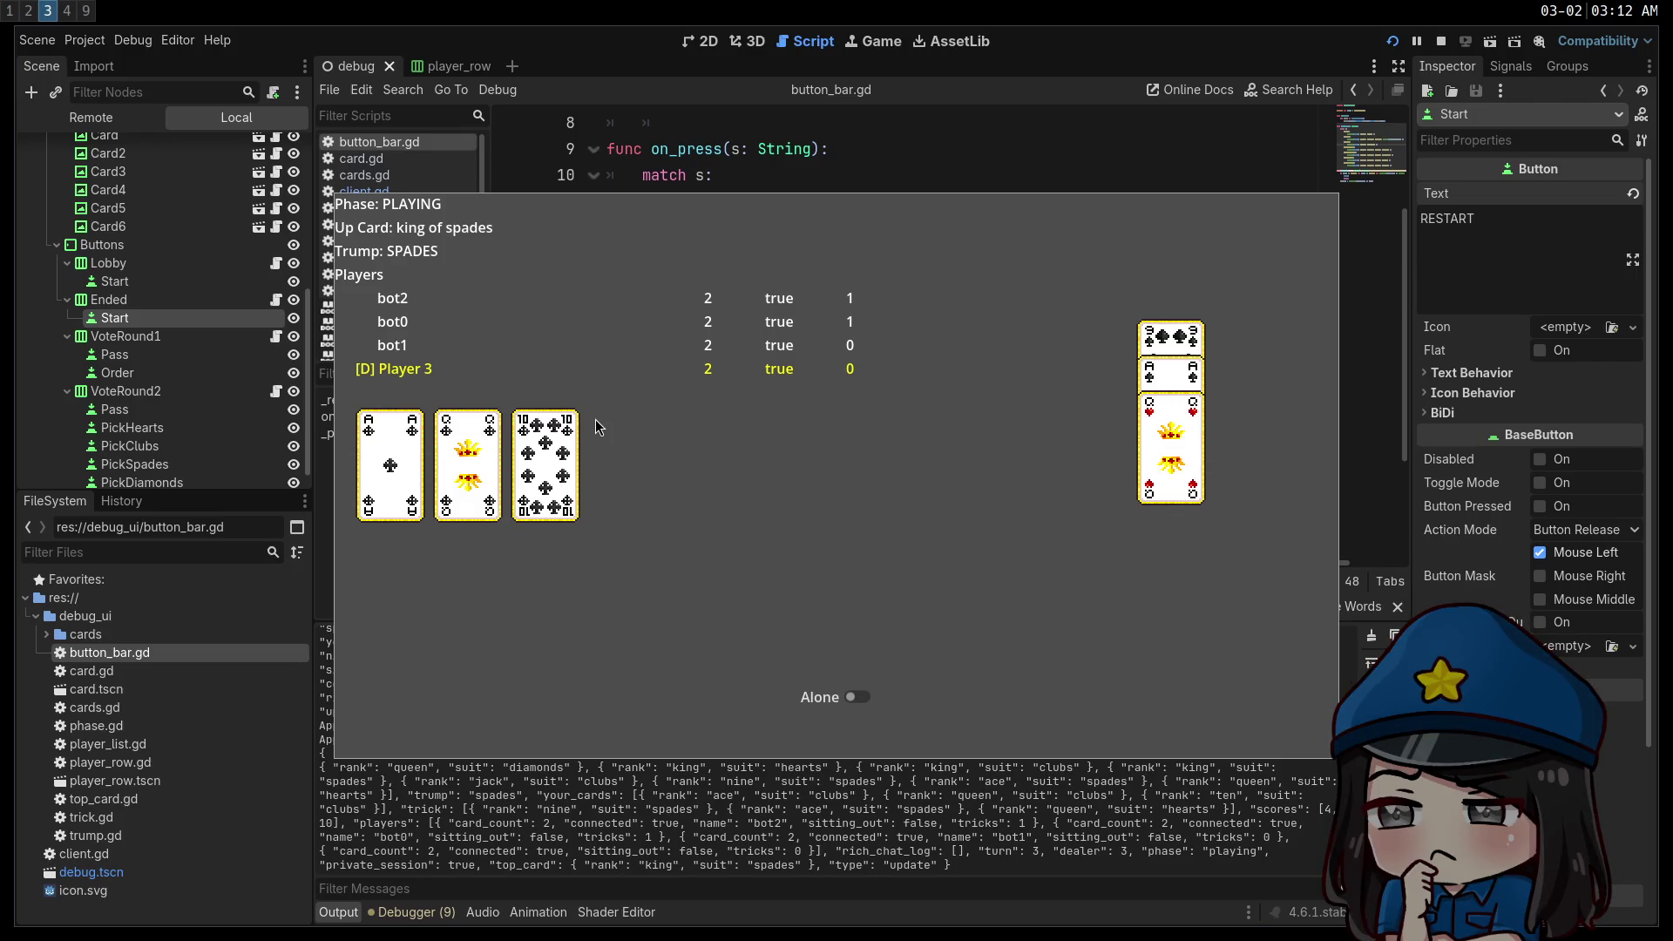
click(553, 425)
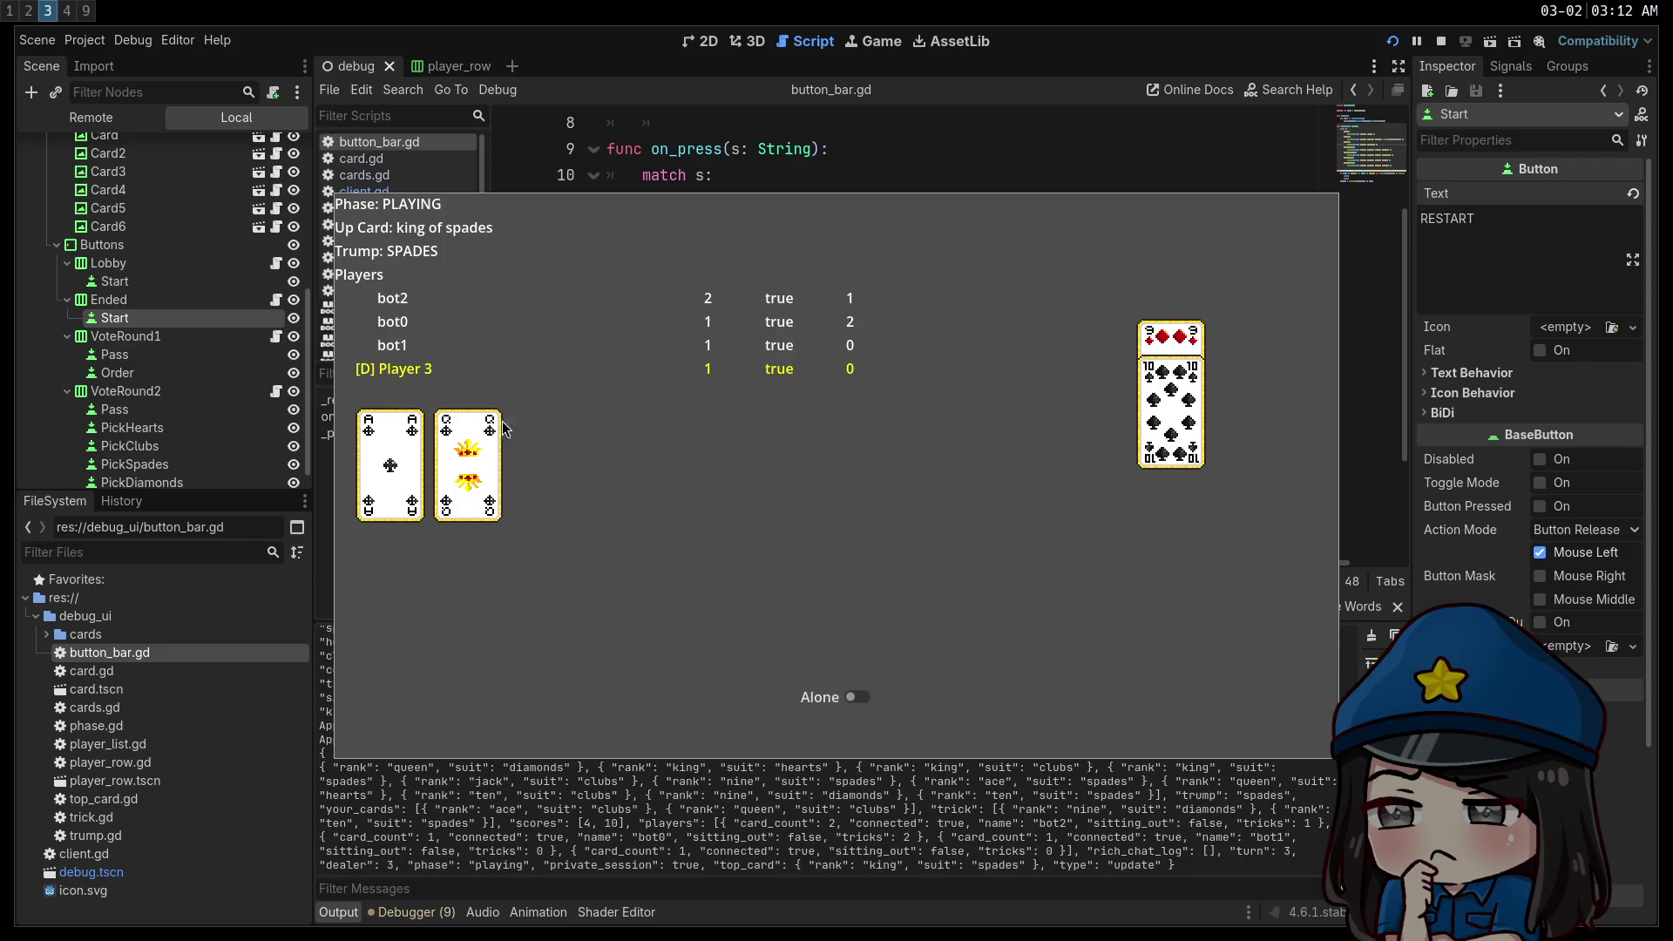
click(448, 425)
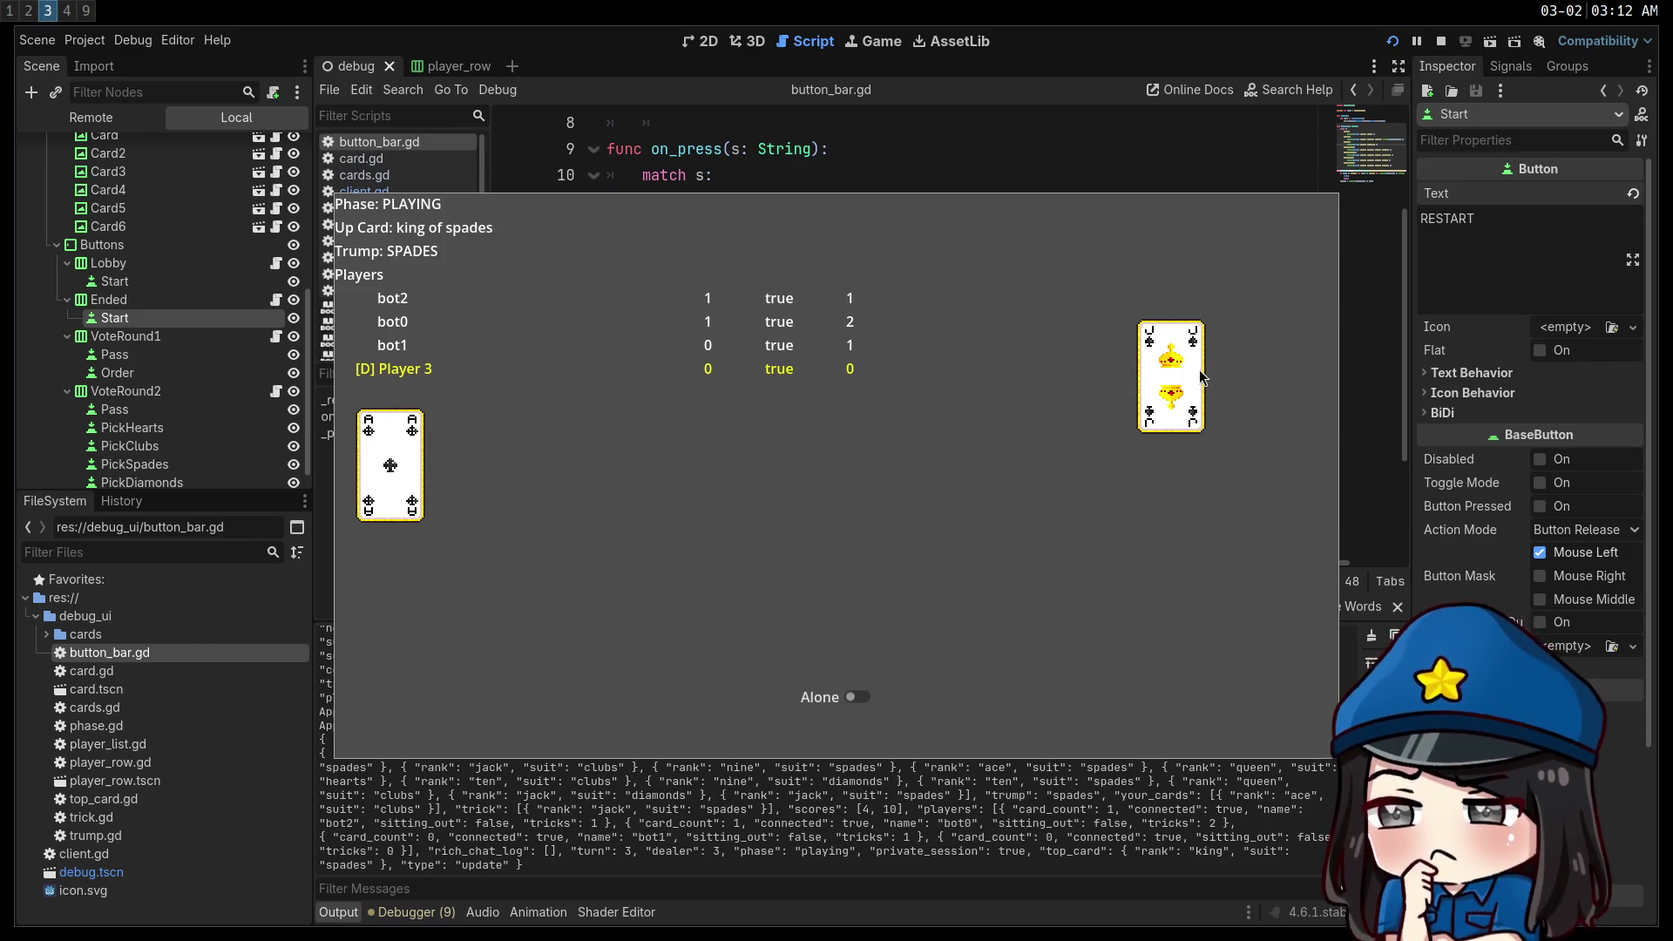
click(377, 440)
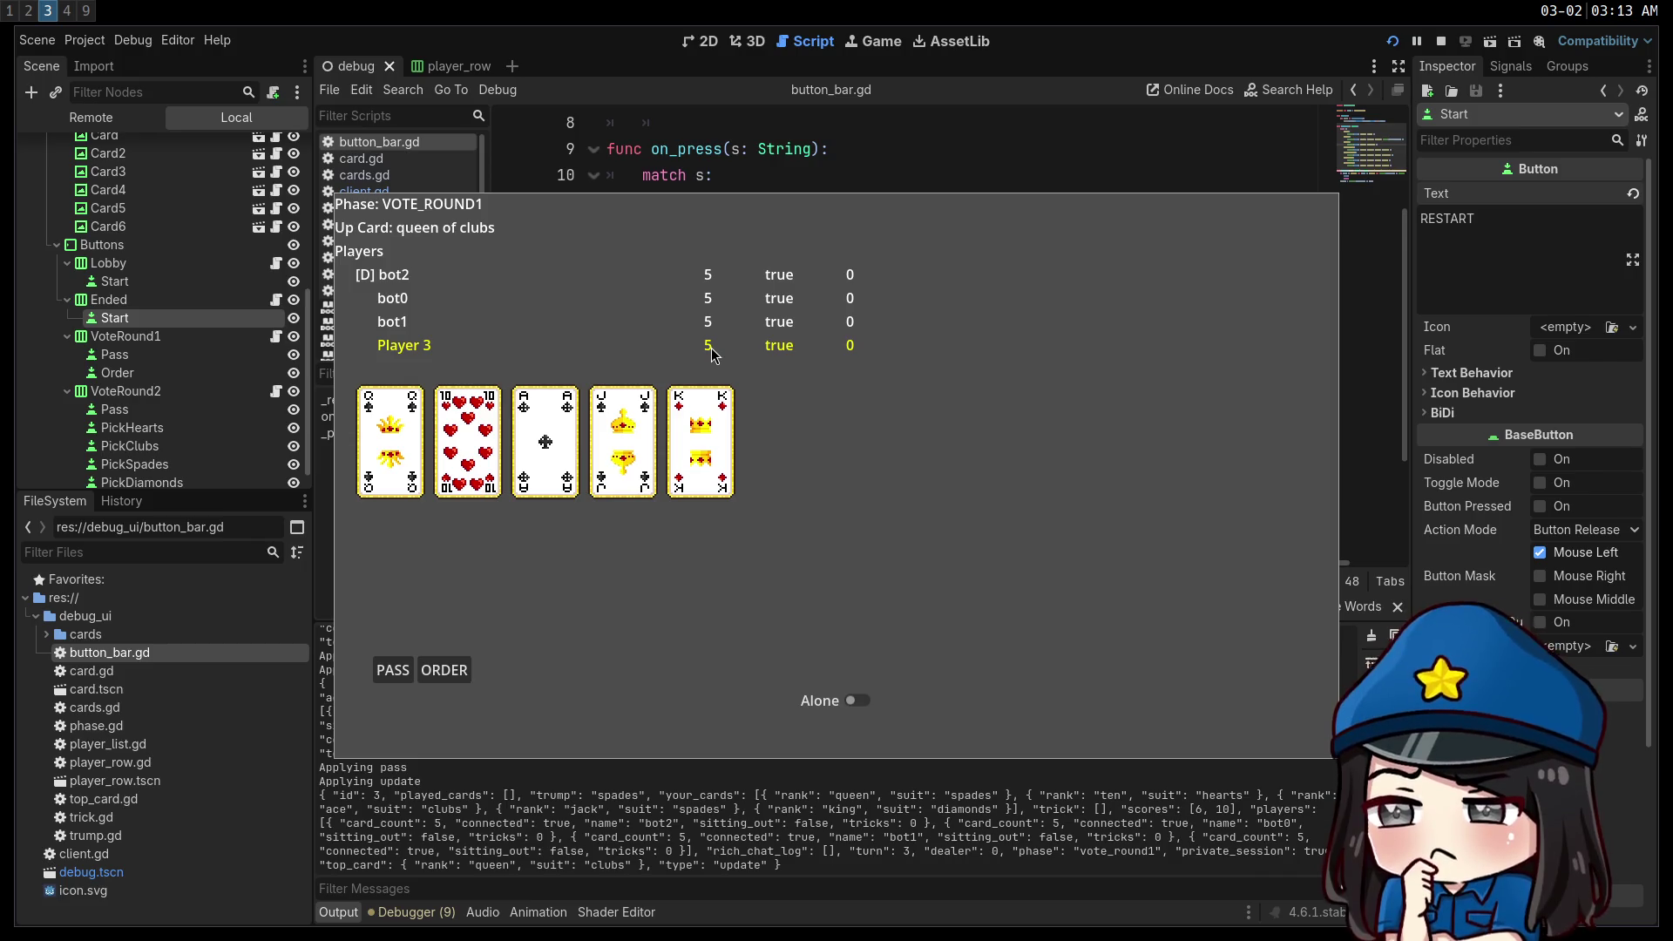
key(alt+Tab)
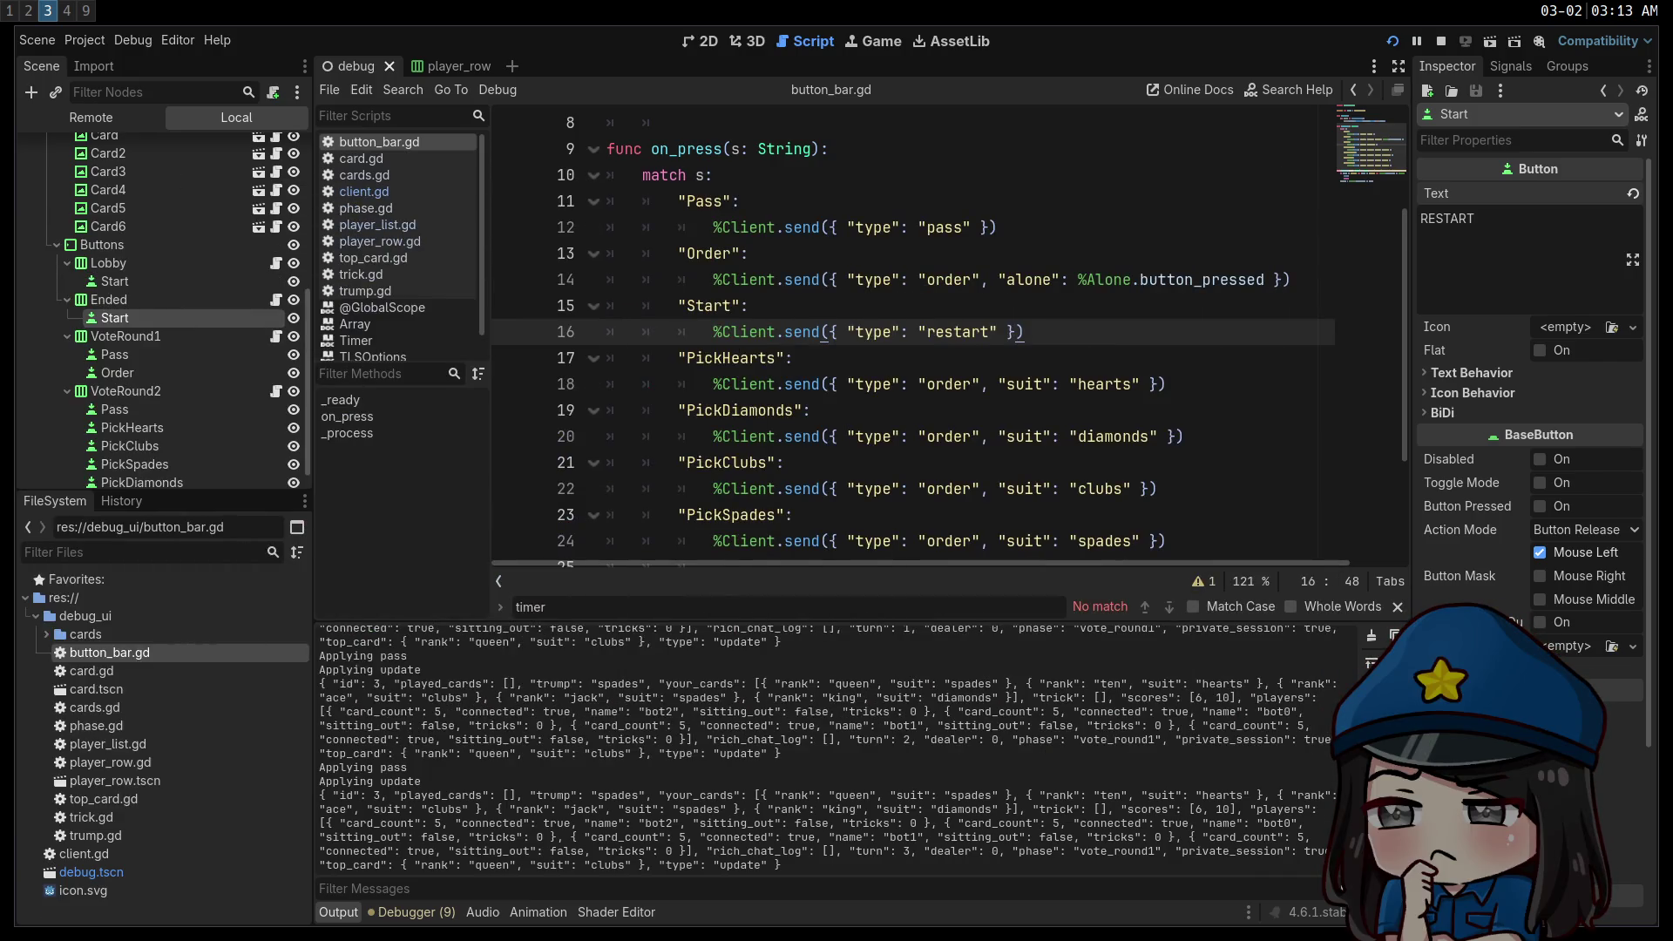
In client.gd, add 'if state.dealer != state.id:' below the discarded case line.
click(364, 191)
click(798, 358)
scroll(799, 366, down, 3)
scroll(801, 364, up, 10)
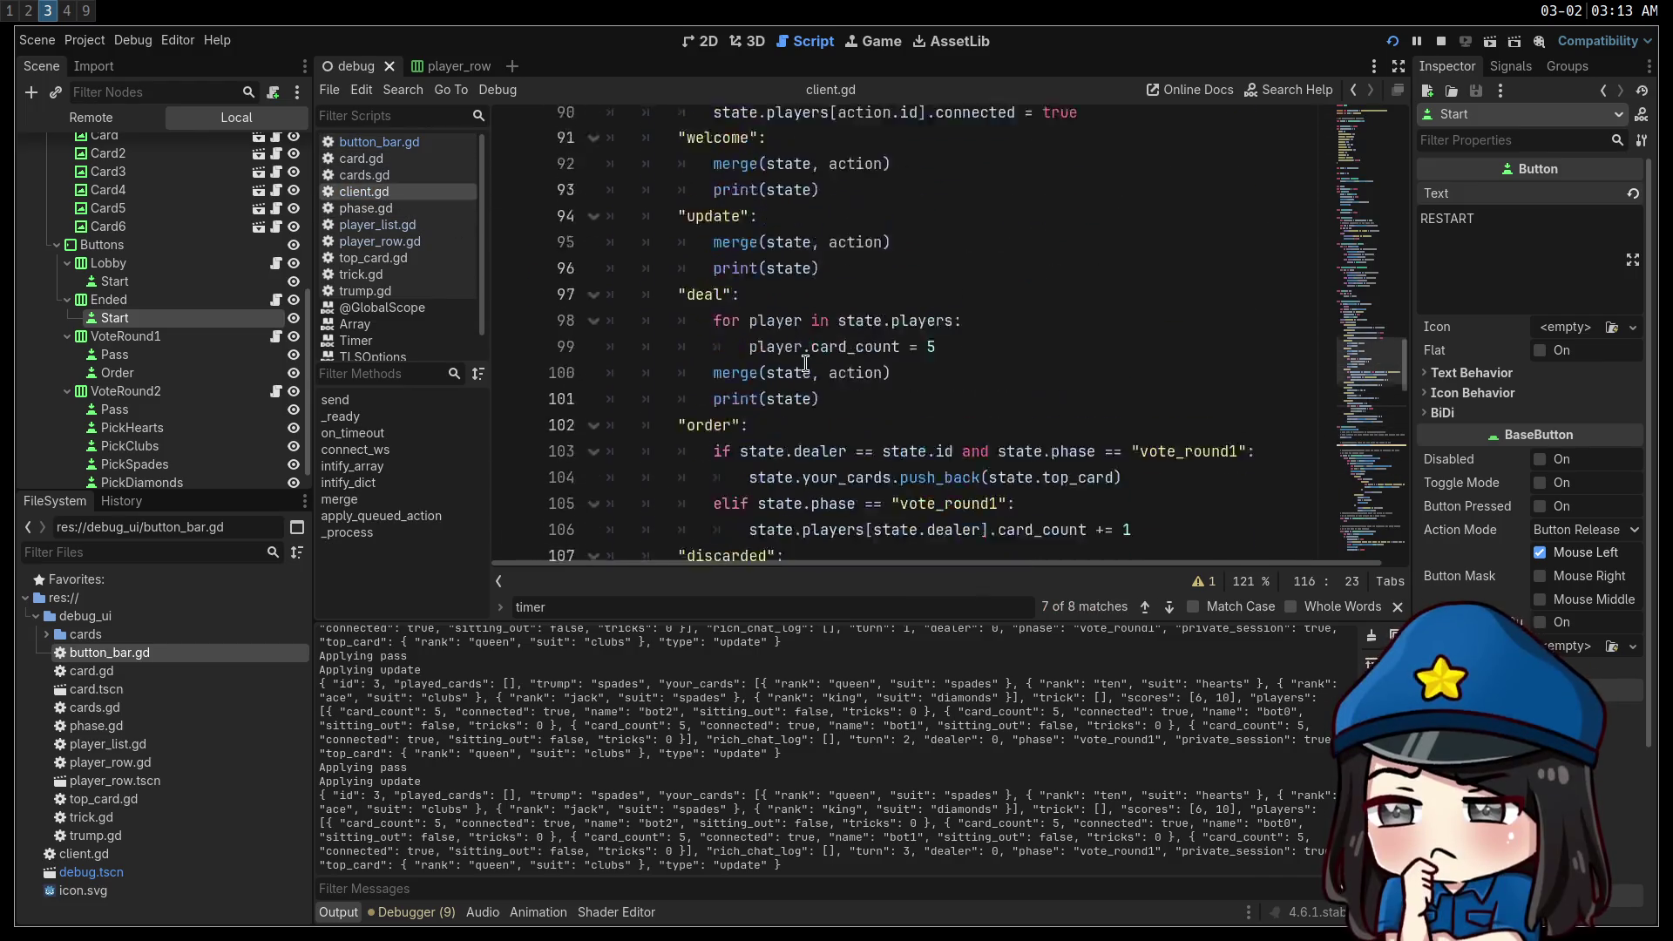
scroll(805, 364, down, 4)
click(920, 358)
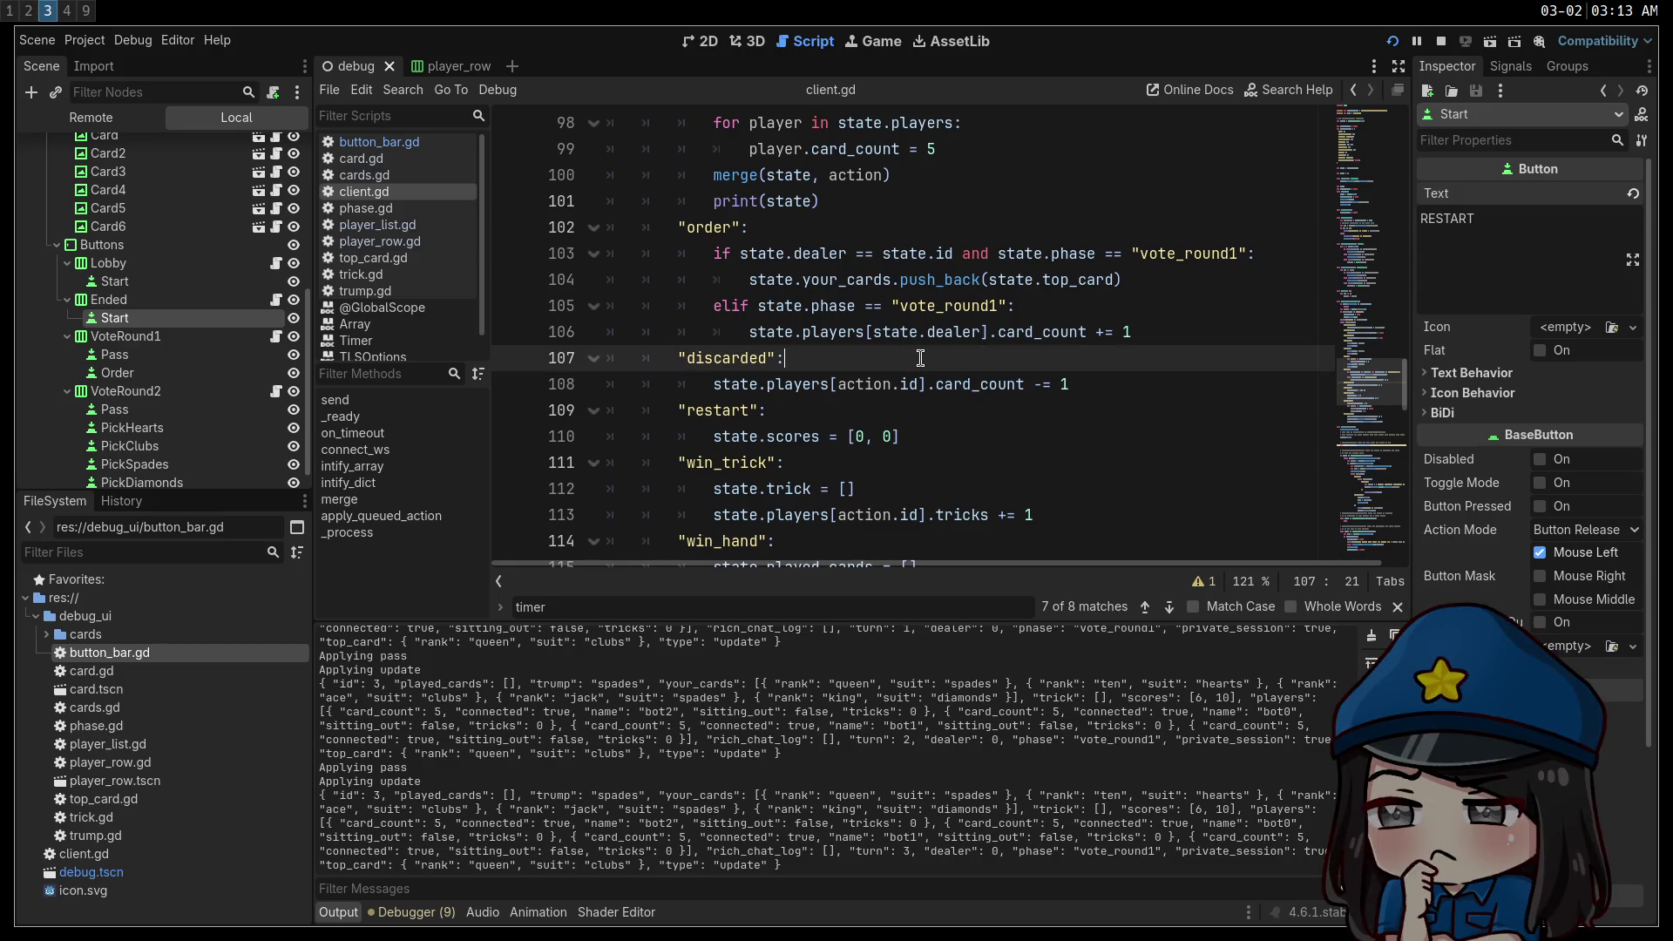
key(Return)
text(if )
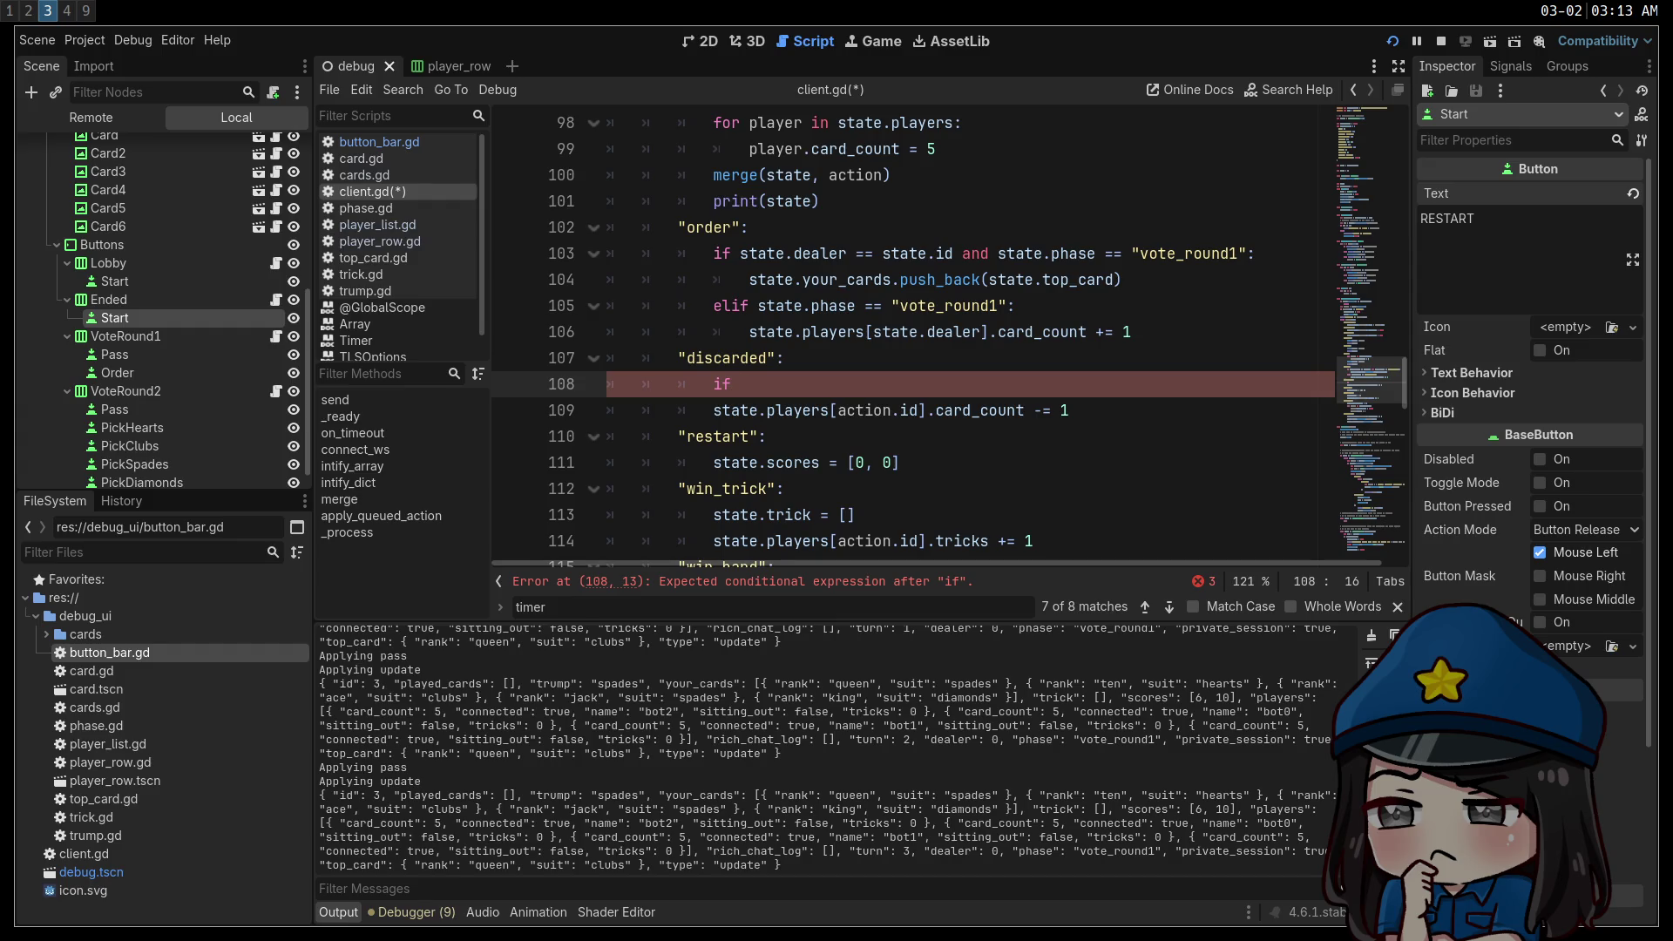
text(sta)
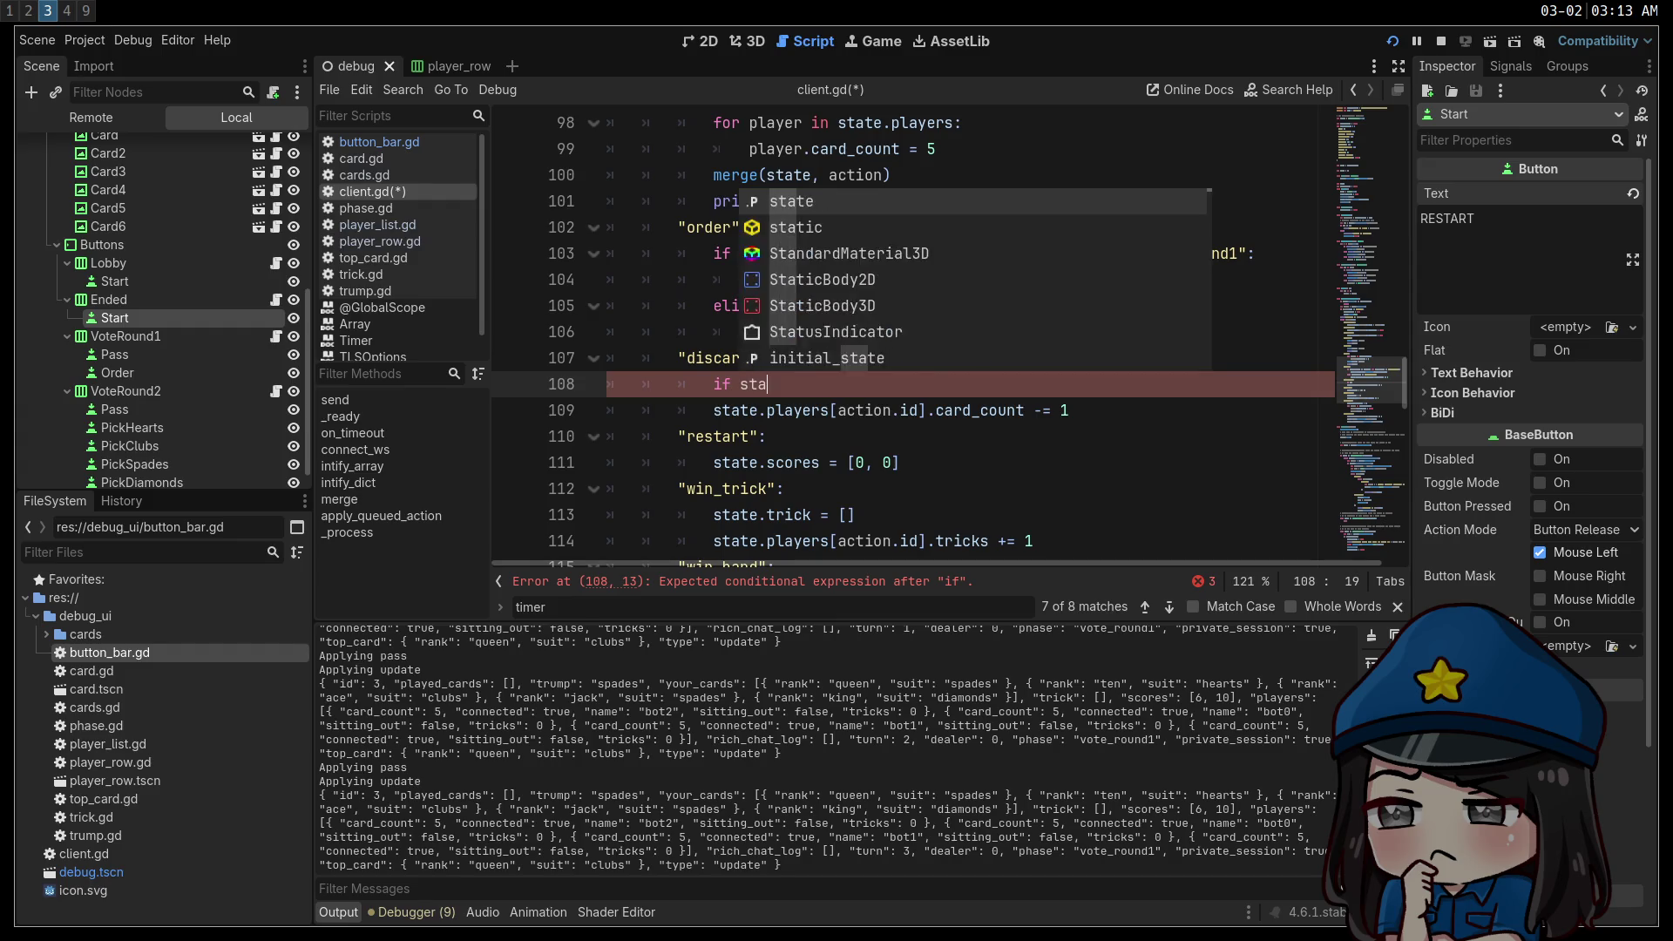
text(te.dealer != state.d)
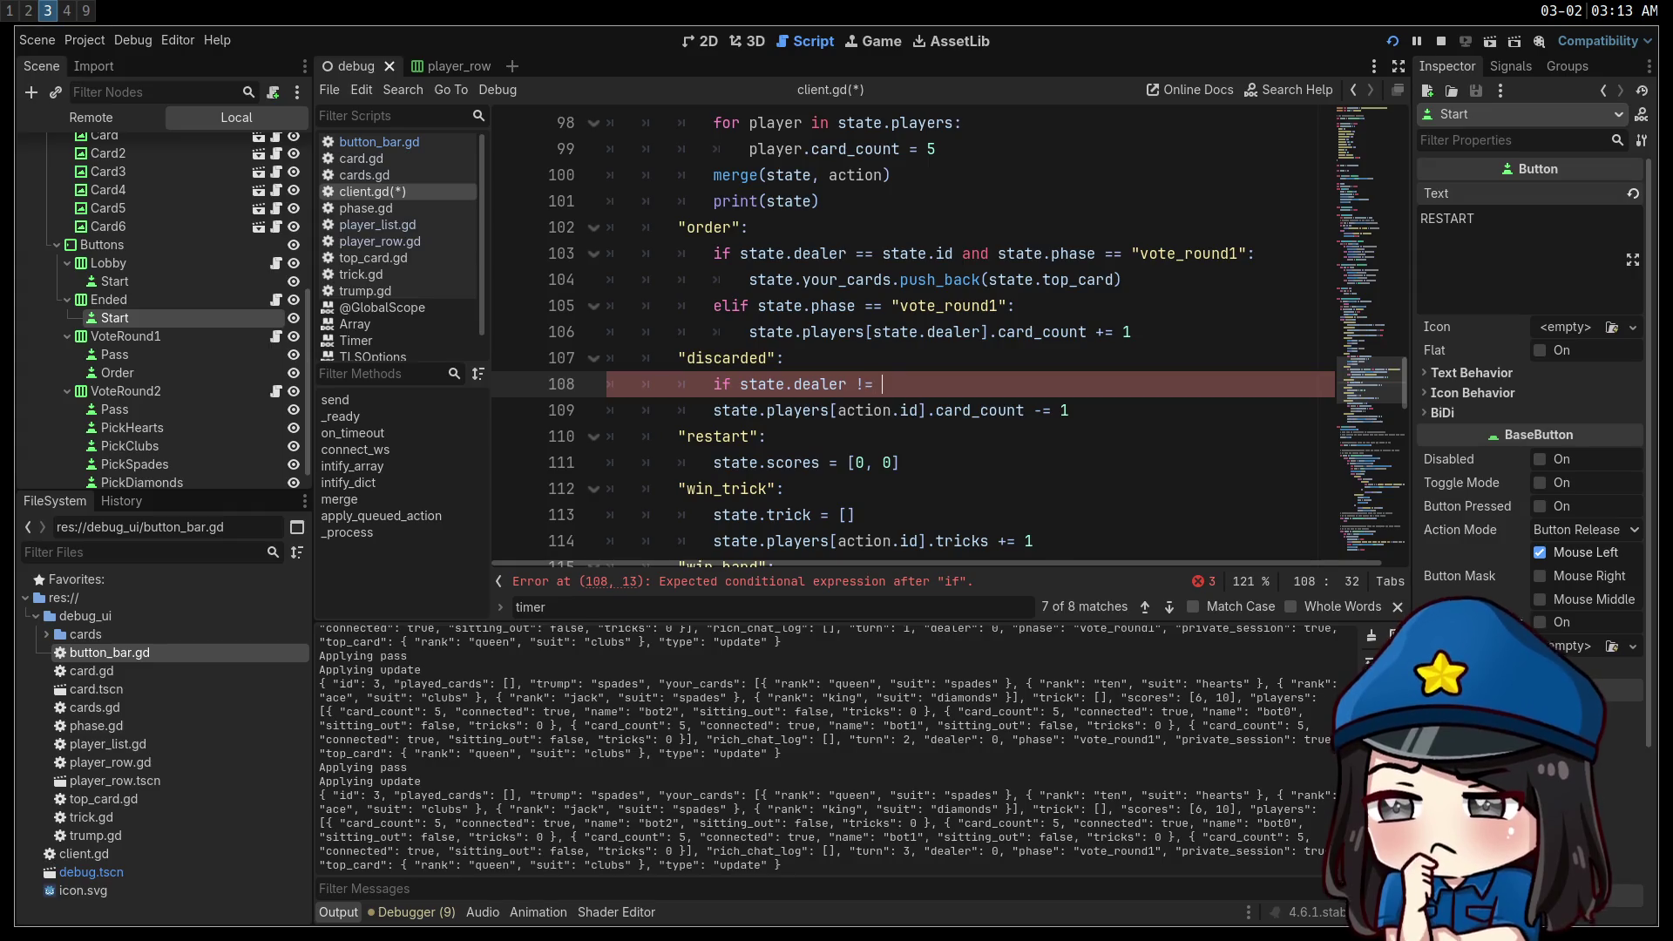
key(BackSpace)
text(id:)
Indent the card-count decrement under the new condition, save client.gd, and show the game window.
click(710, 405)
key(Tab)
click(883, 332)
key(ctrl+s)
key(F5)
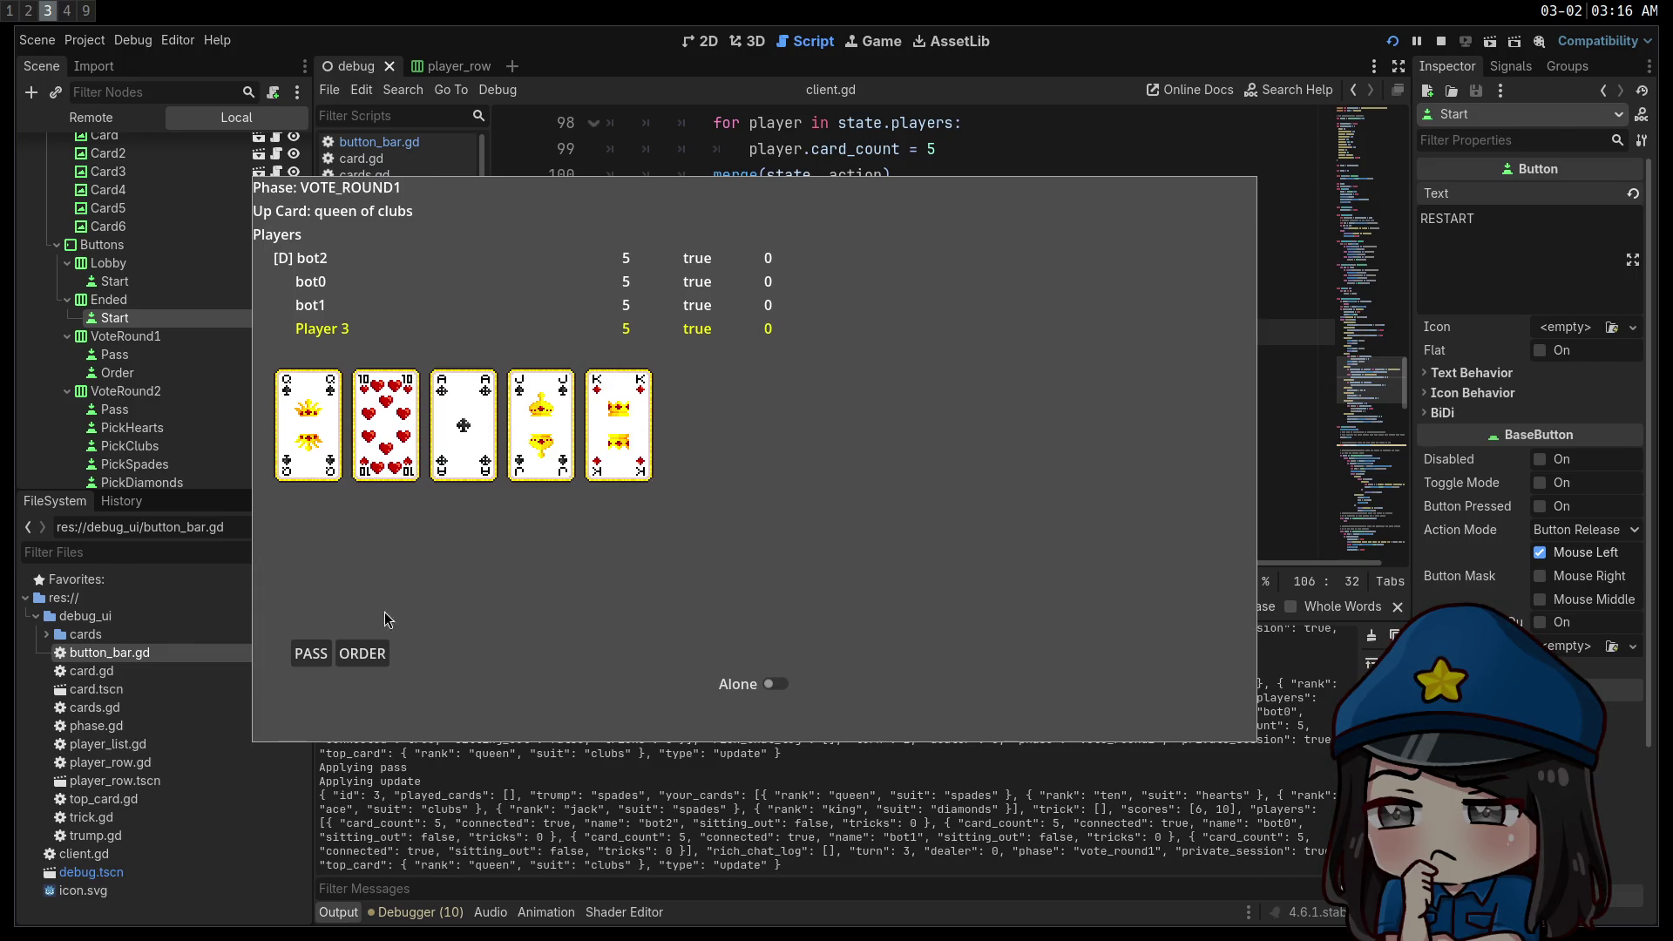
Pass on the queen of clubs, relabel the PickSpades button 'PICK SPADES', and choose spades as trump.
click(315, 655)
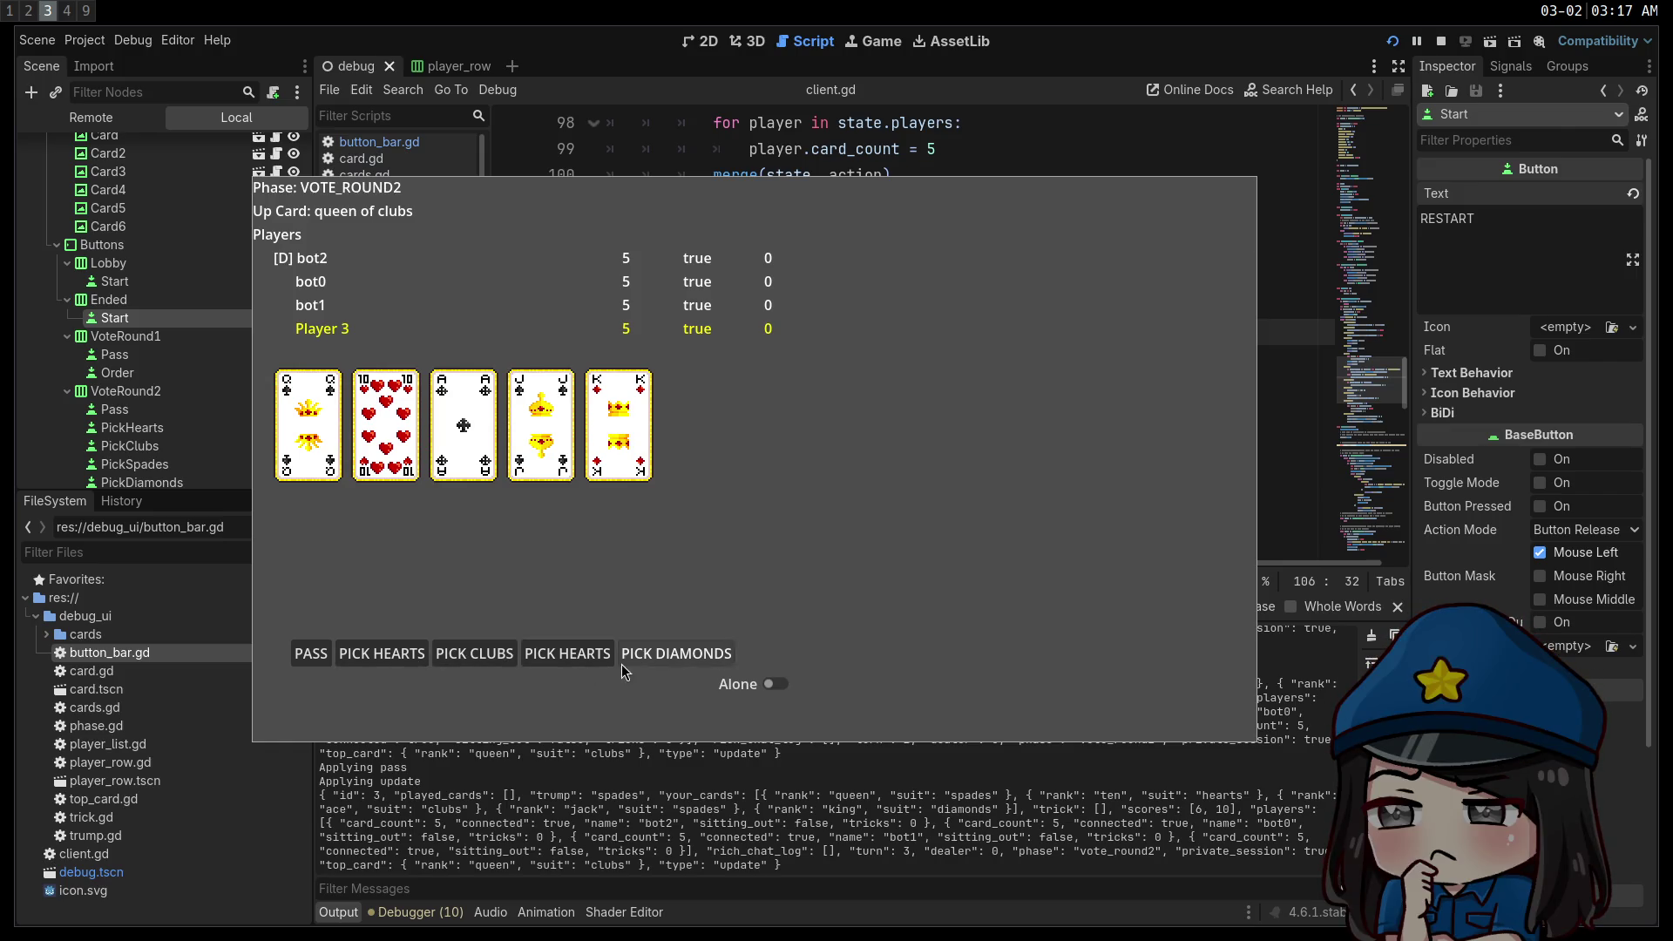
click(157, 464)
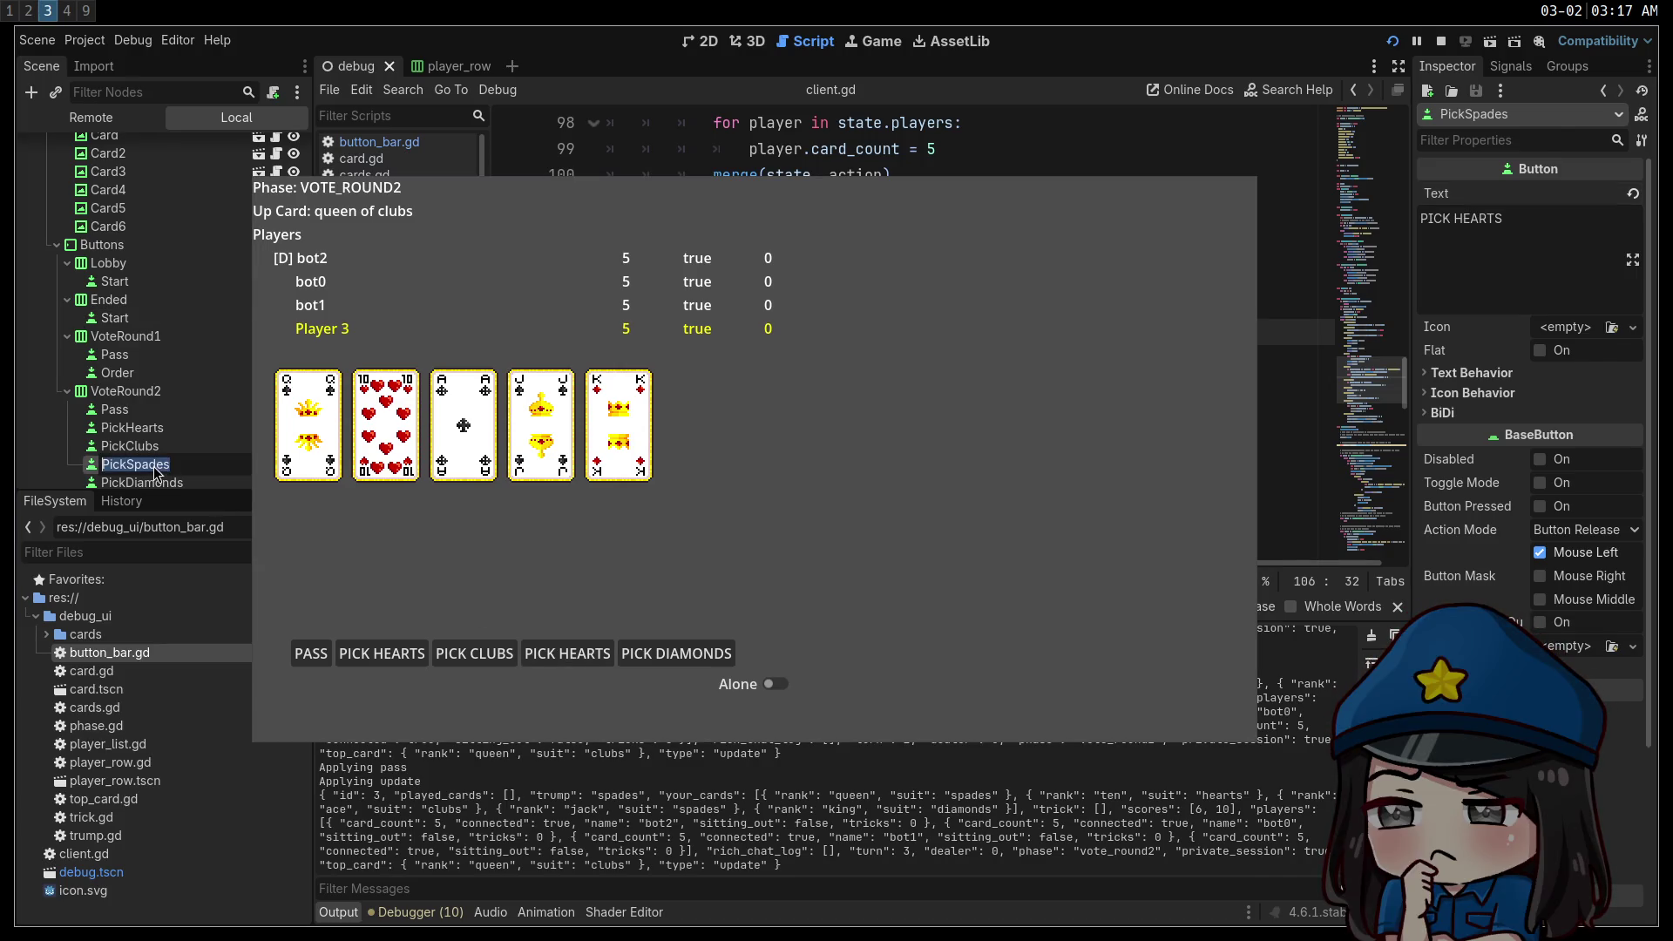
key(BackSpace)
key(BackSpace)
key(BackSpace)
text(SPADES)
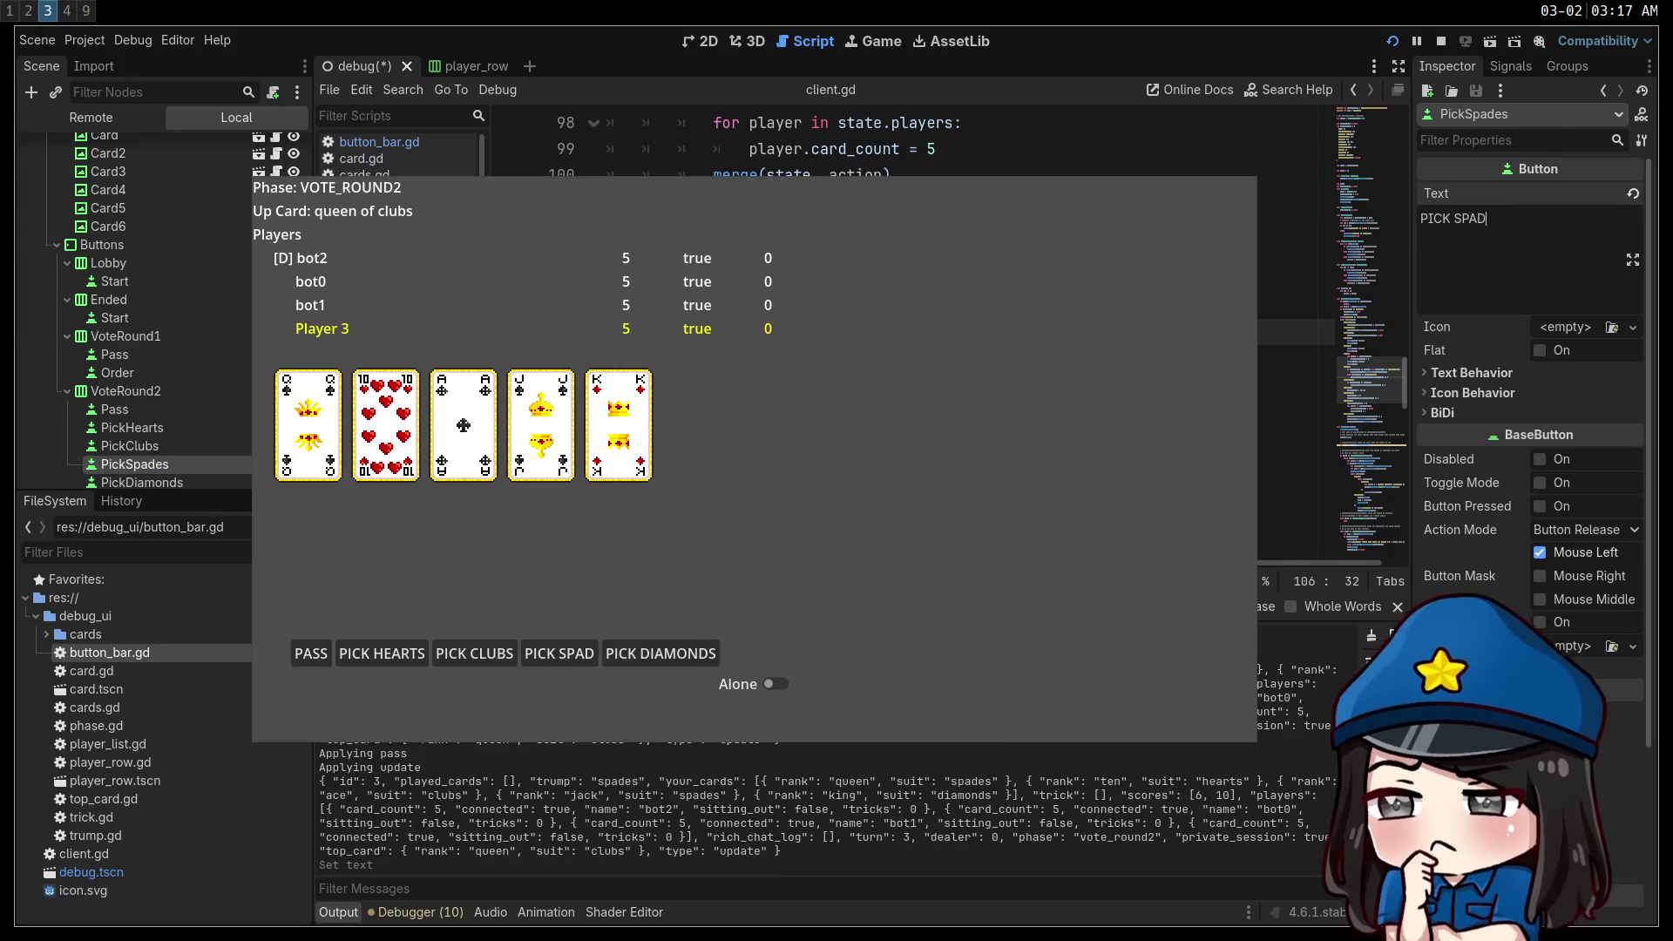
key(ctrl+s)
click(566, 653)
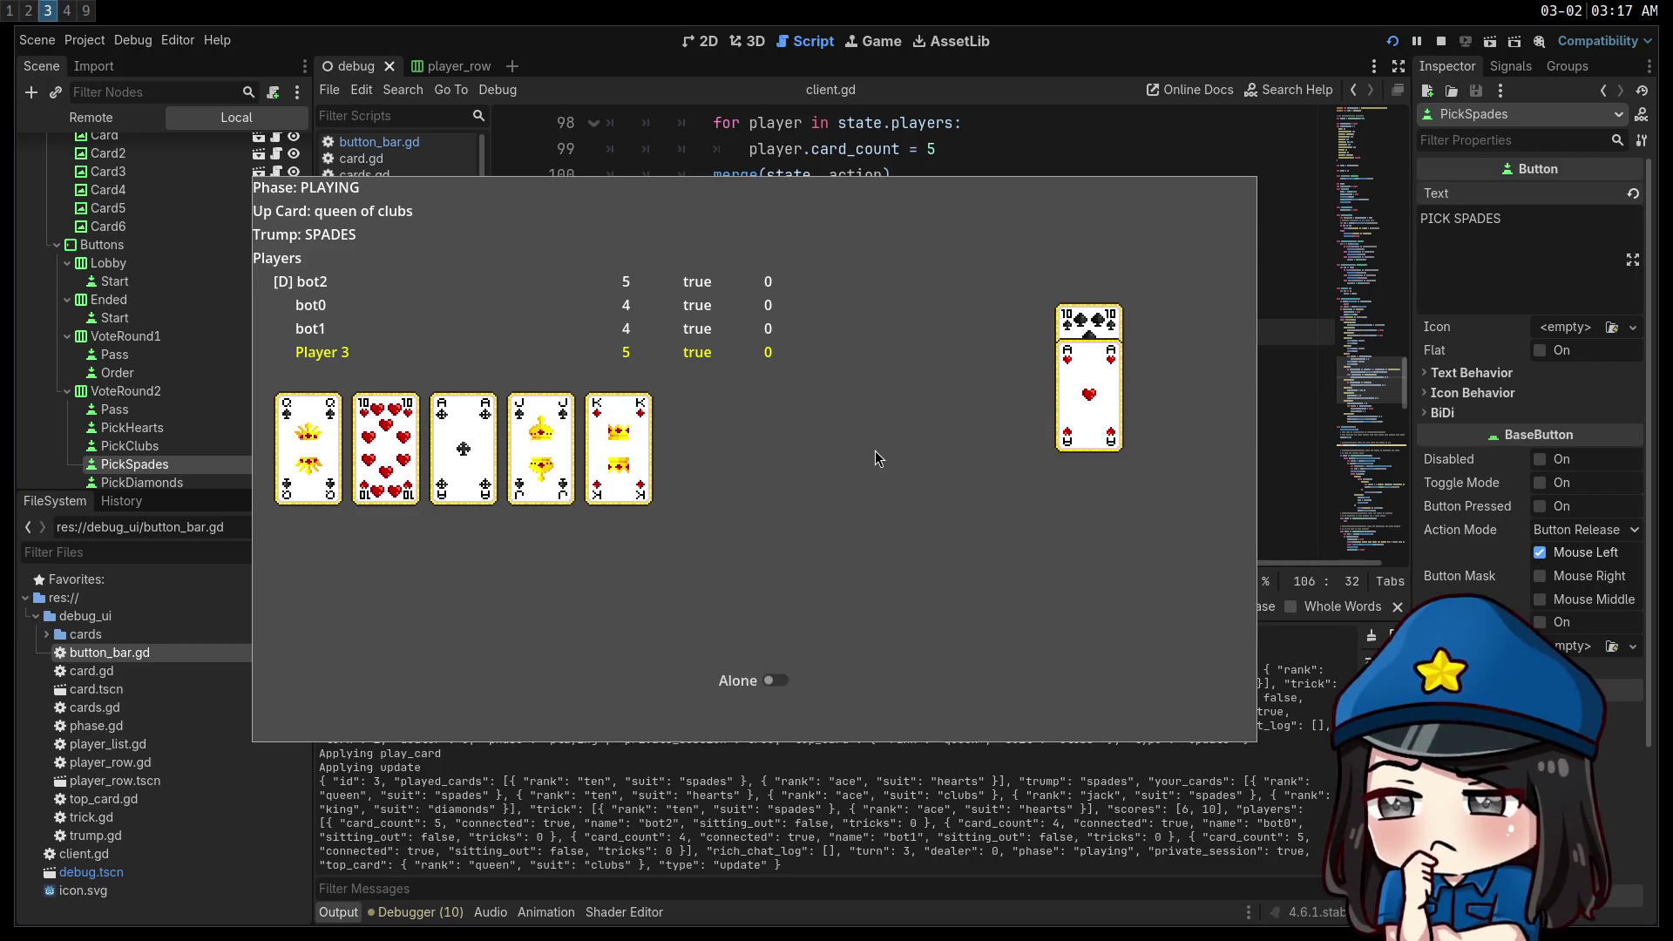
Play the ten of hearts, king of diamonds, queen of clubs, jack of spades and ace of clubs.
click(366, 410)
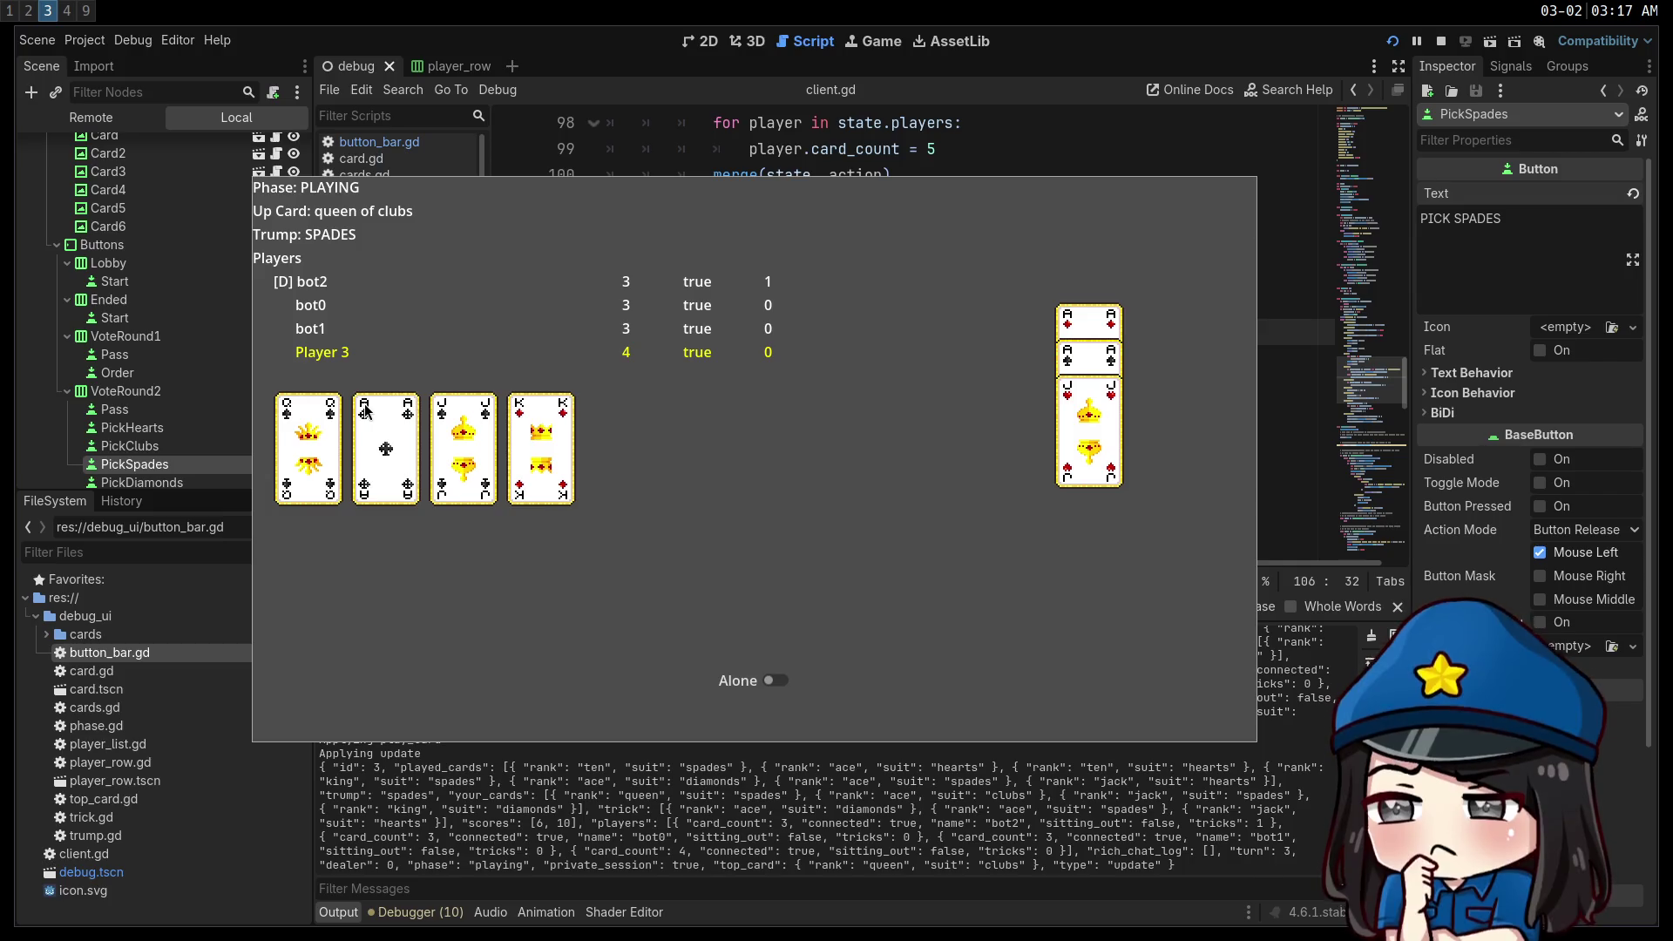
click(517, 407)
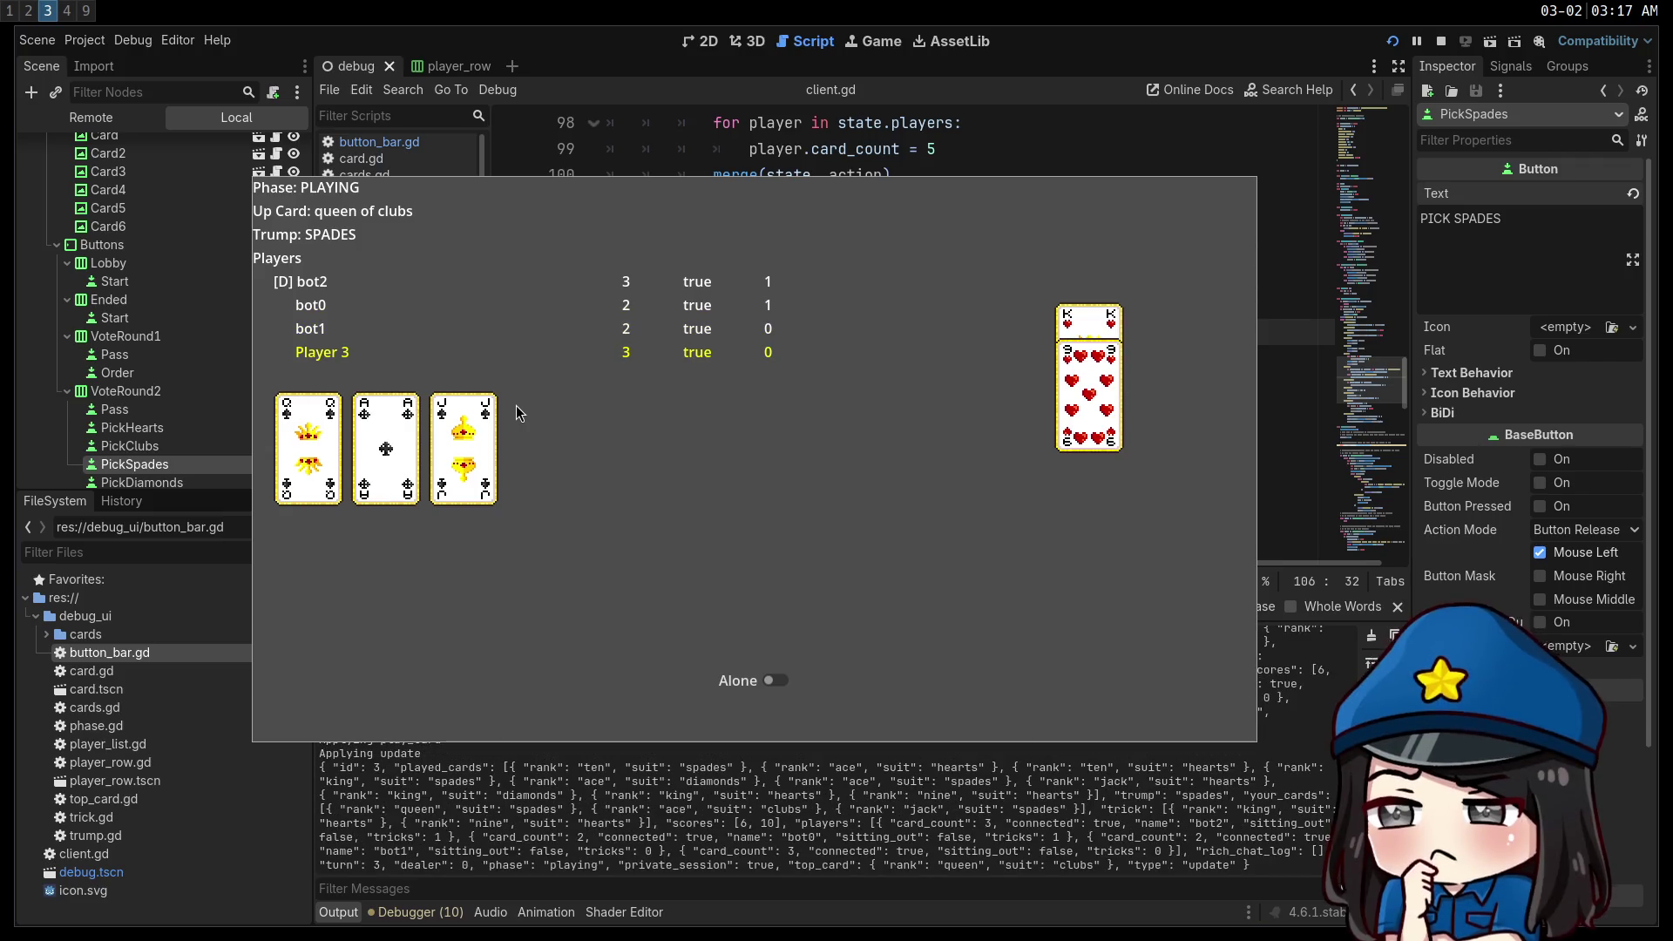
click(315, 408)
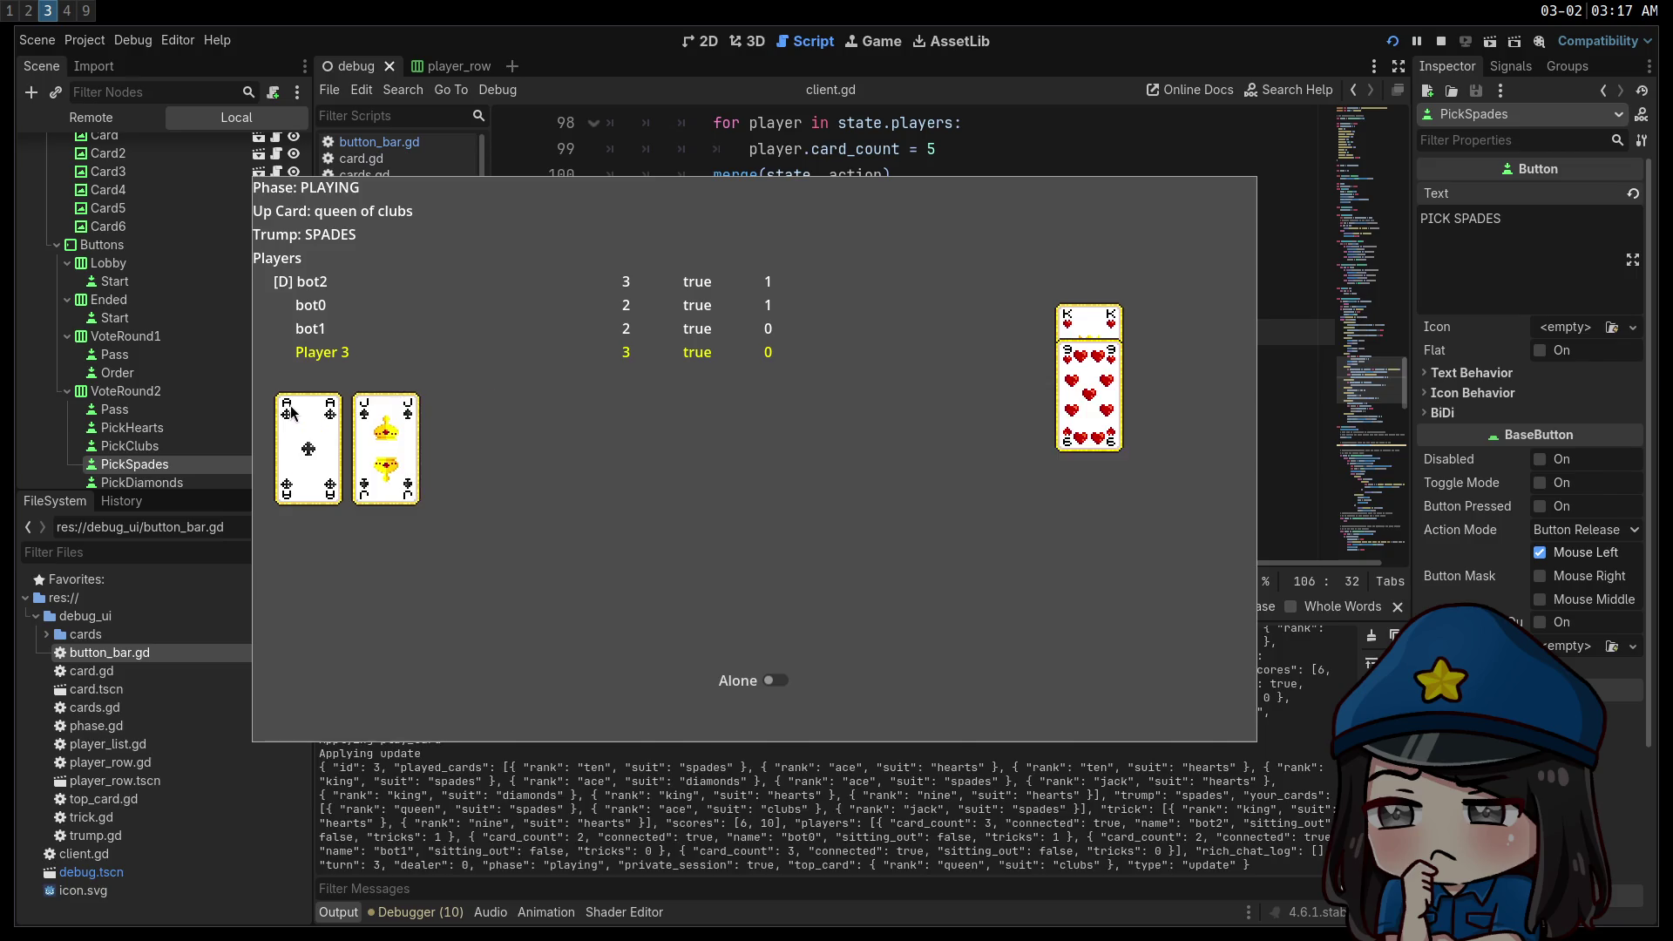
click(363, 409)
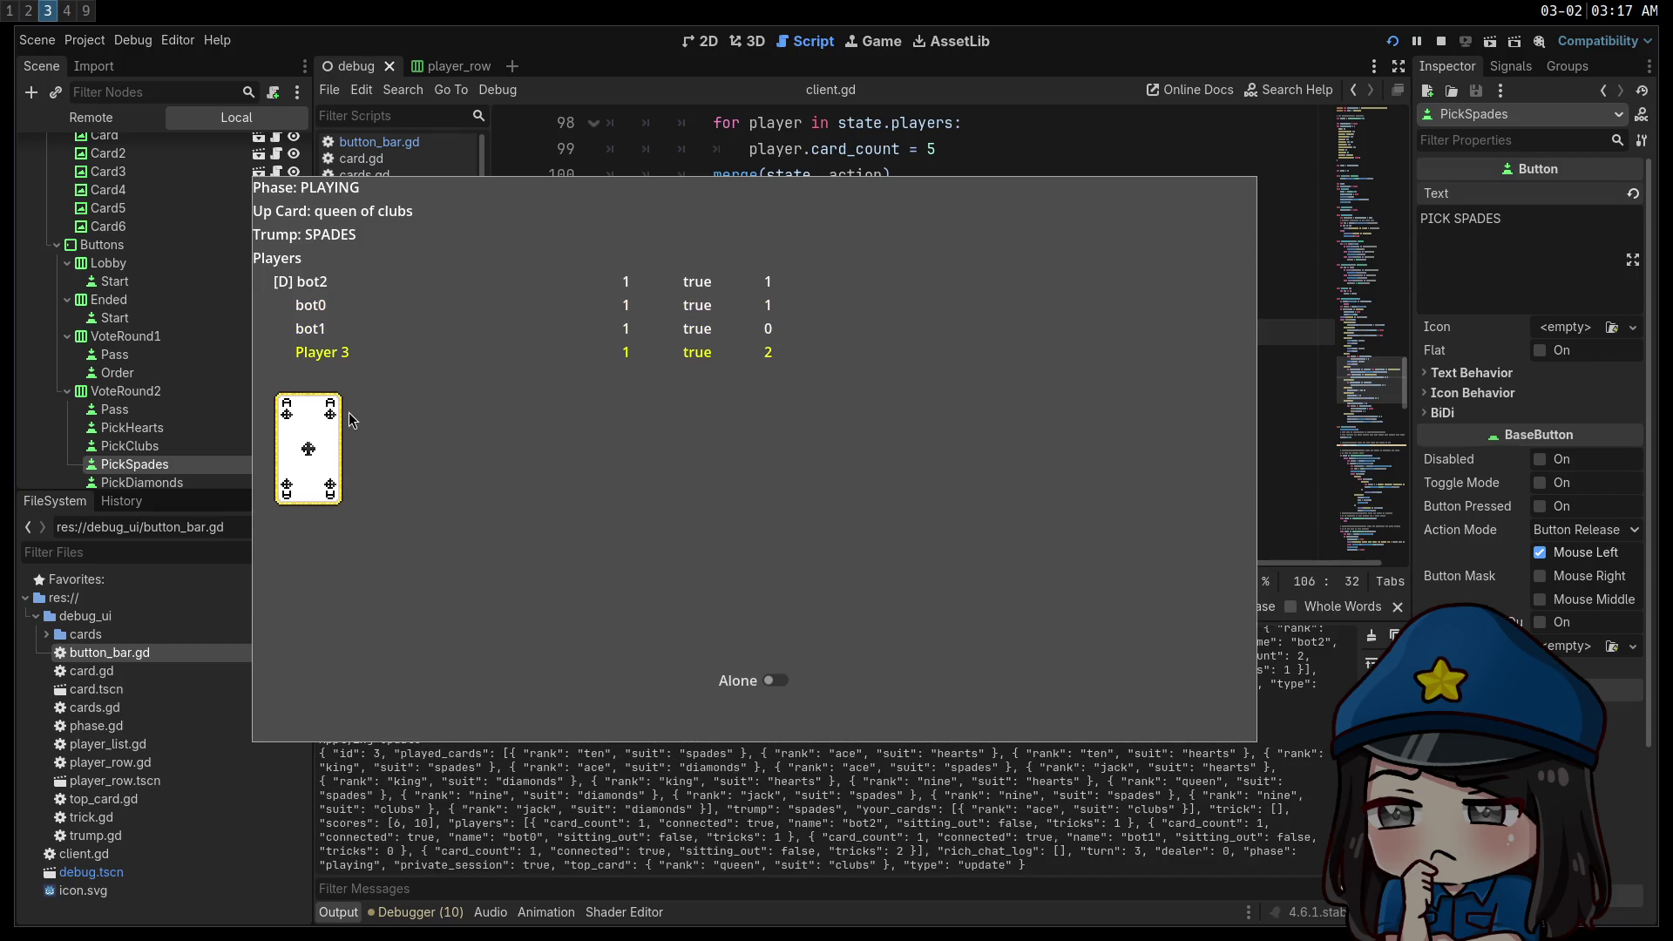
click(289, 409)
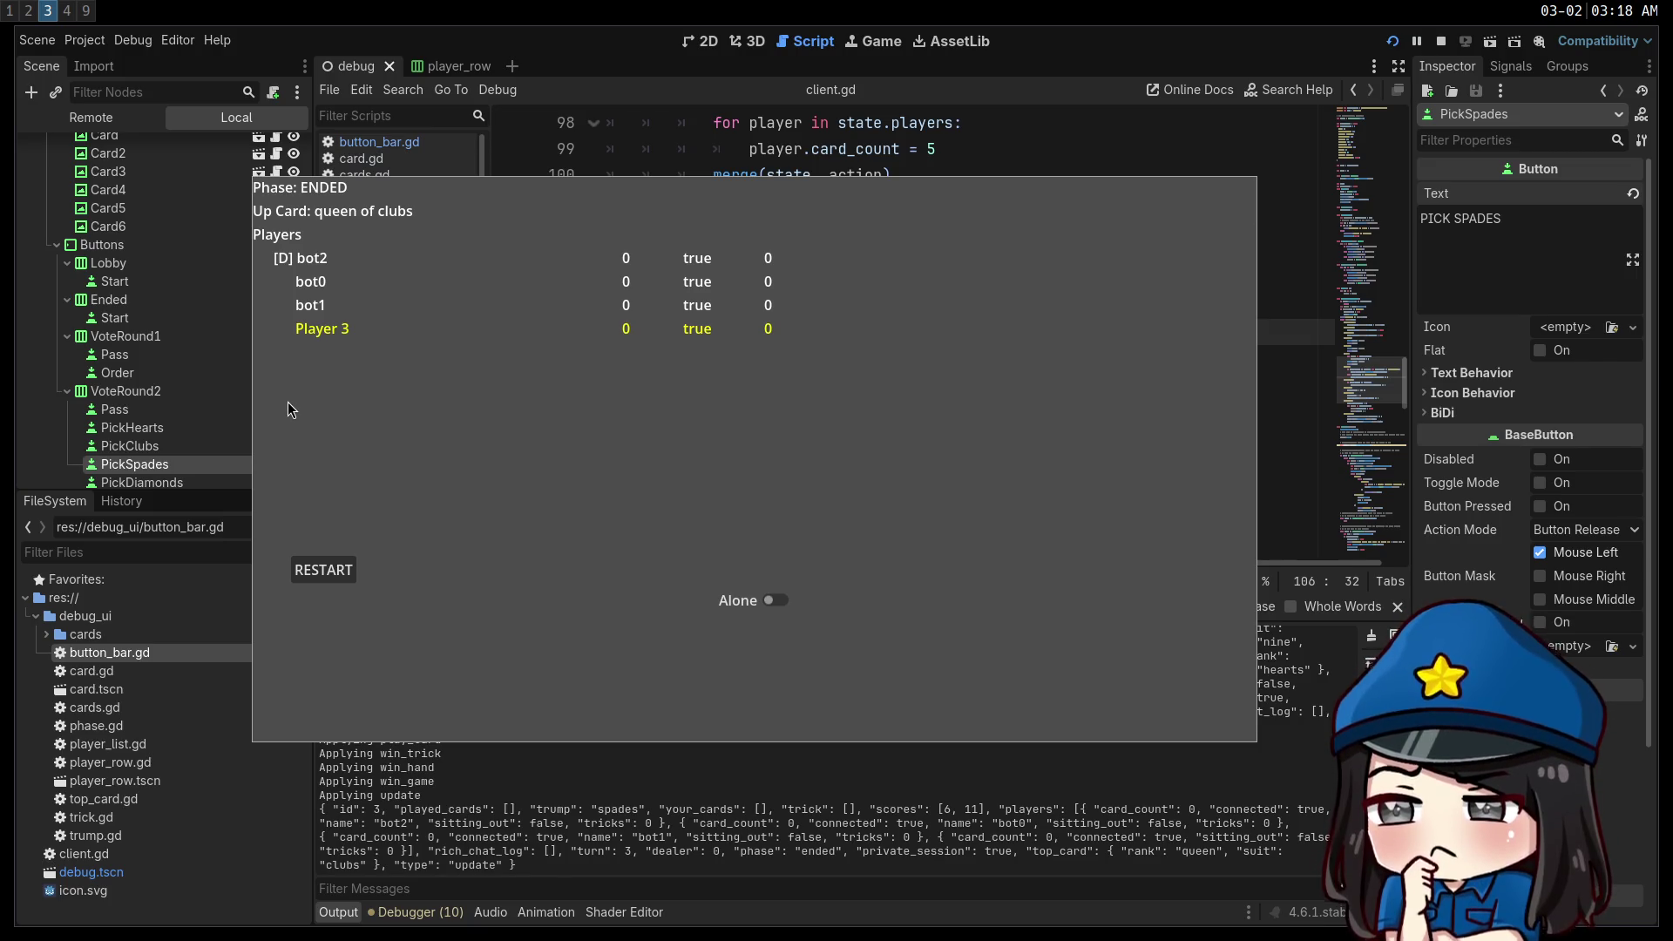
key(super+q)
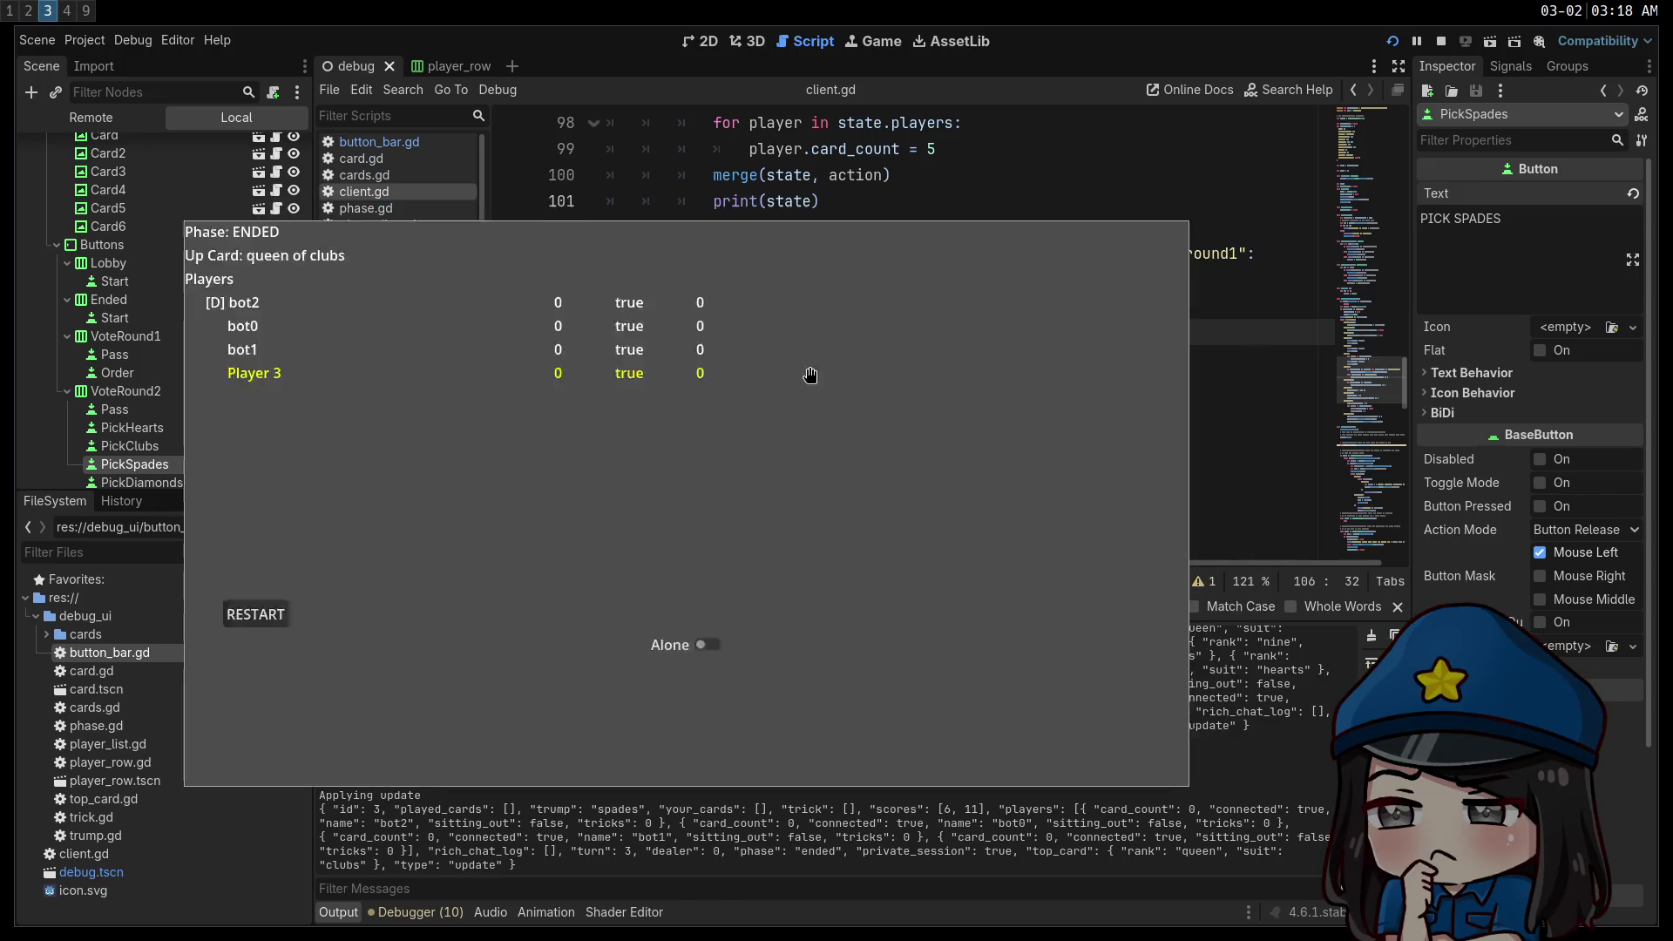
scroll(810, 332, down, 20)
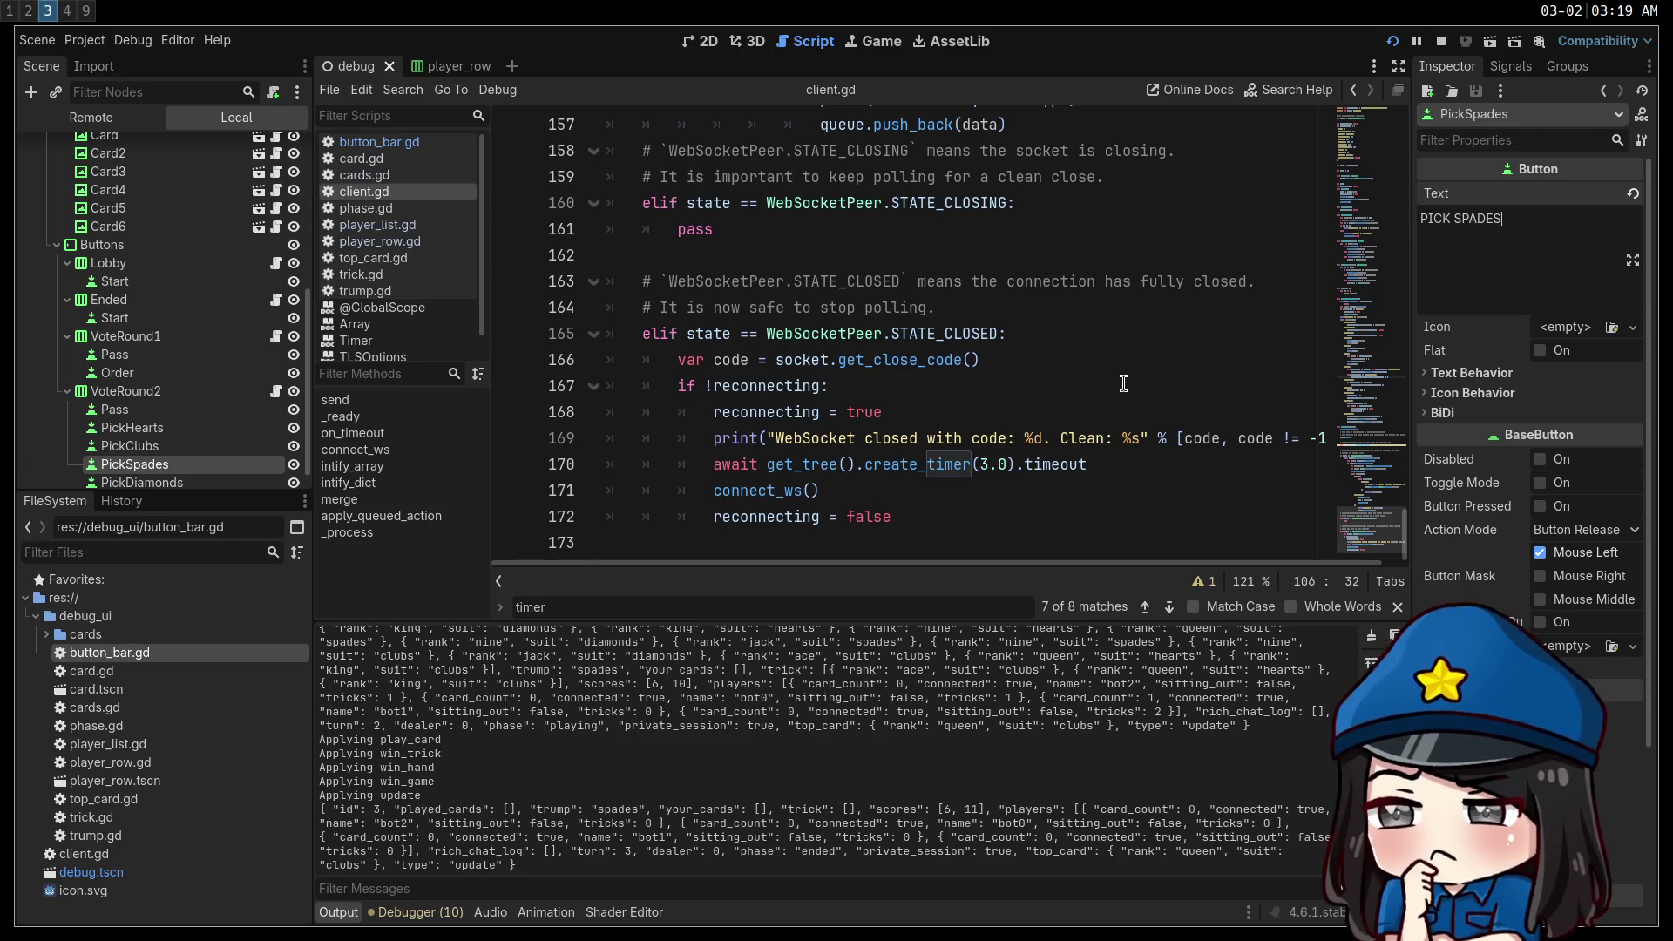
drag(1381, 530, 1321, 174)
scroll(1321, 174, up, 2)
key(alt+Tab)
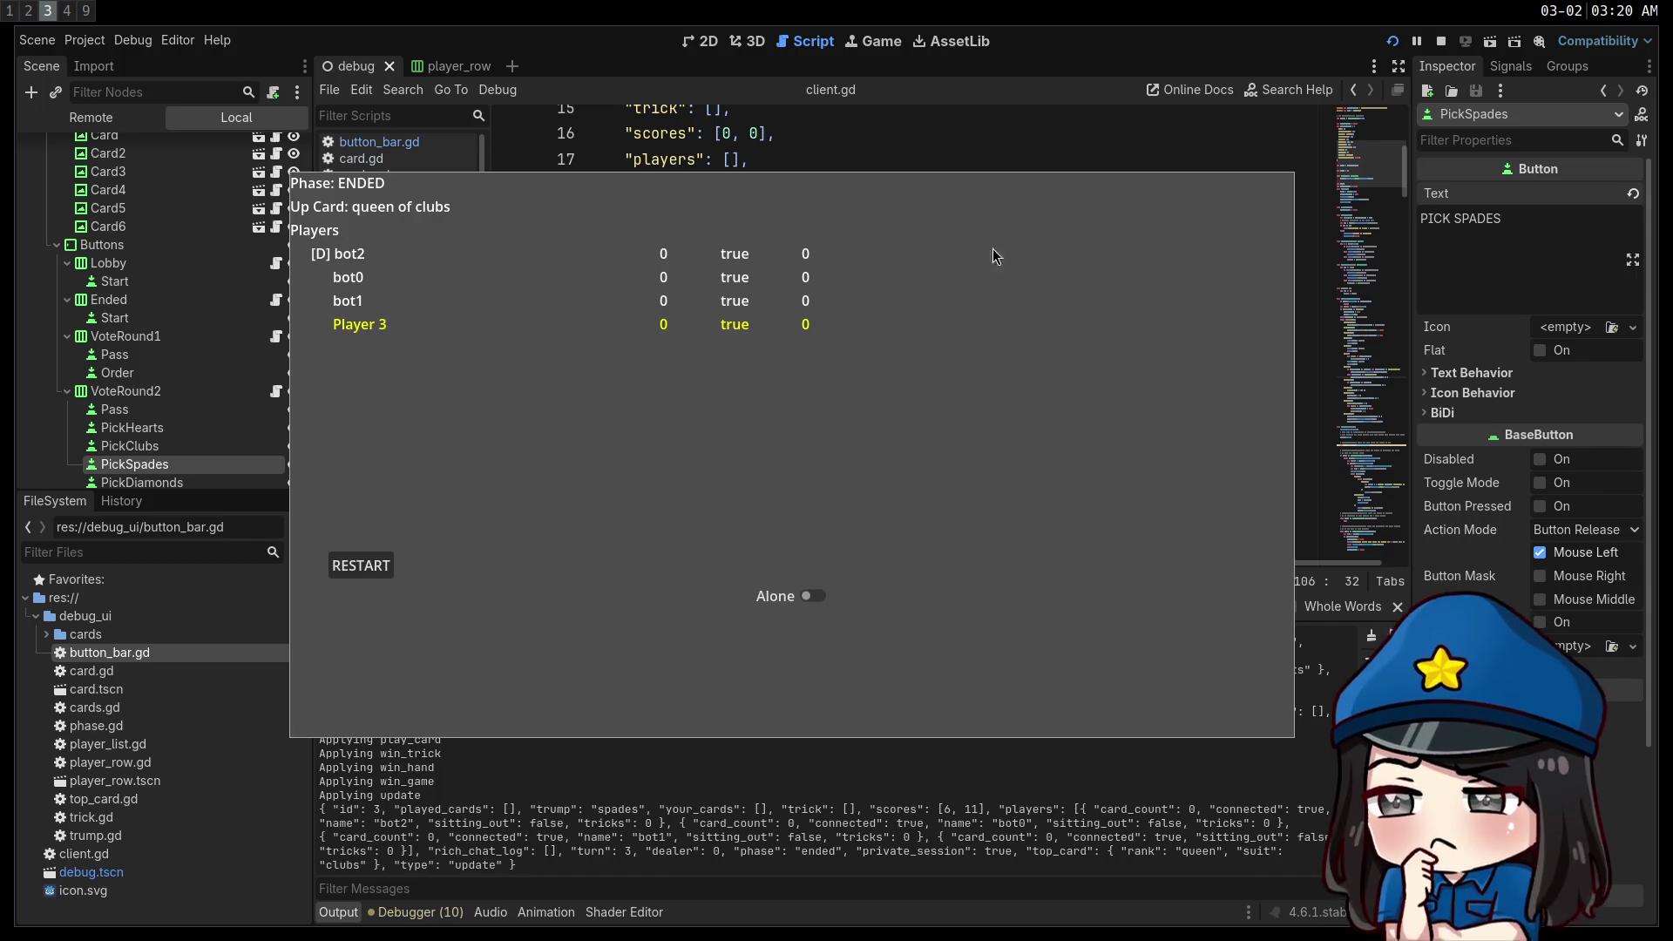
Stop the debug game and focus the vim session on terminal workspace 2.
click(1440, 41)
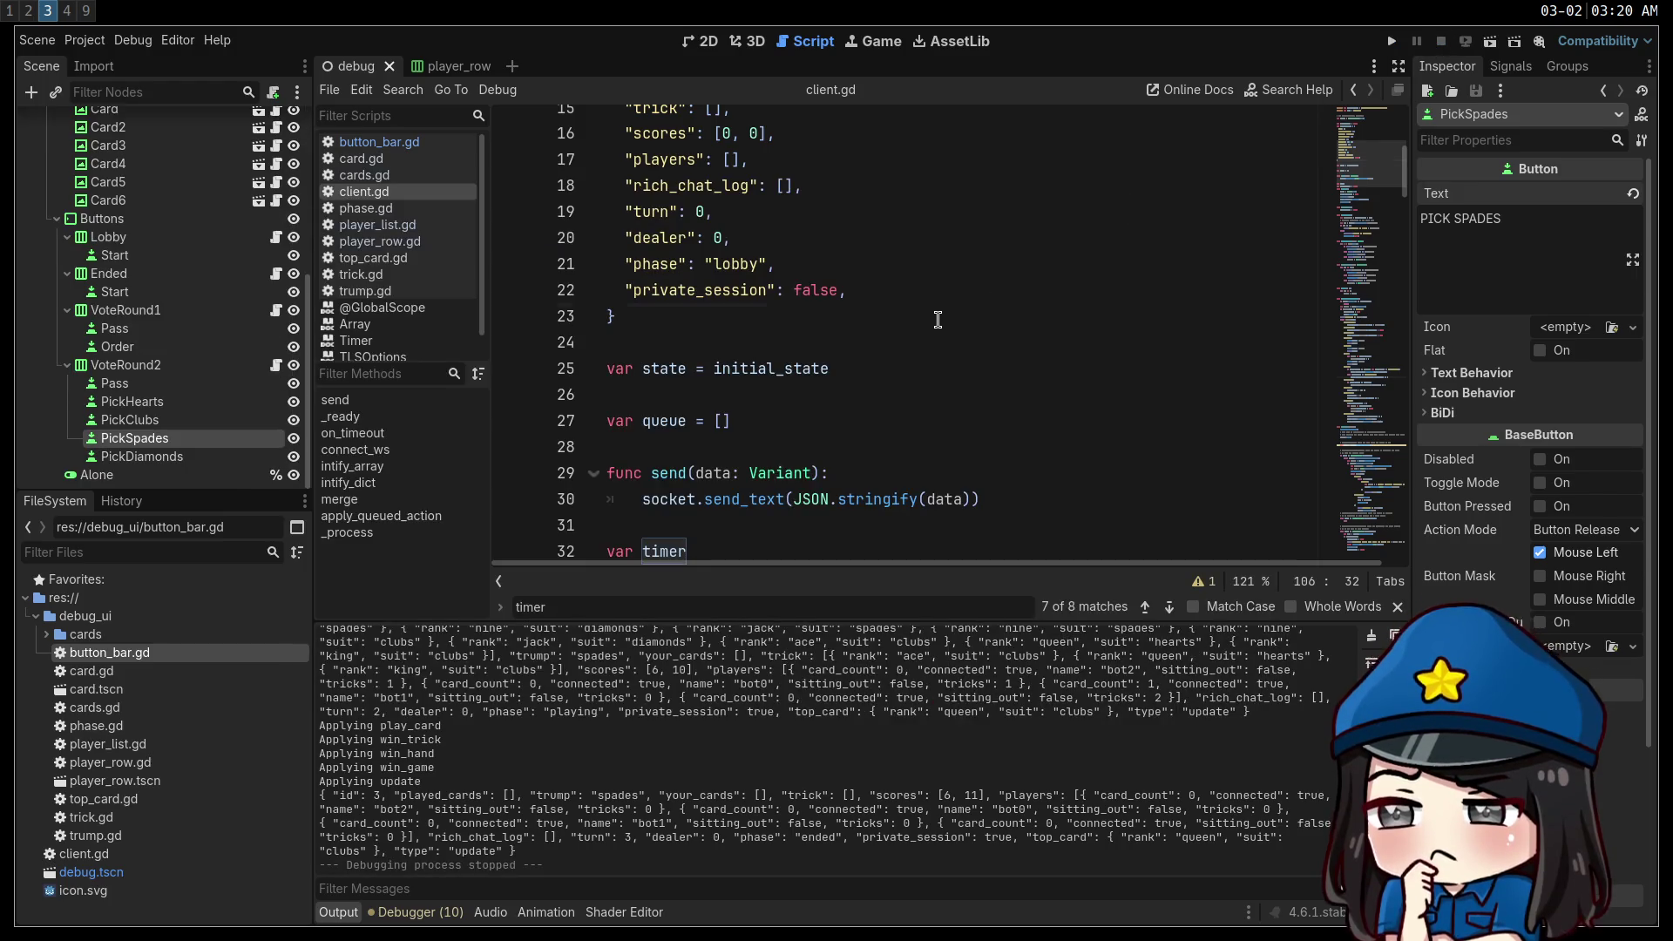
key(super+2)
click(871, 346)
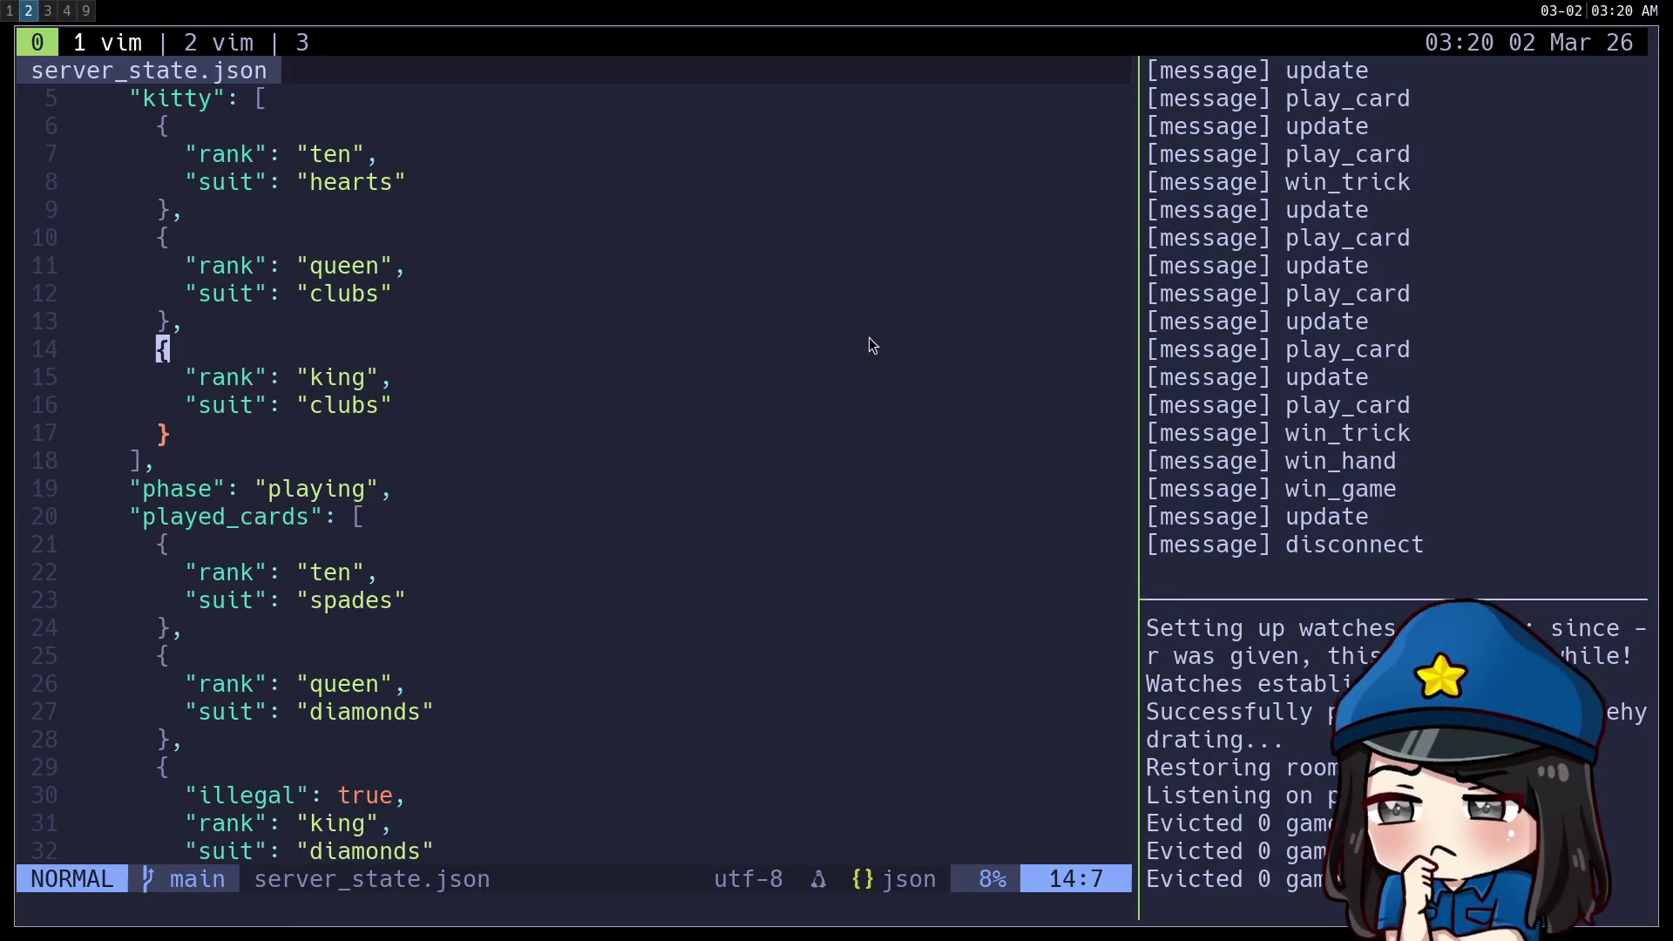
In tmux window 3, check git status with gst and stage all changes with gA.
key(ctrl+b)
key(3)
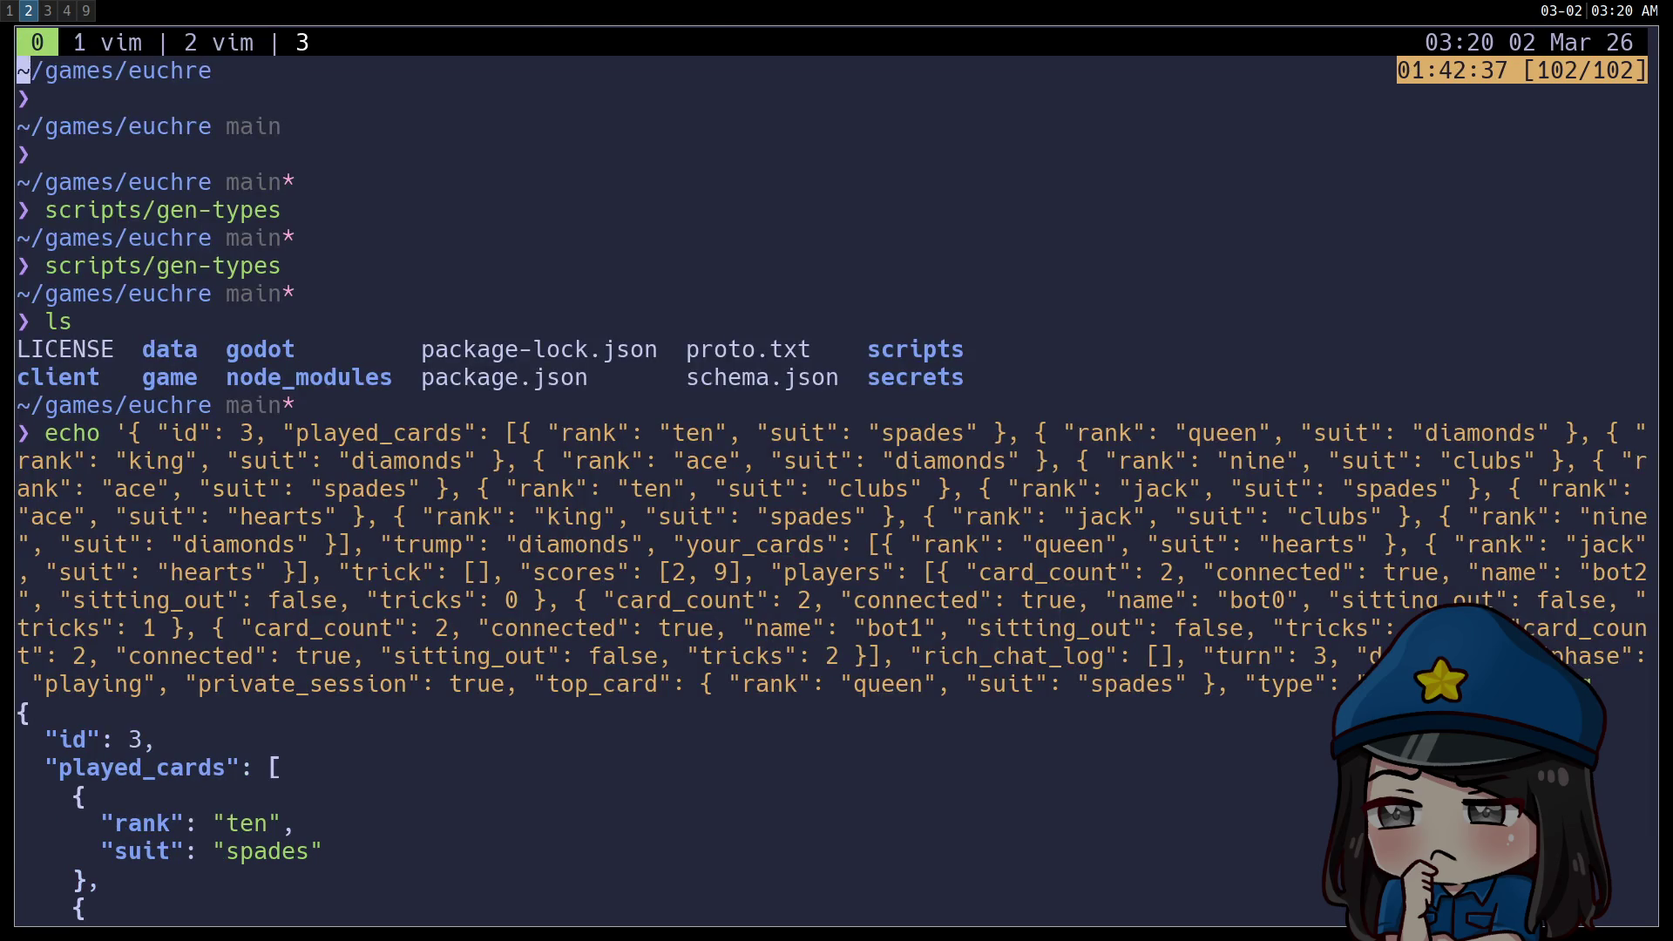
text(qgst)
key(Return)
text(gA)
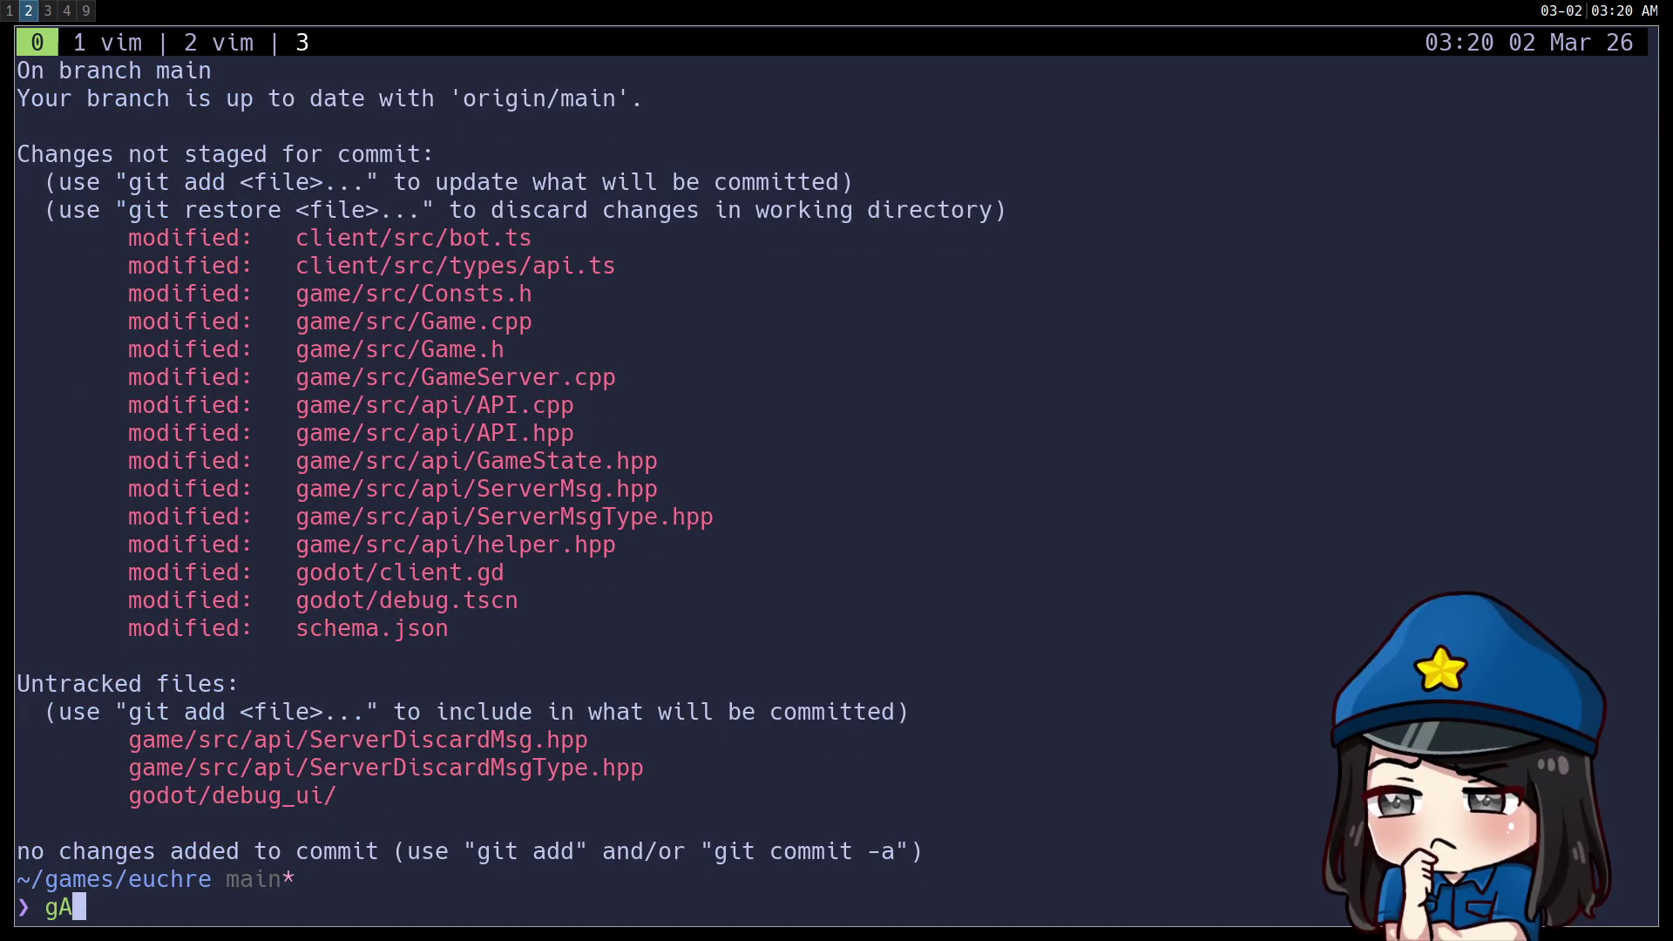
key(Return)
Commit with the message "basic game client in godot" and push to GitHub.
text(git commit )
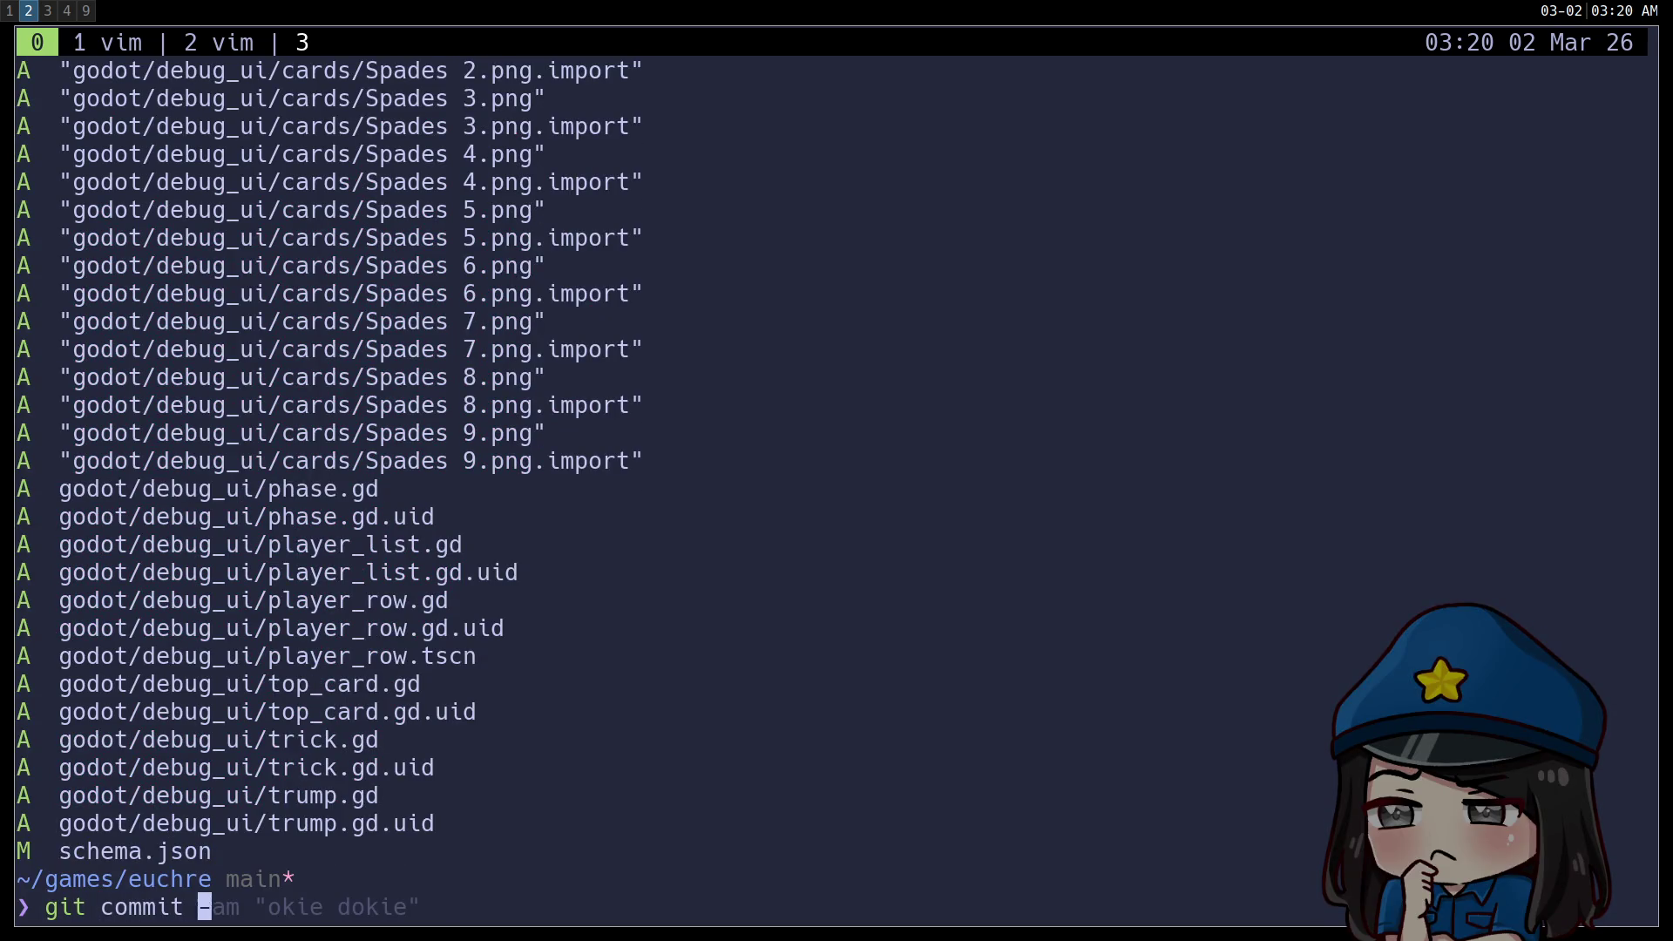
text(-am "commit)
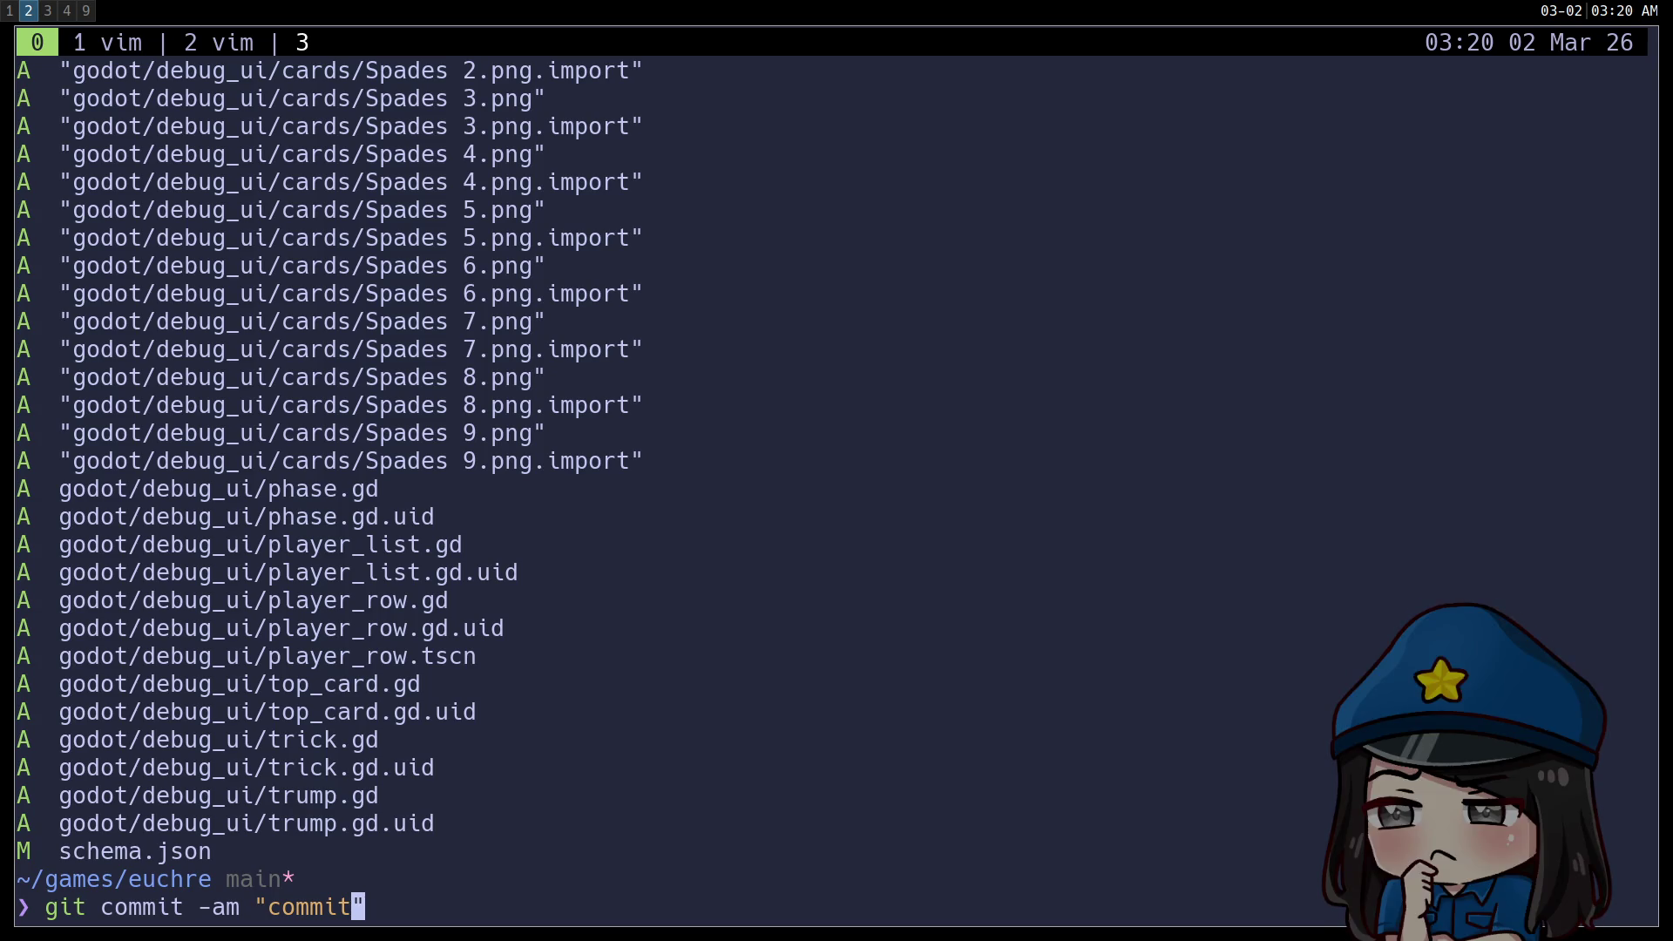
text(")
key(BackSpace)
key(BackSpace)
key(BackSpace)
text(basic game i)
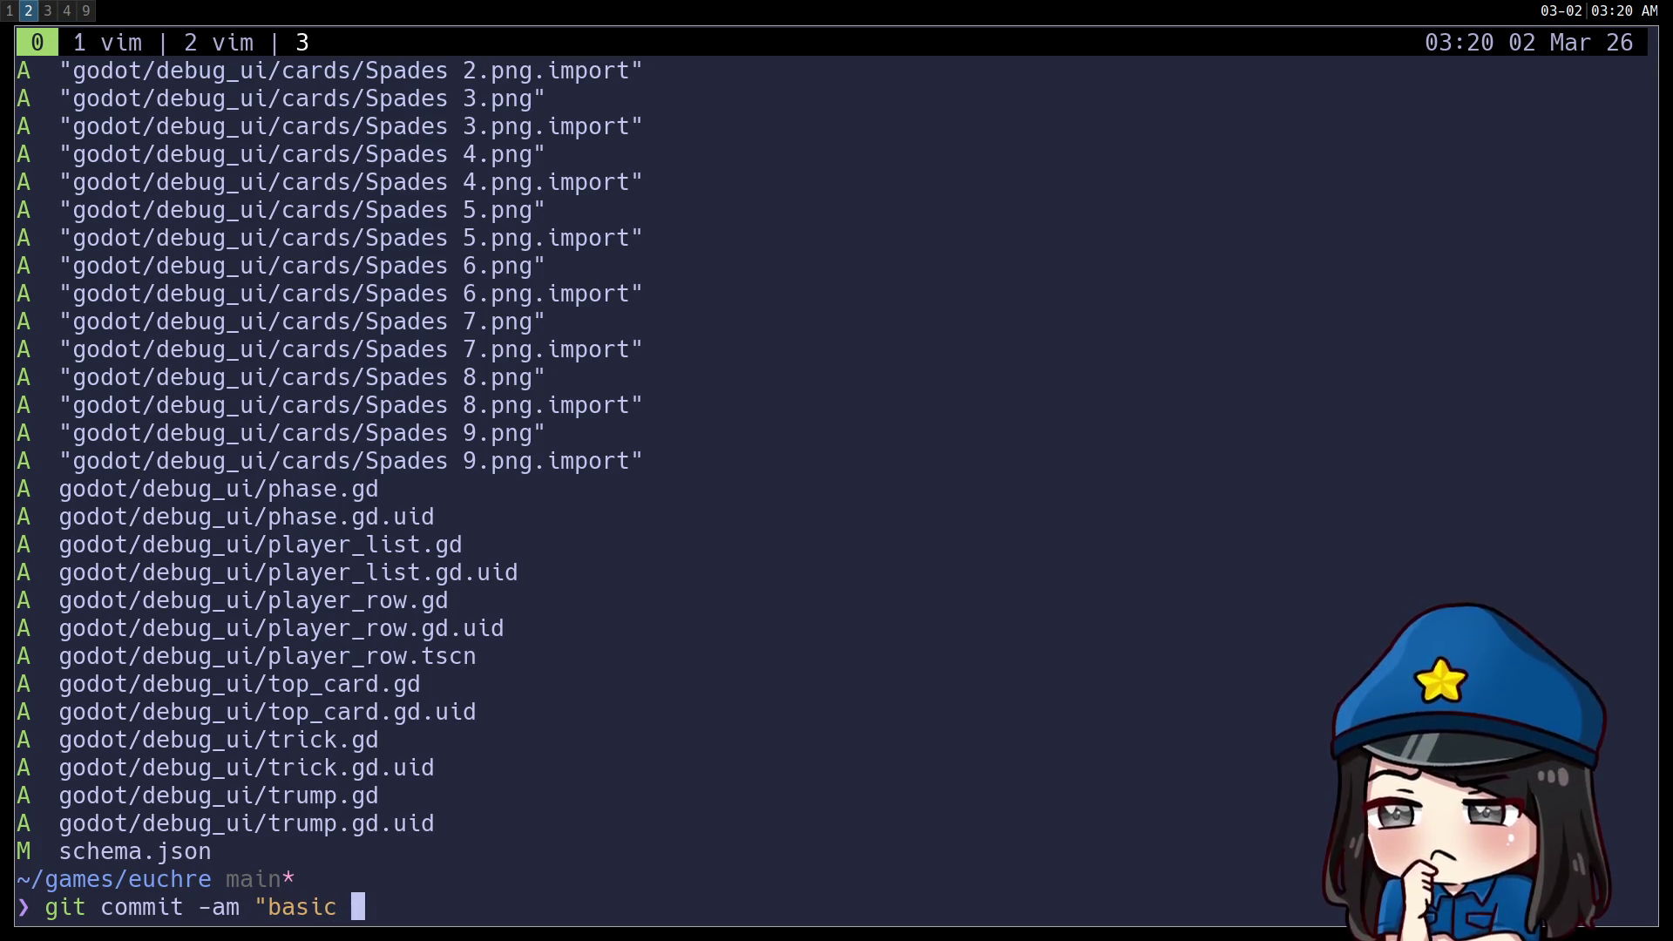
key(BackSpace)
key(BackSpace)
text(client in godot")
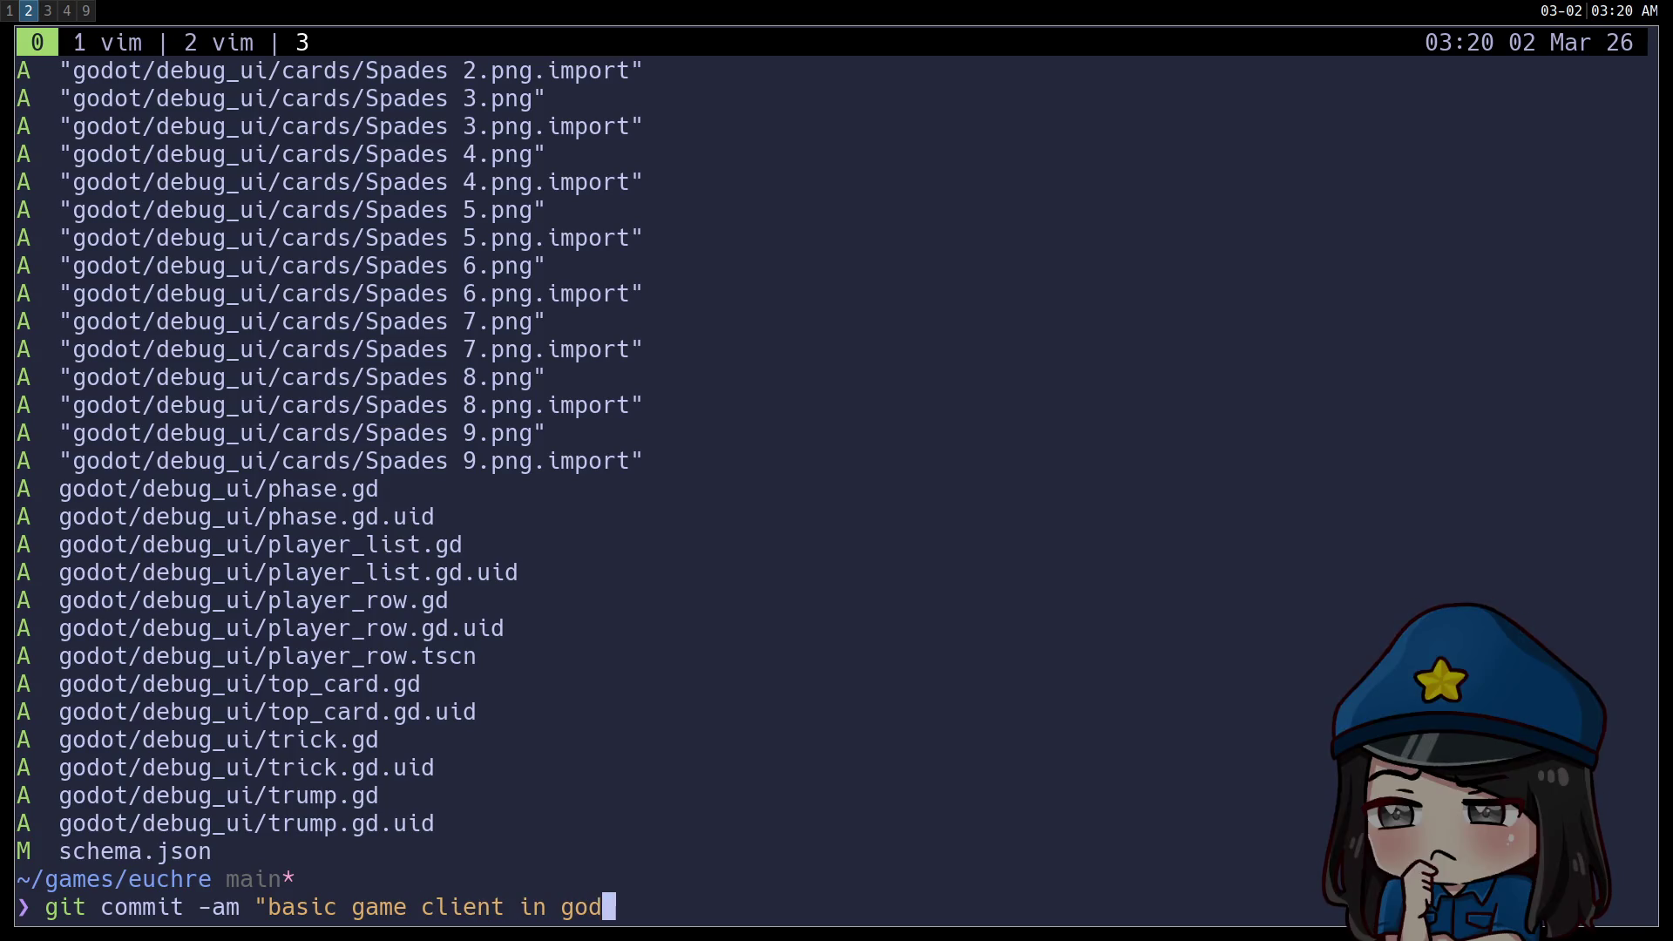
key(Return)
text(git push)
key(Return)
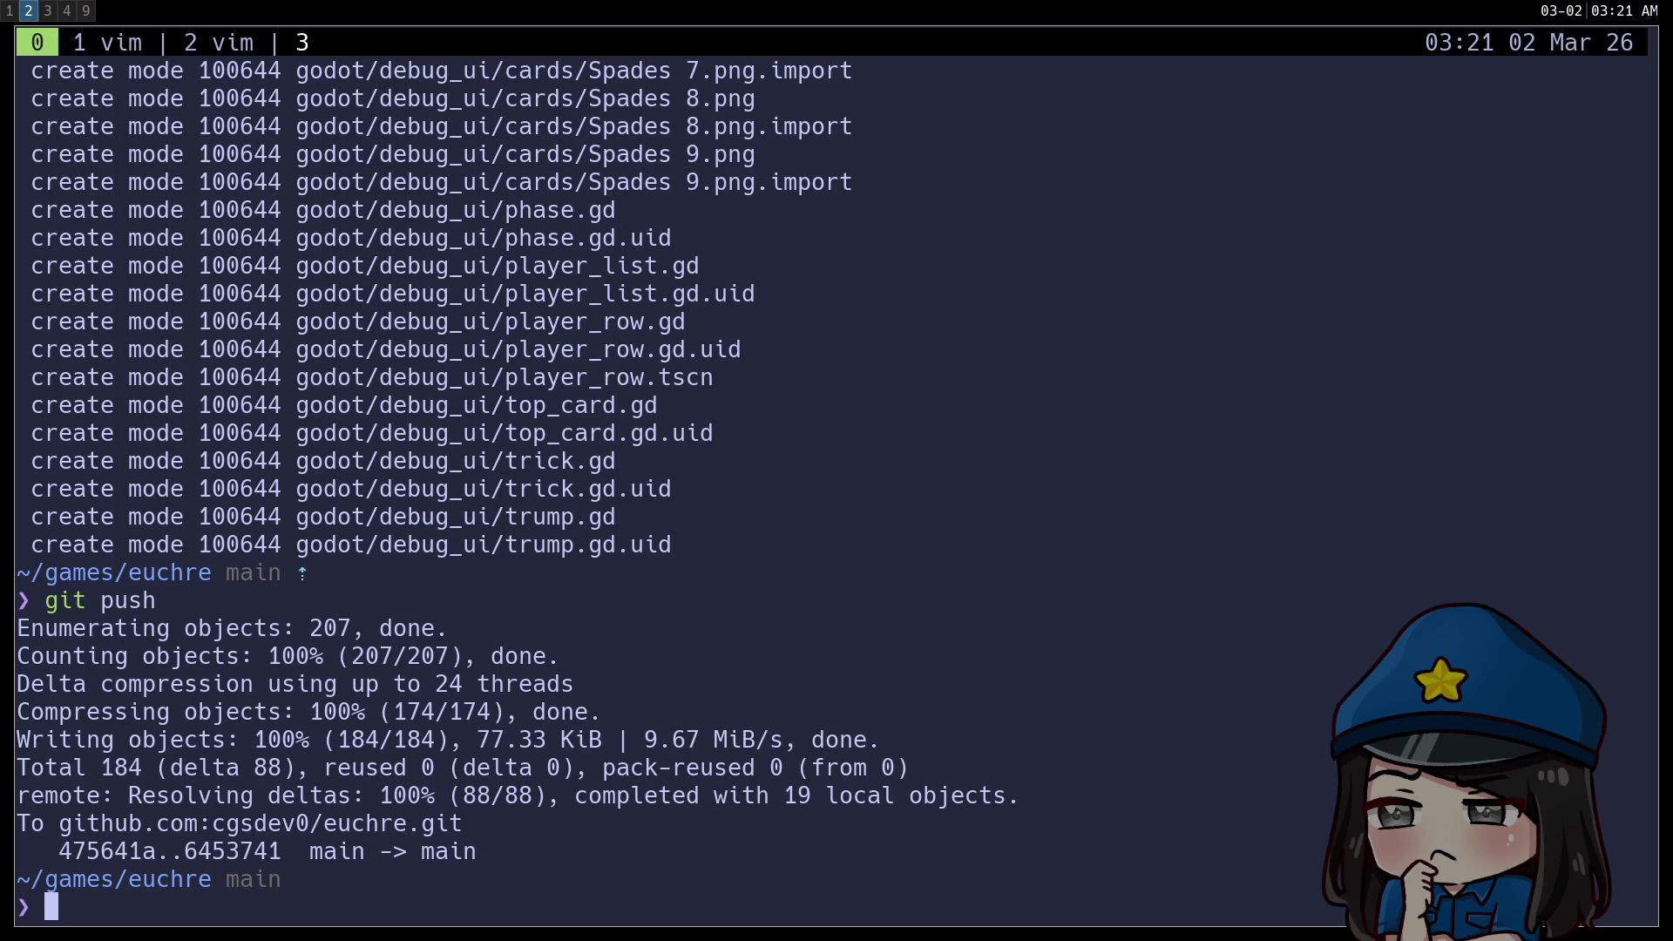
key(super+1)
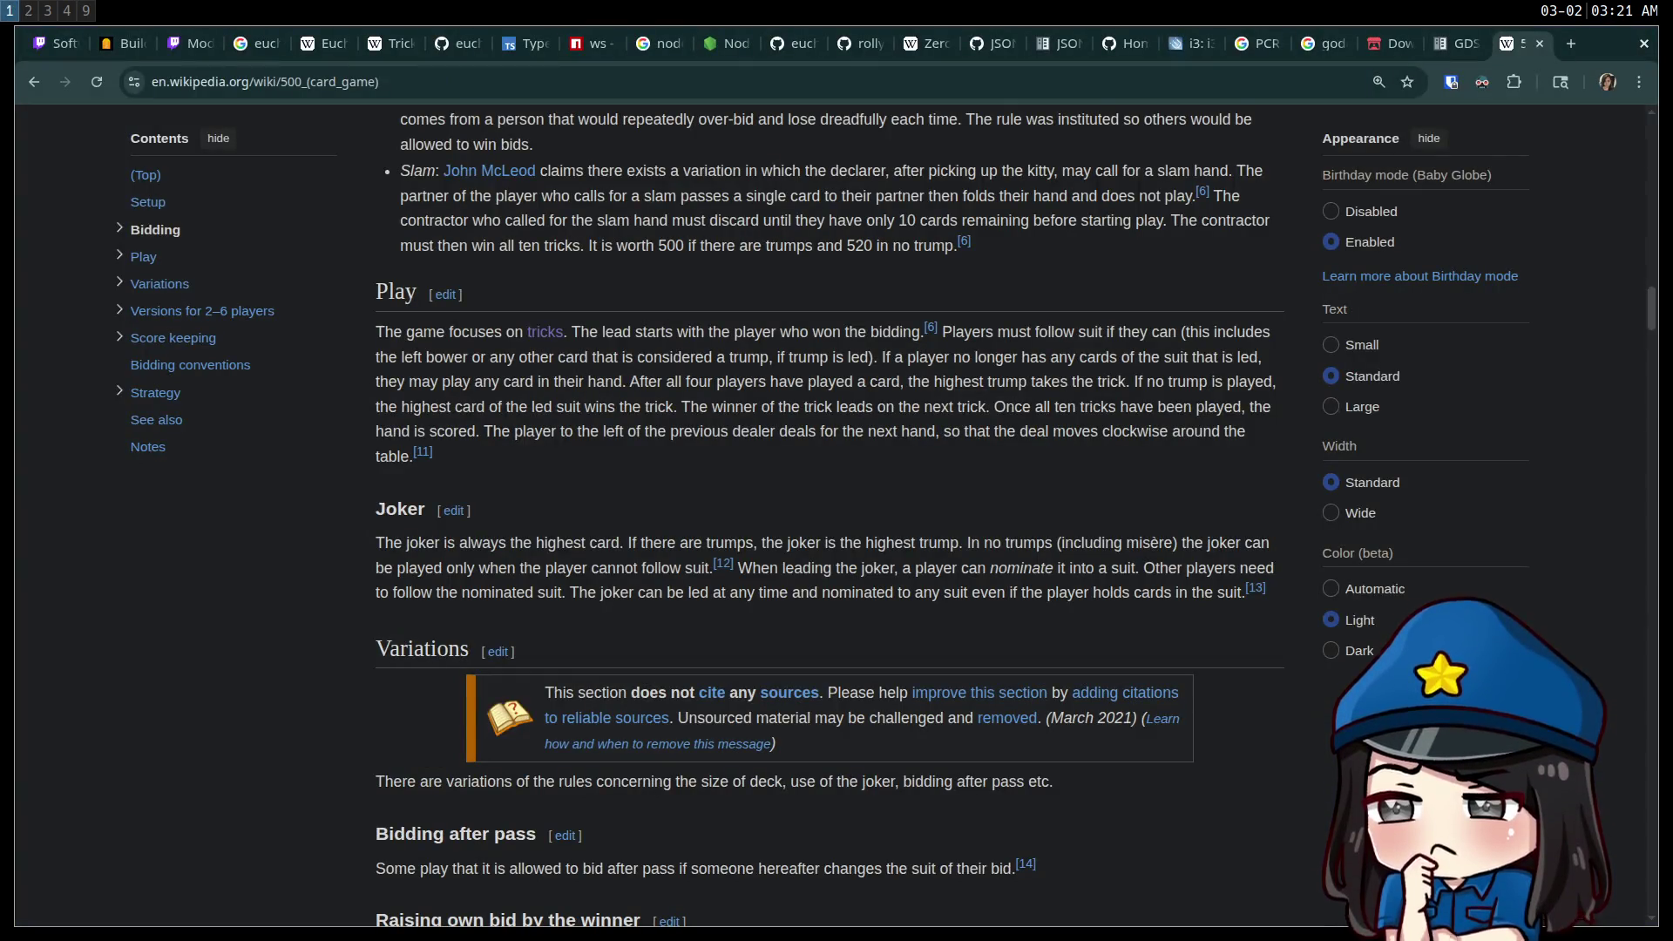
Load twitch.tv in a new tab and expand Followed Channels with Show More.
key(ctrl+t)
text(twitch.tv)
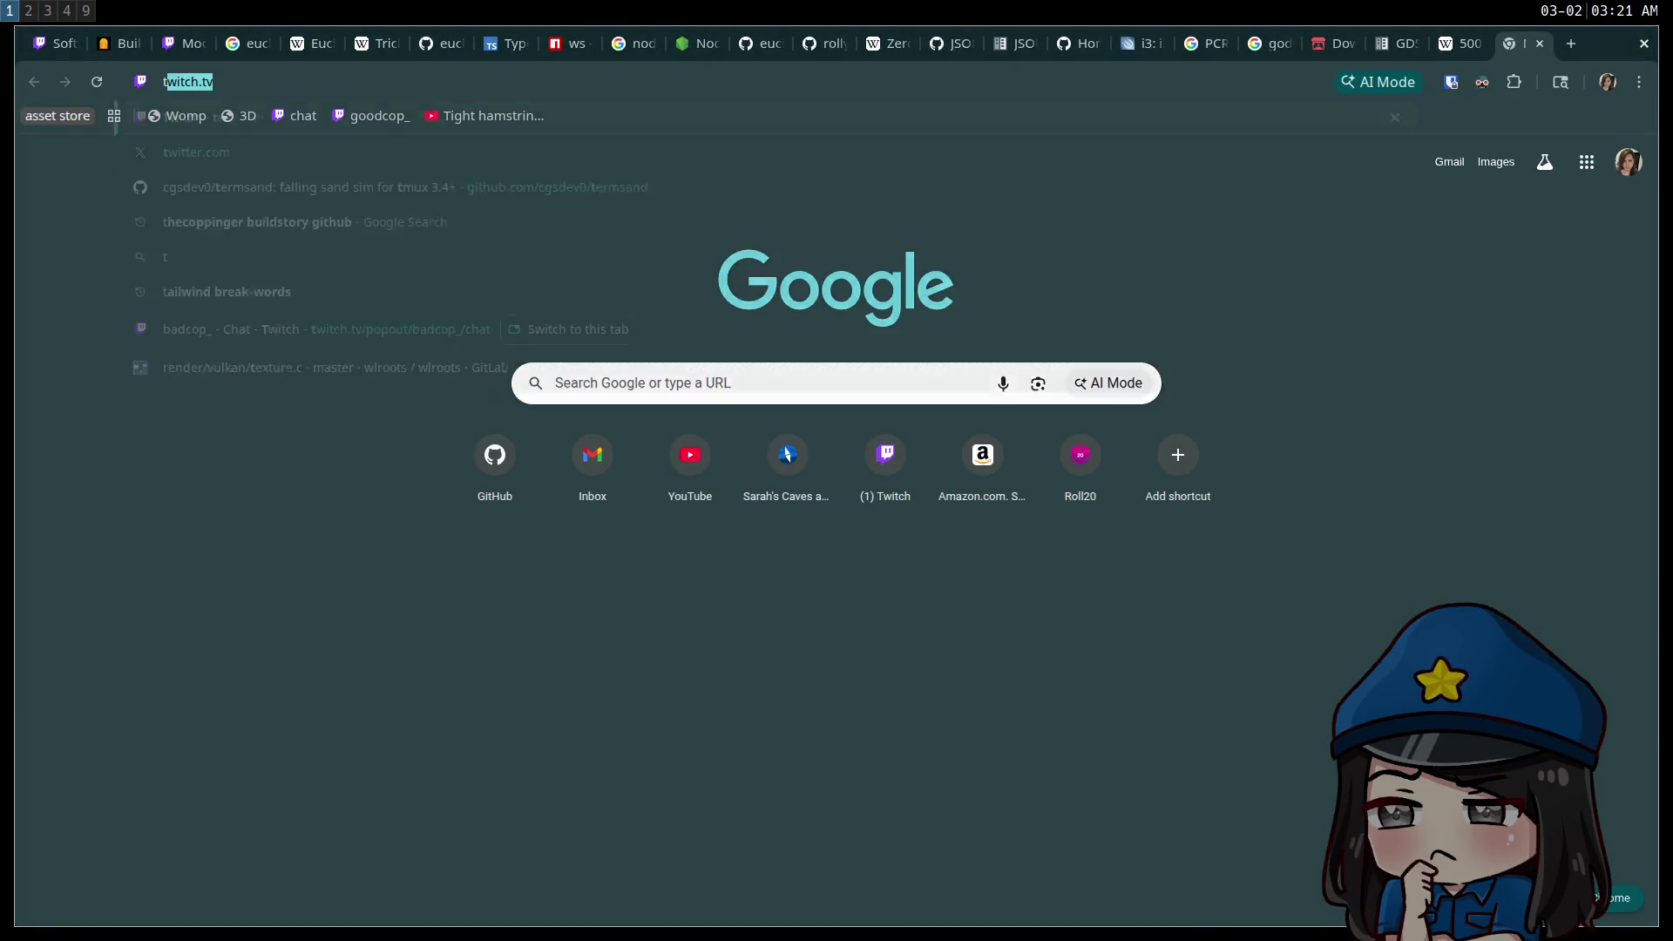
key(Return)
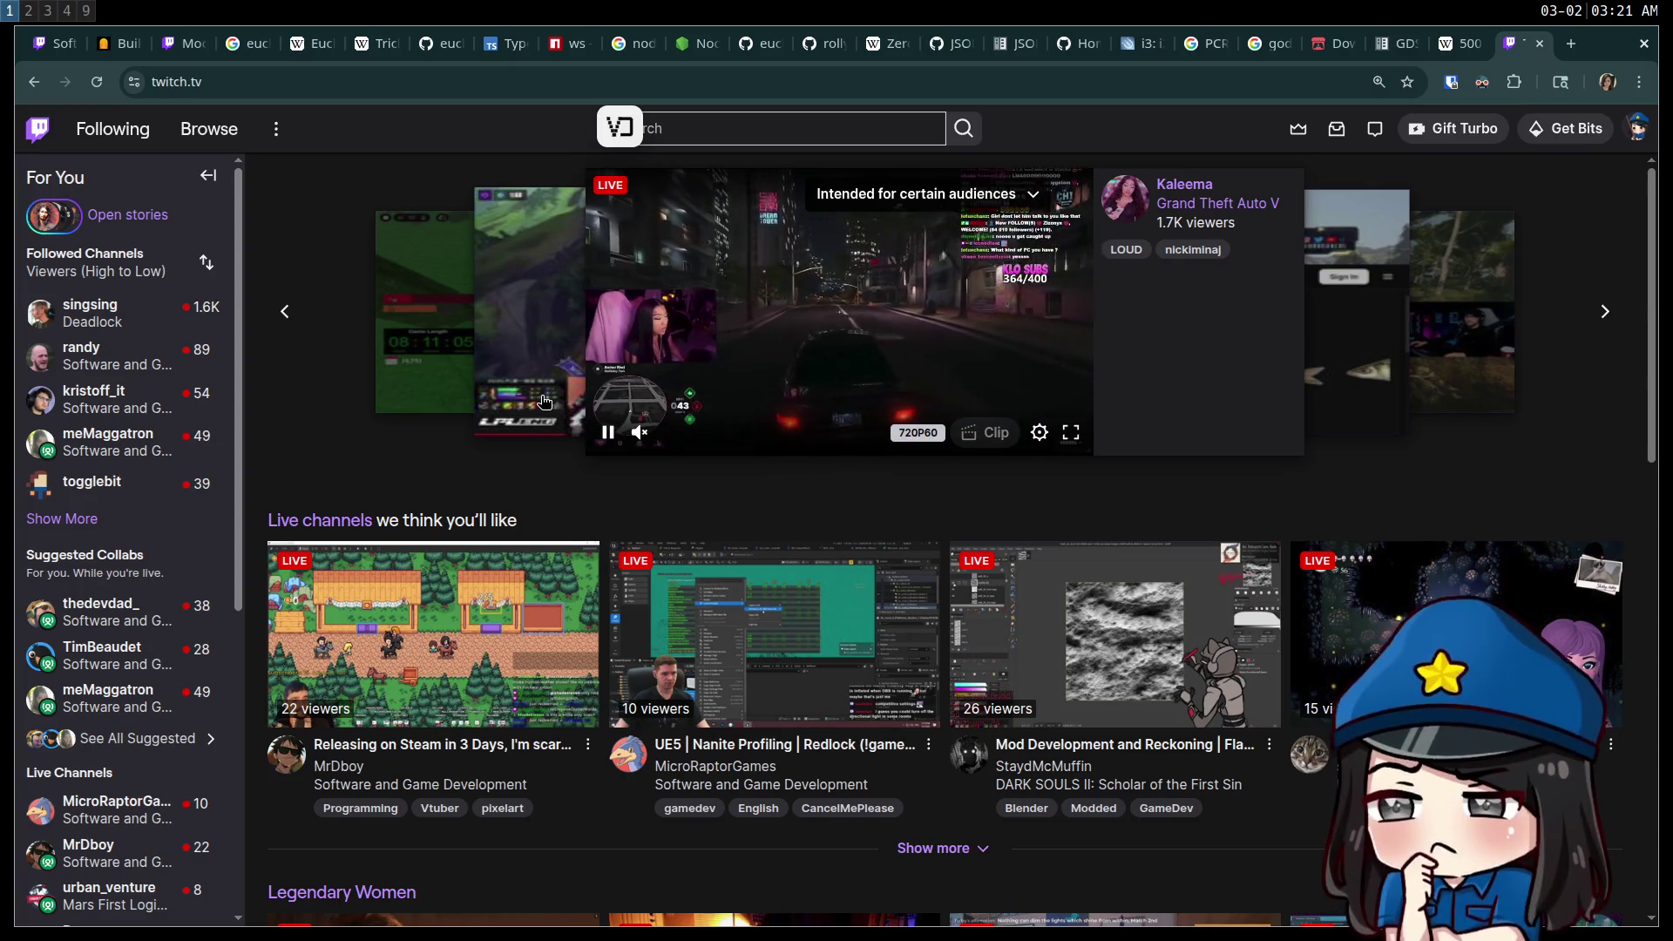
click(87, 533)
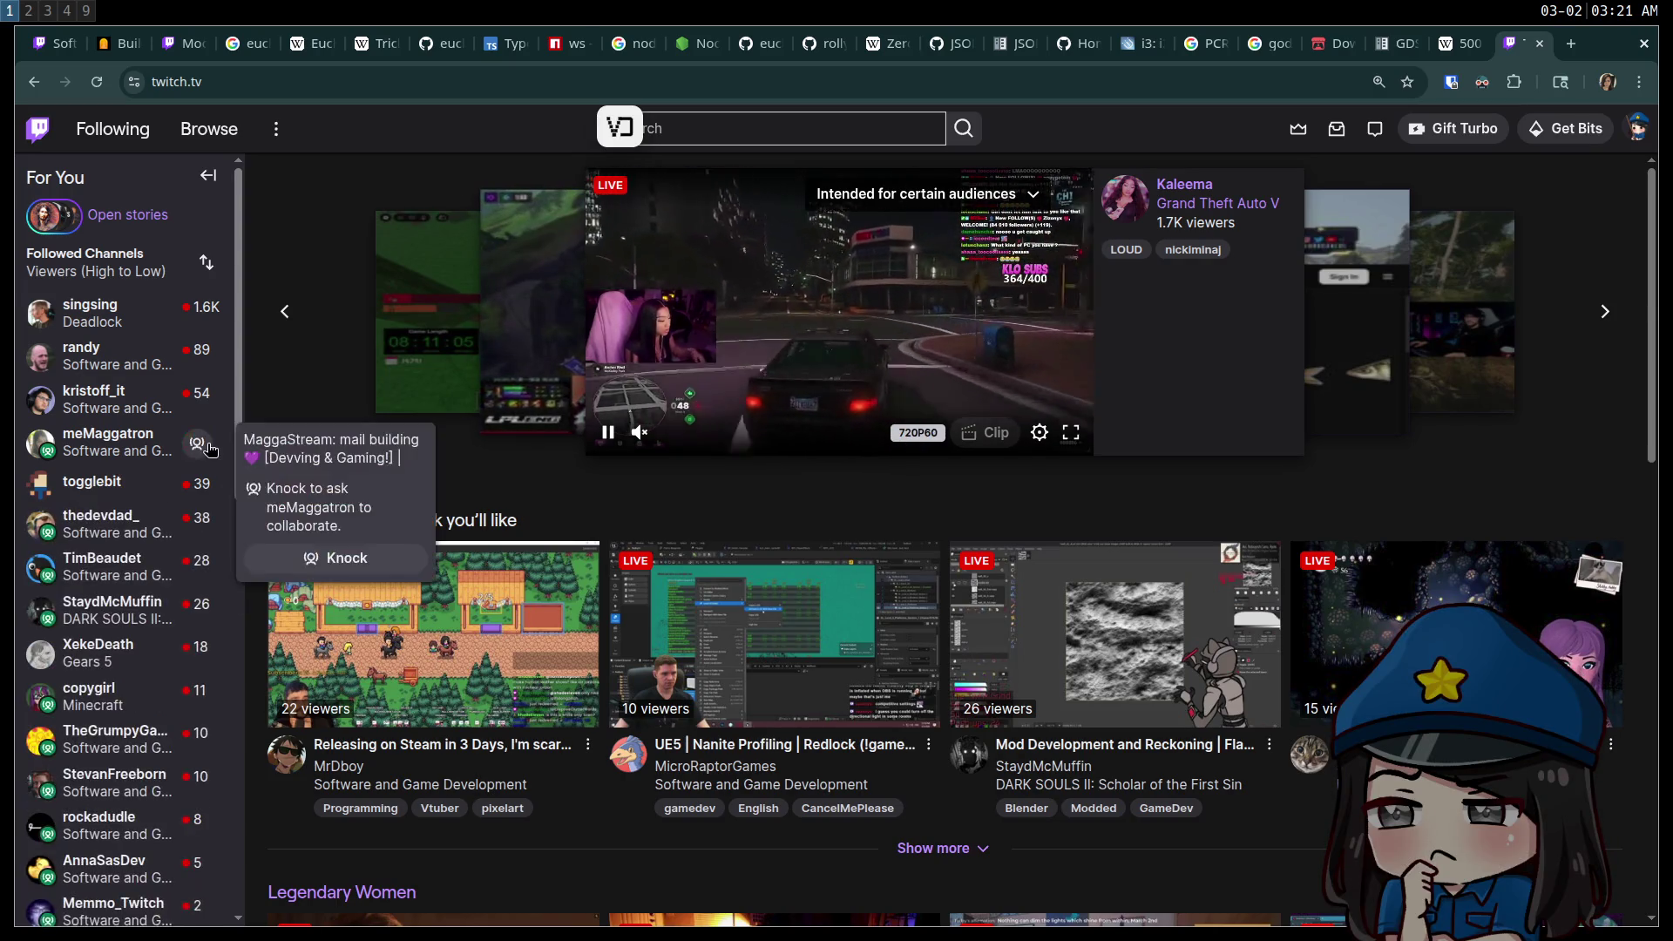
scroll(188, 456, down, 3)
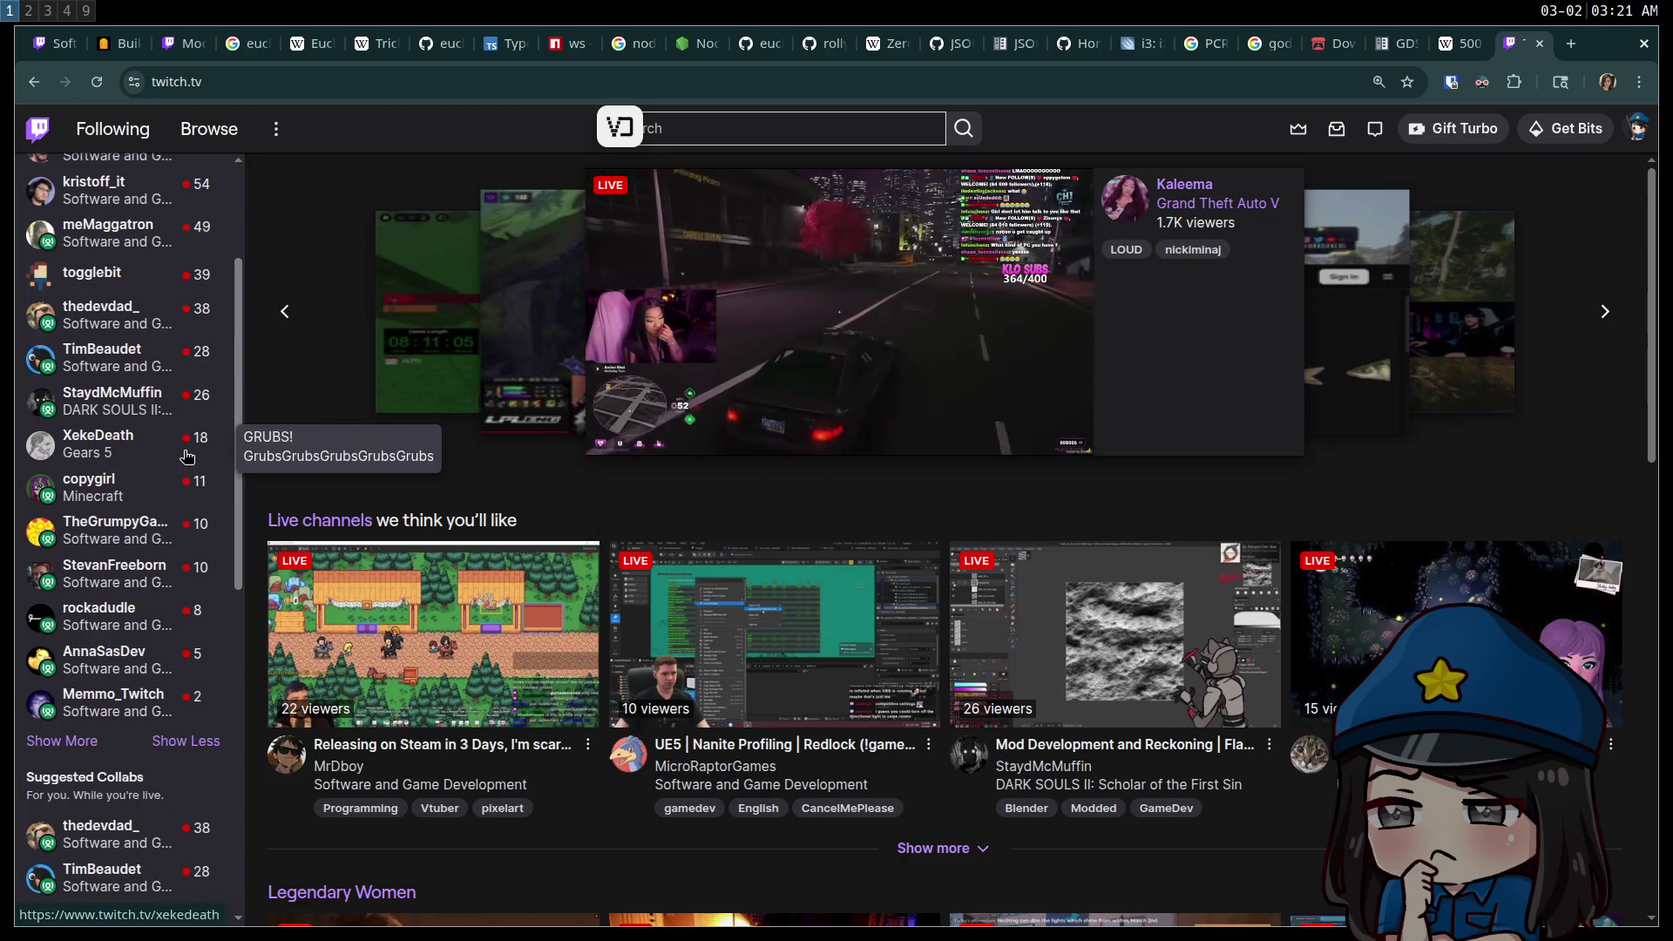